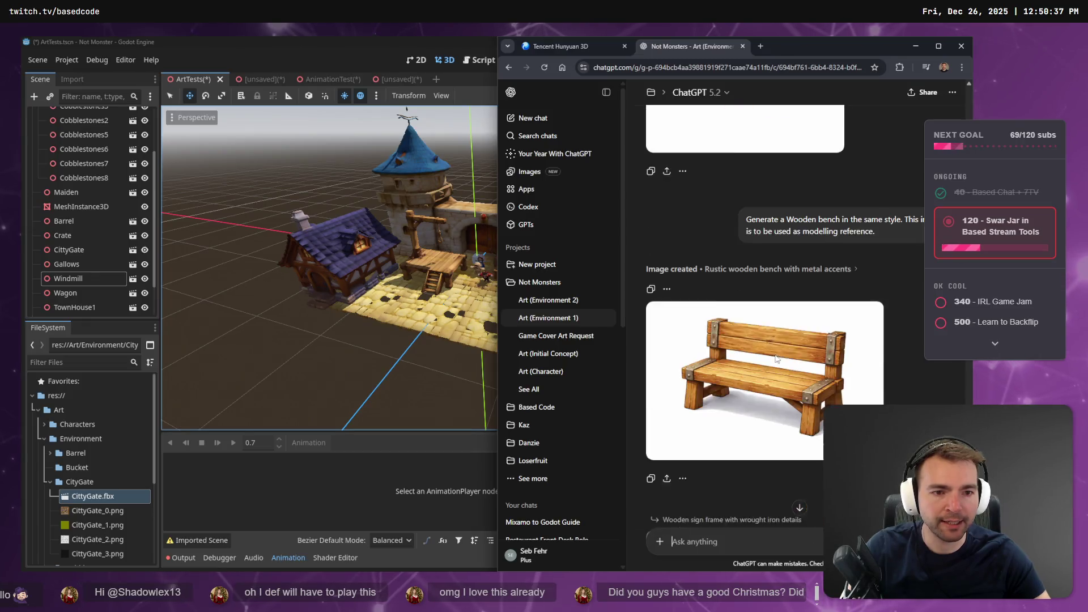
On the tldraw Props branch, change the wooden bench's status box from a tick to a cross.
{"action": "key", "text": "alt+Tab"}
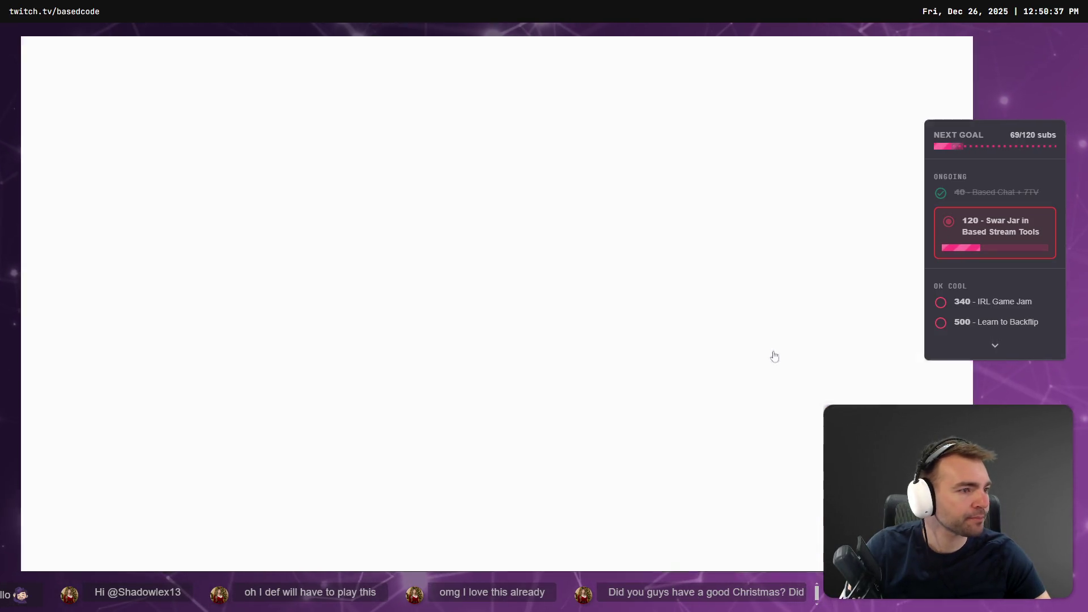
{"action": "scroll", "coordinate": [634, 93], "scroll_direction": "down", "scroll_amount": 5}
{"action": "scroll", "coordinate": [634, 93], "scroll_direction": "down", "scroll_amount": 6}
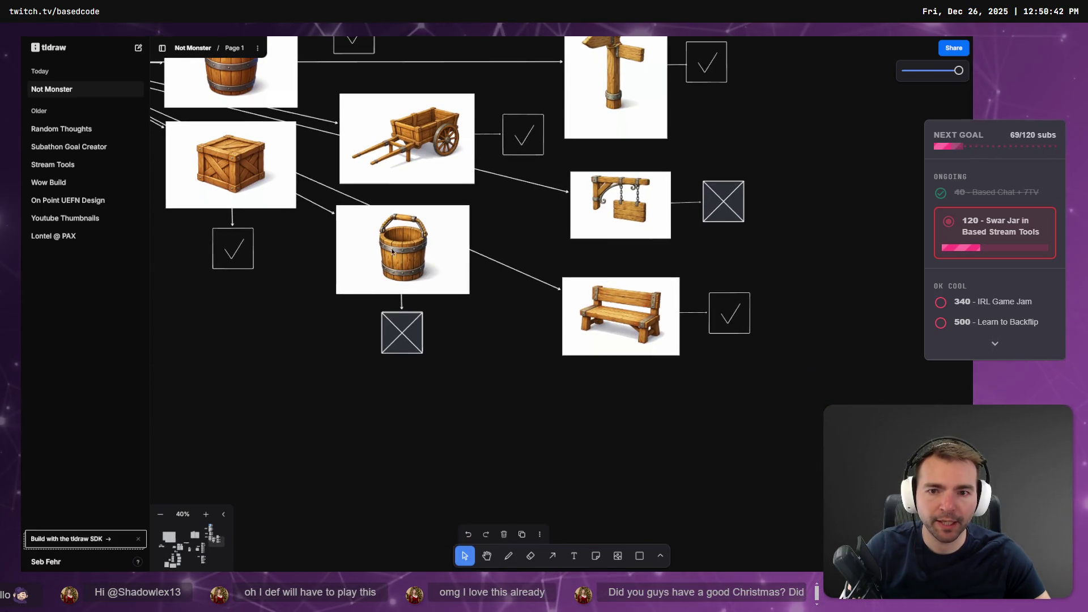
{"action": "left_click_drag", "start_coordinate": [325, 257], "coordinate": [288, 370]}
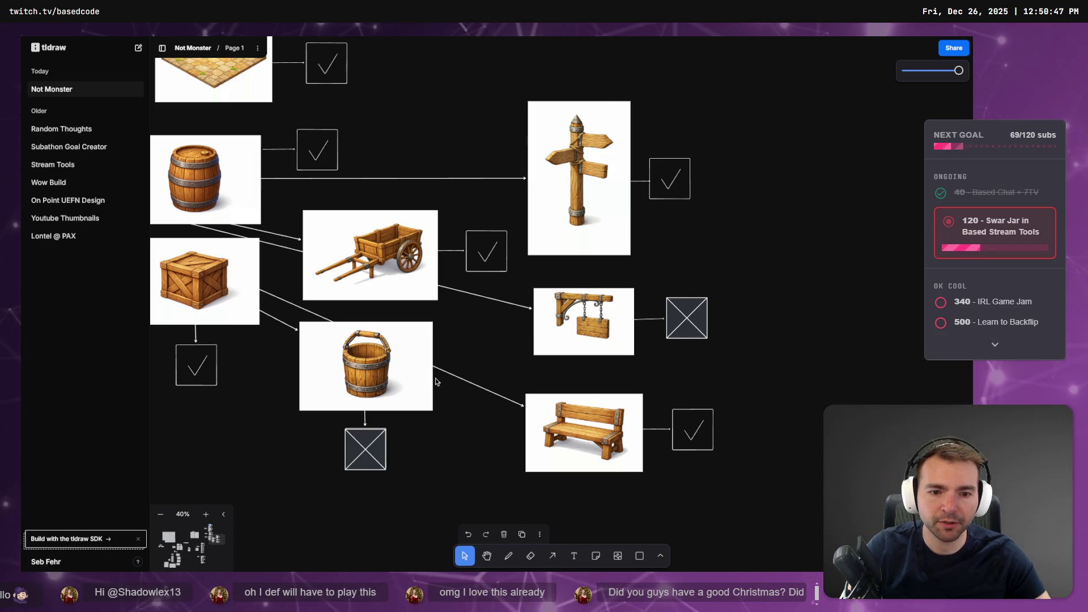
{"action": "left_click", "coordinate": [686, 318]}
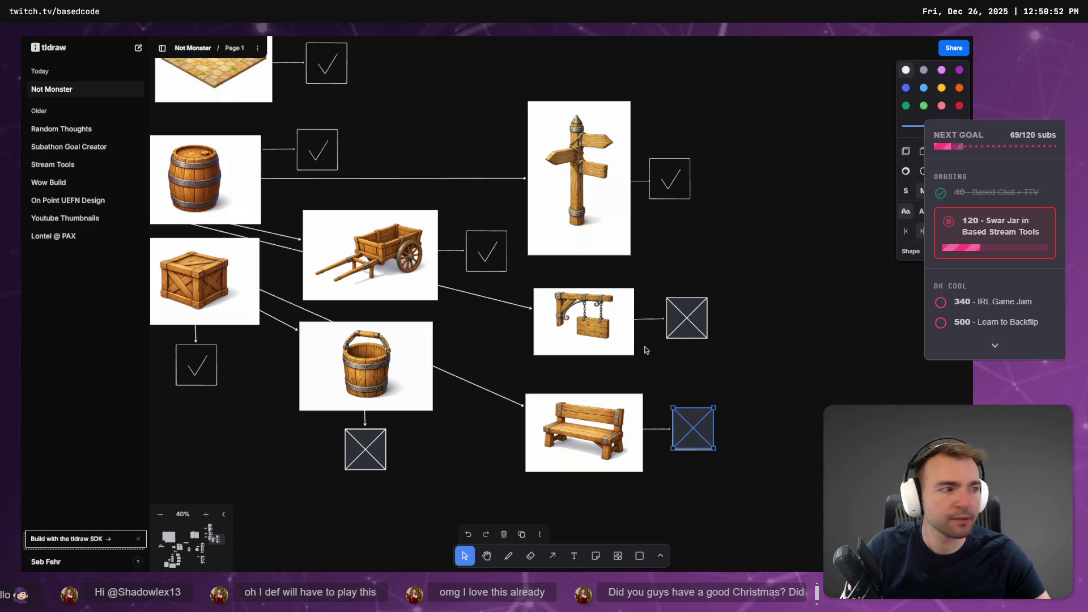
{"action": "key", "text": "alt+Tab"}
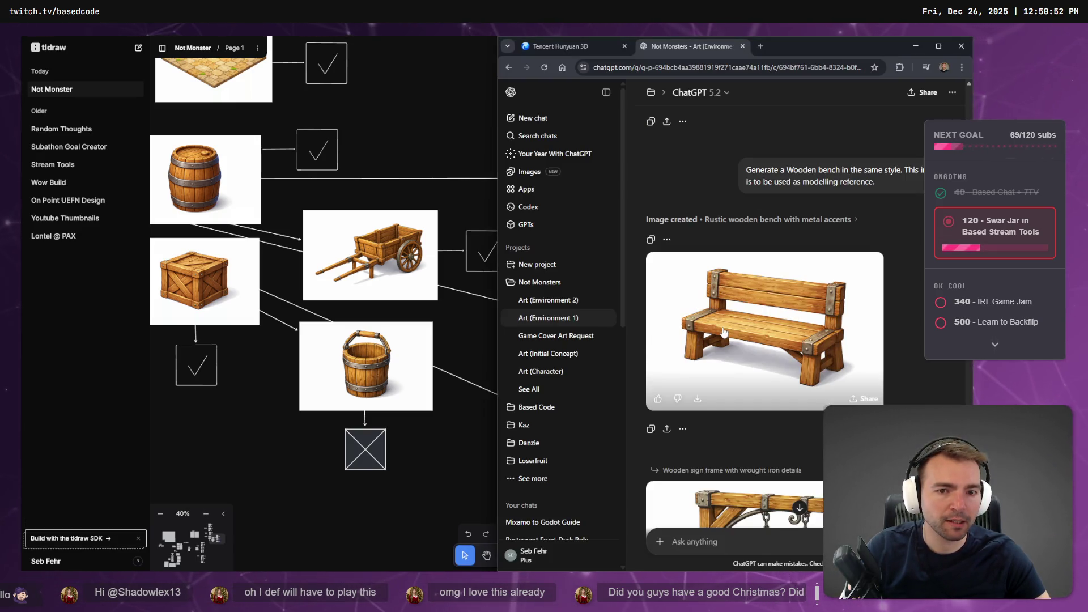
Open the bench image at full size and open the Hunyuan 3D generator in a new tab.
{"action": "left_click", "coordinate": [758, 342]}
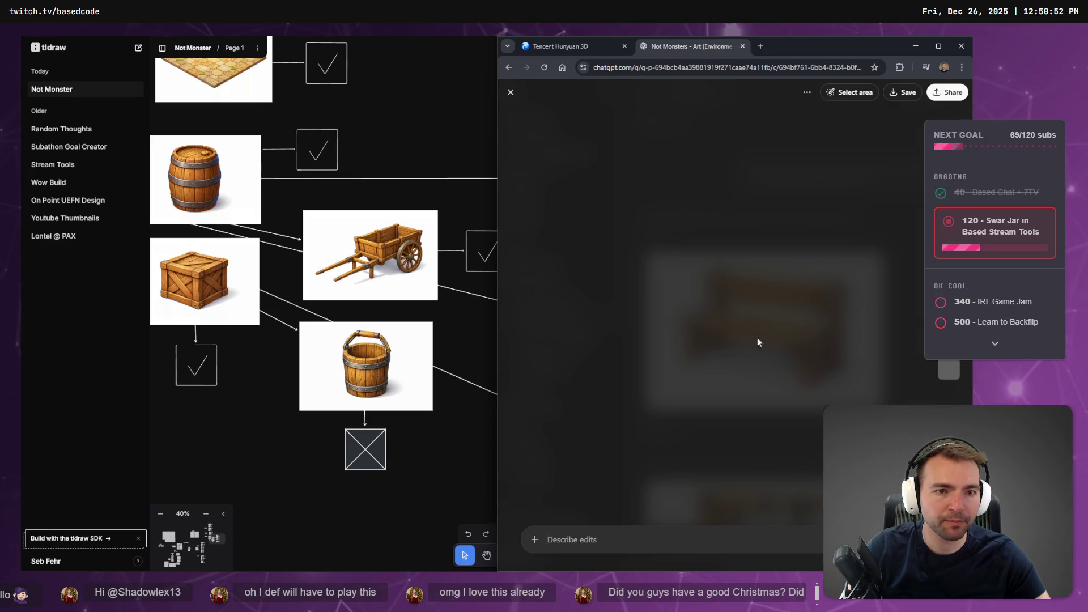
{"action": "left_click", "coordinate": [558, 46]}
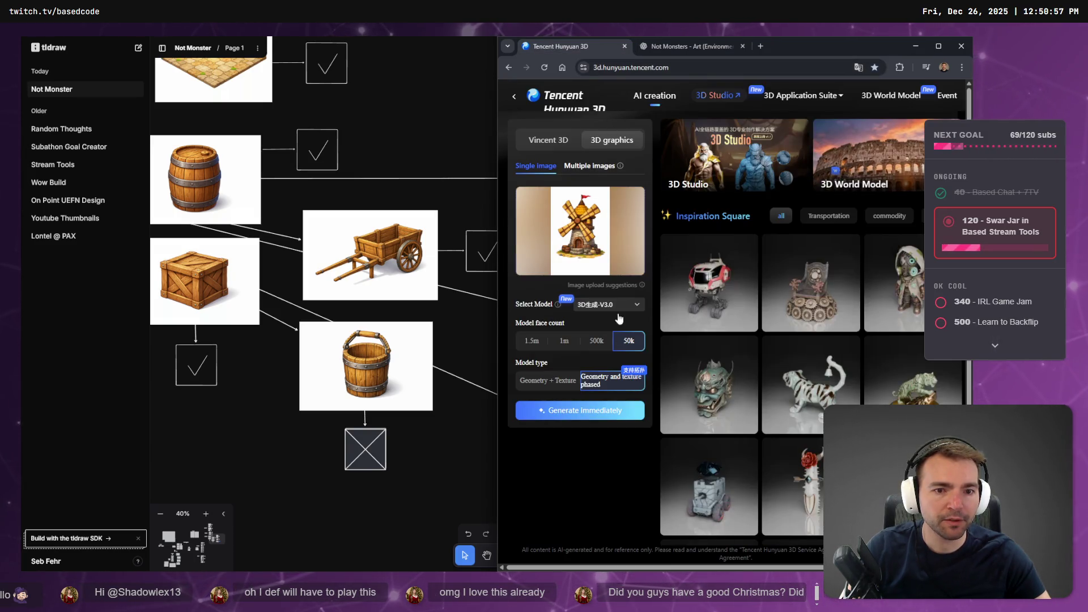
{"action": "left_click", "coordinate": [634, 67]}
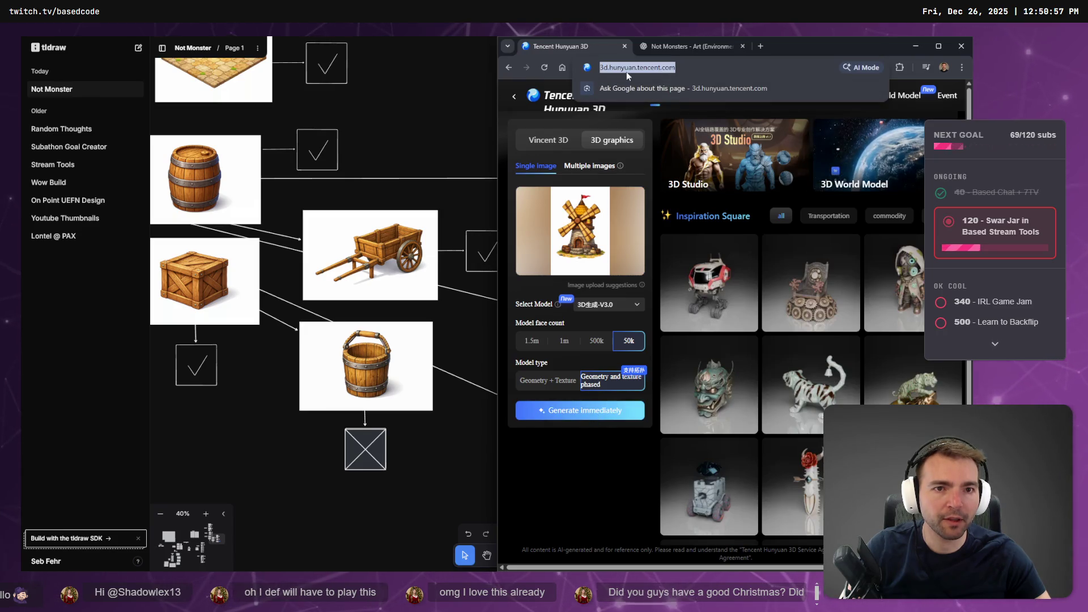
{"action": "key", "text": "Return"}
{"action": "left_click", "coordinate": [643, 47]}
{"action": "left_click", "coordinate": [653, 50]}
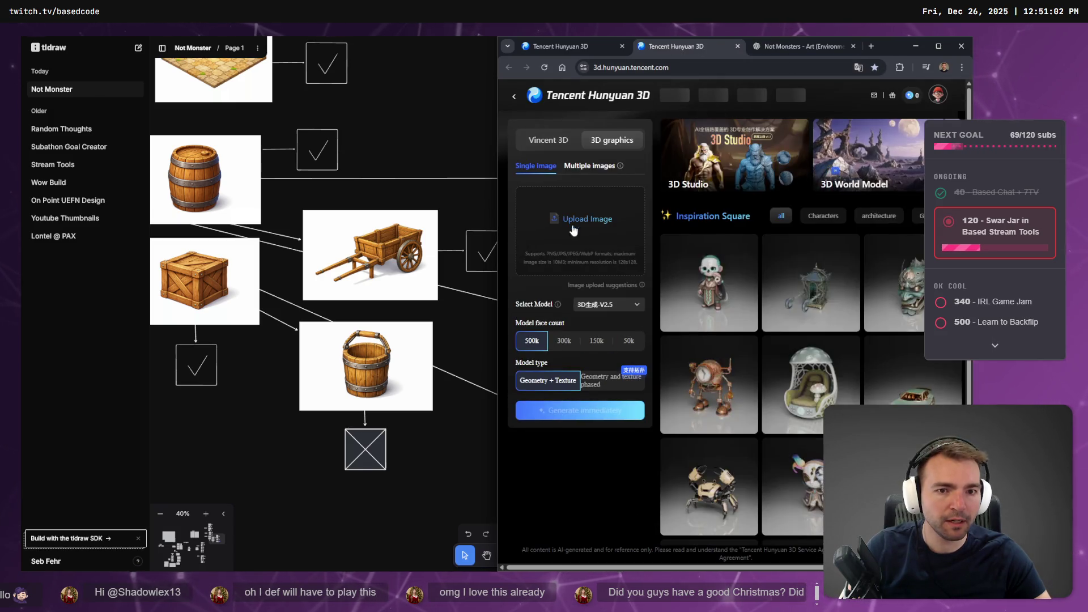
Upload the bench image to the new generator tab with 50k faces and geometry and texture phased.
{"action": "left_click", "coordinate": [825, 48]}
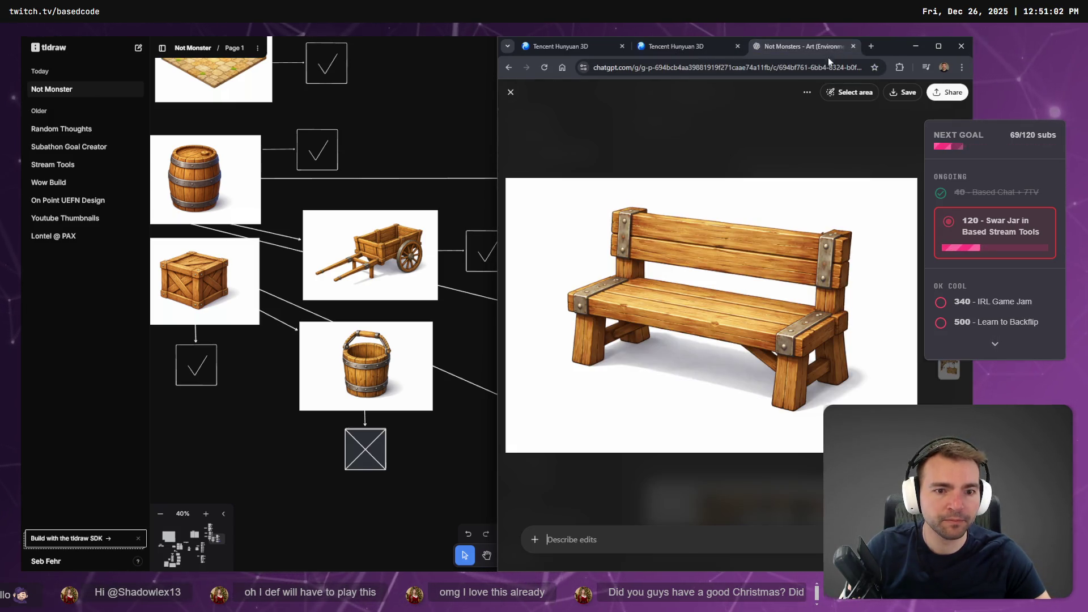
{"action": "right_click", "coordinate": [736, 270]}
{"action": "mouse_move", "coordinate": [737, 272]}
{"action": "left_mouse_down"}
{"action": "mouse_move", "coordinate": [672, 50]}
{"action": "mouse_move", "coordinate": [598, 243]}
{"action": "left_mouse_up"}
{"action": "left_click", "coordinate": [630, 342]}
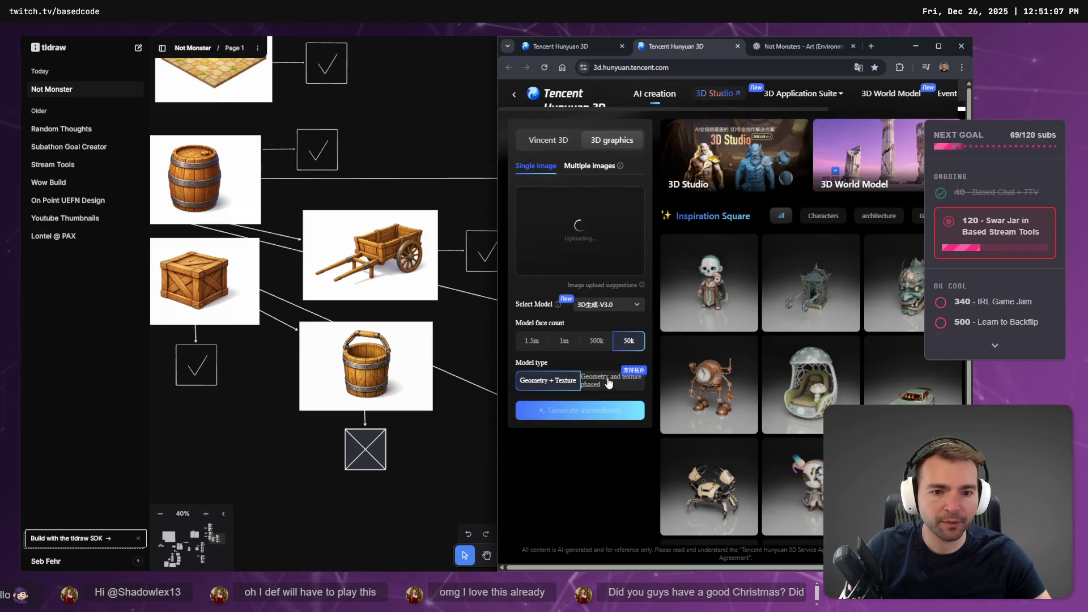
{"action": "left_click", "coordinate": [610, 380]}
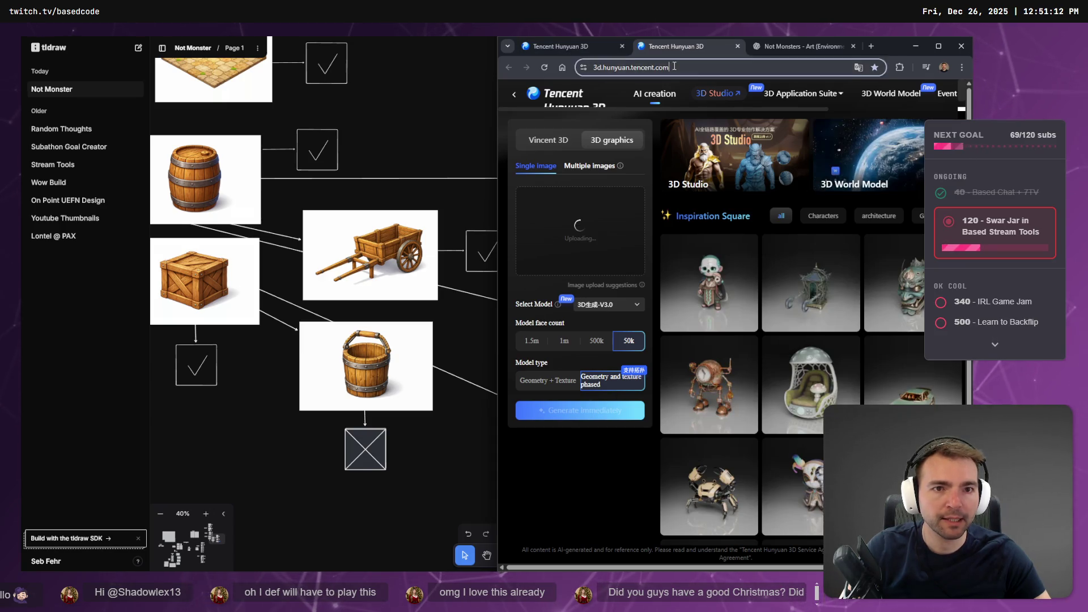
Return to the ChatGPT reference images and then the tldraw asset board.
{"action": "left_click", "coordinate": [865, 48]}
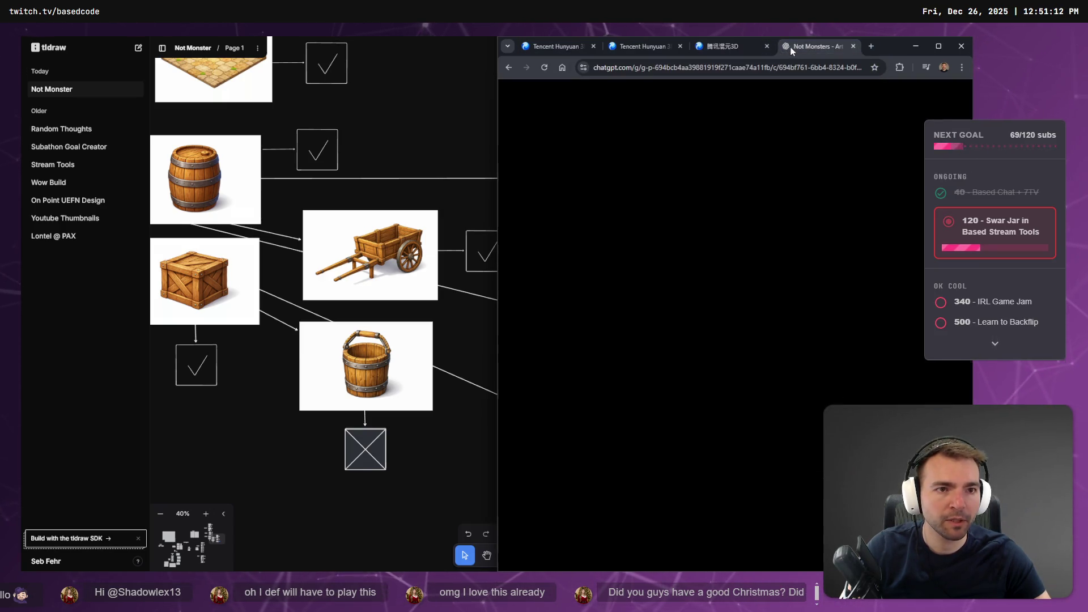
{"action": "scroll", "coordinate": [722, 251], "scroll_direction": "down", "scroll_amount": 3}
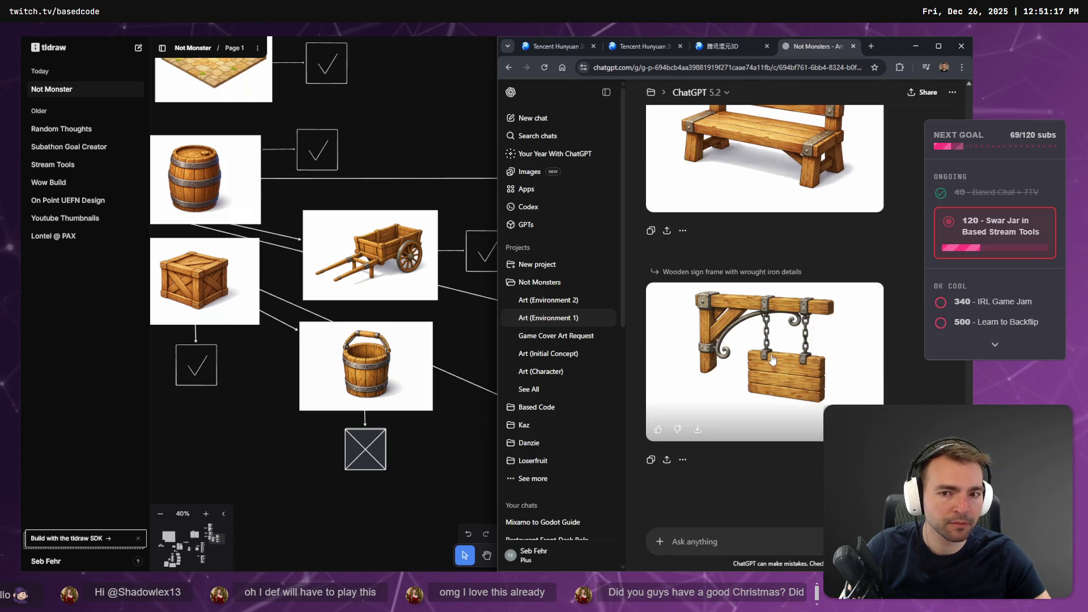
{"action": "left_click", "coordinate": [339, 386]}
{"action": "scroll", "coordinate": [342, 396], "scroll_direction": "left", "scroll_amount": 2}
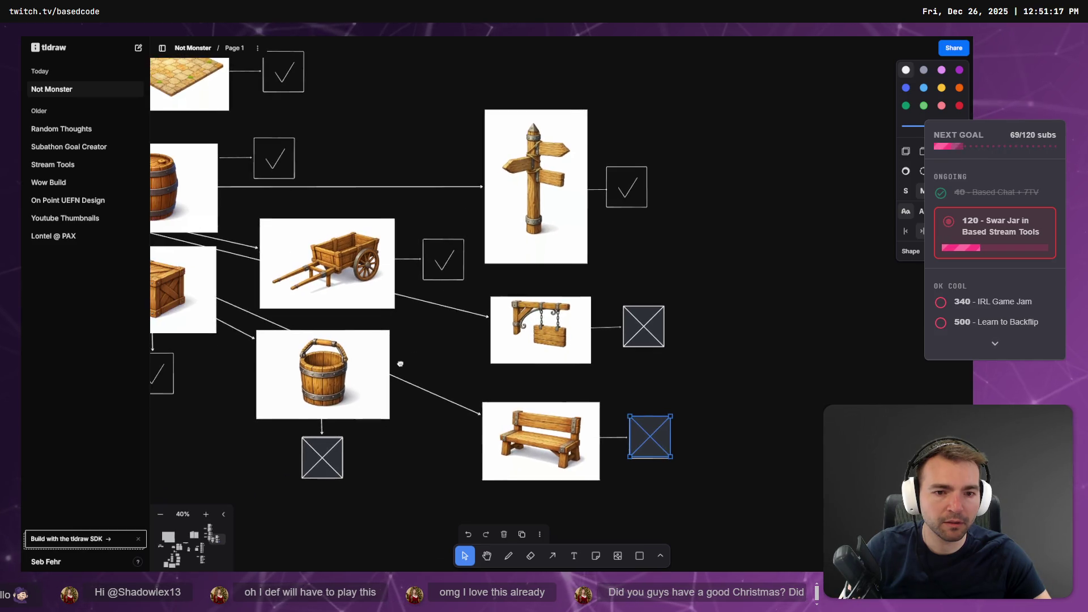
Load the hanging sign image into the third Hunyuan tab with 50k faces and geometry and texture phased.
{"action": "key", "text": "alt+Tab"}
{"action": "left_click", "coordinate": [779, 309]}
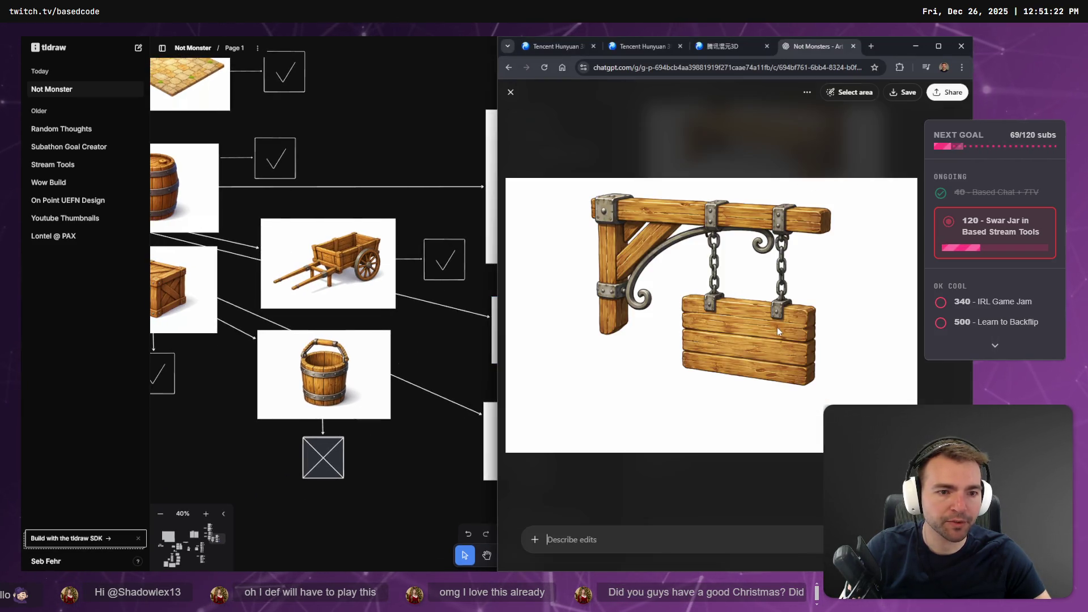
{"action": "left_click", "coordinate": [712, 48]}
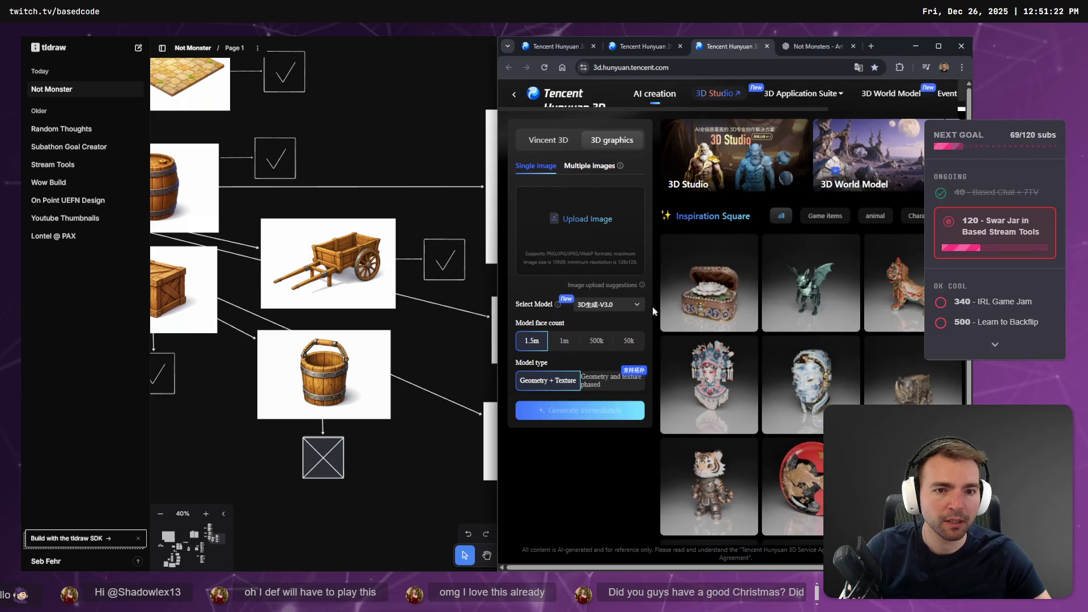
{"action": "left_click", "coordinate": [827, 47]}
{"action": "mouse_move", "coordinate": [737, 187]}
{"action": "left_mouse_down"}
{"action": "mouse_move", "coordinate": [731, 50]}
{"action": "mouse_move", "coordinate": [613, 206]}
{"action": "left_mouse_up"}
{"action": "left_click", "coordinate": [629, 341]}
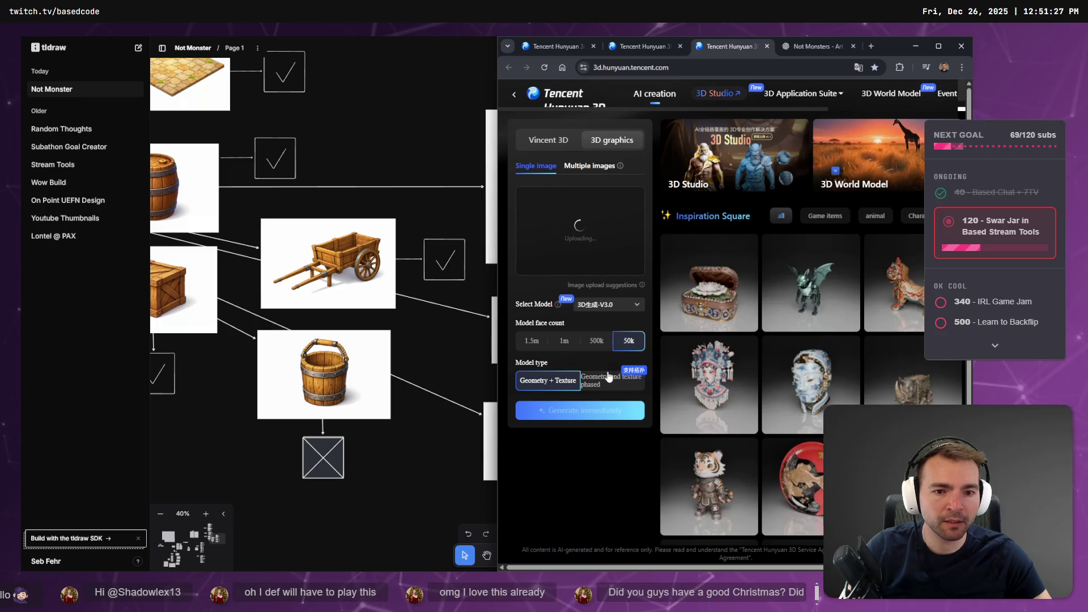
{"action": "left_click", "coordinate": [611, 380]}
Check the bench upload tab, then return to the hanging sign image in ChatGPT.
{"action": "left_click", "coordinate": [640, 47]}
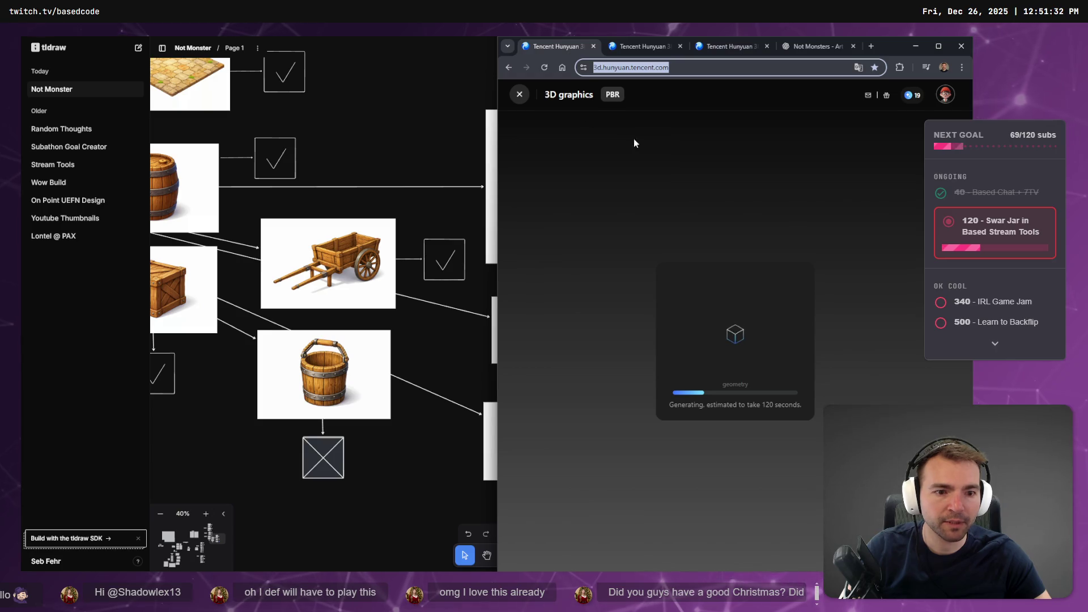
{"action": "key", "text": "ctrl+Tab"}
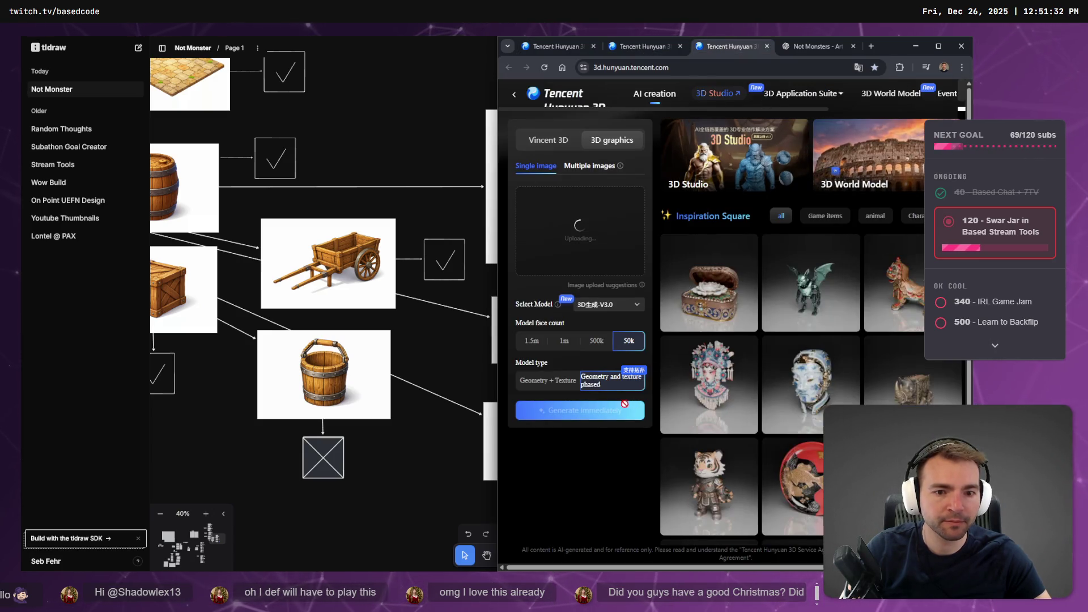
{"action": "left_click", "coordinate": [640, 47]}
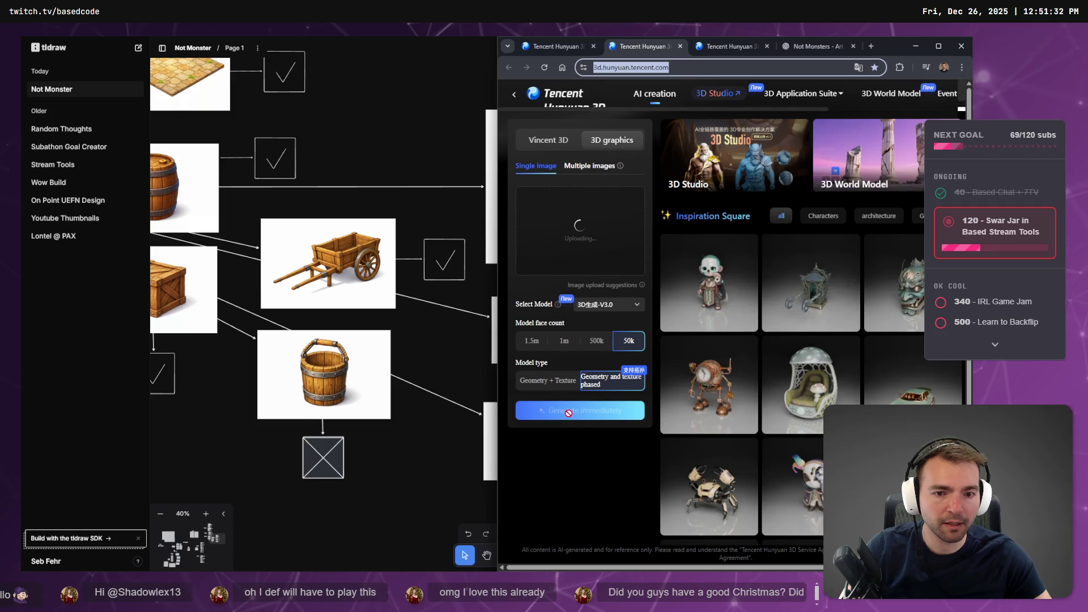
{"action": "left_click", "coordinate": [803, 46]}
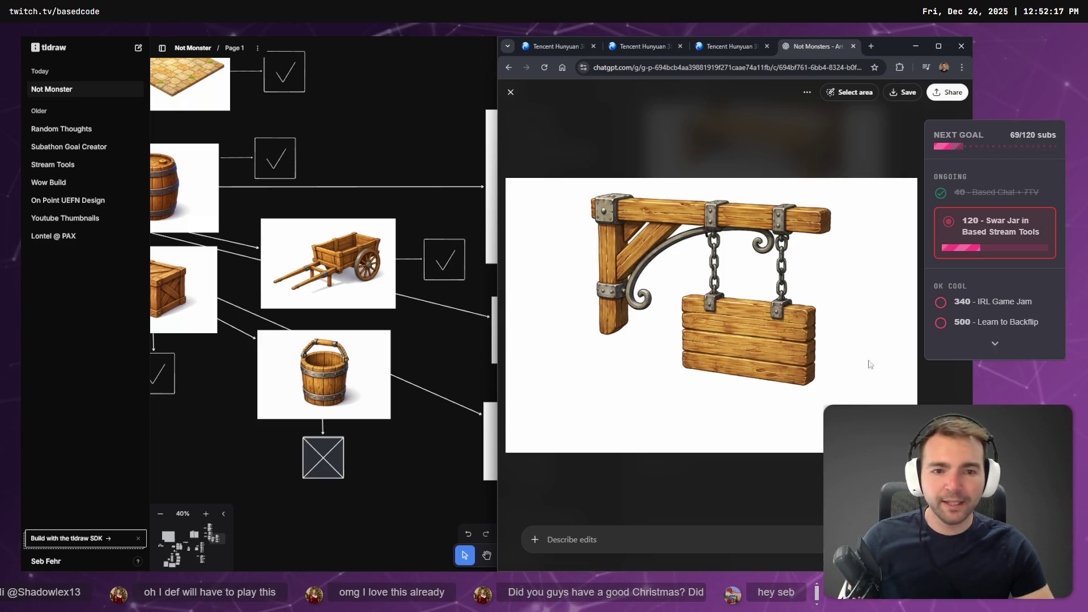
Start generating the hanging sign model in its Hunyuan tab, then return to ChatGPT and tldraw.
{"action": "left_click", "coordinate": [633, 46]}
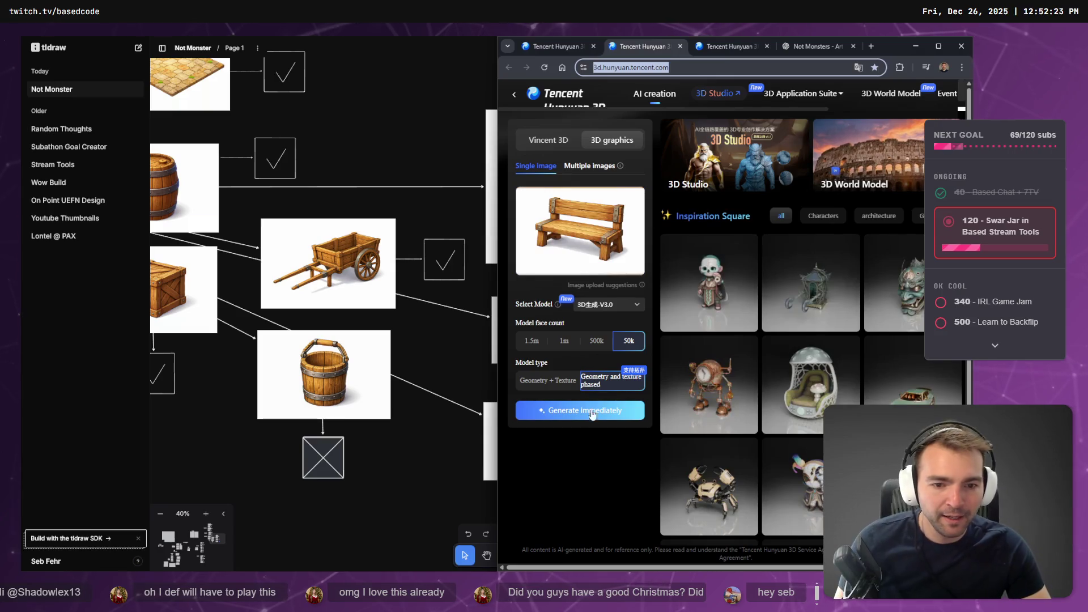
{"action": "left_click", "coordinate": [731, 46]}
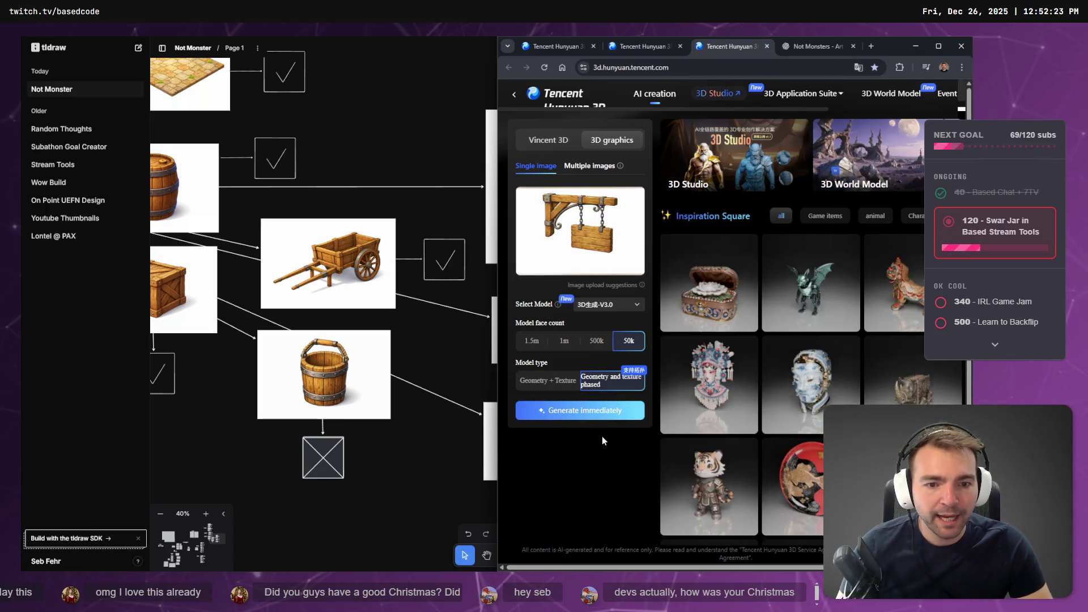
{"action": "left_click", "coordinate": [589, 420]}
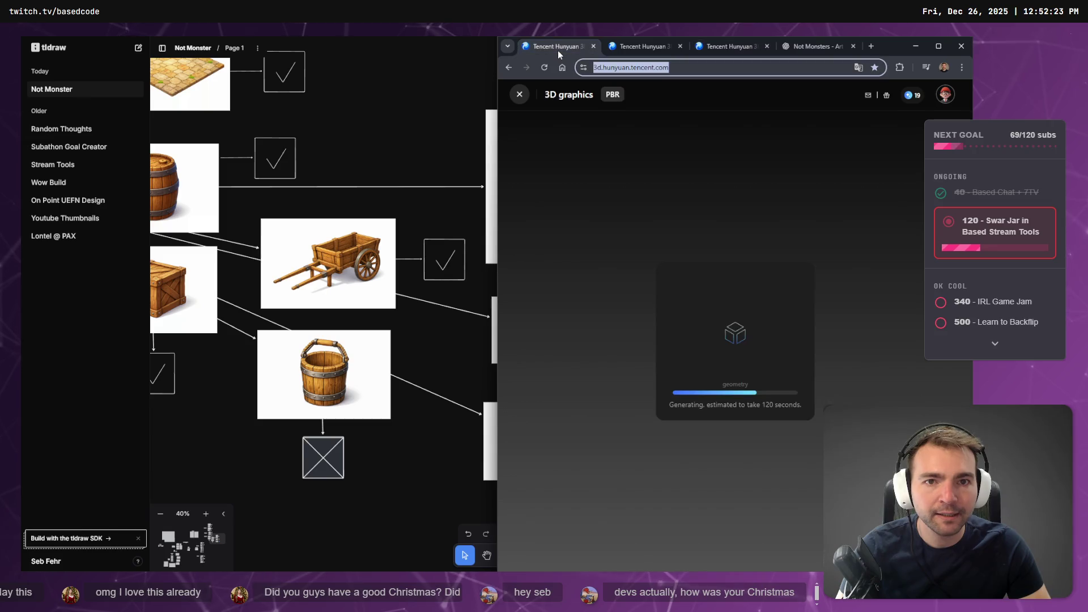
{"action": "left_click", "coordinate": [840, 46]}
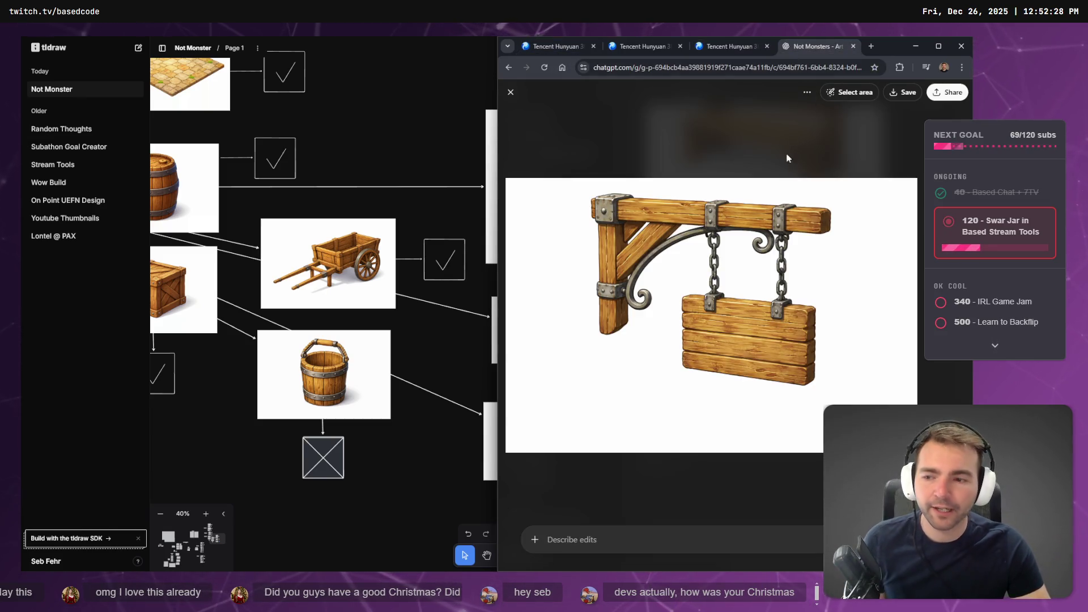
{"action": "left_click", "coordinate": [401, 154]}
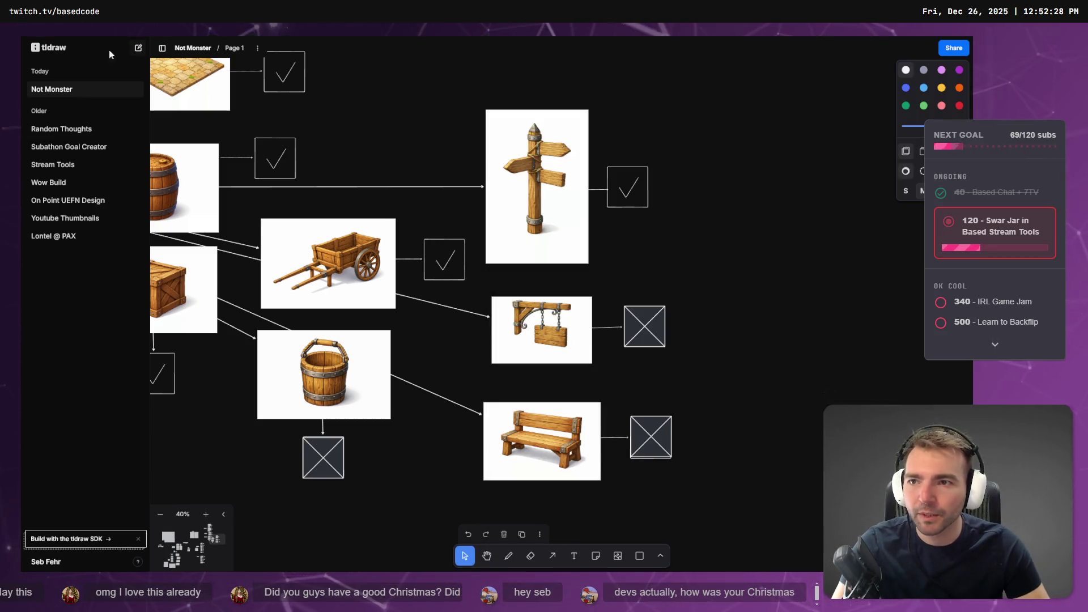
Hide the board list sidebar, look over the tldraw board, then return to the ChatGPT window.
{"action": "left_click", "coordinate": [162, 48]}
{"action": "scroll", "coordinate": [777, 289], "scroll_direction": "down", "scroll_amount": 5}
{"action": "scroll", "coordinate": [777, 289], "scroll_direction": "left", "scroll_amount": 5}
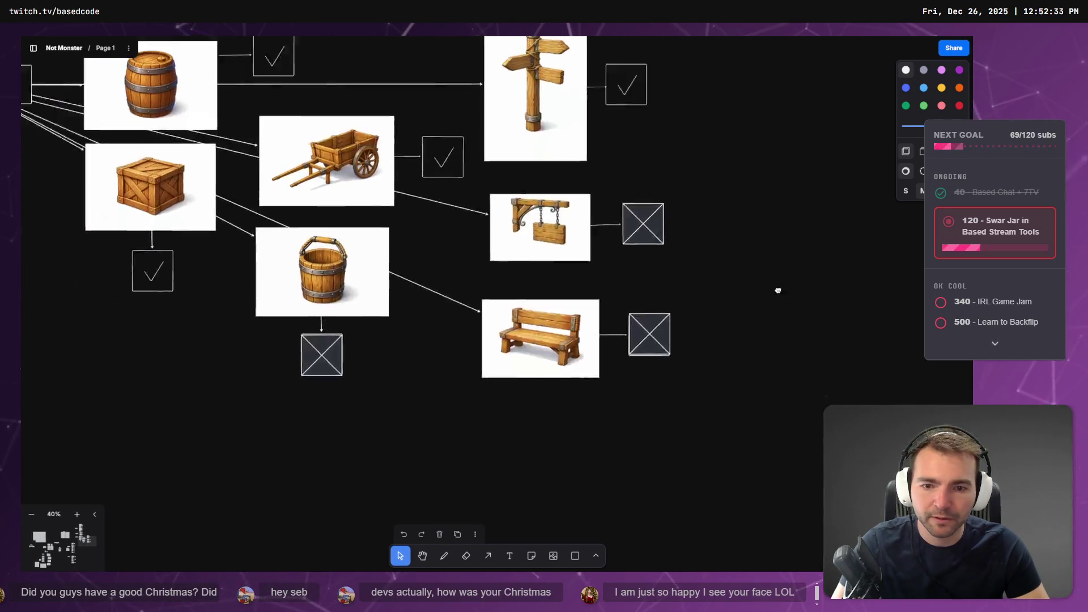
{"action": "scroll", "coordinate": [772, 290], "scroll_direction": "up", "scroll_amount": 3}
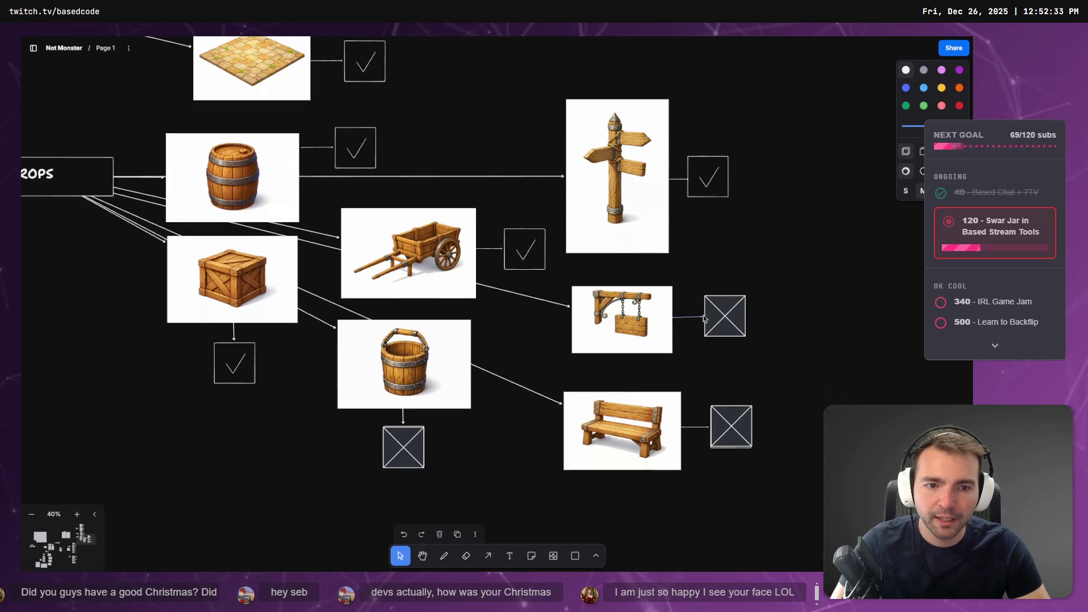
{"action": "scroll", "coordinate": [786, 378], "scroll_direction": "down", "scroll_amount": 8}
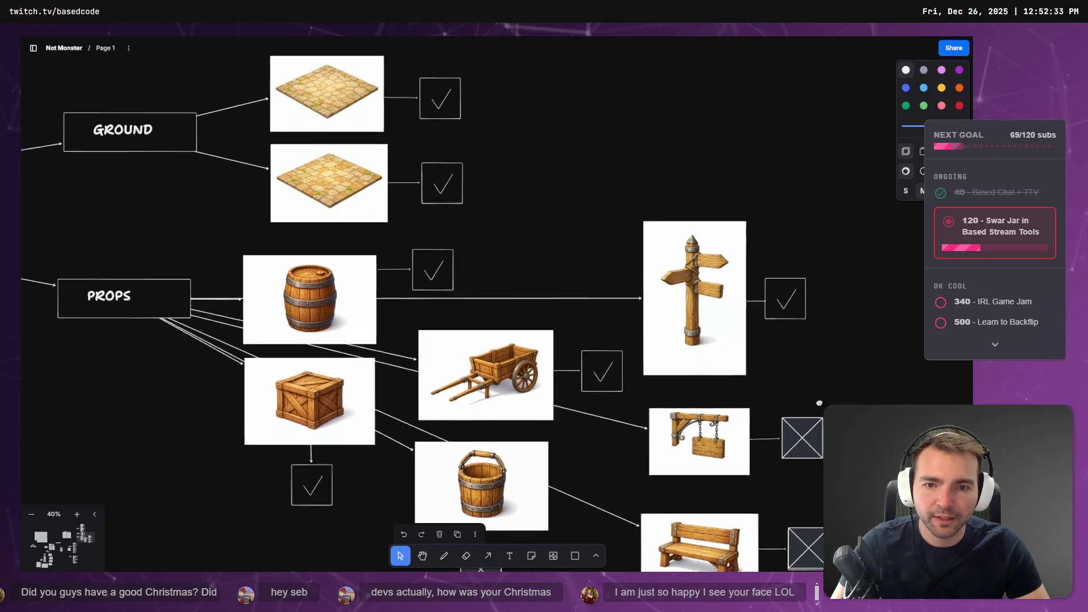
{"action": "scroll", "coordinate": [757, 304], "scroll_direction": "down", "scroll_amount": 2}
{"action": "scroll", "coordinate": [757, 305], "scroll_direction": "right", "scroll_amount": 3}
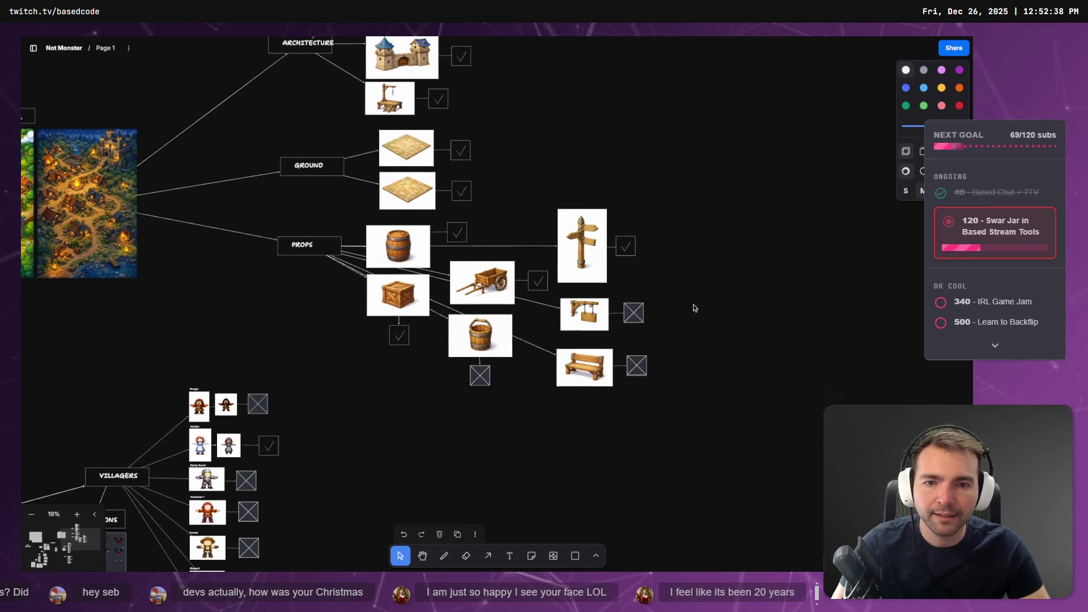
{"action": "key", "text": "alt+Tab"}
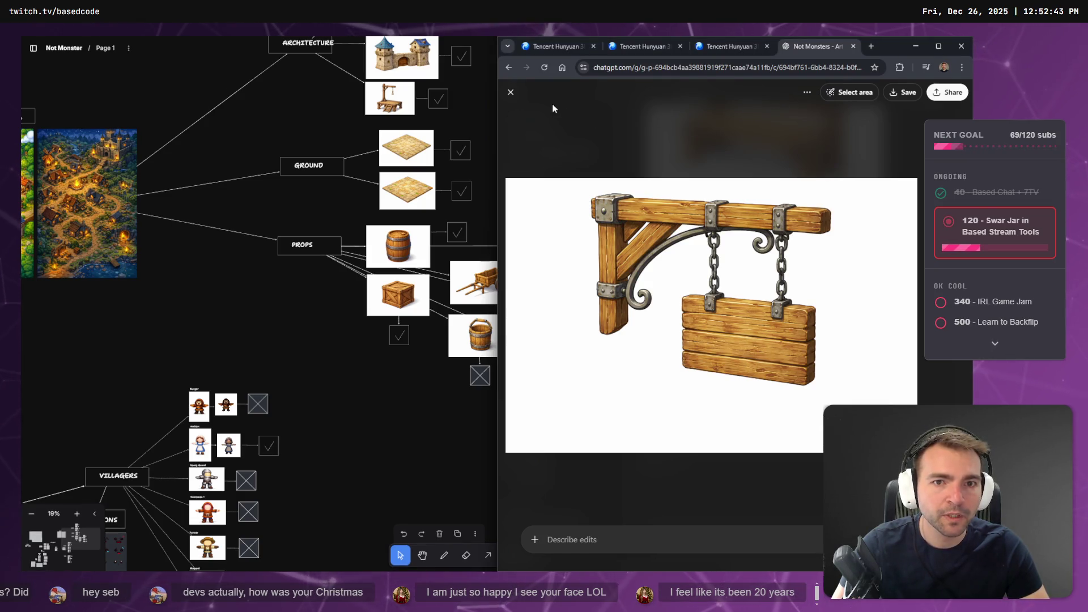
Close the sign image, move the chat into its own window, and open Art (Environment 2).
{"action": "left_click", "coordinate": [510, 91]}
{"action": "mouse_move", "coordinate": [833, 46]}
{"action": "left_mouse_down"}
{"action": "mouse_move", "coordinate": [207, 114]}
{"action": "mouse_move", "coordinate": [210, 181]}
{"action": "left_mouse_up"}
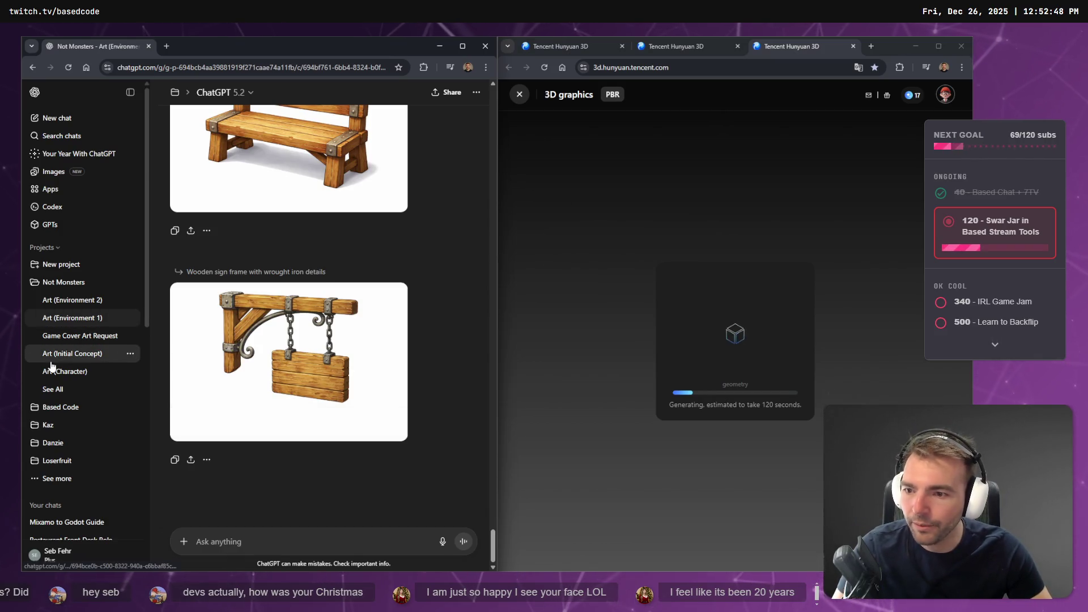
{"action": "left_click", "coordinate": [73, 300]}
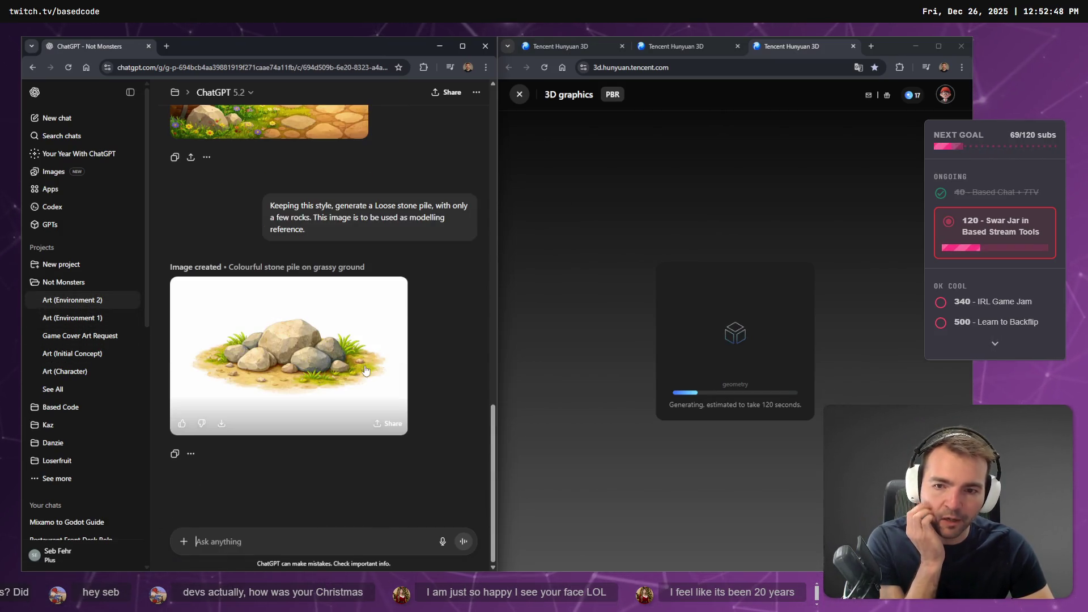
Add "Don't generate any ground or plants, just the rocks." to the stone pile prompt and resend.
{"action": "scroll", "coordinate": [422, 318], "scroll_direction": "up", "scroll_amount": 2}
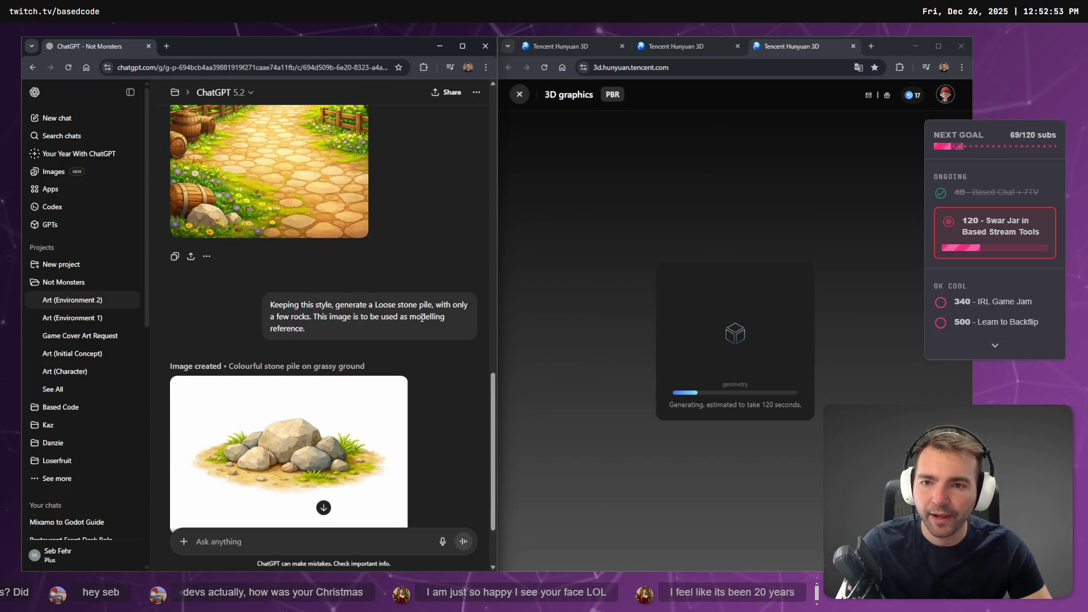
{"action": "left_click", "coordinate": [432, 350]}
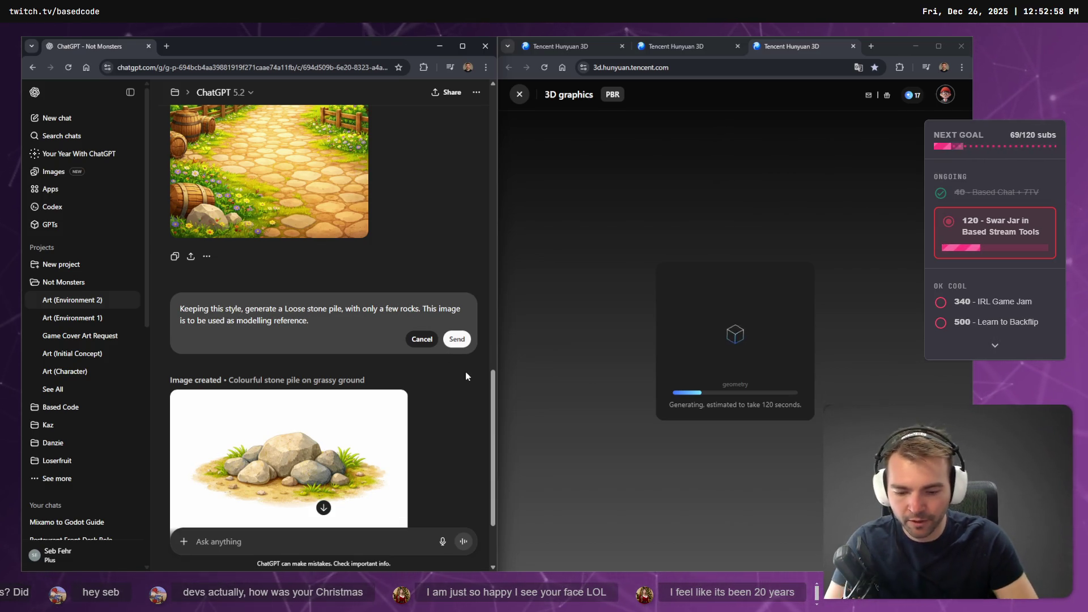
{"action": "type", "text": "Don "}
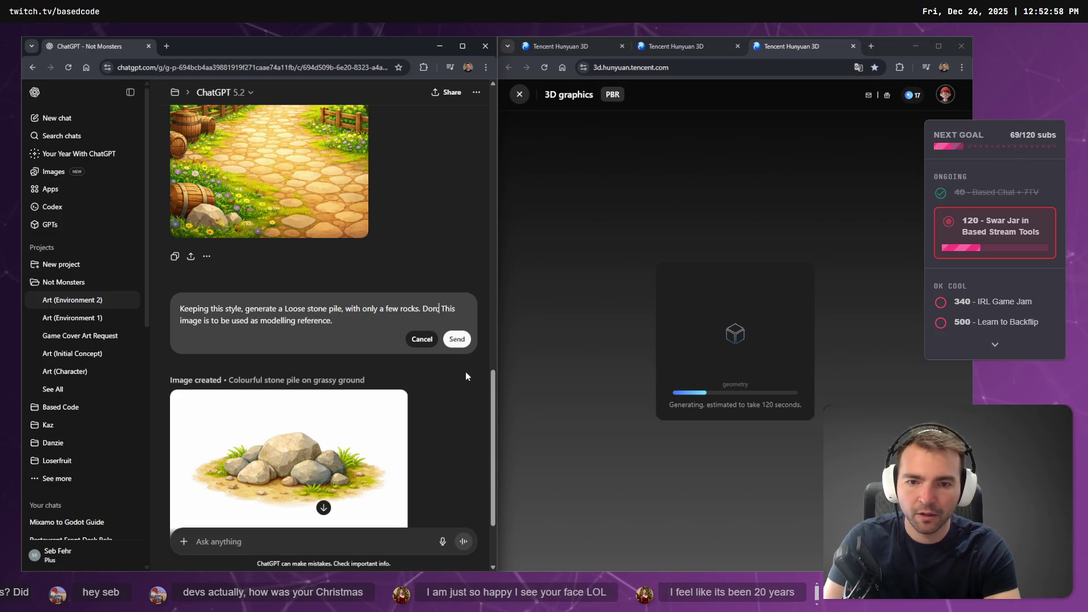
{"action": "type", "text": "'t generate "}
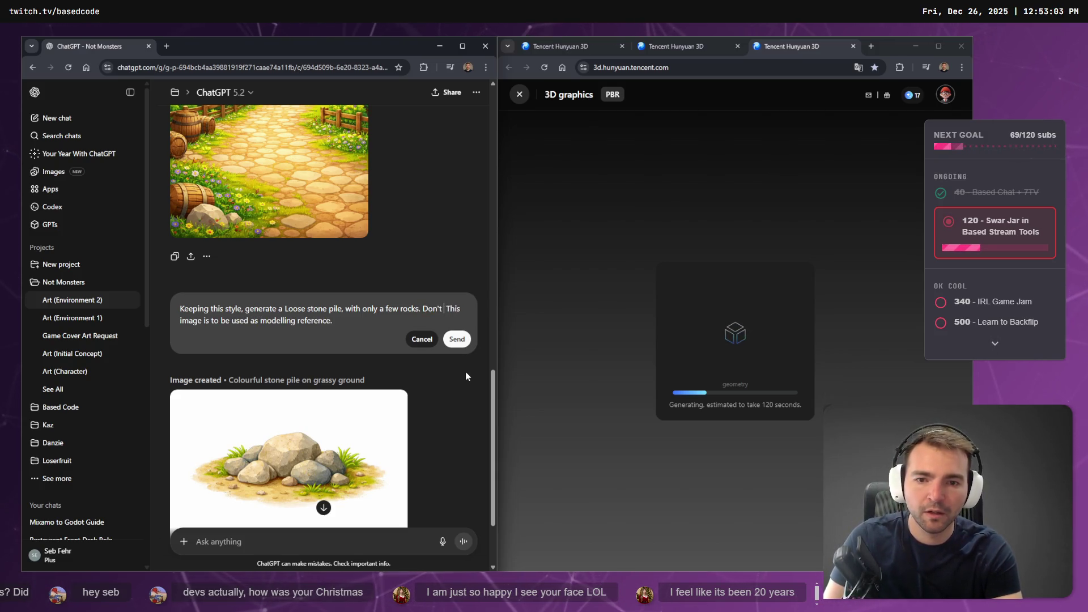
{"action": "type", "text": "any ground or "}
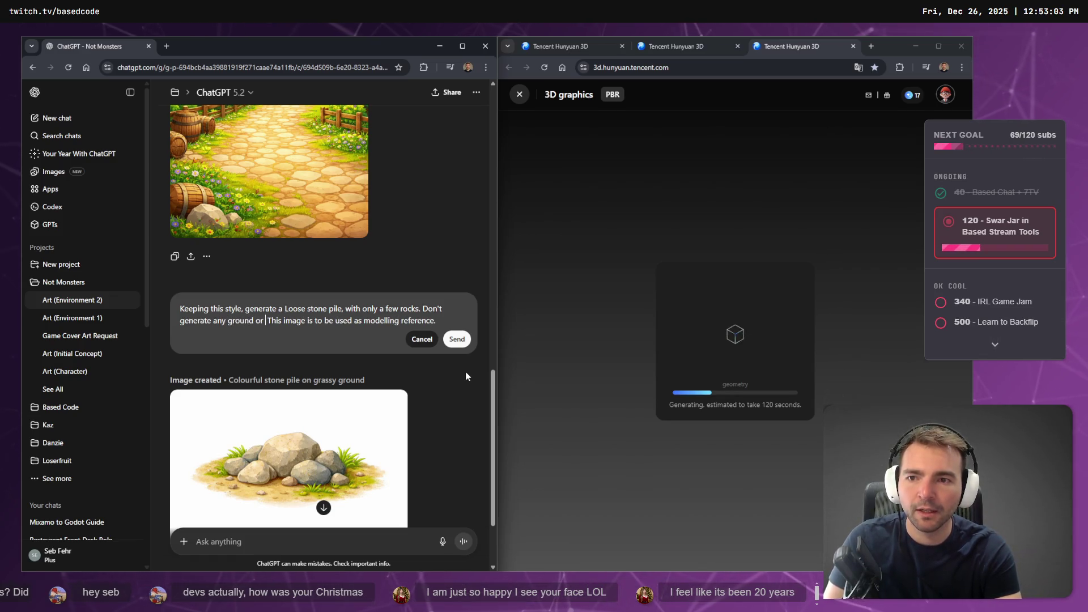
{"action": "type", "text": "plat"}
{"action": "key", "text": "BackSpace"}
{"action": "type", "text": "nts."}
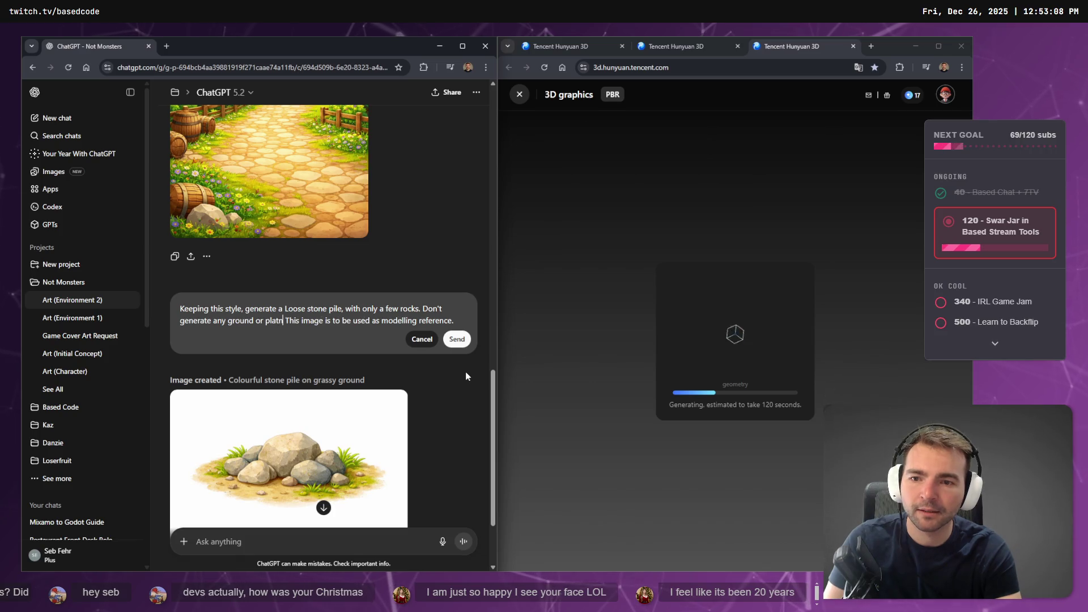
{"action": "key", "text": "BackSpace"}
{"action": "type", "text": ", just the rock"}
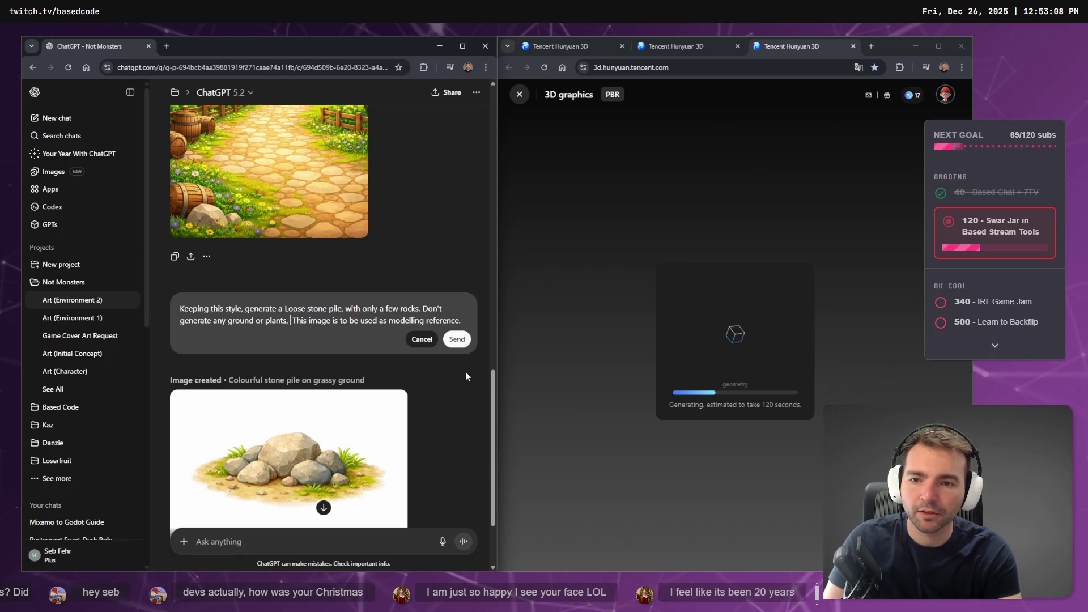
{"action": "type", "text": "s."}
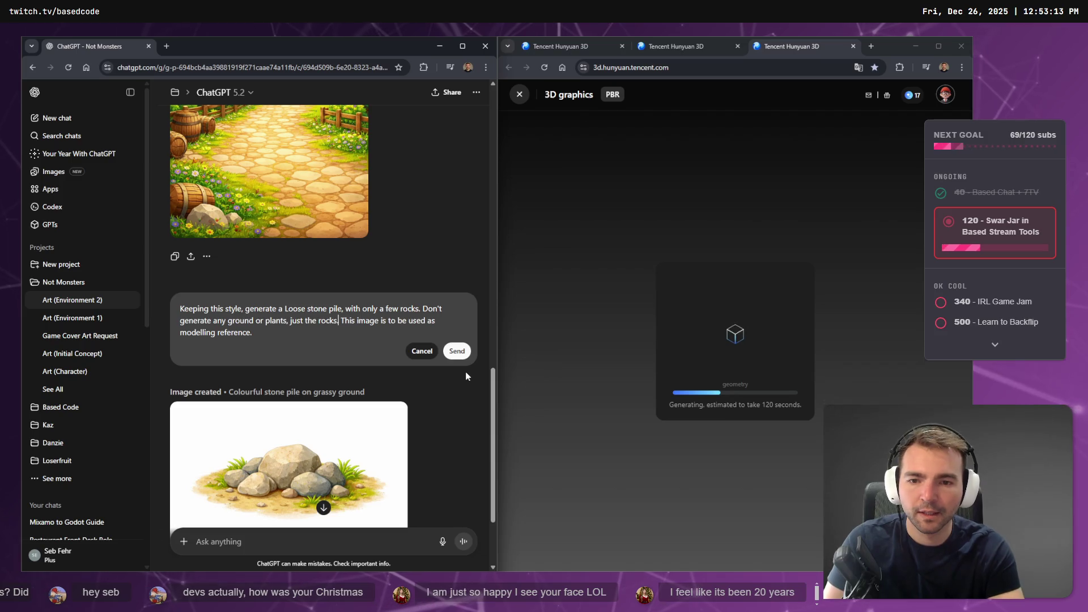
{"action": "key", "text": "Return"}
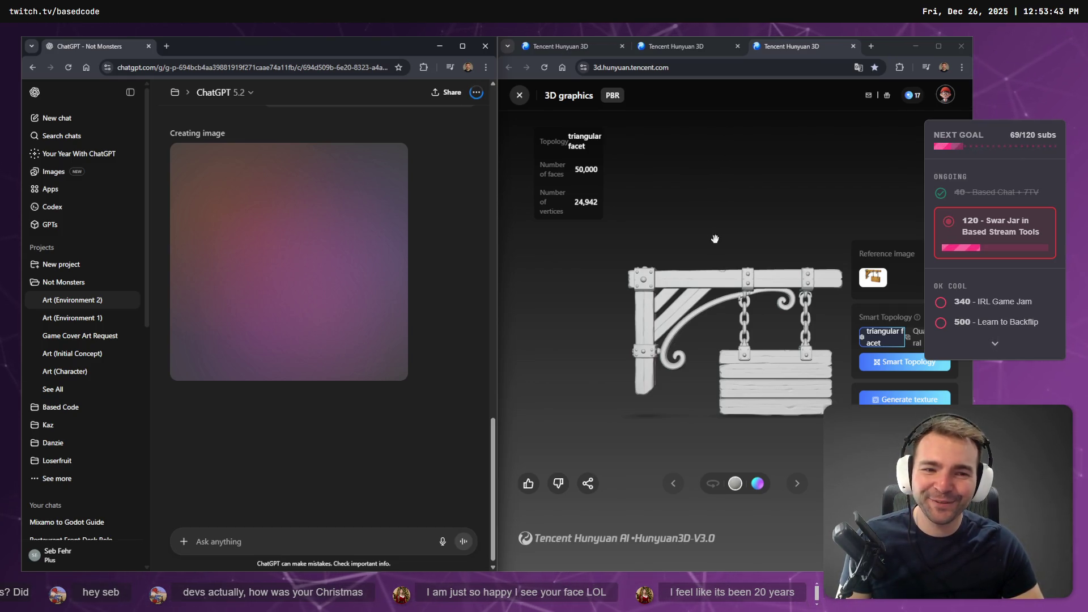
Set the hanging sign model to Quad topology, then review the bench and rotate the windmill model.
{"action": "left_click", "coordinate": [915, 336]}
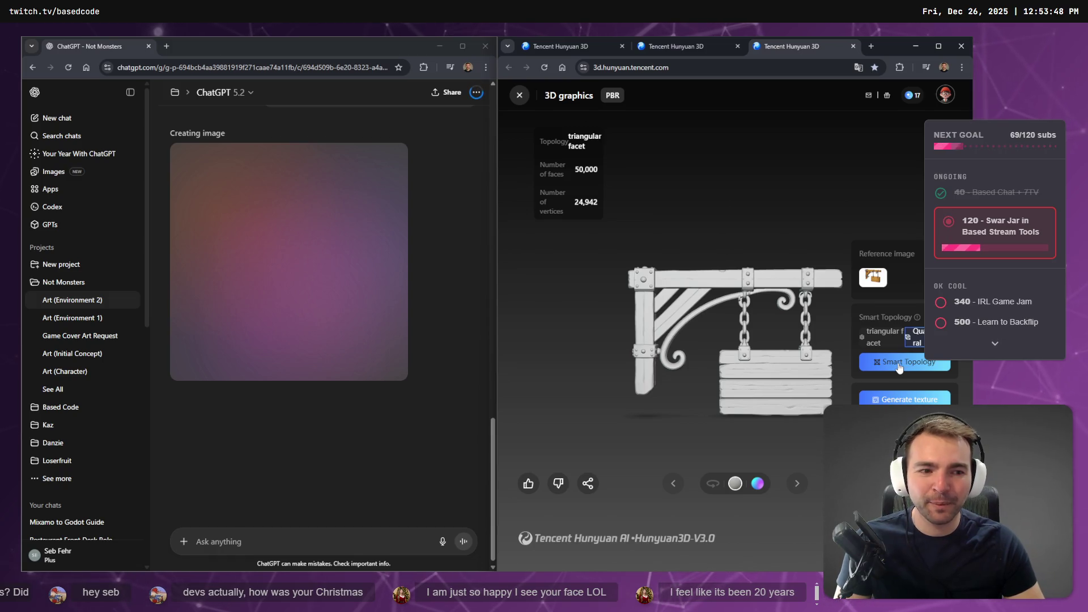
{"action": "left_click", "coordinate": [686, 49]}
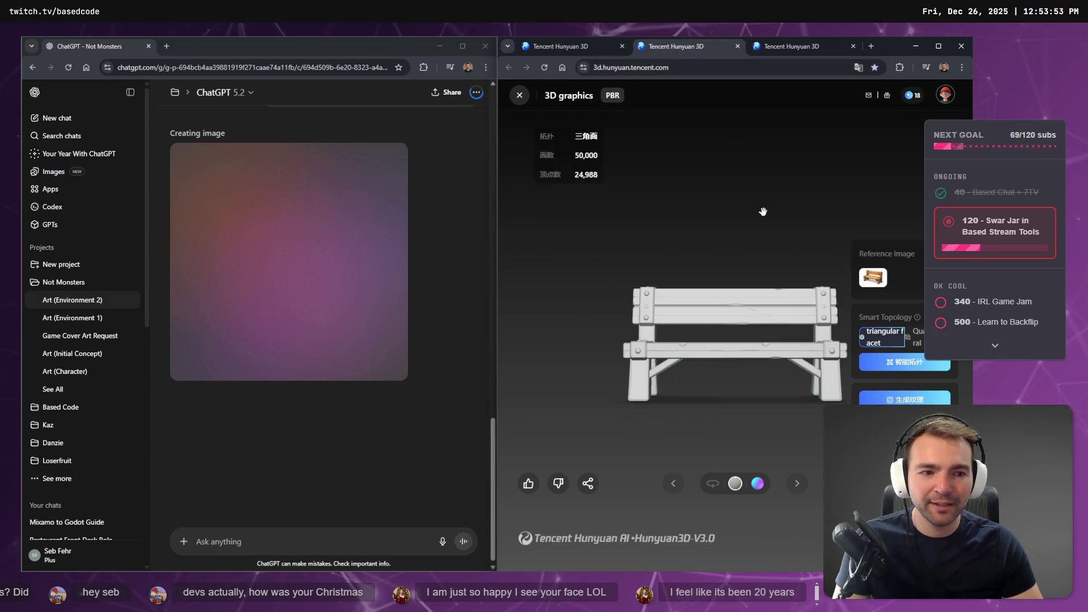
{"action": "left_click", "coordinate": [546, 46]}
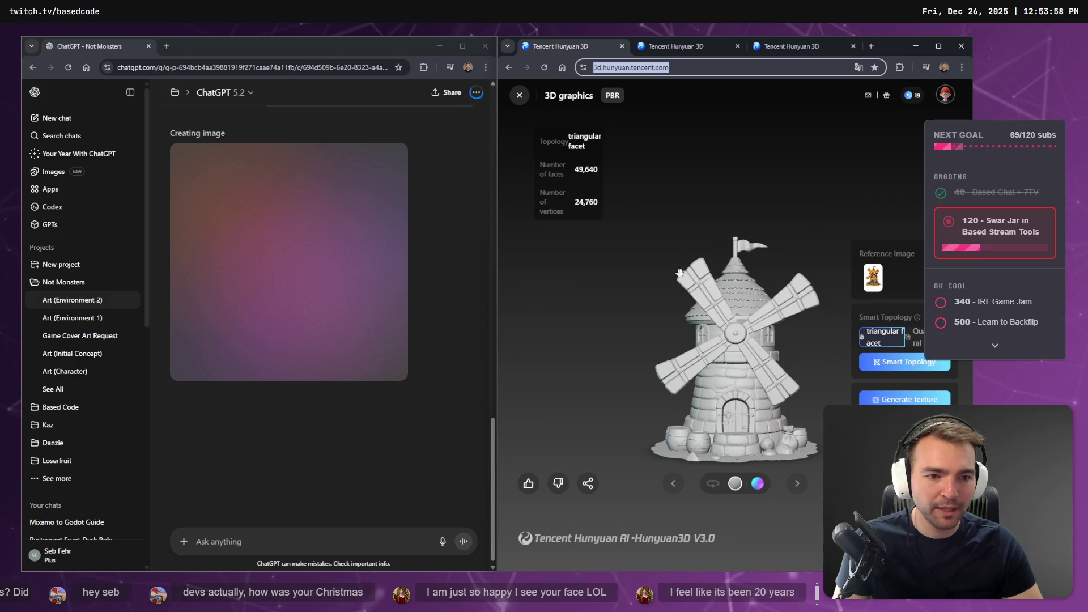
{"action": "left_click_drag", "start_coordinate": [730, 361], "coordinate": [765, 362]}
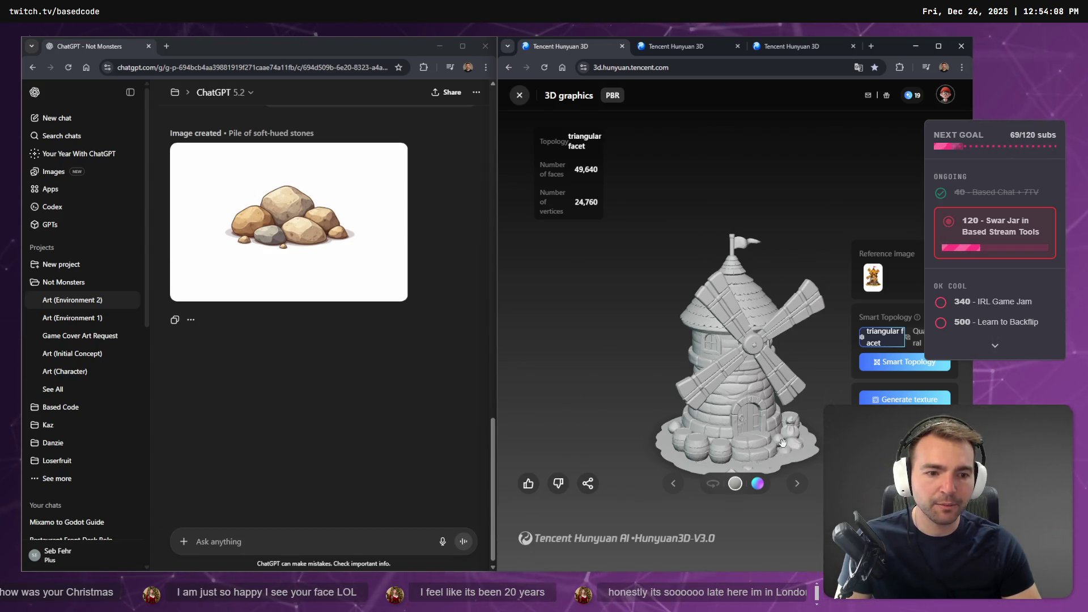
Delete the windmill upload, run Smart Topology on the bench, and open the Art (Initial Concept) chat.
{"action": "left_click", "coordinate": [524, 97]}
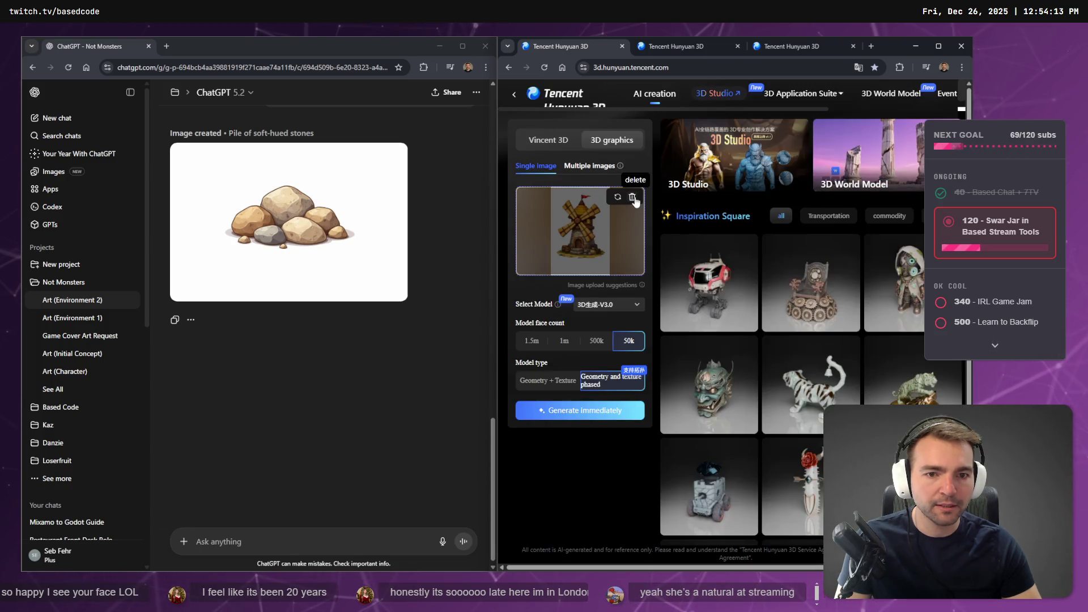
{"action": "left_click", "coordinate": [632, 197]}
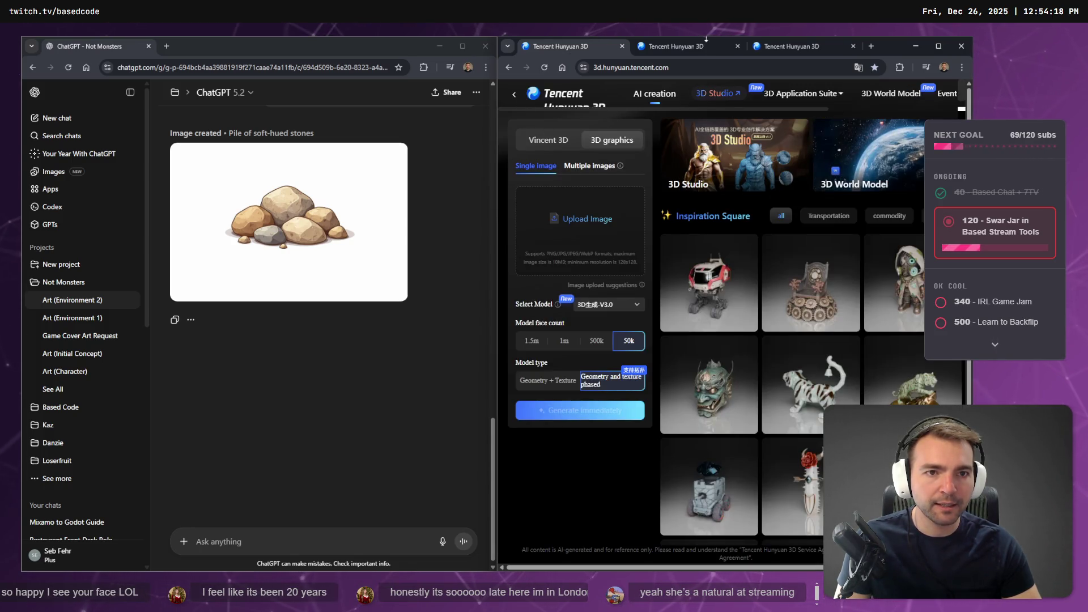
{"action": "left_click", "coordinate": [674, 45]}
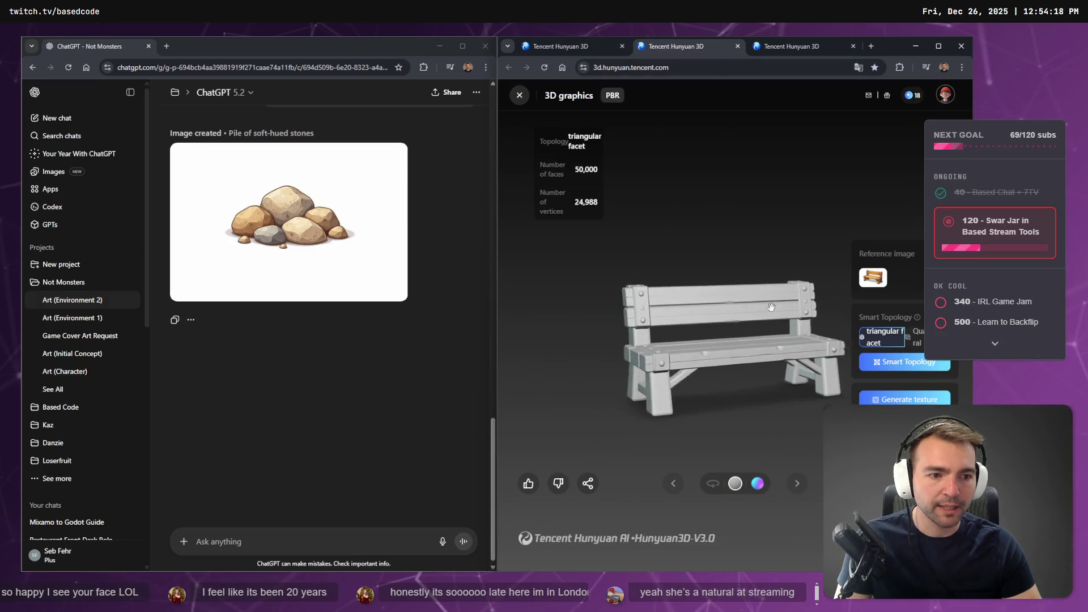
{"action": "left_click", "coordinate": [903, 363]}
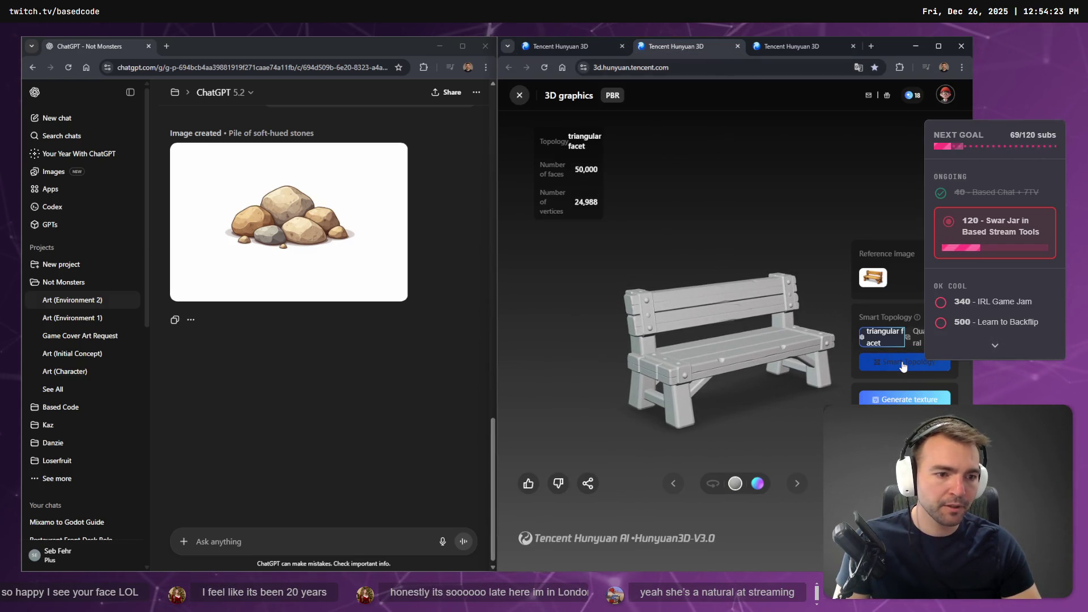
{"action": "left_click", "coordinate": [558, 46]}
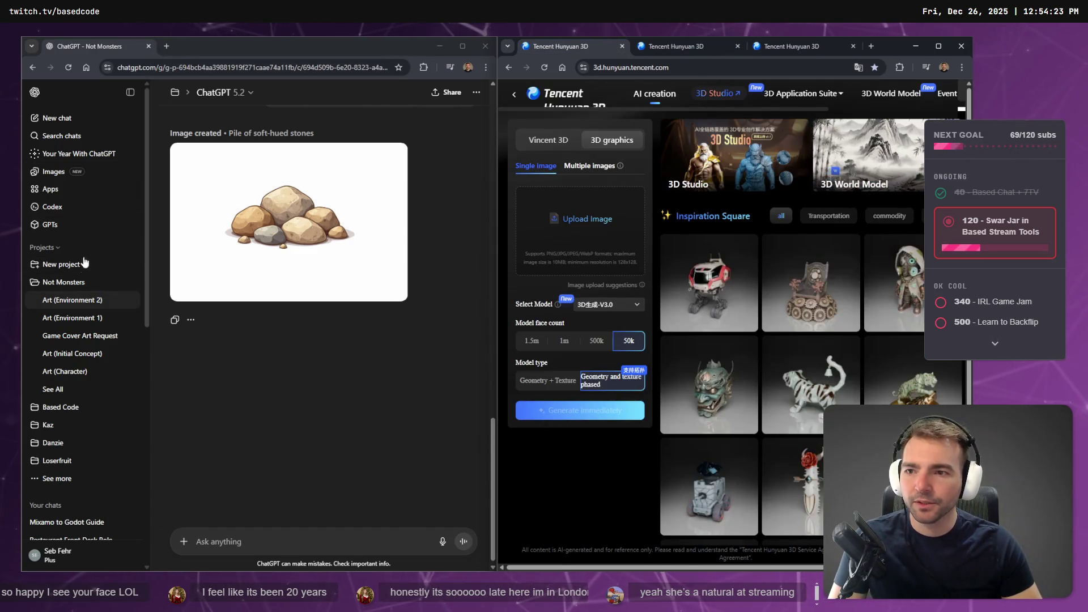
{"action": "left_click", "coordinate": [68, 354]}
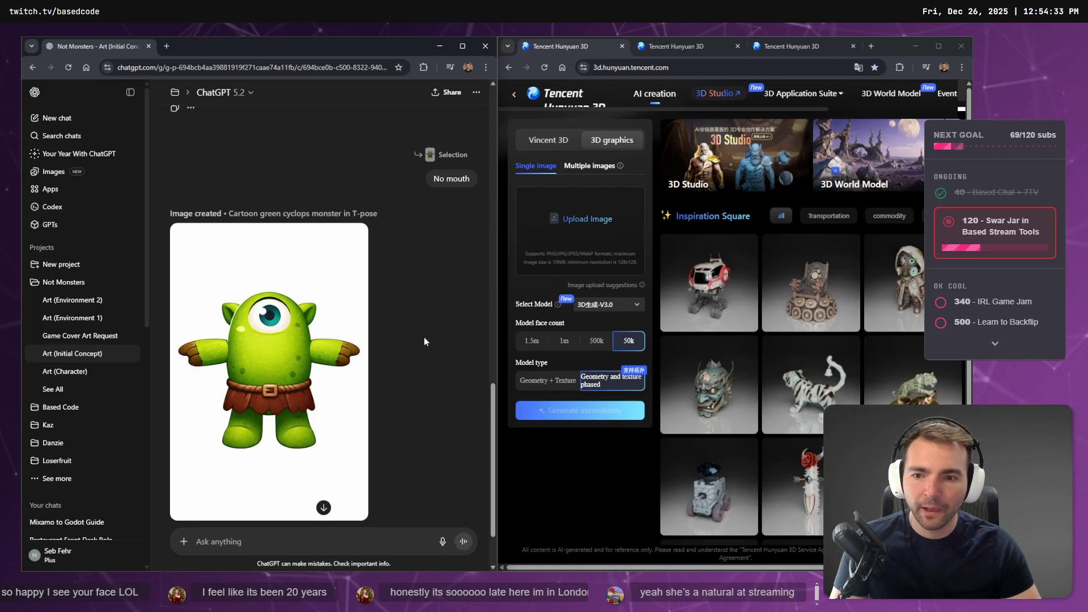
Go to the windmill-on-white prompt version and send a dictated prompt removing the windmill's props.
{"action": "scroll", "coordinate": [424, 336], "scroll_direction": "up", "scroll_amount": 10}
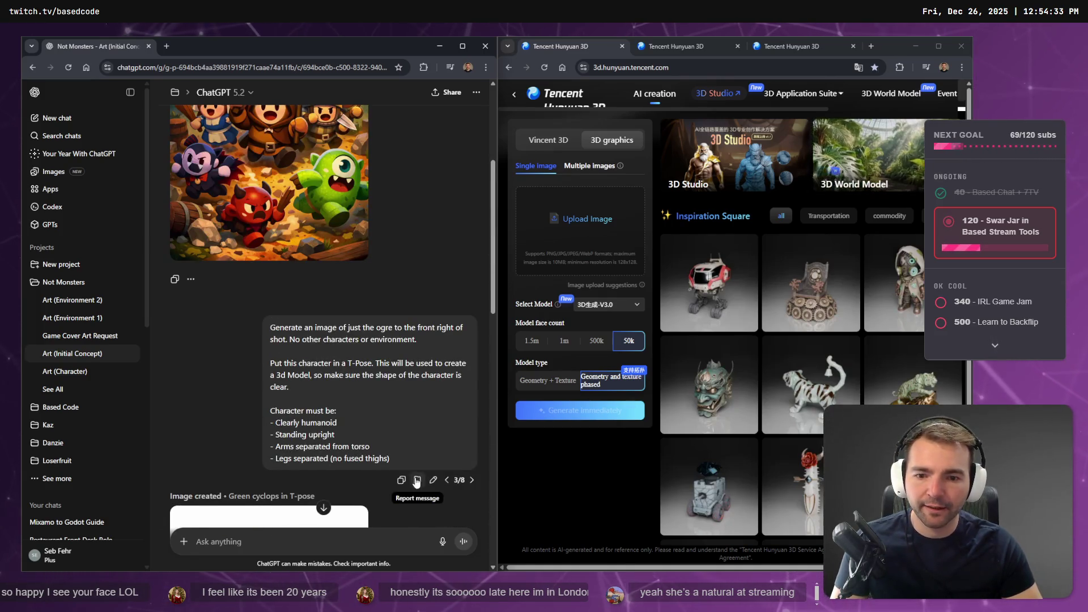
{"action": "left_click", "coordinate": [446, 479]}
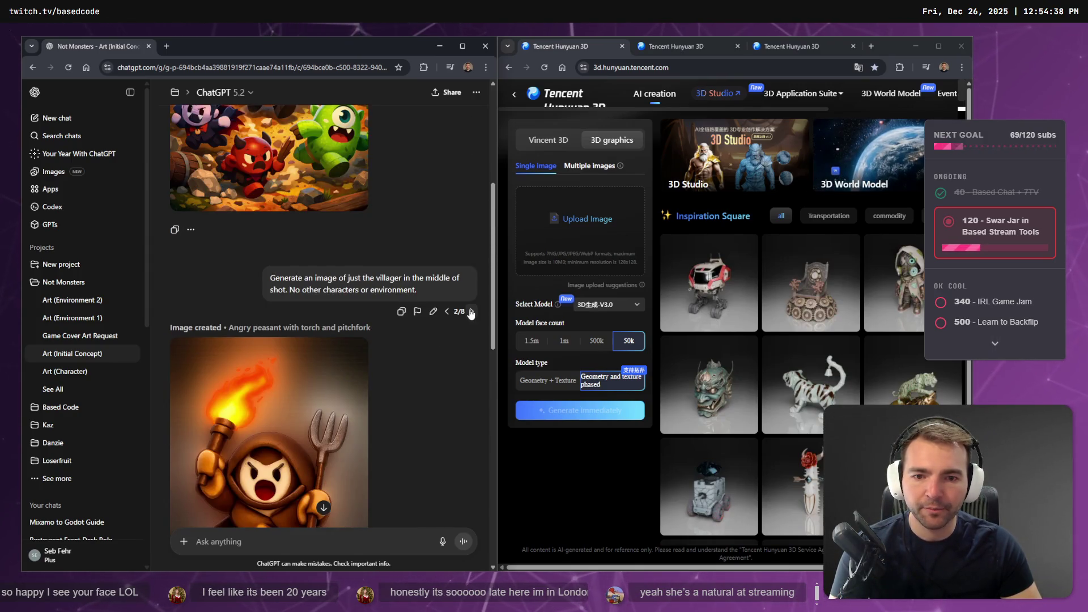
{"action": "left_click", "coordinate": [471, 311]}
{"action": "left_click", "coordinate": [471, 358]}
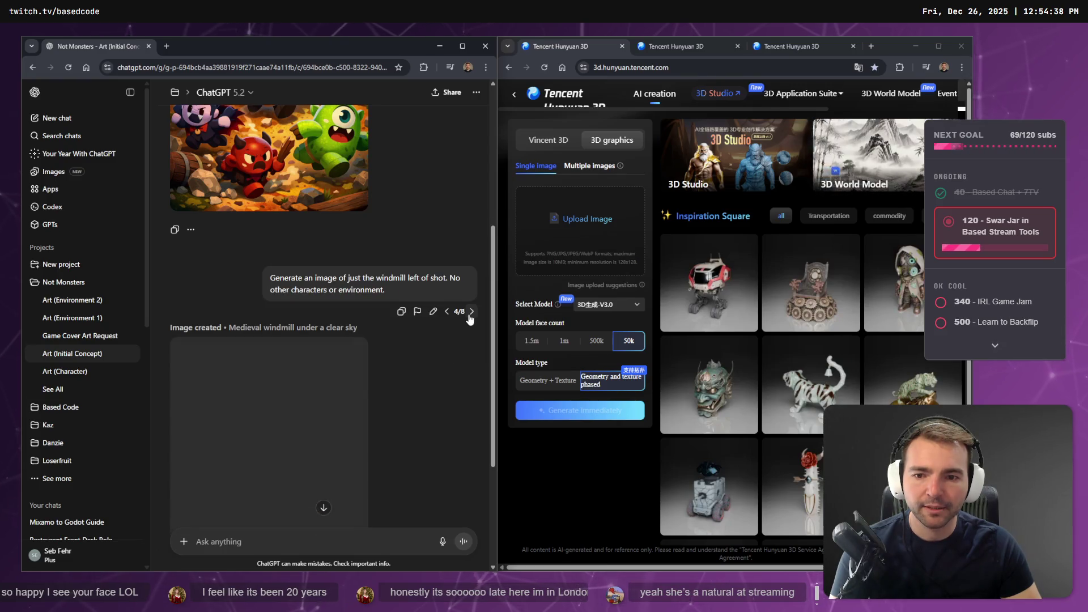
{"action": "left_click", "coordinate": [471, 311]}
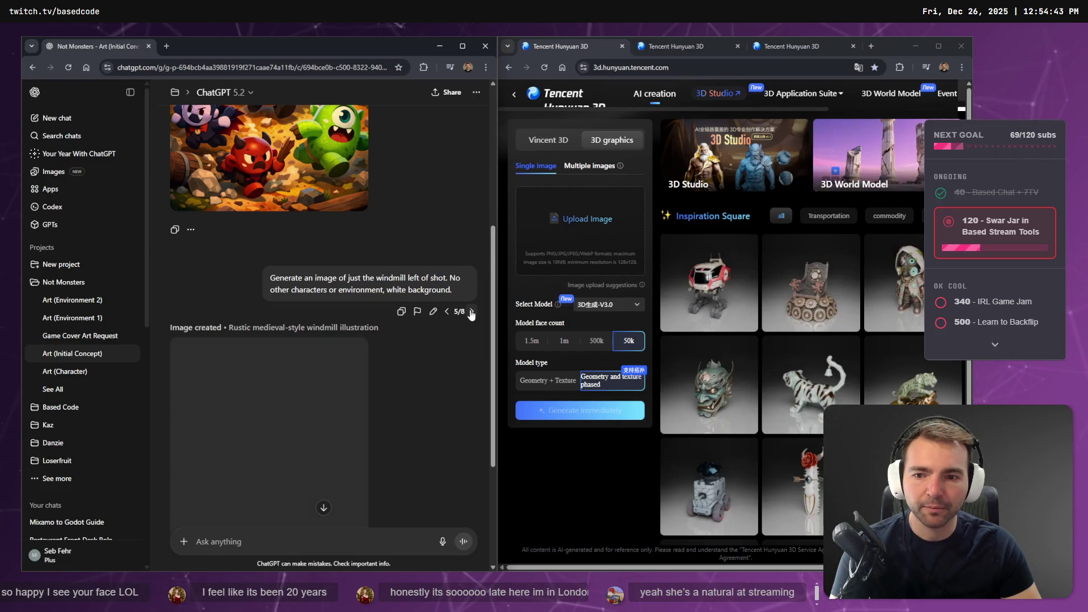
{"action": "scroll", "coordinate": [461, 349], "scroll_direction": "down", "scroll_amount": 3}
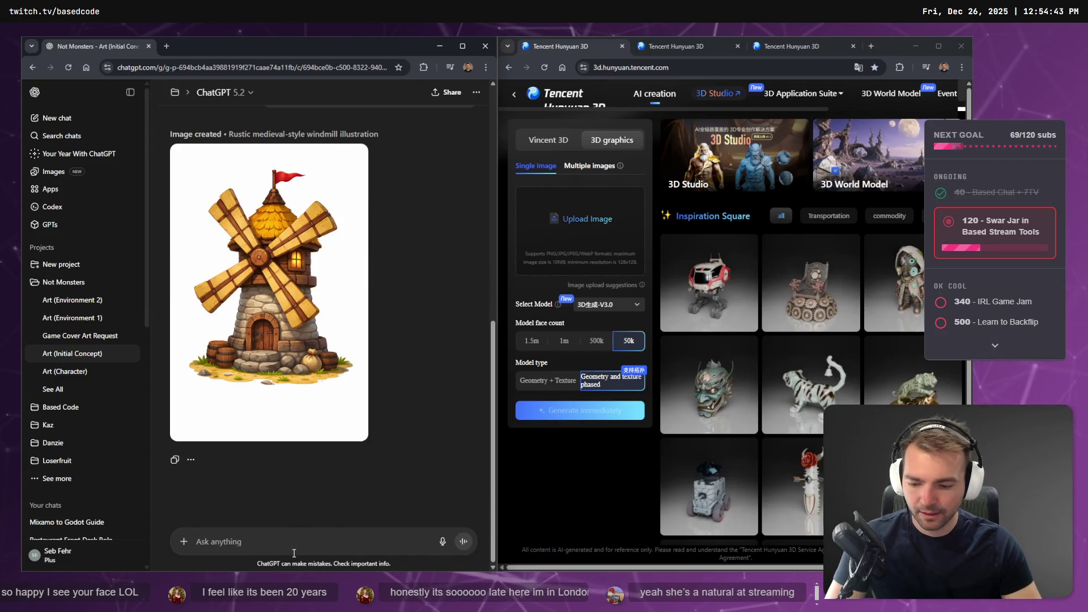
{"action": "key", "text": "super+h"}
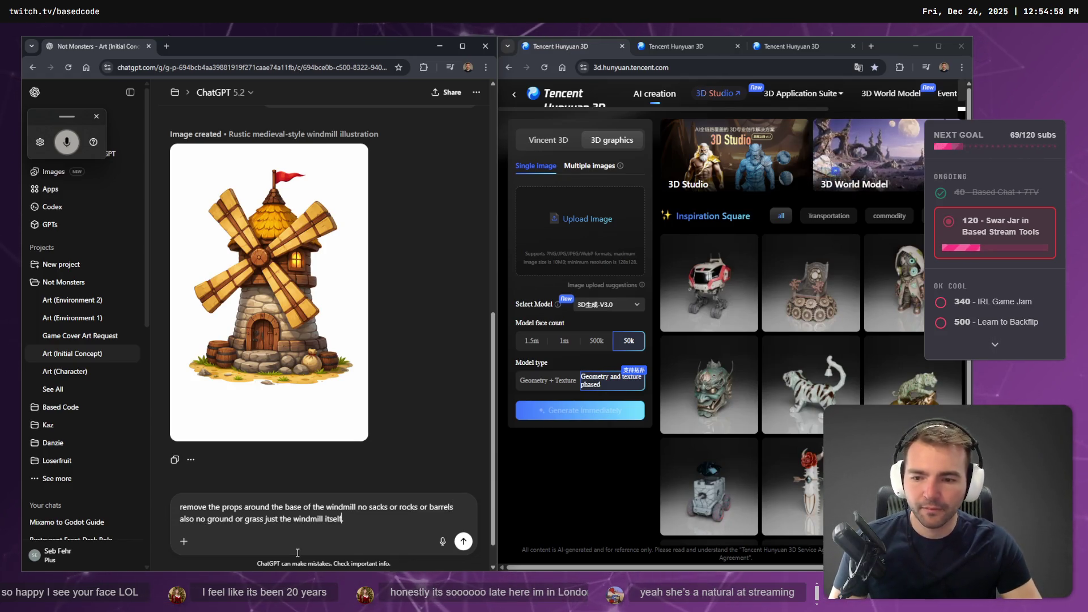
{"action": "left_click", "coordinate": [462, 540]}
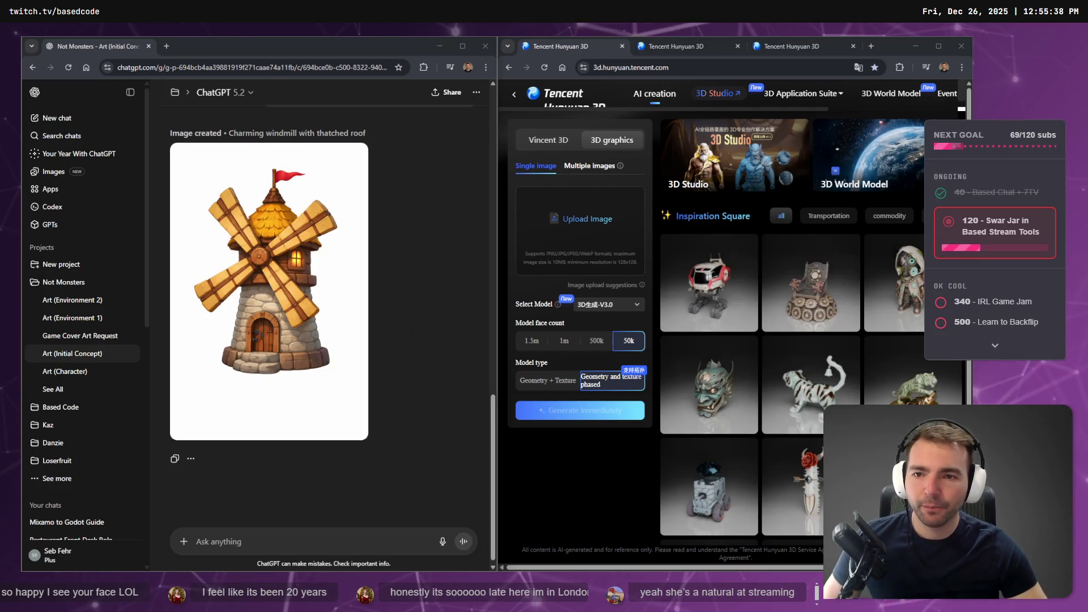
Drag the new windmill image into Hunyuan's upload box and carry it over to the tldraw board.
{"action": "mouse_move", "coordinate": [295, 260]}
{"action": "left_click_drag", "start_coordinate": [295, 261], "coordinate": [579, 227]}
{"action": "right_click", "coordinate": [285, 233]}
{"action": "key", "text": "Escape"}
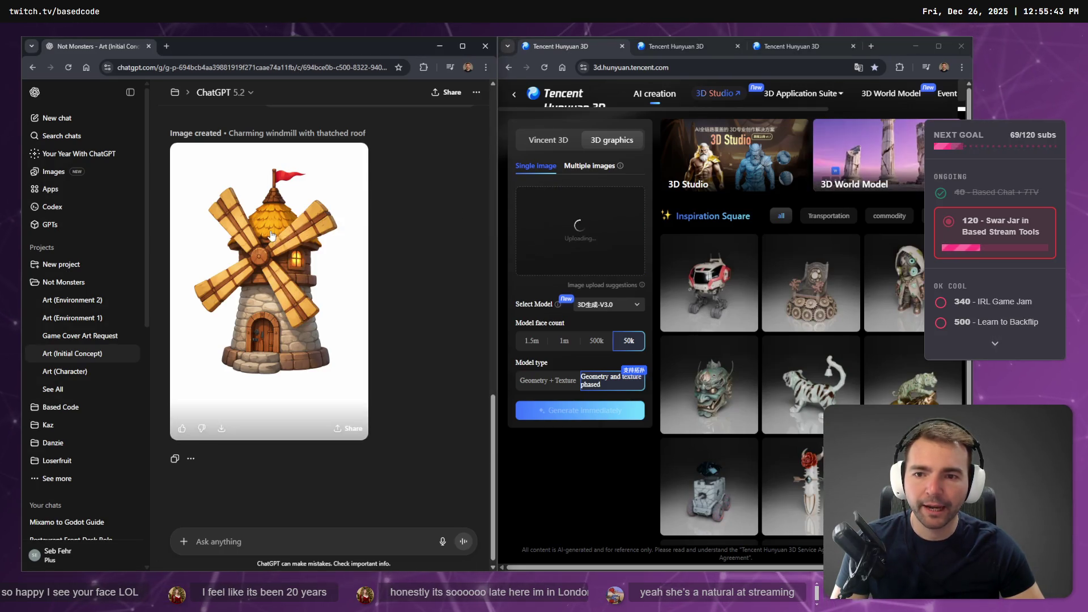
{"action": "left_click", "coordinate": [255, 249]}
{"action": "mouse_move", "coordinate": [255, 249]}
{"action": "left_mouse_down"}
{"action": "mouse_move", "coordinate": [312, 261]}
{"action": "mouse_move", "coordinate": [528, 218]}
{"action": "mouse_move", "coordinate": [533, 40]}
{"action": "left_mouse_up"}
{"action": "key", "text": "alt+Tab"}
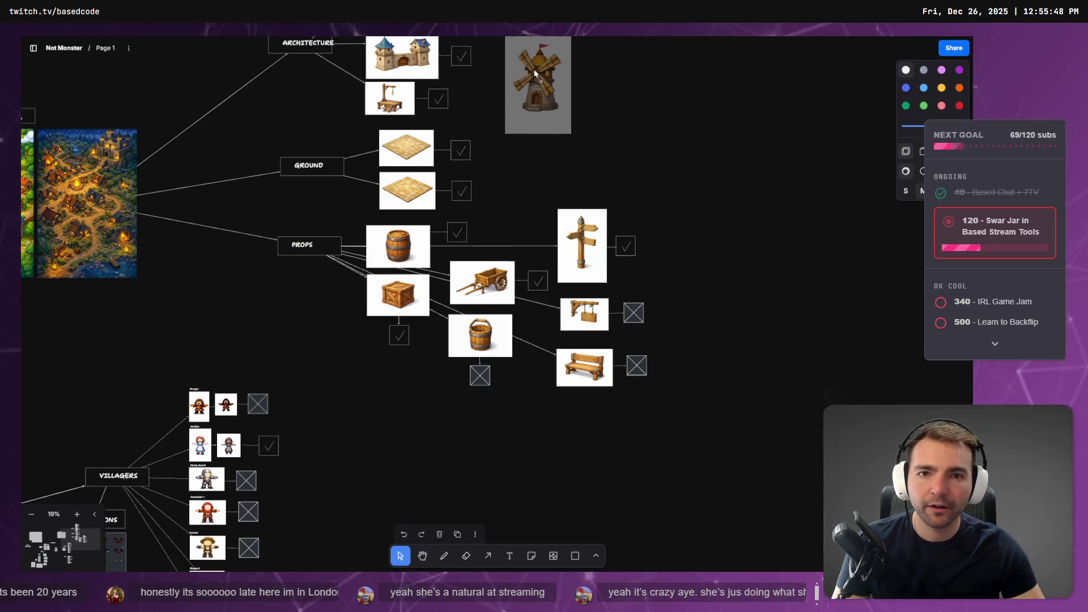
Paste the windmill image into the first Windmill slot, then position and shrink it to fit the frame.
{"action": "key", "text": "shift+2"}
{"action": "scroll", "coordinate": [470, 170], "scroll_direction": "down", "scroll_amount": 5}
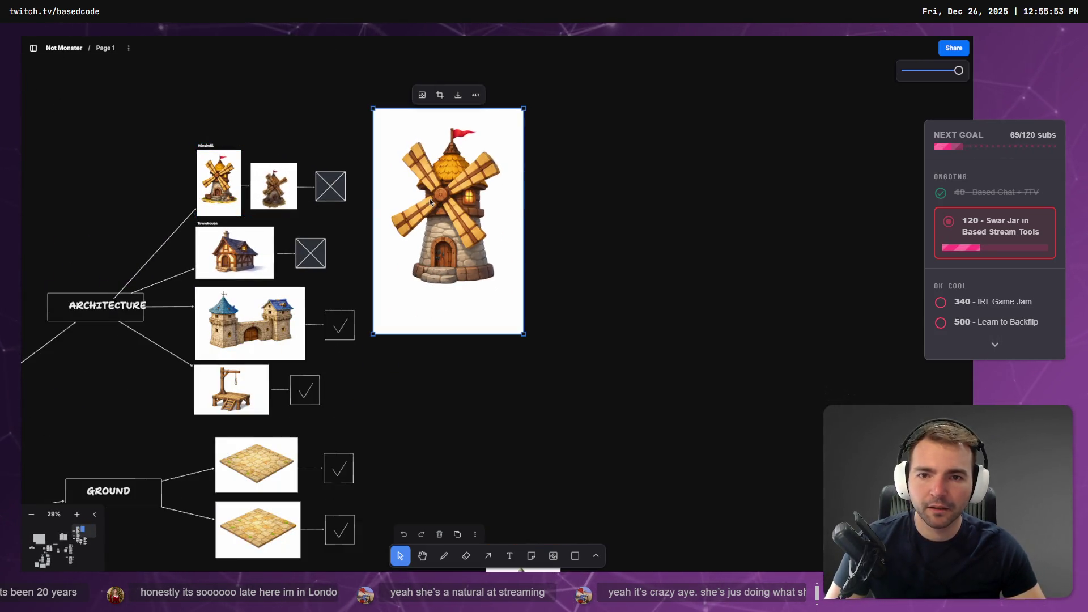
{"action": "key", "text": "Delete"}
{"action": "double_click", "coordinate": [217, 201]}
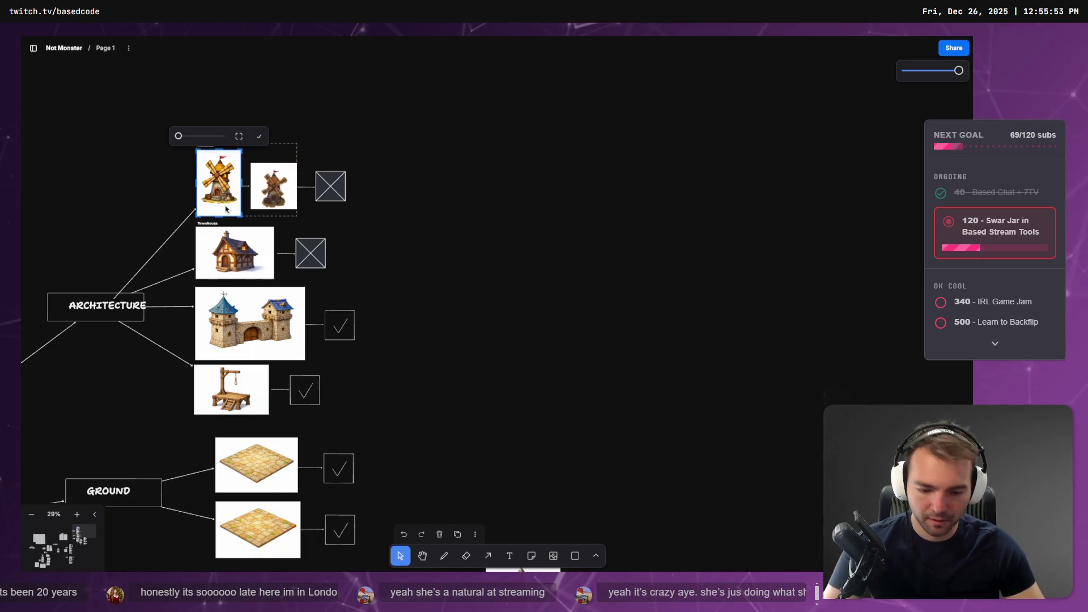
{"action": "key", "text": "ctrl+z"}
{"action": "key", "text": "ctrl+z"}
{"action": "mouse_move", "coordinate": [523, 334]}
{"action": "left_mouse_down"}
{"action": "mouse_move", "coordinate": [419, 184]}
{"action": "mouse_move", "coordinate": [235, 189]}
{"action": "mouse_move", "coordinate": [222, 178]}
{"action": "left_mouse_up"}
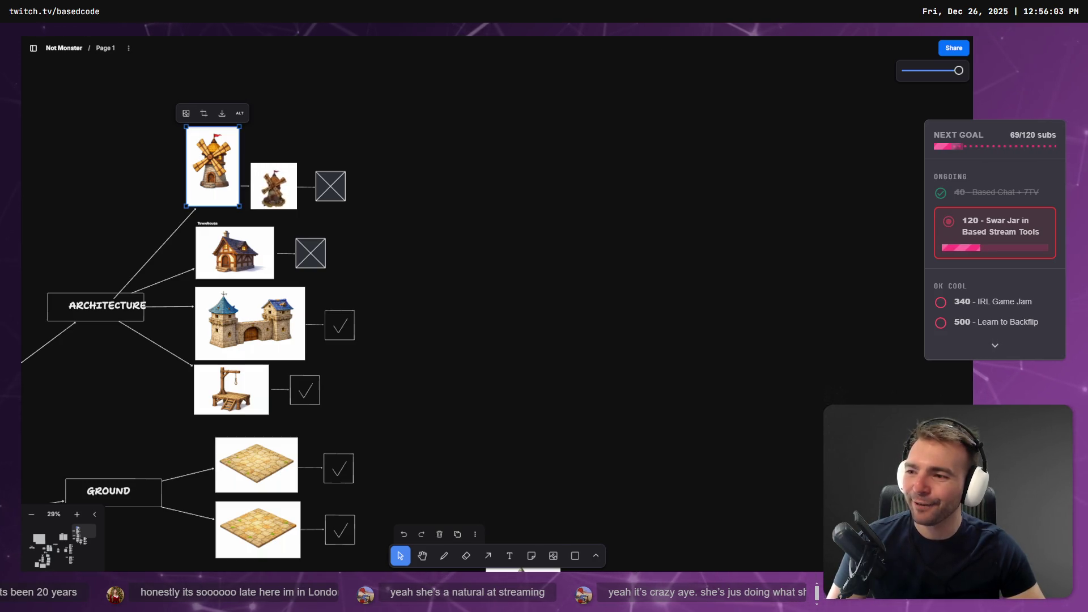
{"action": "left_click_drag", "start_coordinate": [216, 170], "coordinate": [222, 176]}
{"action": "left_click_drag", "start_coordinate": [244, 214], "coordinate": [229, 193]}
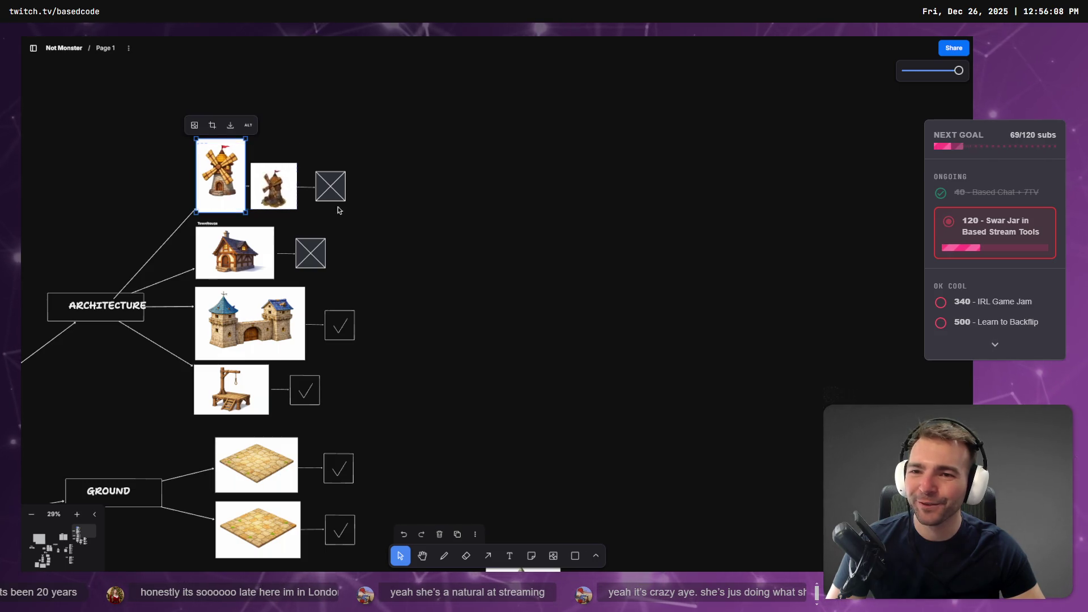
Shift the second windmill and its X box right, pan to Architecture, then switch to Chrome.
{"action": "scroll", "coordinate": [338, 215], "scroll_direction": "up", "scroll_amount": 3}
{"action": "mouse_move", "coordinate": [462, 196]}
{"action": "left_mouse_down"}
{"action": "mouse_move", "coordinate": [304, 227]}
{"action": "mouse_move", "coordinate": [348, 212]}
{"action": "mouse_move", "coordinate": [332, 213]}
{"action": "left_mouse_up"}
{"action": "left_click", "coordinate": [523, 265]}
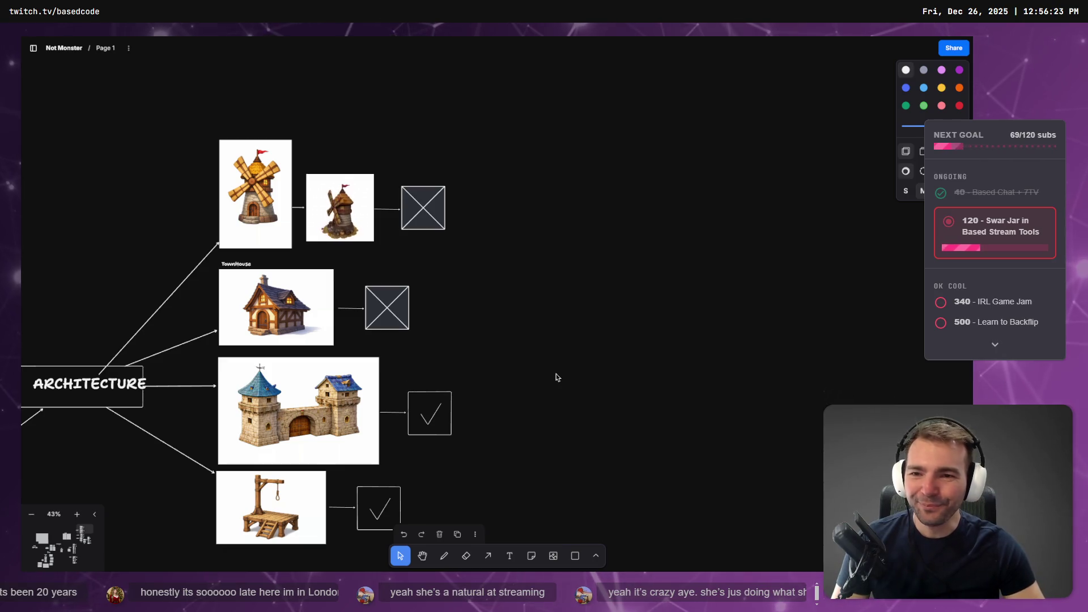
{"action": "mouse_move", "coordinate": [541, 343]}
{"action": "left_mouse_down"}
{"action": "mouse_move", "coordinate": [740, 236]}
{"action": "mouse_move", "coordinate": [729, 281]}
{"action": "mouse_move", "coordinate": [754, 289]}
{"action": "left_mouse_up"}
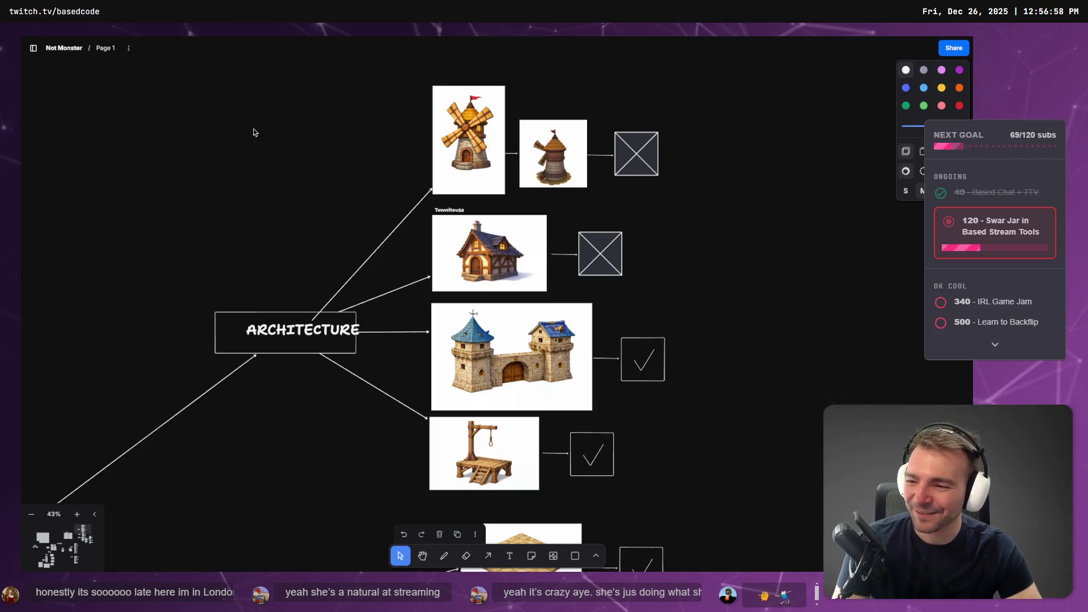
{"action": "scroll", "coordinate": [260, 214], "scroll_direction": "right", "scroll_amount": 1}
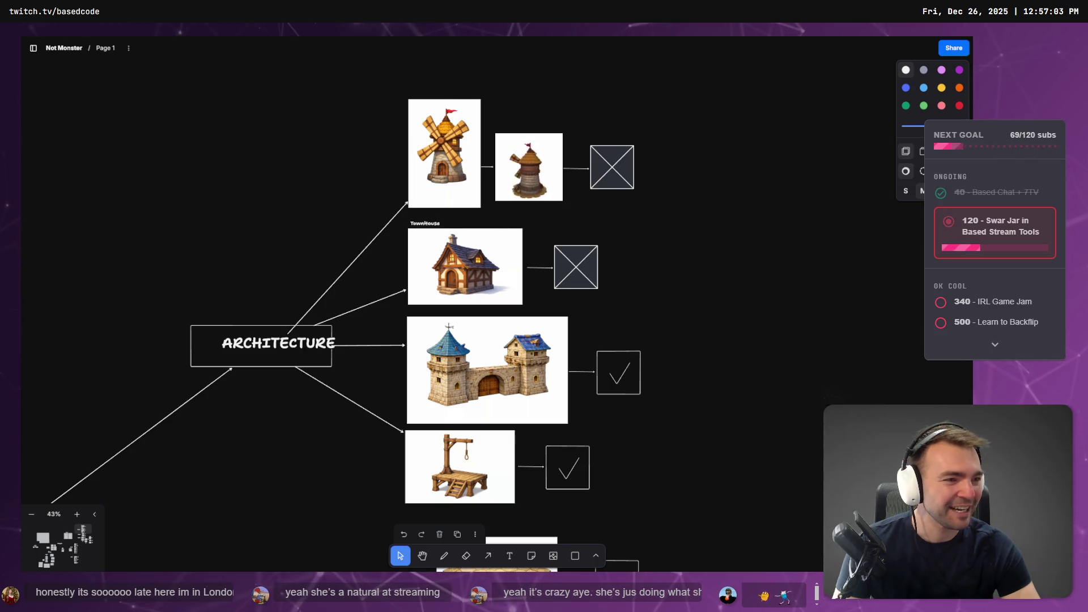
{"action": "key", "text": "alt+Tab"}
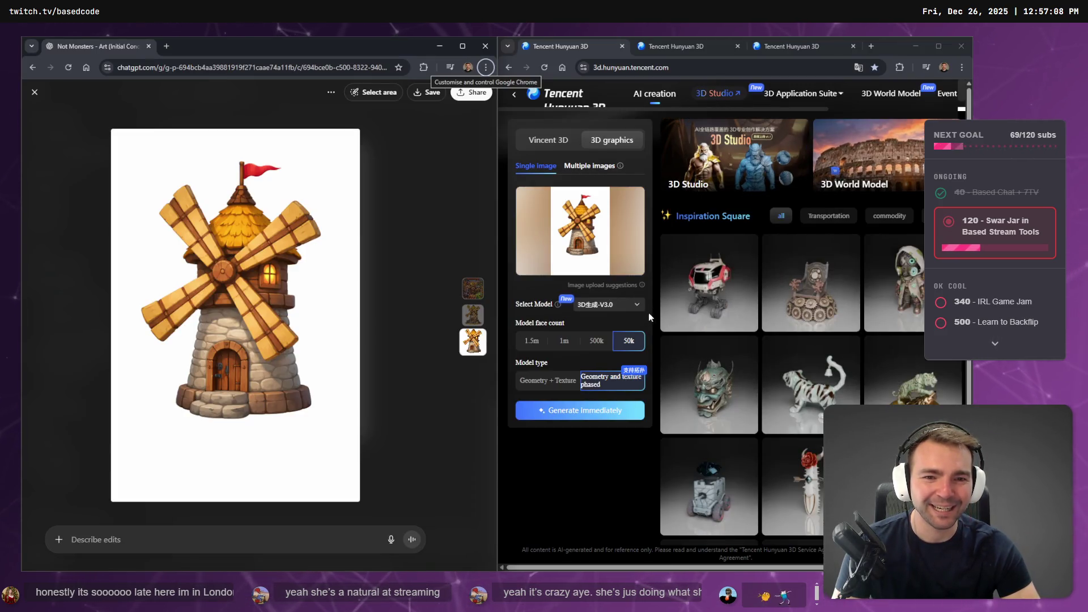
View the bench model solid and rotate it, restore wireframe, then check the third tab's generation.
{"action": "left_click", "coordinate": [671, 50]}
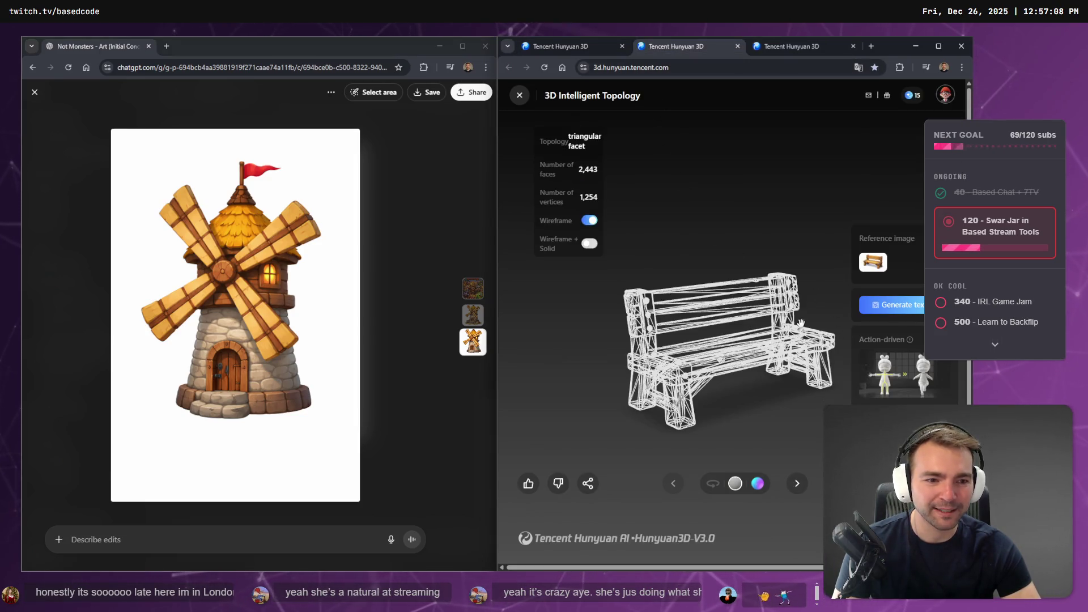
{"action": "left_click", "coordinate": [590, 220]}
{"action": "mouse_move", "coordinate": [618, 238]}
{"action": "left_mouse_down"}
{"action": "mouse_move", "coordinate": [751, 245]}
{"action": "mouse_move", "coordinate": [631, 243]}
{"action": "left_mouse_up"}
{"action": "left_click", "coordinate": [589, 220]}
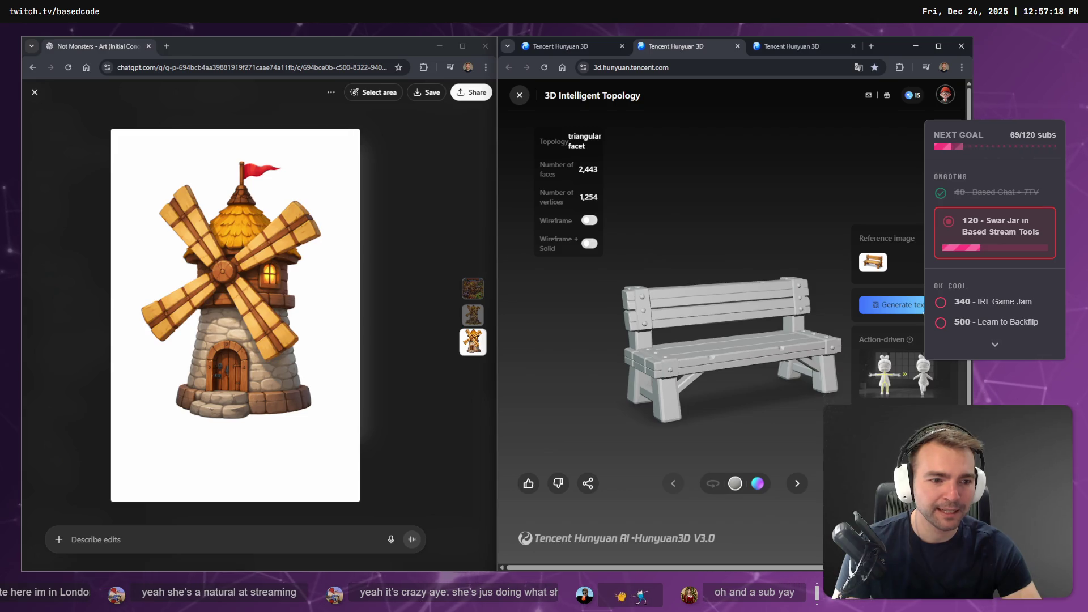
{"action": "left_click", "coordinate": [788, 43]}
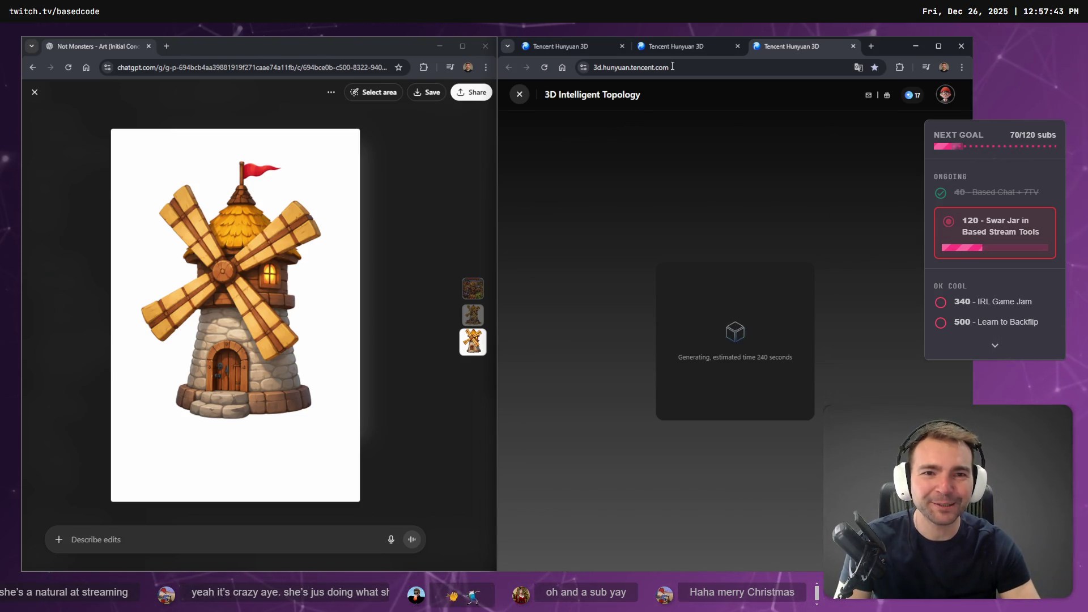
Check generation progress in the first and second Hunyuan tabs and close the enlarged windmill image.
{"action": "left_click", "coordinate": [678, 47]}
{"action": "left_click", "coordinate": [555, 44]}
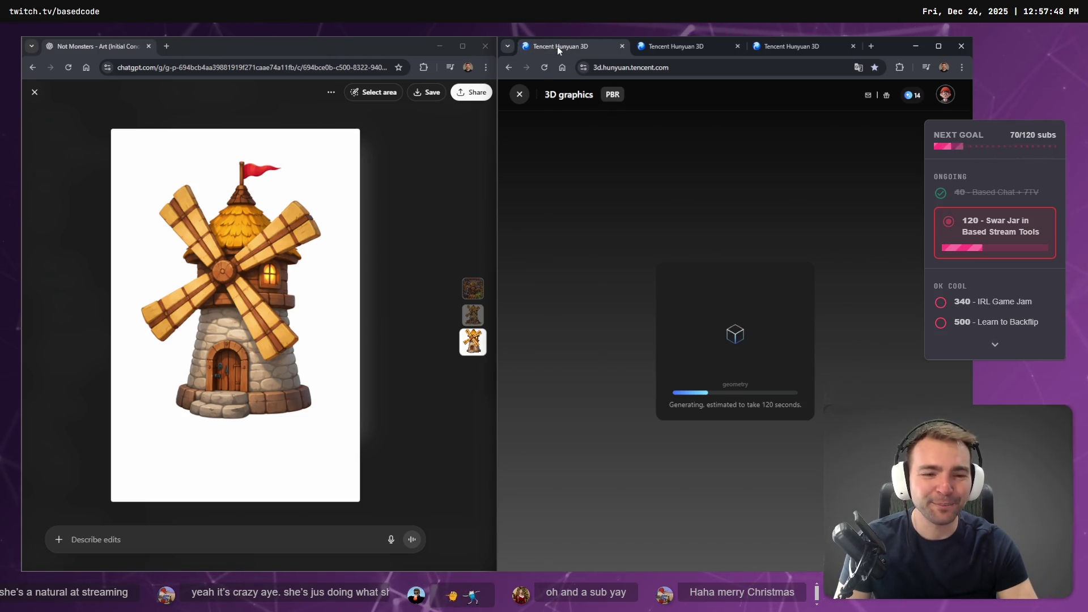
{"action": "left_click", "coordinate": [678, 45]}
{"action": "left_click", "coordinate": [426, 160]}
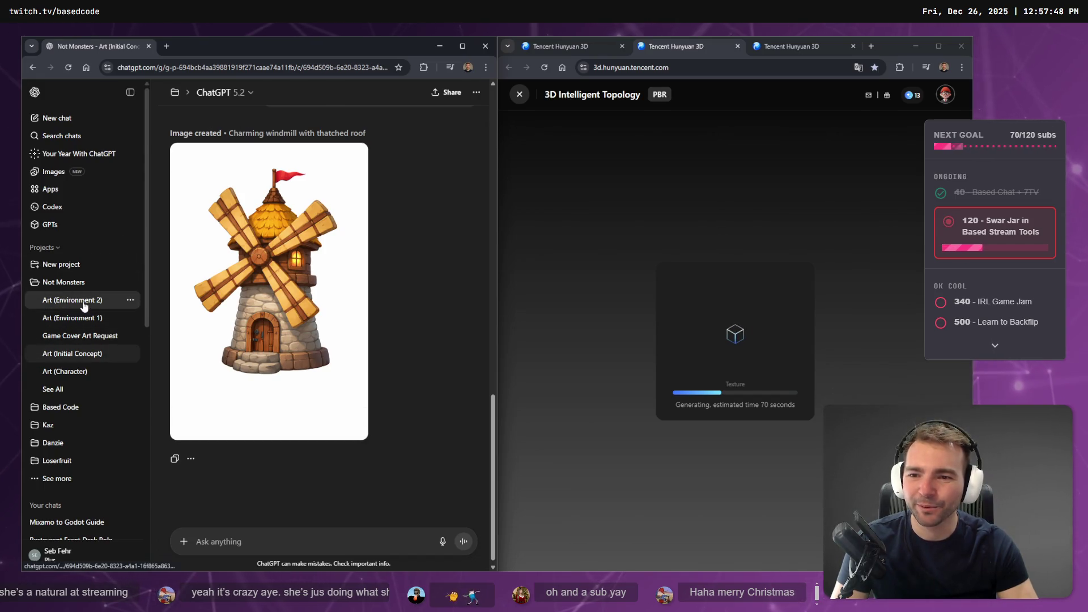
Open the Art (Environment 2) chat, check the third Hunyuan tab, and focus the Ask anything box.
{"action": "left_click", "coordinate": [71, 300]}
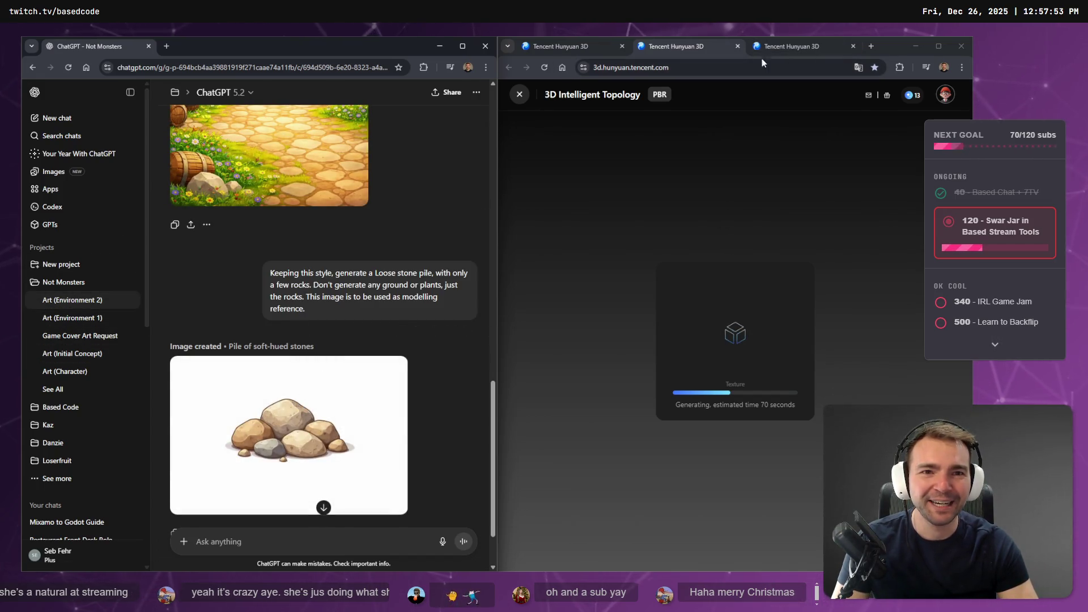
{"action": "left_click", "coordinate": [546, 47]}
{"action": "key", "text": "ctrl+Tab"}
{"action": "key", "text": "ctrl+Tab"}
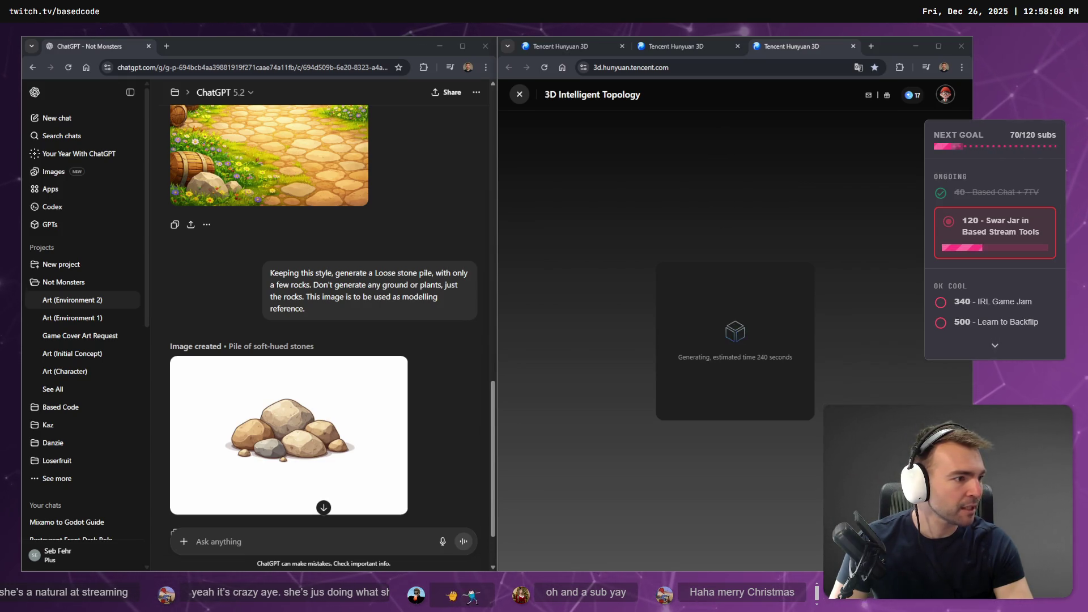
{"action": "left_click", "coordinate": [226, 541]}
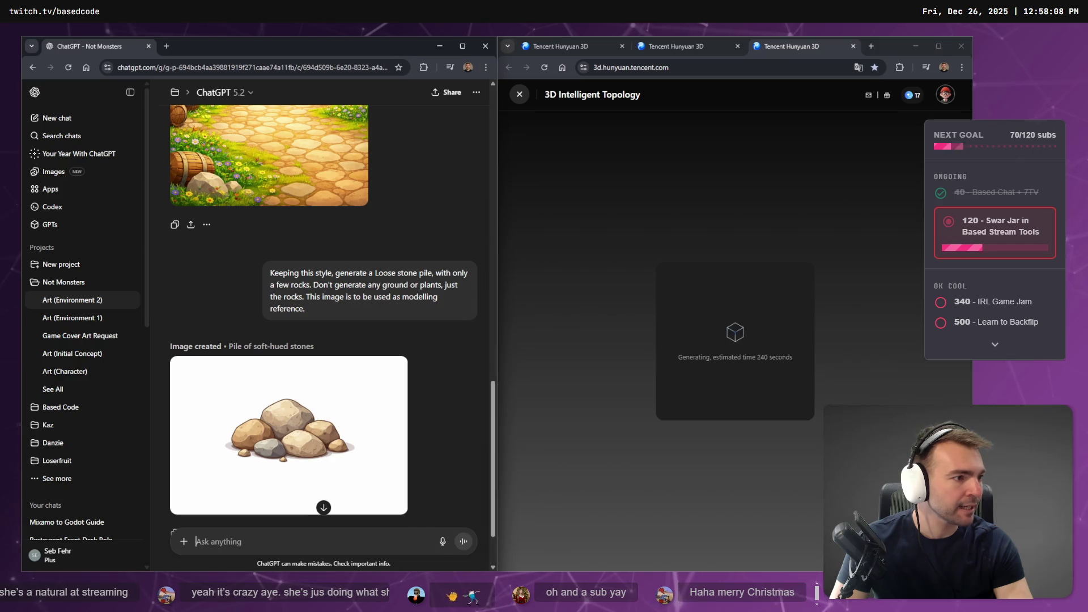
Pull a new browser tab into its own maximized window and open the Art Gen resource link.
{"action": "left_click", "coordinate": [166, 48]}
{"action": "left_click_drag", "start_coordinate": [170, 46], "coordinate": [170, 110]}
{"action": "double_click", "coordinate": [372, 114]}
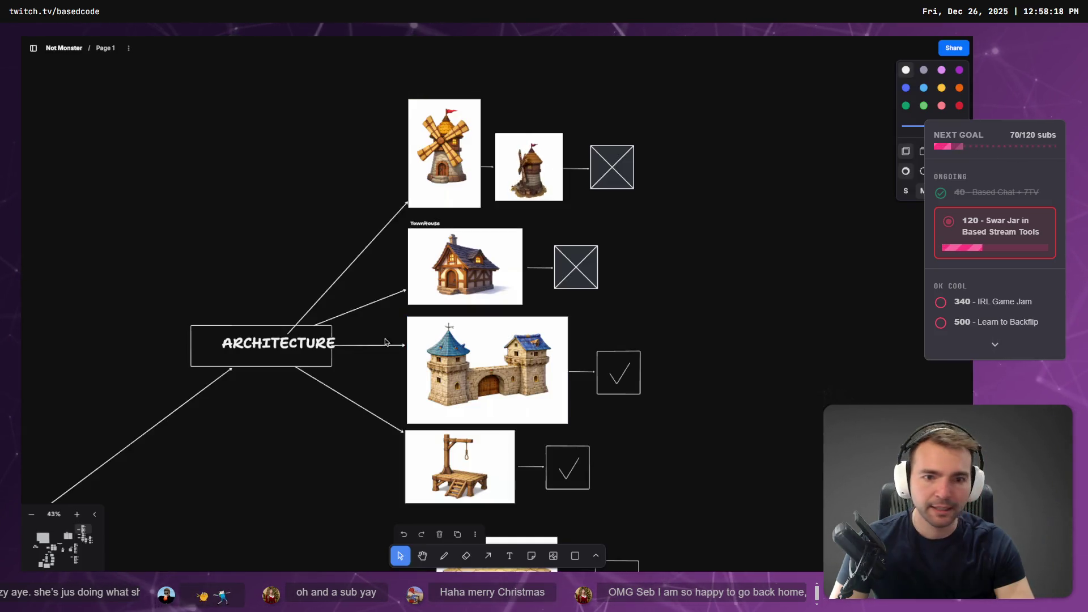
{"action": "scroll", "coordinate": [384, 341], "scroll_direction": "down", "scroll_amount": 8}
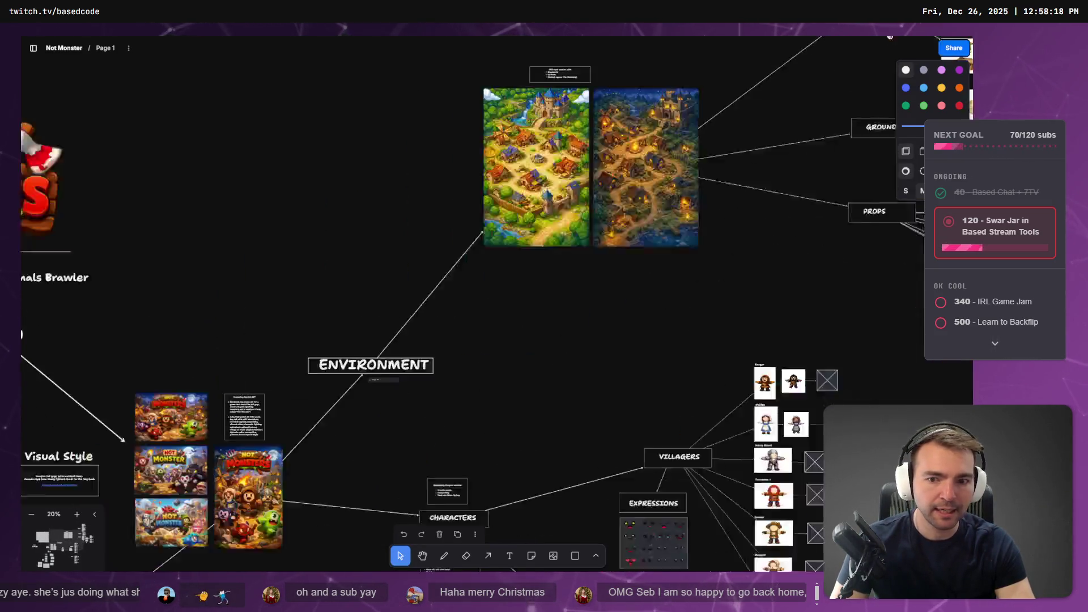
{"action": "scroll", "coordinate": [206, 296], "scroll_direction": "up", "scroll_amount": 5}
{"action": "scroll", "coordinate": [99, 202], "scroll_direction": "up", "scroll_amount": 5}
{"action": "left_click", "coordinate": [98, 202]}
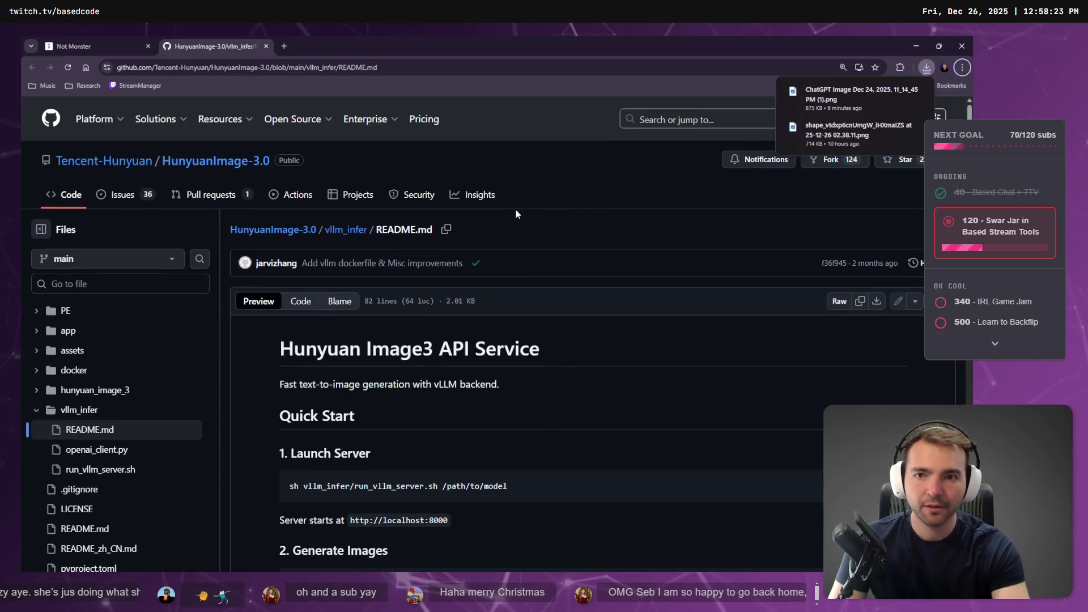
Put the browser in full screen and load the pasted GitHub README address in a new tab.
{"action": "key", "text": "ctrl+w"}
{"action": "key", "text": "ctrl+t"}
{"action": "key", "text": "ctrl+w"}
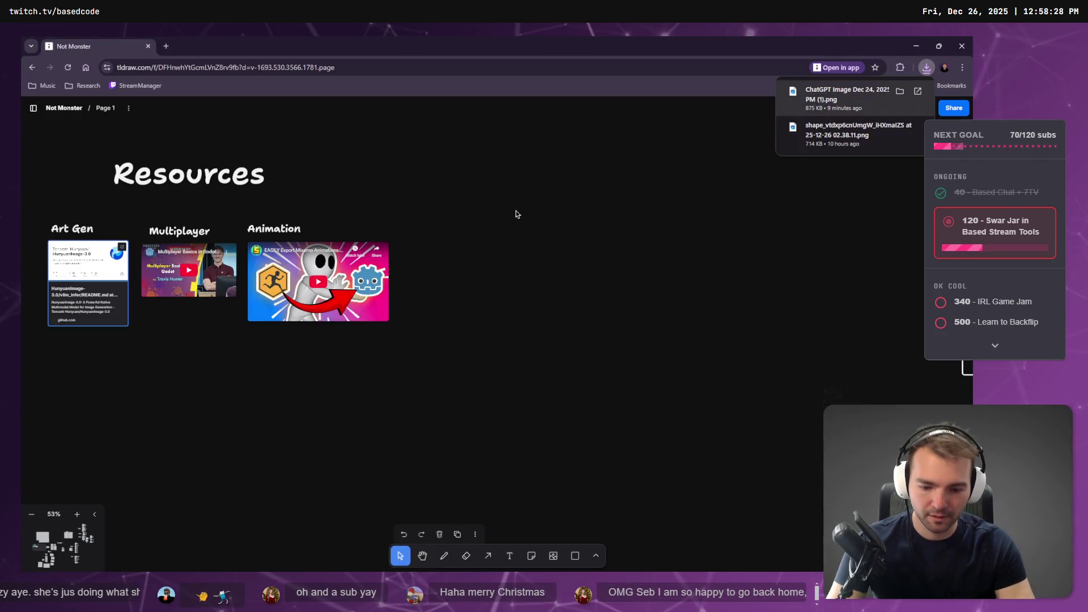
{"action": "key", "text": "F11"}
{"action": "key", "text": "ctrl+t"}
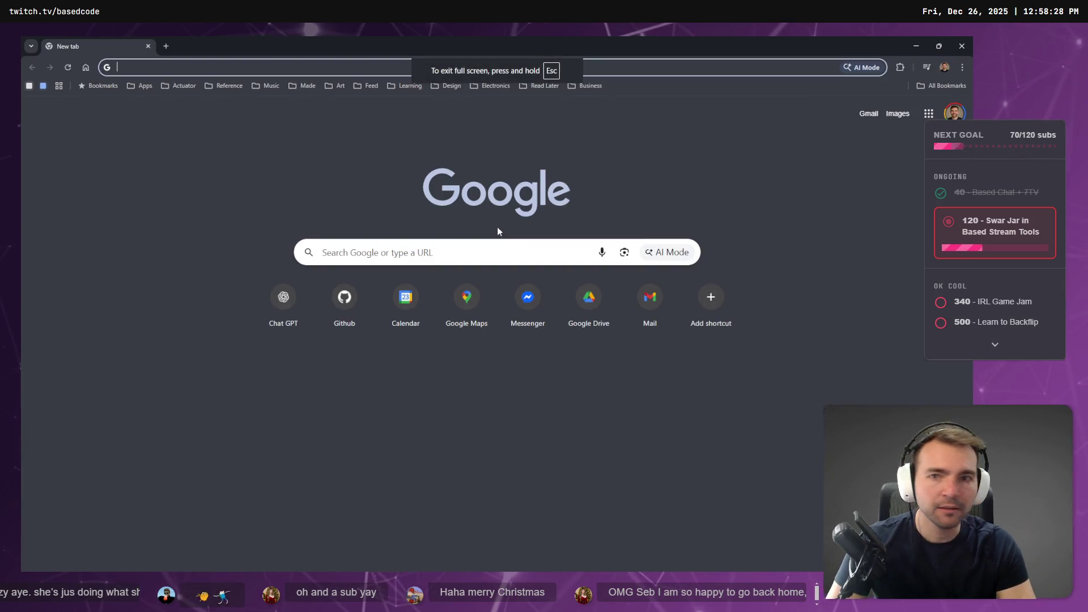
{"action": "type", "text": "https://github.com/Tencent-Hunyuan/HunyuanImage-3.0/blob/main/vllm_infer/README.md"}
{"action": "key", "text": "Return"}
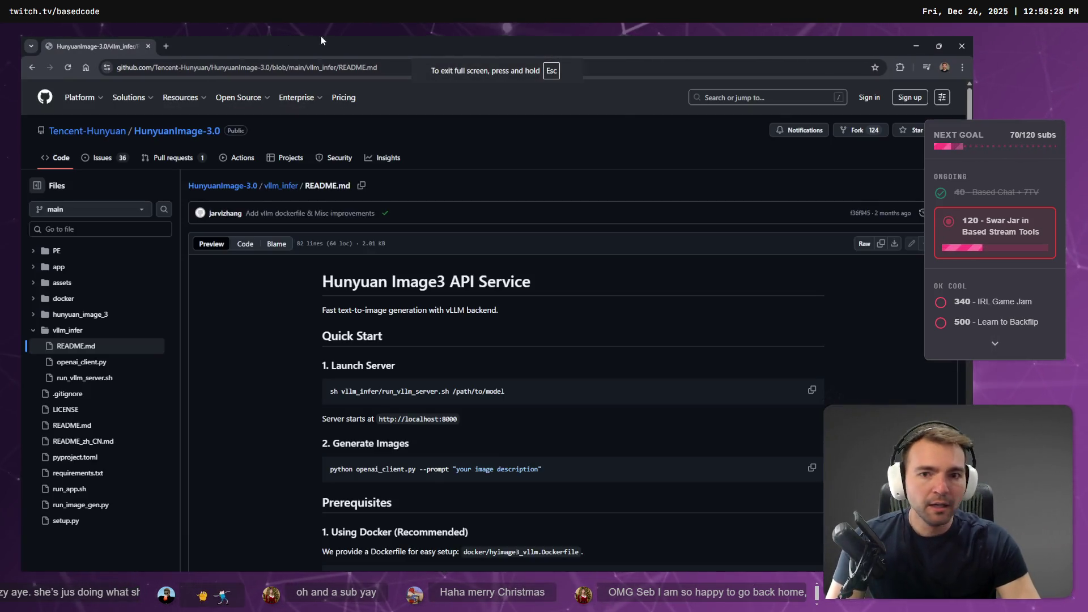
Scroll the README and select the image generation command.
{"action": "scroll", "coordinate": [552, 355], "scroll_direction": "down", "scroll_amount": 2}
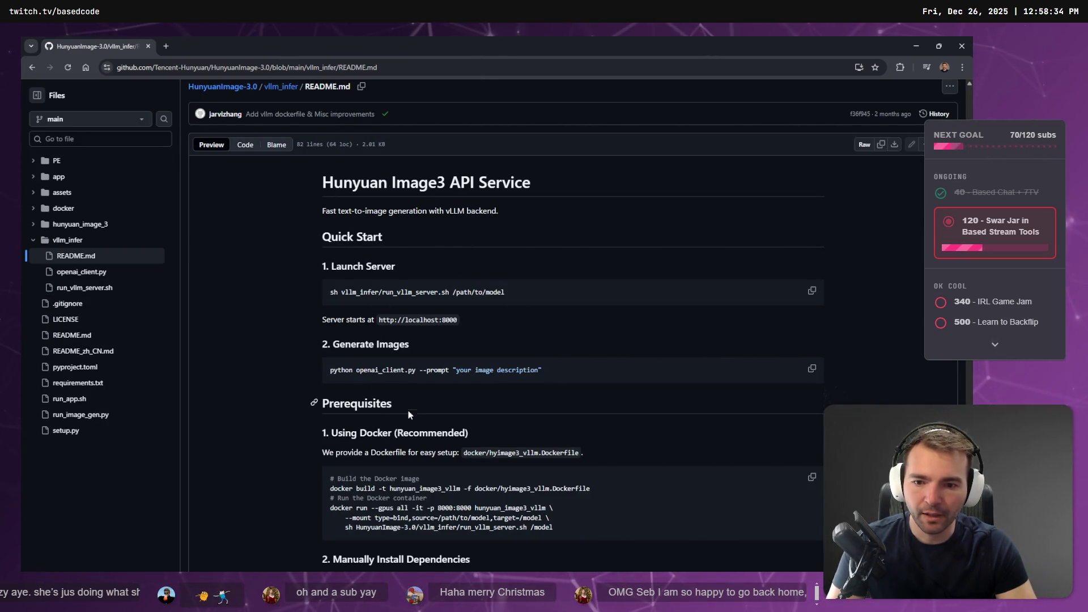
{"action": "scroll", "coordinate": [393, 361], "scroll_direction": "down", "scroll_amount": 3}
{"action": "scroll", "coordinate": [327, 240], "scroll_direction": "up", "scroll_amount": 5}
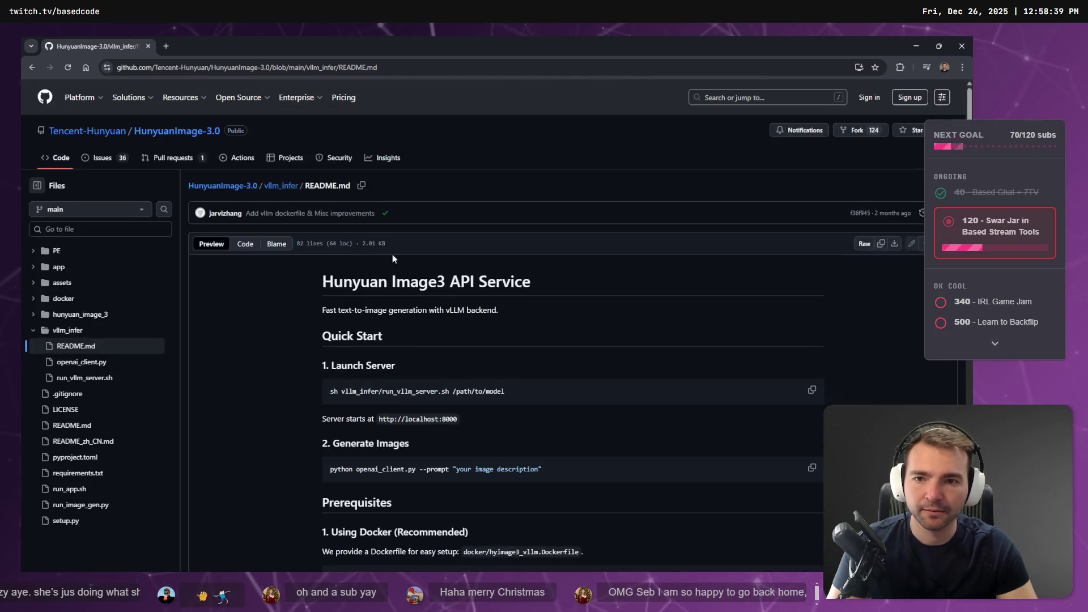
{"action": "scroll", "coordinate": [366, 339], "scroll_direction": "down", "scroll_amount": 2}
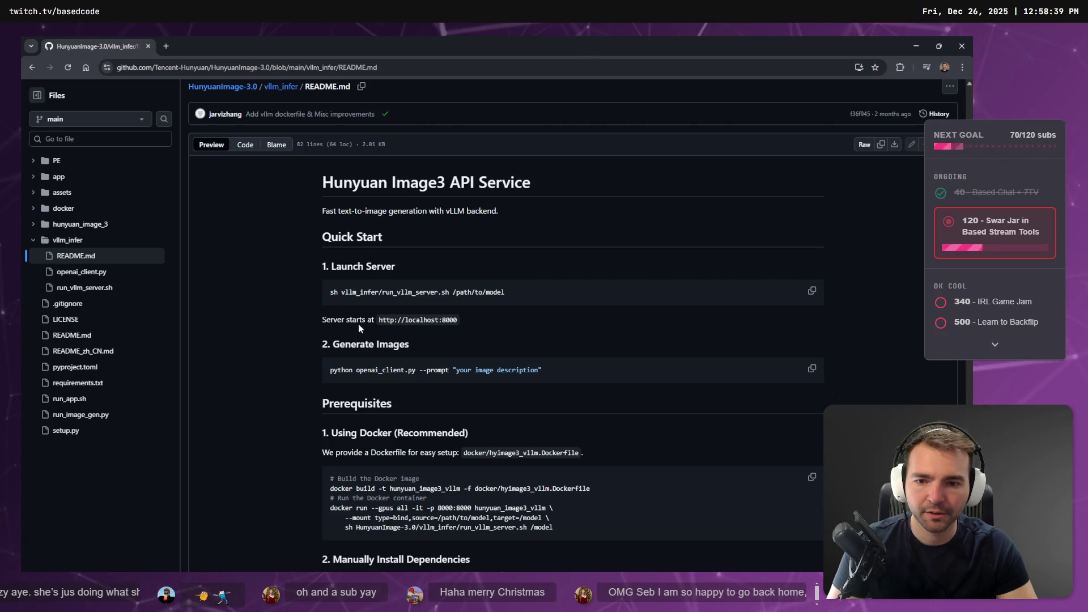
{"action": "scroll", "coordinate": [392, 395], "scroll_direction": "down", "scroll_amount": 3}
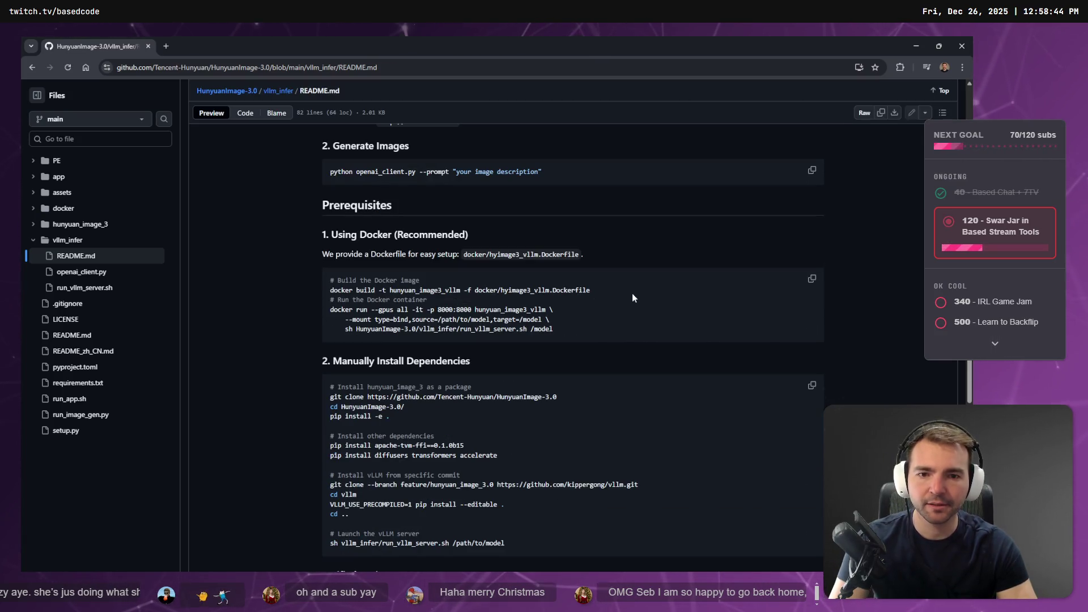
{"action": "scroll", "coordinate": [631, 294], "scroll_direction": "up", "scroll_amount": 2}
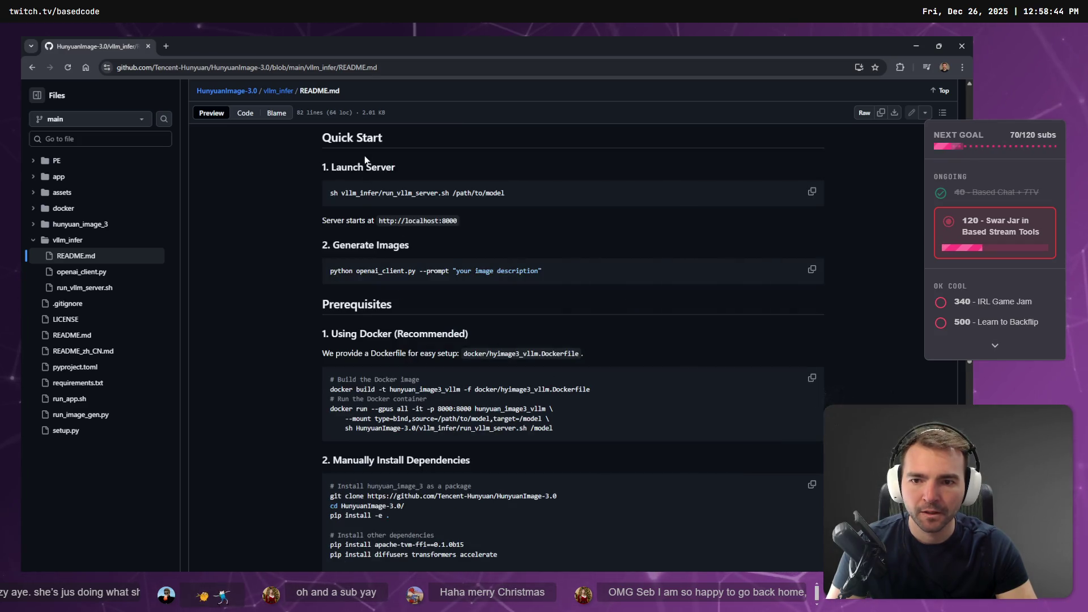
{"action": "left_click_drag", "start_coordinate": [555, 267], "coordinate": [313, 268]}
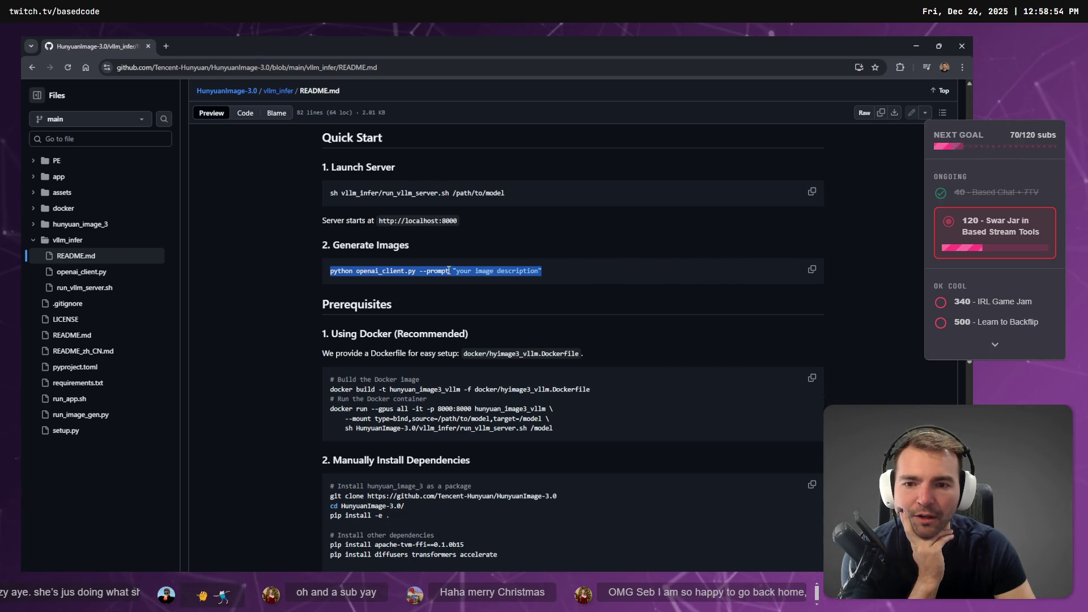
{"action": "scroll", "coordinate": [450, 264], "scroll_direction": "up", "scroll_amount": 4}
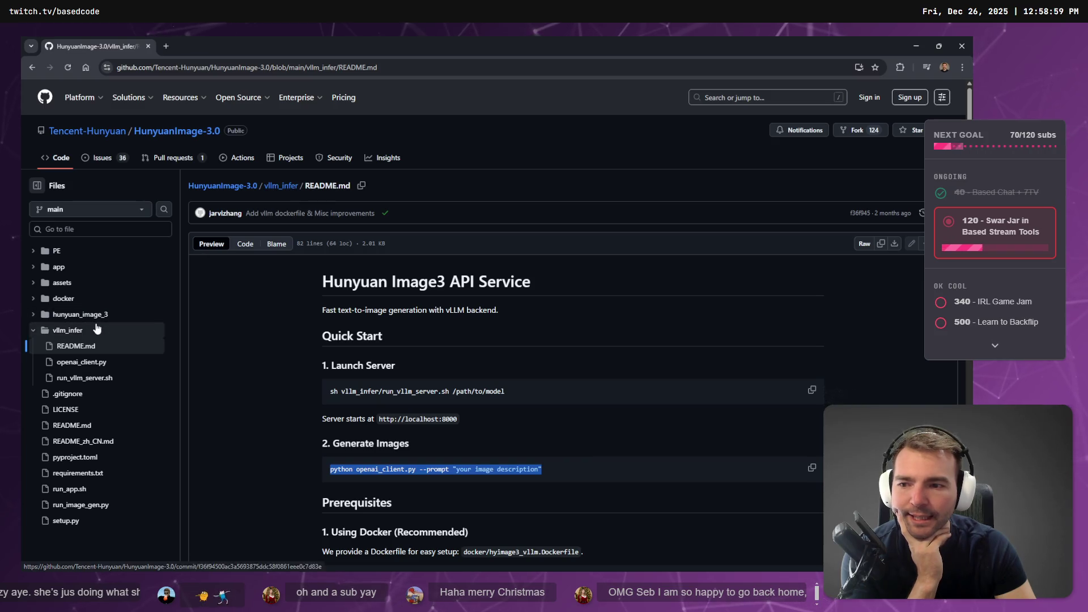
Go to the repository's main README, then open the vllm_infer README.
{"action": "left_click", "coordinate": [73, 426]}
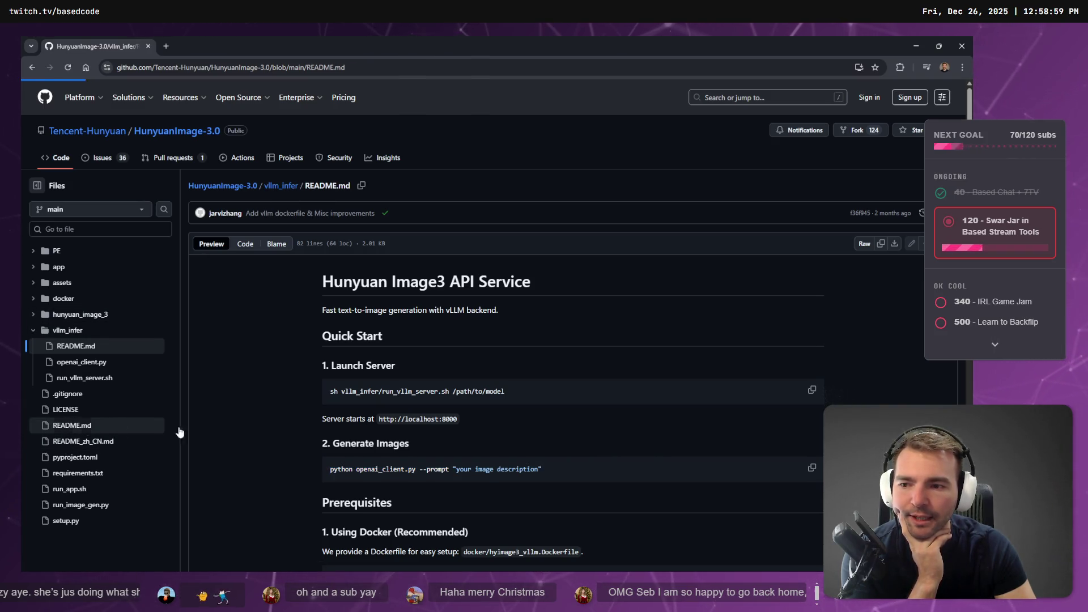
{"action": "scroll", "coordinate": [408, 357], "scroll_direction": "down", "scroll_amount": 8}
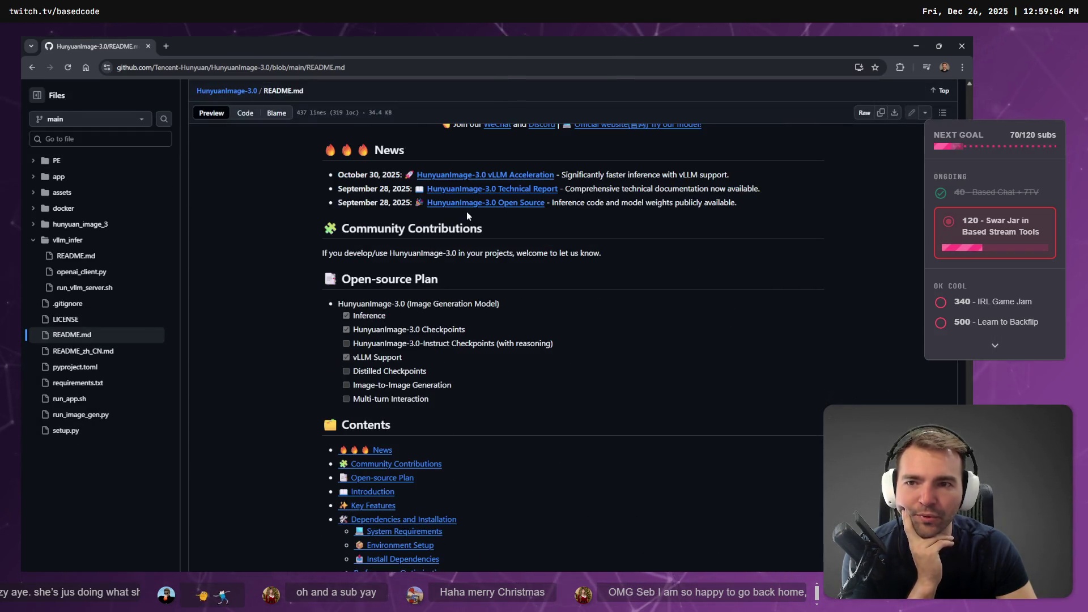
{"action": "left_click", "coordinate": [86, 260]}
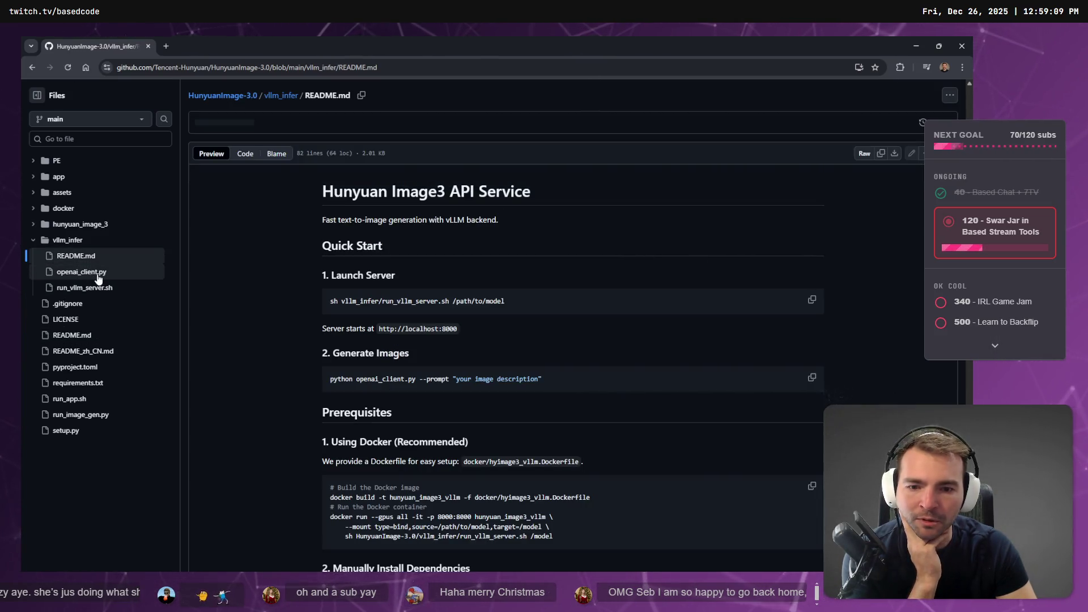
{"action": "scroll", "coordinate": [425, 335], "scroll_direction": "down", "scroll_amount": 7}
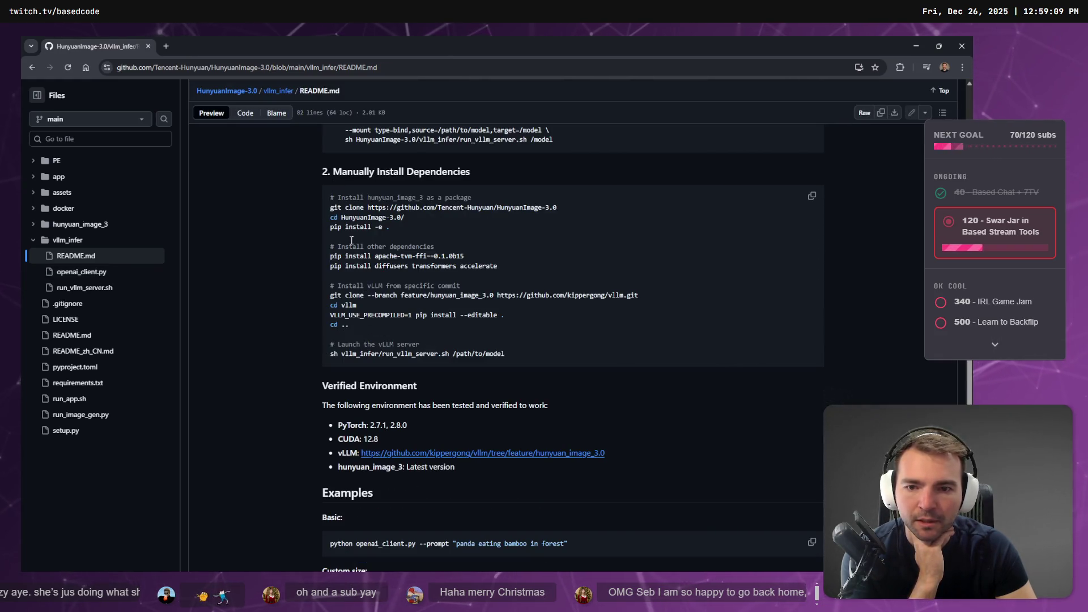
{"action": "scroll", "coordinate": [348, 278], "scroll_direction": "down", "scroll_amount": 4}
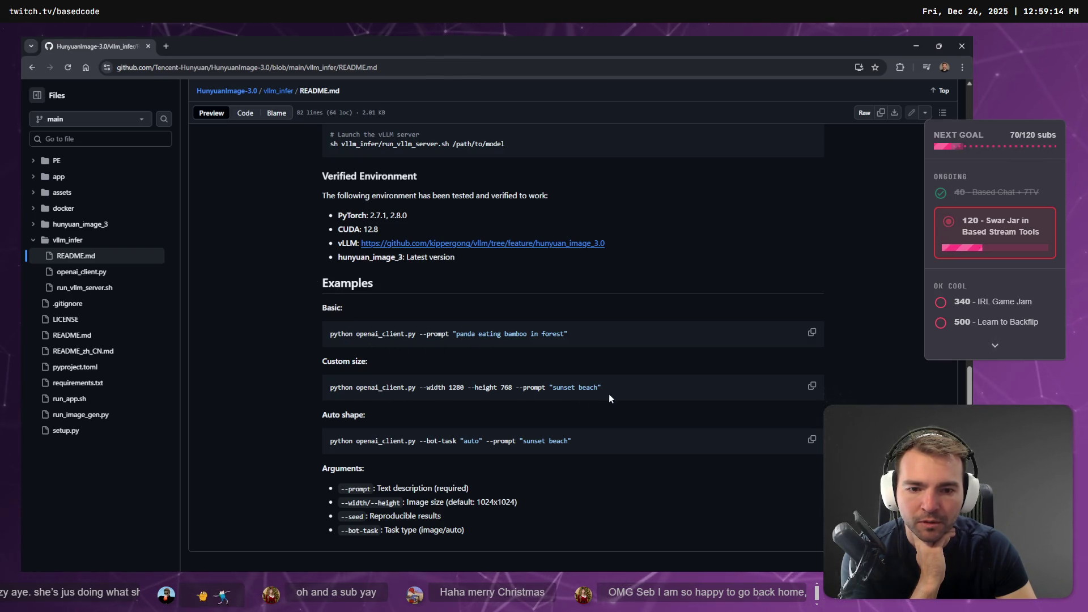
Highlight the Auto shape example and the --prompt, image size, seed and --bot-task argument descriptions.
{"action": "left_click_drag", "start_coordinate": [618, 442], "coordinate": [268, 447]}
{"action": "left_click", "coordinate": [604, 474]}
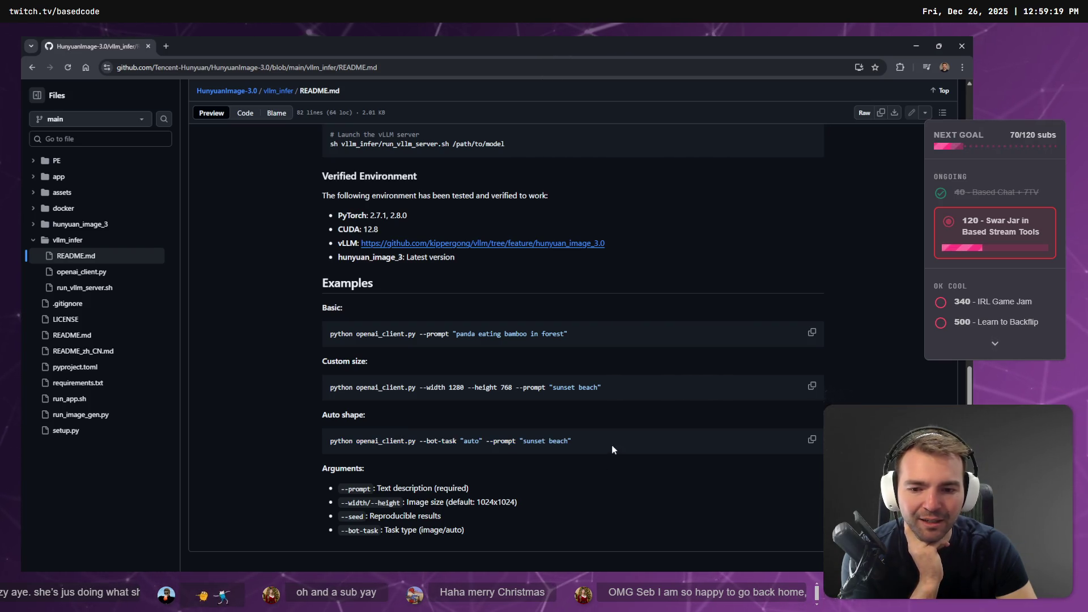
{"action": "left_click_drag", "start_coordinate": [377, 488], "coordinate": [516, 491]}
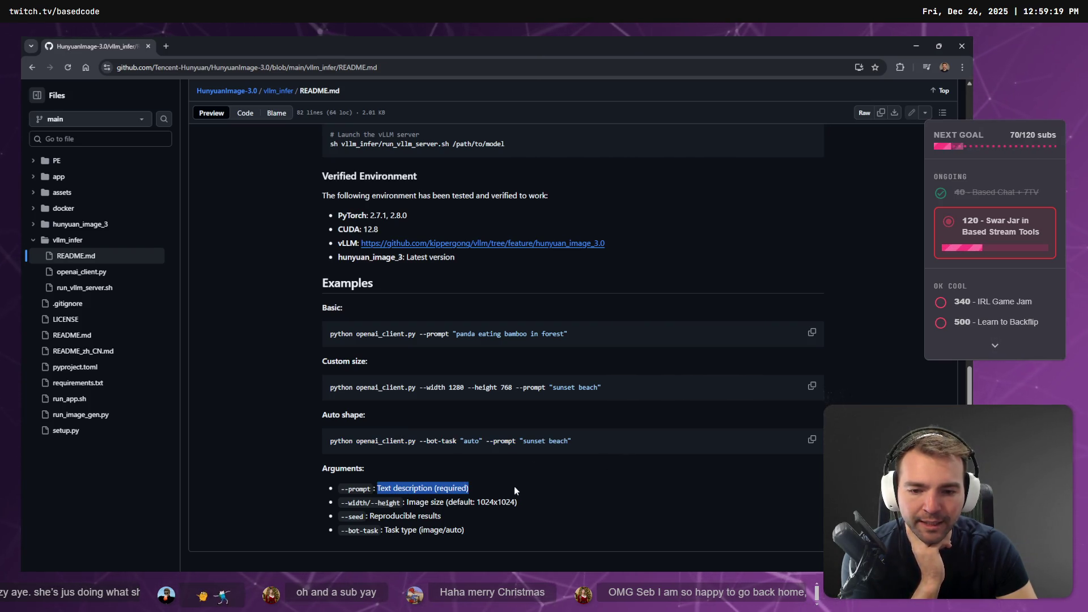
{"action": "left_click", "coordinate": [518, 501]}
{"action": "left_click_drag", "start_coordinate": [406, 502], "coordinate": [517, 502]}
{"action": "left_click", "coordinate": [374, 519]}
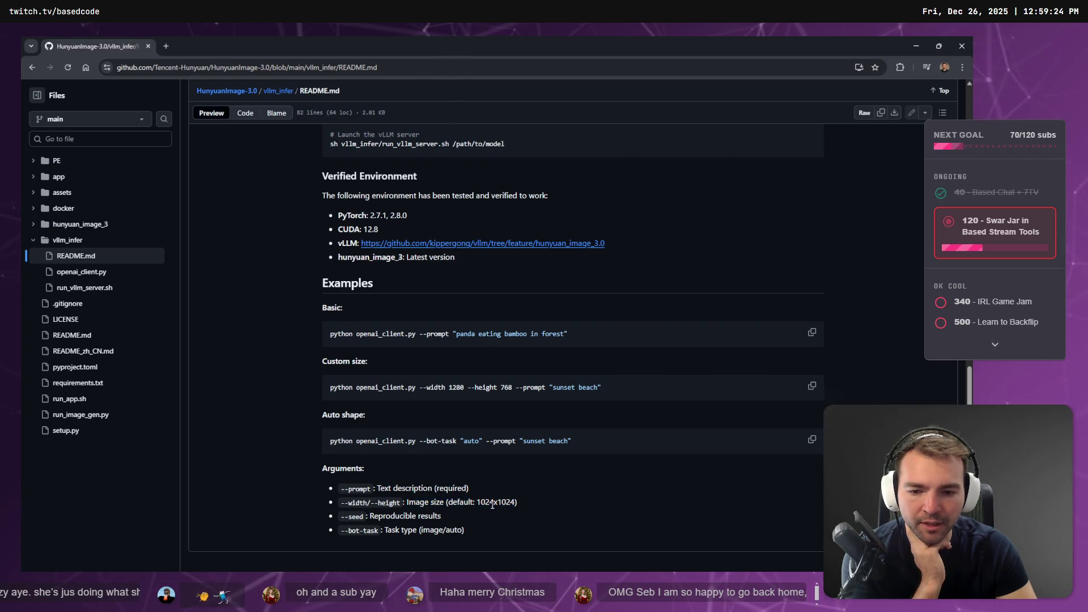
{"action": "left_click_drag", "start_coordinate": [371, 517], "coordinate": [474, 515]}
{"action": "left_click", "coordinate": [454, 526]}
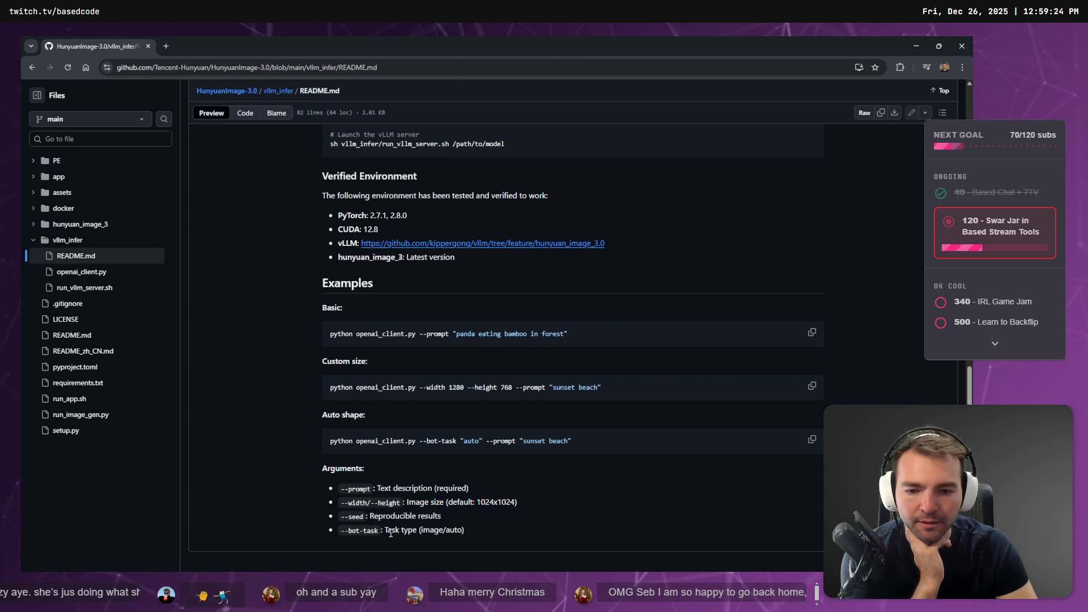
{"action": "left_click_drag", "start_coordinate": [385, 530], "coordinate": [508, 532]}
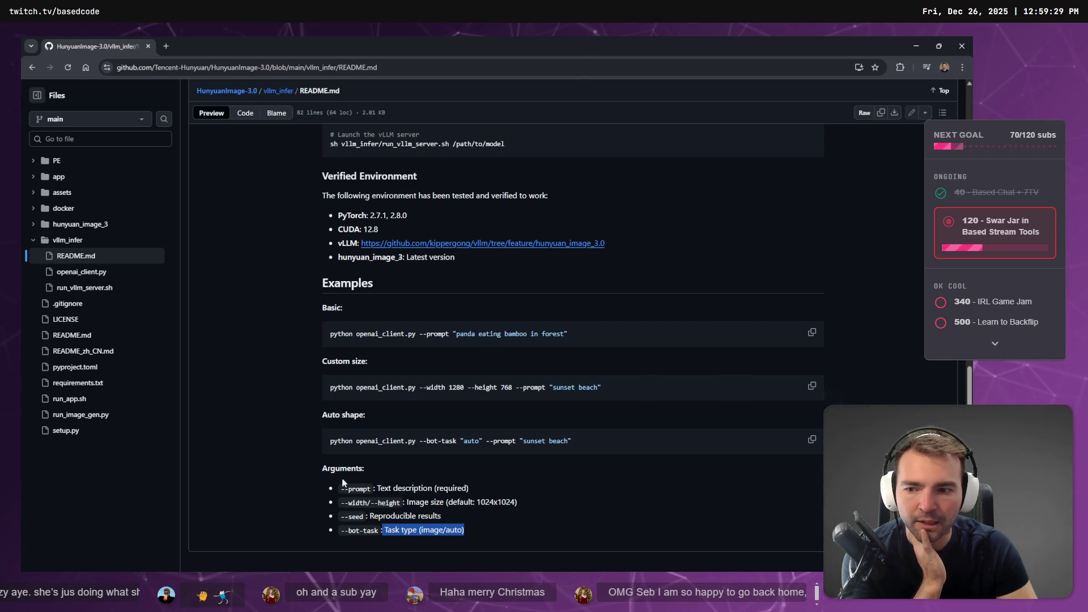
Find the openai_client.py script name in the README and open that script.
{"action": "scroll", "coordinate": [73, 463], "scroll_direction": "up", "scroll_amount": 15}
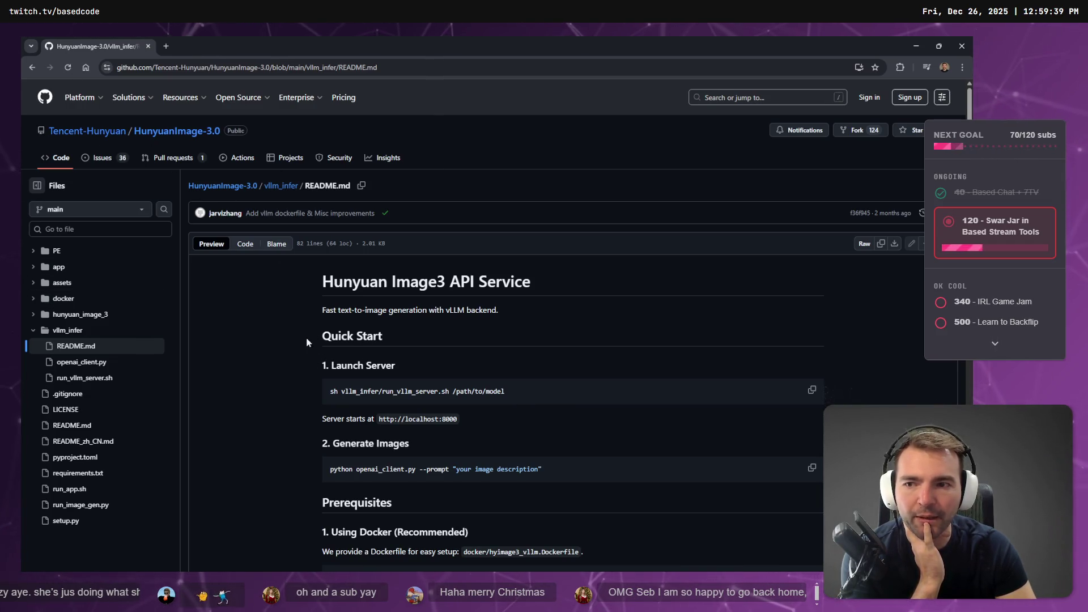
{"action": "scroll", "coordinate": [426, 362], "scroll_direction": "down", "scroll_amount": 3}
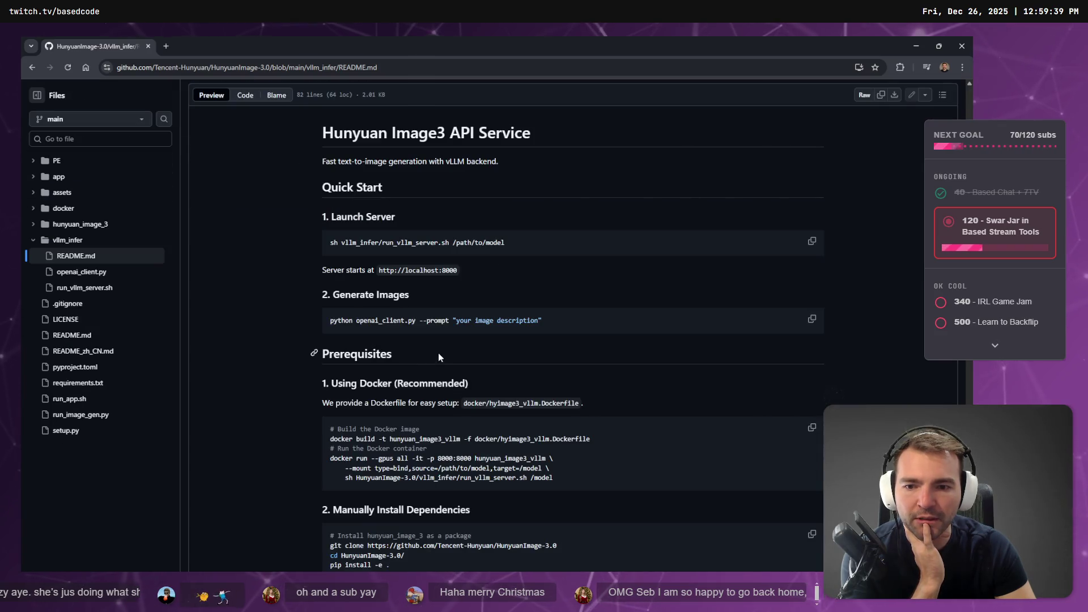
{"action": "left_click_drag", "start_coordinate": [356, 321], "coordinate": [416, 326]}
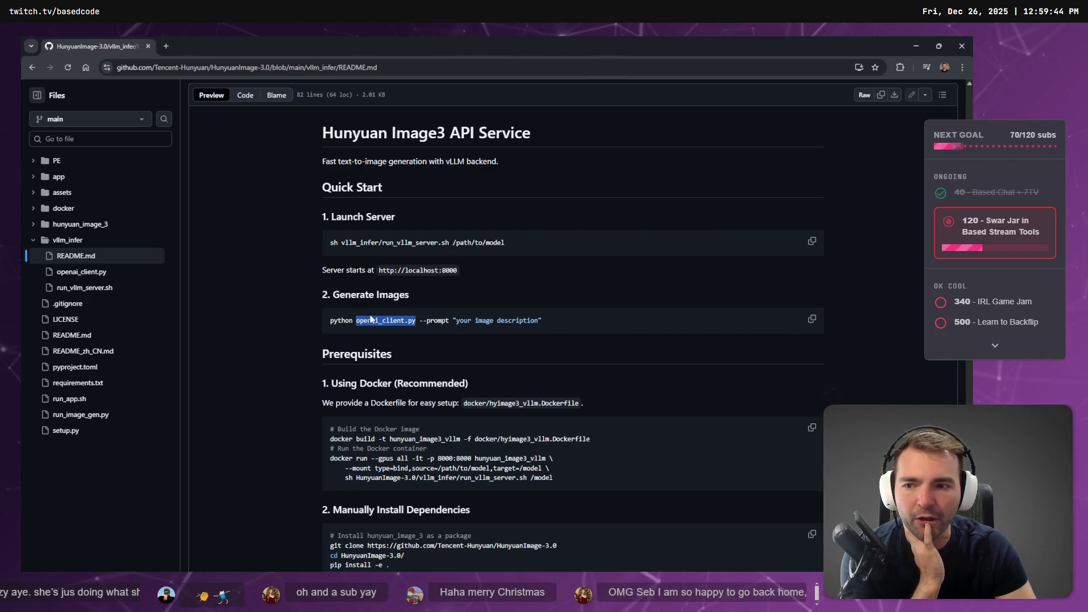
{"action": "left_click", "coordinate": [81, 271]}
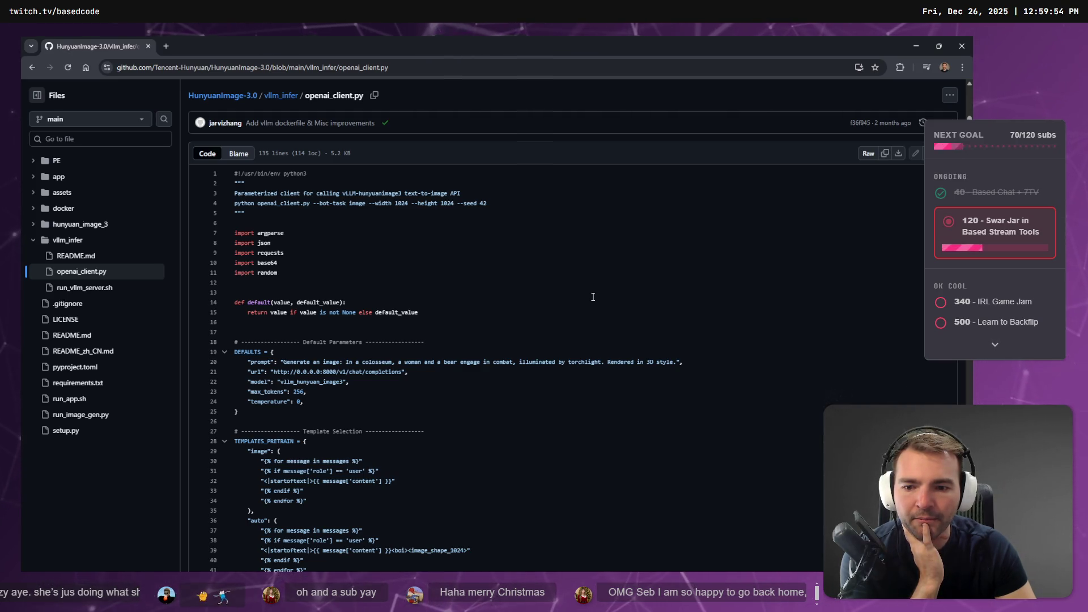
Read openai_client.py, highlighting the --url argument line and the base64 prefix-stripping lines.
{"action": "scroll", "coordinate": [296, 176], "scroll_direction": "down", "scroll_amount": 8}
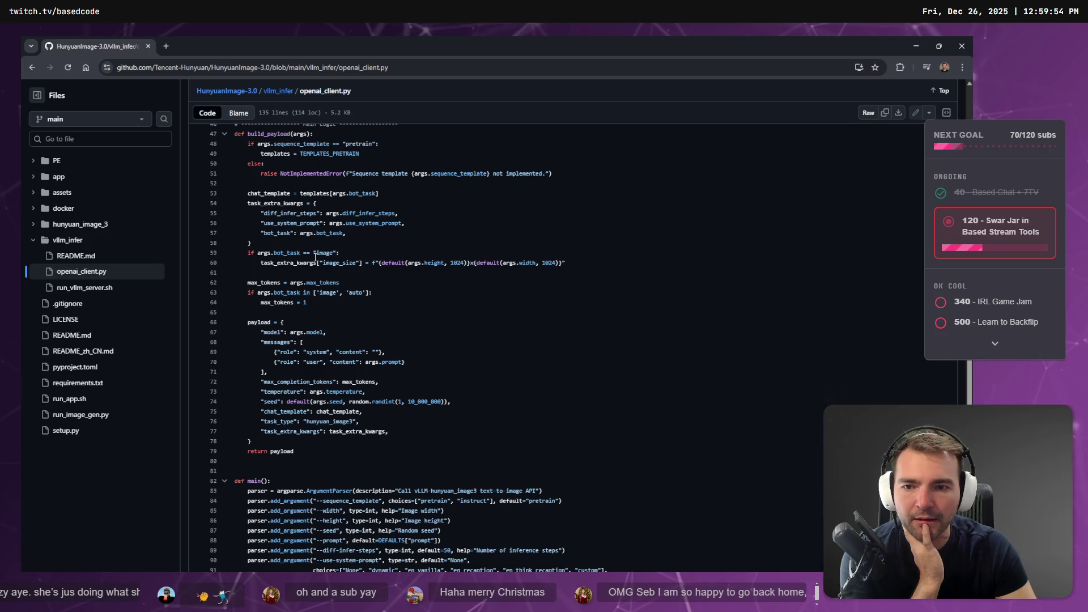
{"action": "scroll", "coordinate": [316, 257], "scroll_direction": "down", "scroll_amount": 5}
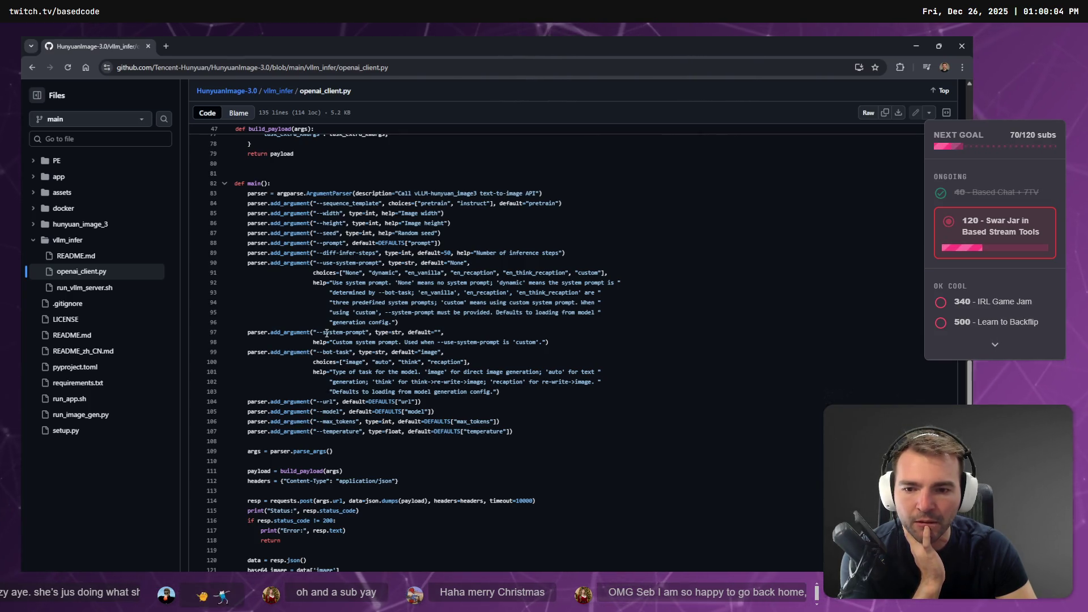
{"action": "triple_click", "coordinate": [239, 402]}
{"action": "left_click_drag", "start_coordinate": [422, 401], "coordinate": [251, 397]}
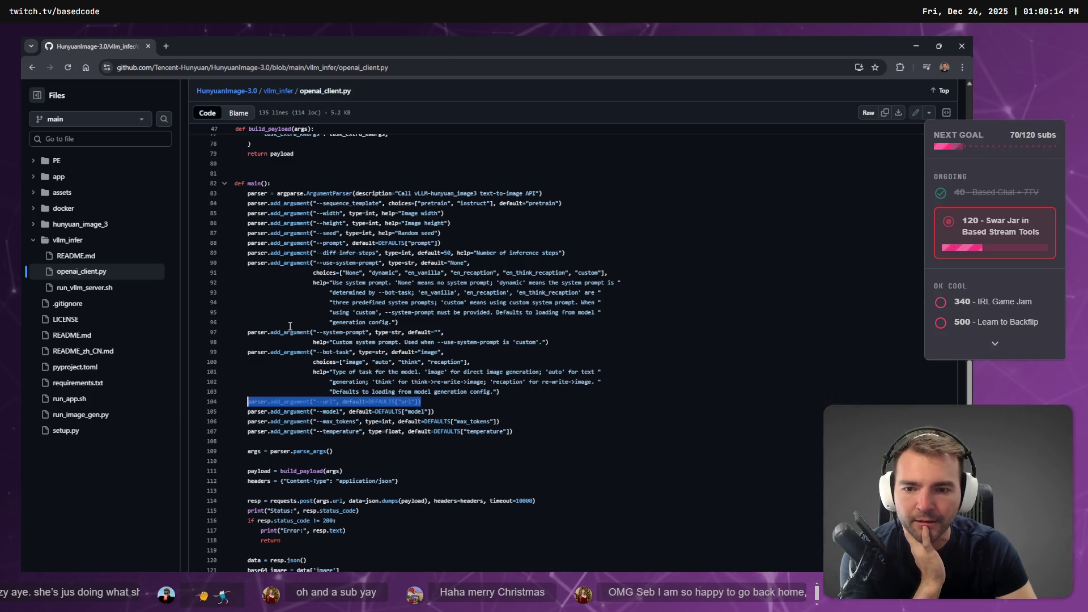
{"action": "scroll", "coordinate": [434, 330], "scroll_direction": "down", "scroll_amount": 3}
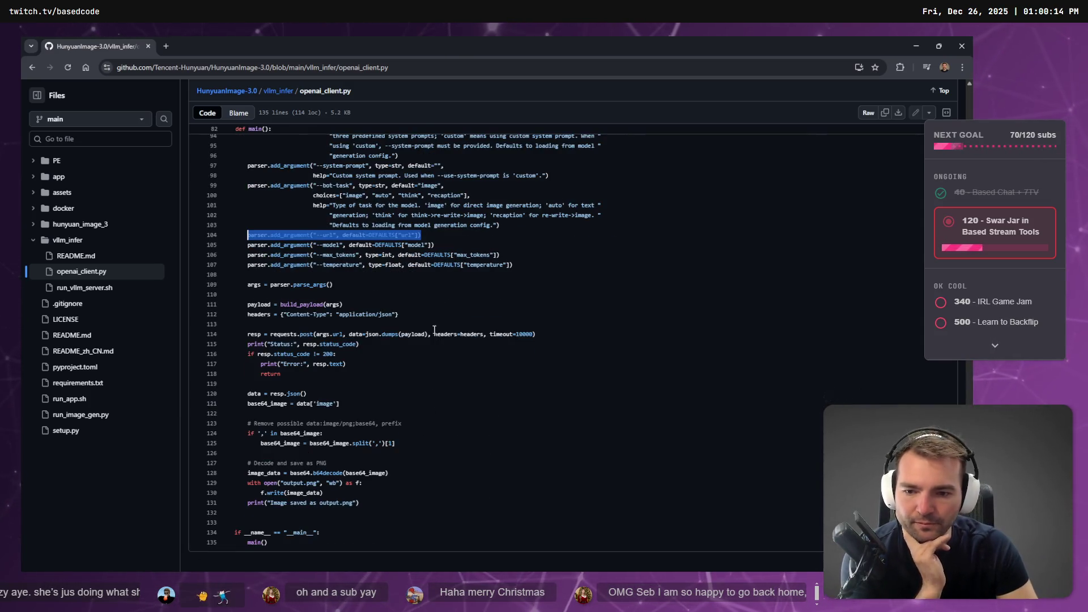
{"action": "mouse_move", "coordinate": [240, 432]}
{"action": "left_mouse_down"}
{"action": "mouse_move", "coordinate": [430, 455]}
{"action": "mouse_move", "coordinate": [238, 444]}
{"action": "mouse_move", "coordinate": [245, 432]}
{"action": "left_mouse_up"}
{"action": "left_click", "coordinate": [440, 456]}
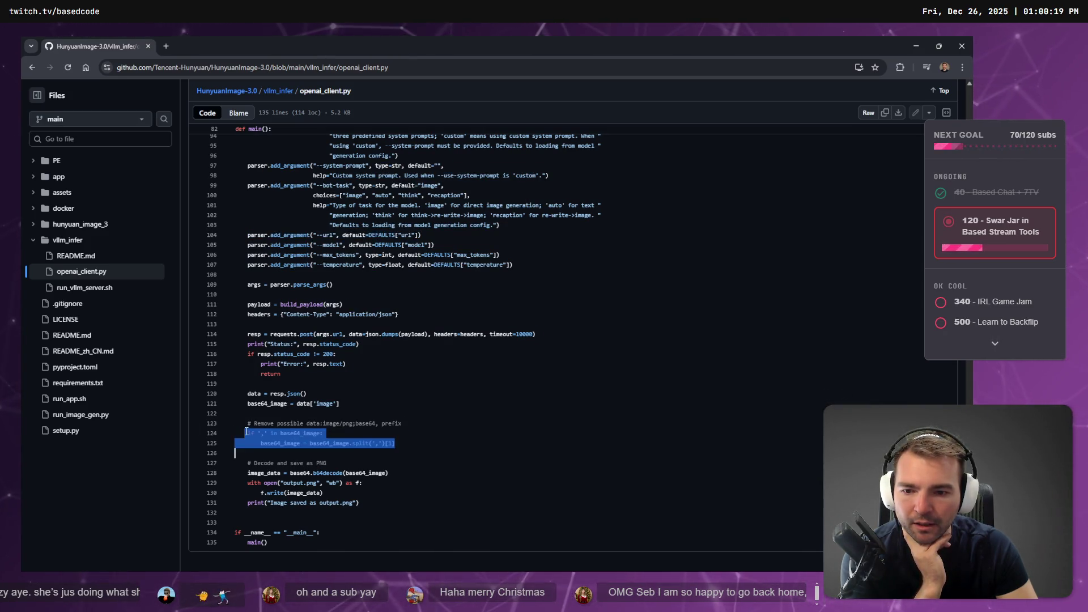
Look up references to base64_image, image_data, payload and args in the Symbols panel.
{"action": "left_click", "coordinate": [306, 443]}
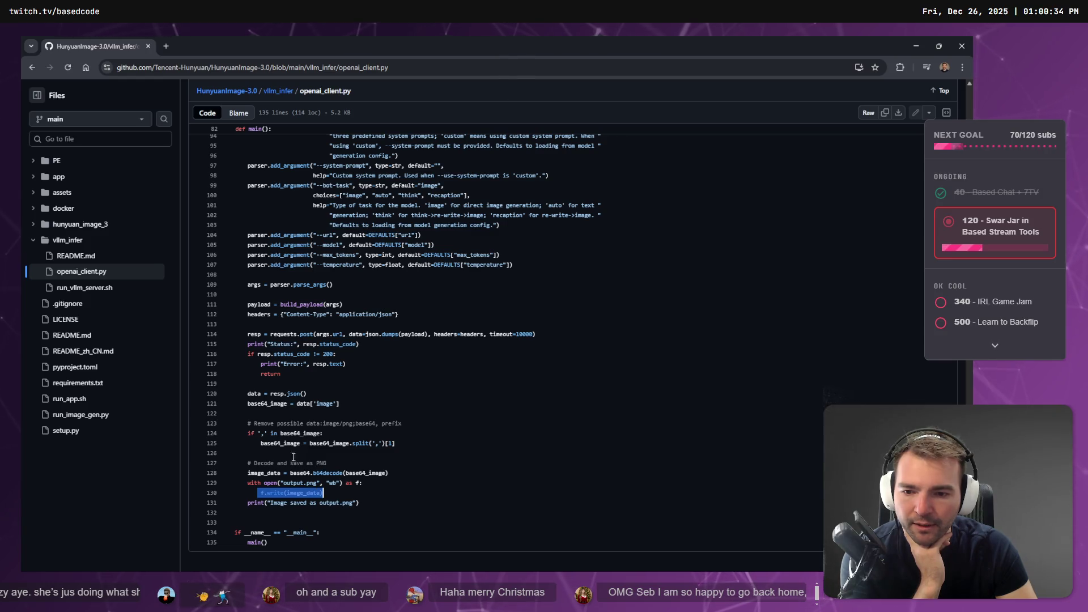
{"action": "double_click", "coordinate": [280, 443]}
{"action": "double_click", "coordinate": [264, 473]}
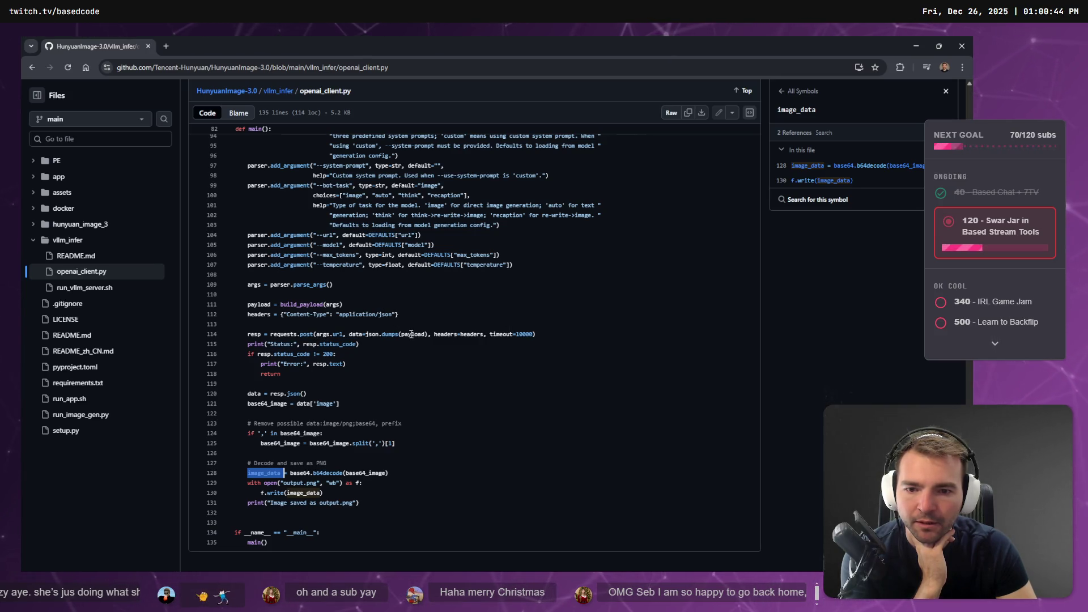
{"action": "left_click", "coordinate": [412, 334]}
{"action": "scroll", "coordinate": [334, 354], "scroll_direction": "up", "scroll_amount": 1}
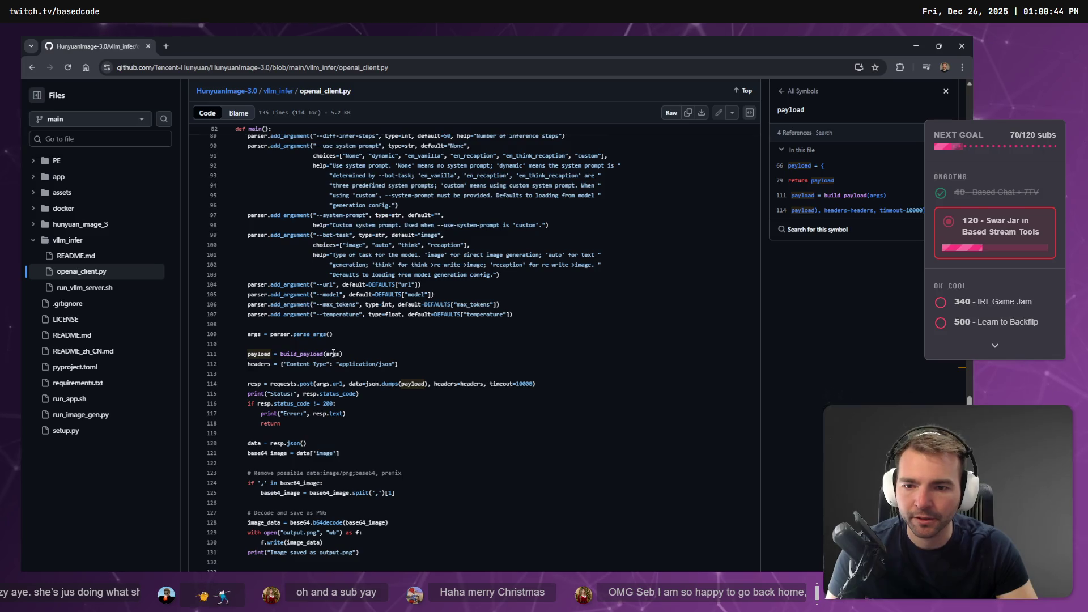
{"action": "left_click", "coordinate": [333, 354]}
{"action": "scroll", "coordinate": [335, 357], "scroll_direction": "up", "scroll_amount": 1}
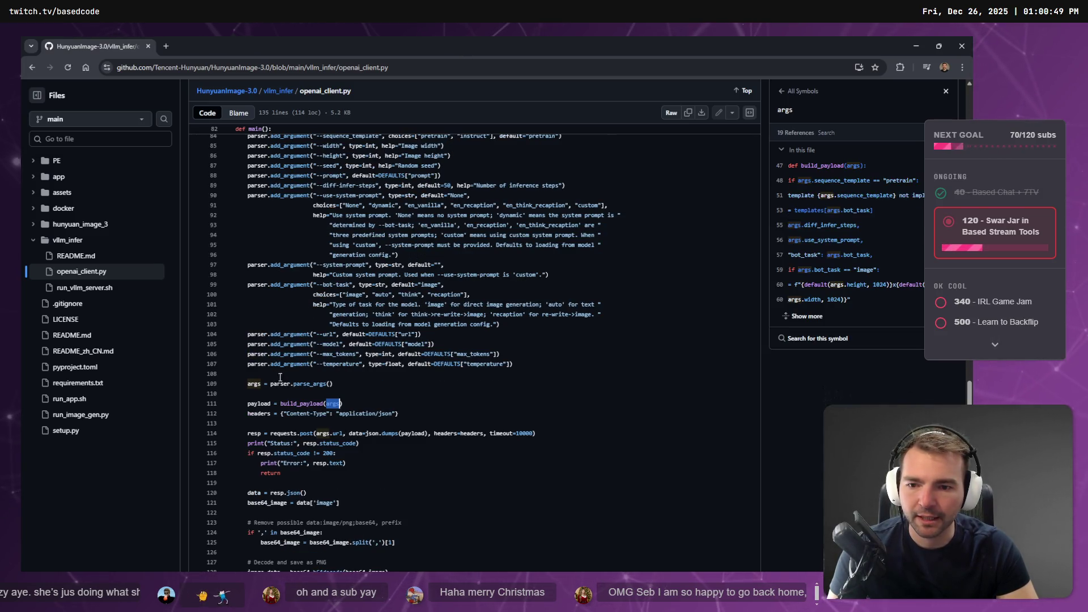
{"action": "scroll", "coordinate": [279, 388], "scroll_direction": "up", "scroll_amount": 1}
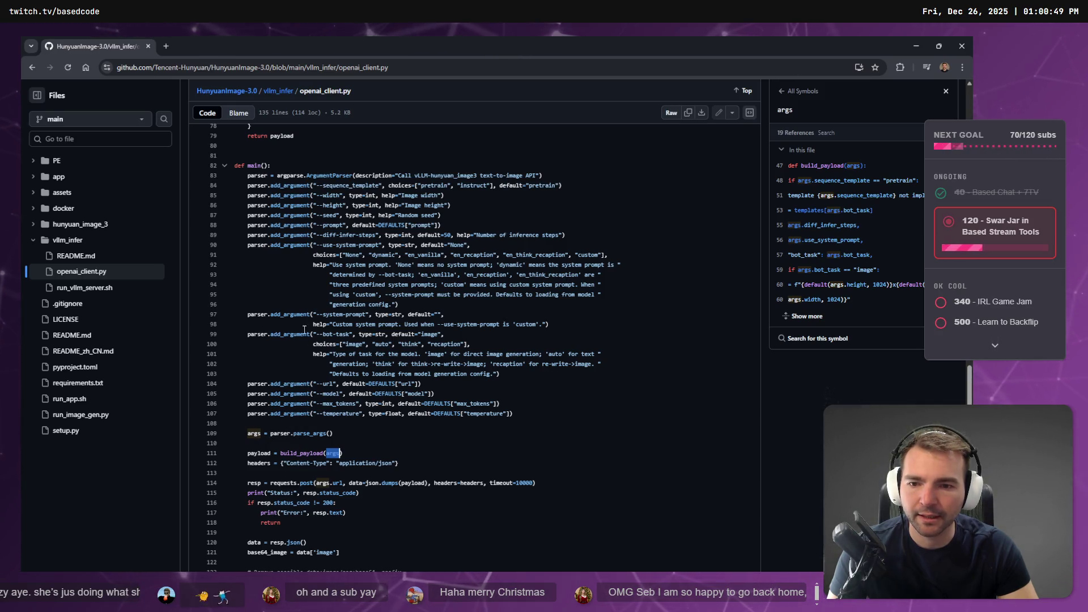
Highlight the argument definitions in main() and the text-to-image description on line 83.
{"action": "mouse_move", "coordinate": [511, 422]}
{"action": "left_mouse_down"}
{"action": "mouse_move", "coordinate": [238, 124]}
{"action": "mouse_move", "coordinate": [188, 190]}
{"action": "left_mouse_up"}
{"action": "left_click", "coordinate": [234, 155]}
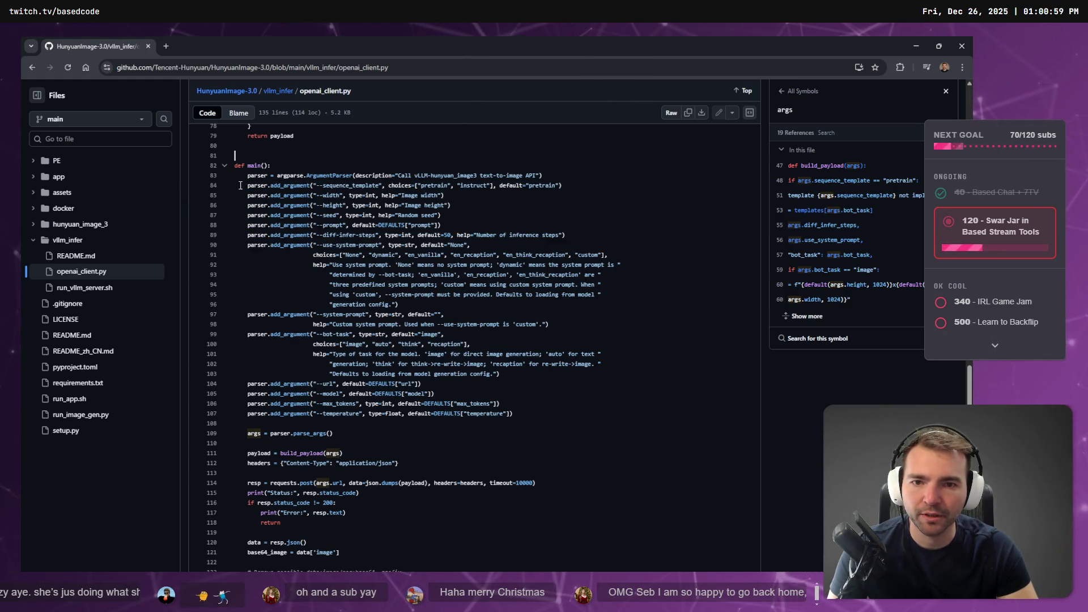
{"action": "left_click_drag", "start_coordinate": [474, 176], "coordinate": [542, 175]}
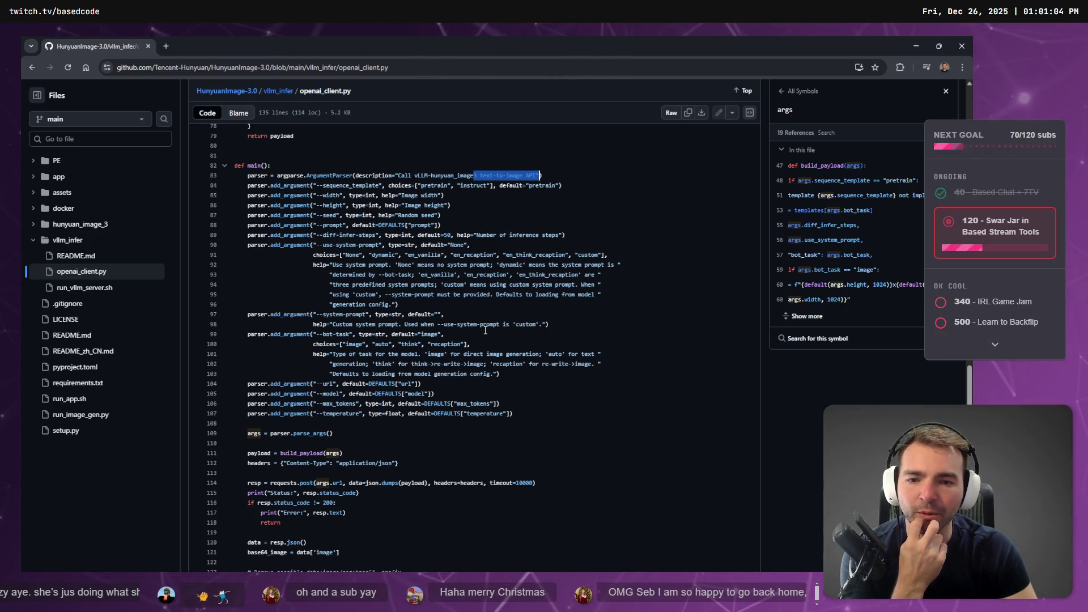
{"action": "scroll", "coordinate": [420, 337], "scroll_direction": "up", "scroll_amount": 8}
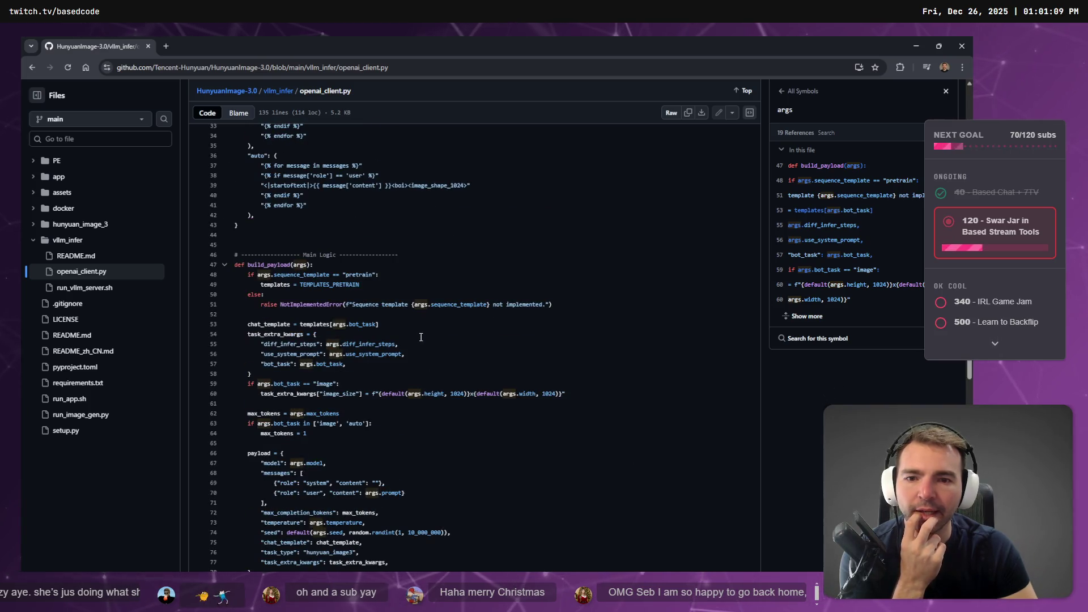
{"action": "scroll", "coordinate": [420, 337], "scroll_direction": "up", "scroll_amount": 10}
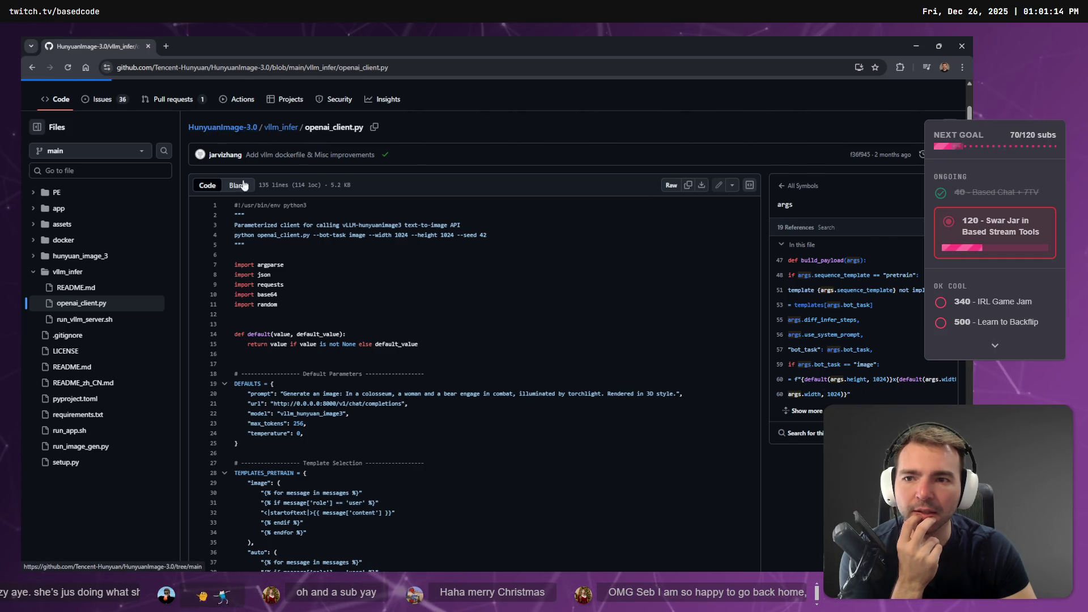
Return to the HunyuanImage-3.0 repository front page and scroll its README.
{"action": "left_click", "coordinate": [223, 127]}
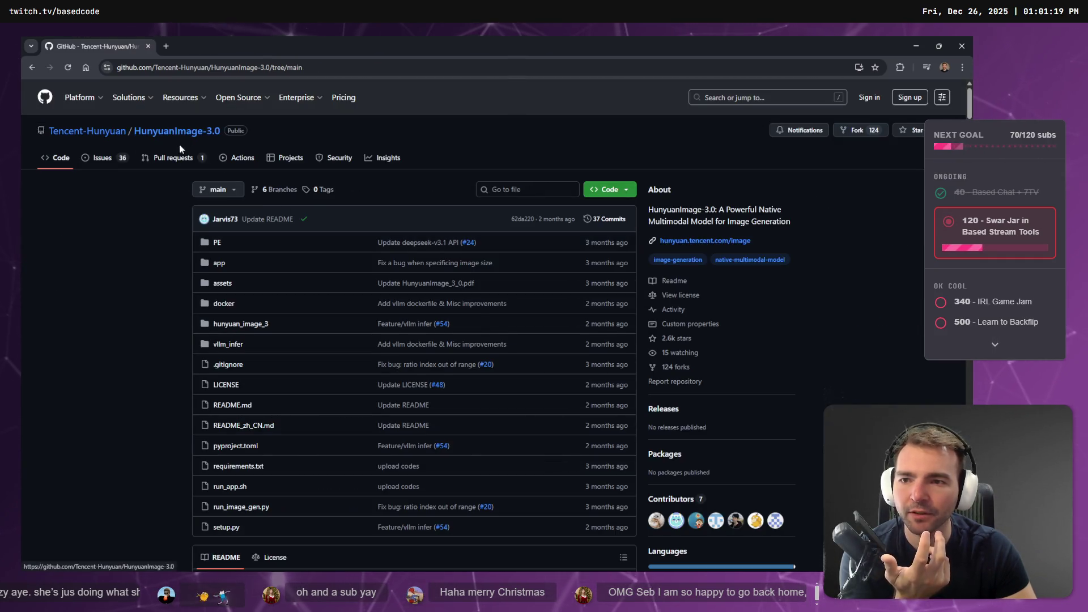
{"action": "scroll", "coordinate": [150, 246], "scroll_direction": "down", "scroll_amount": 12}
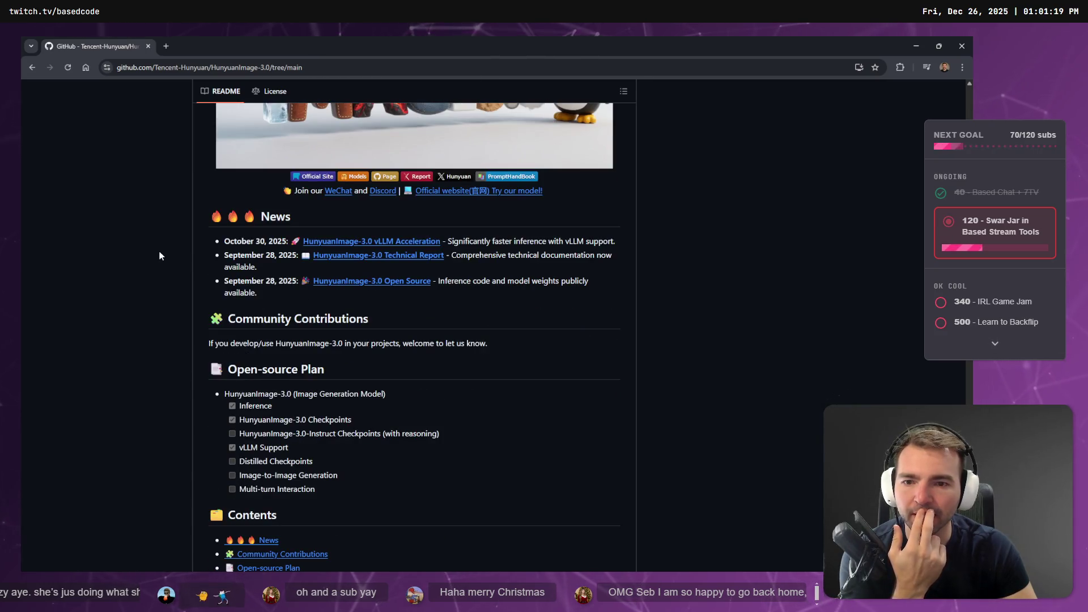
{"action": "scroll", "coordinate": [159, 256], "scroll_direction": "down", "scroll_amount": 6}
{"action": "scroll", "coordinate": [145, 272], "scroll_direction": "down", "scroll_amount": 5}
{"action": "scroll", "coordinate": [151, 267], "scroll_direction": "up", "scroll_amount": 20}
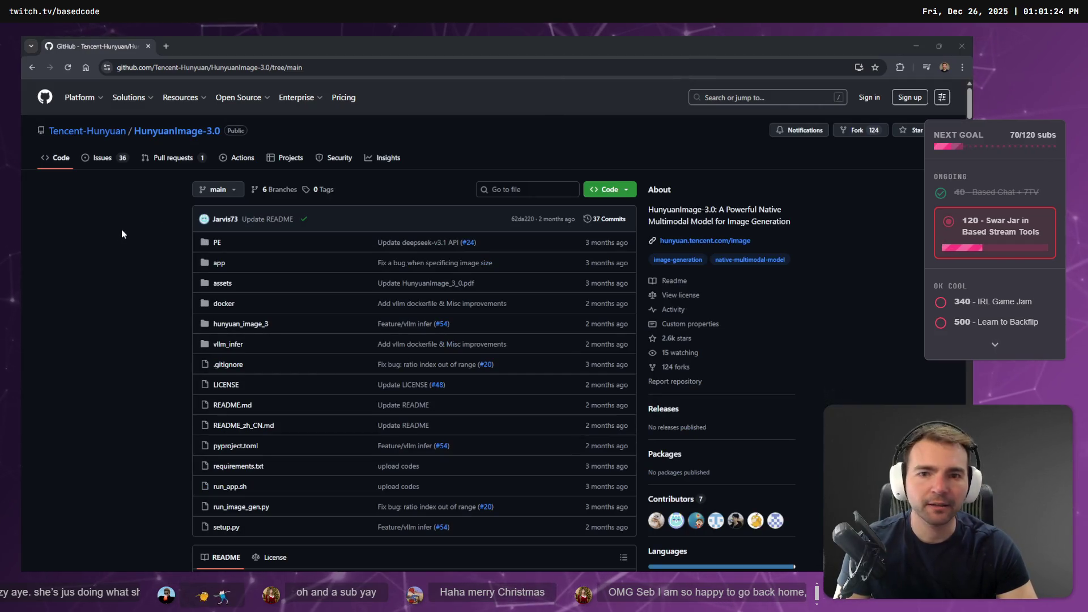
Delete the Art Gen GitHub bookmark card from the tldraw Resources board.
{"action": "key", "text": "alt+Tab"}
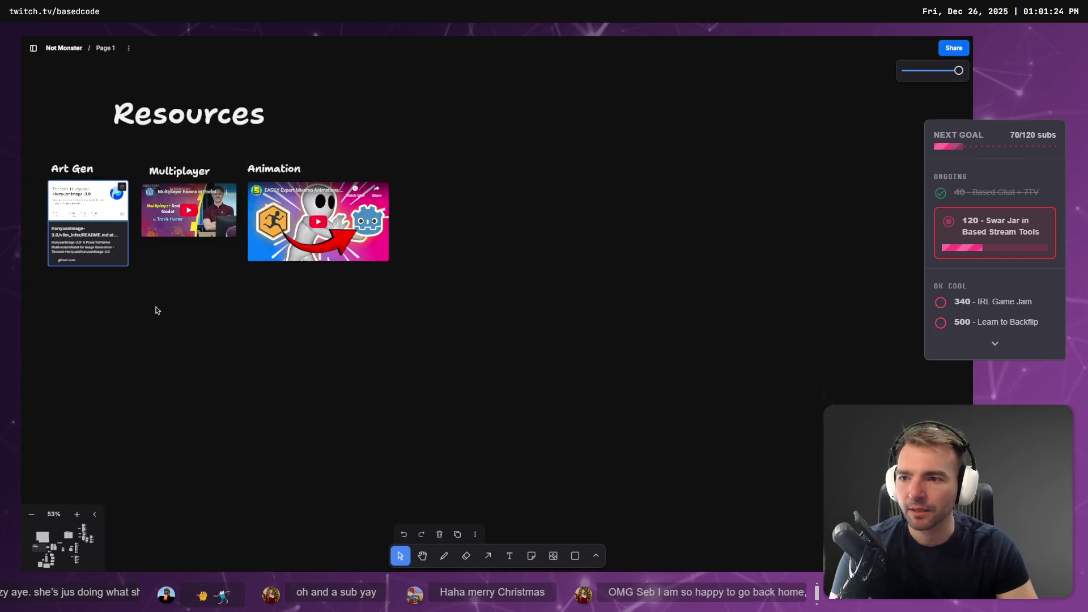
{"action": "left_click", "coordinate": [97, 230]}
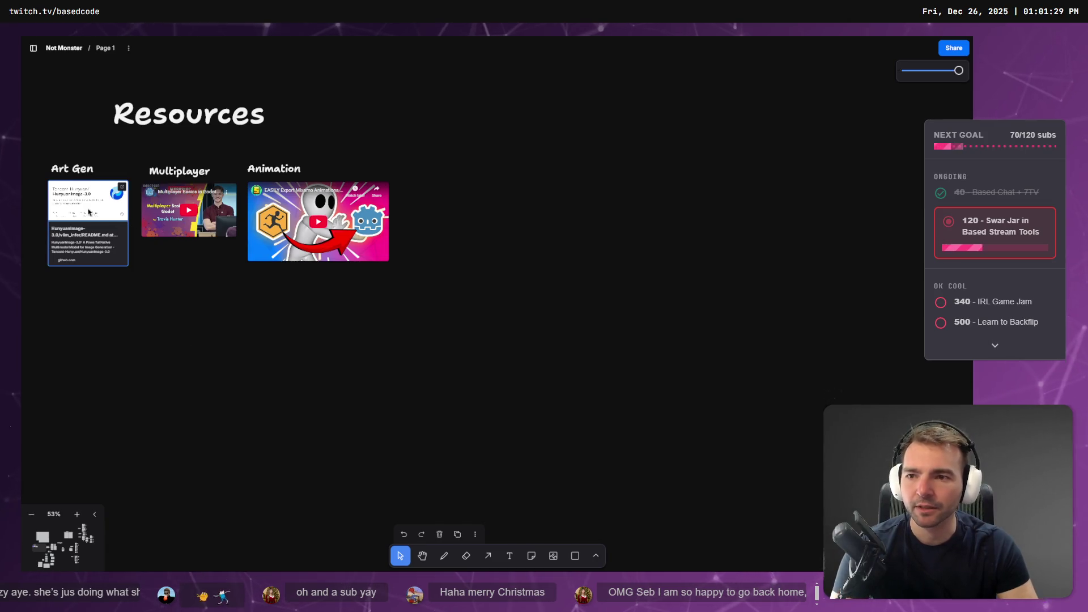
{"action": "key", "text": "Delete"}
{"action": "key", "text": "alt+Tab"}
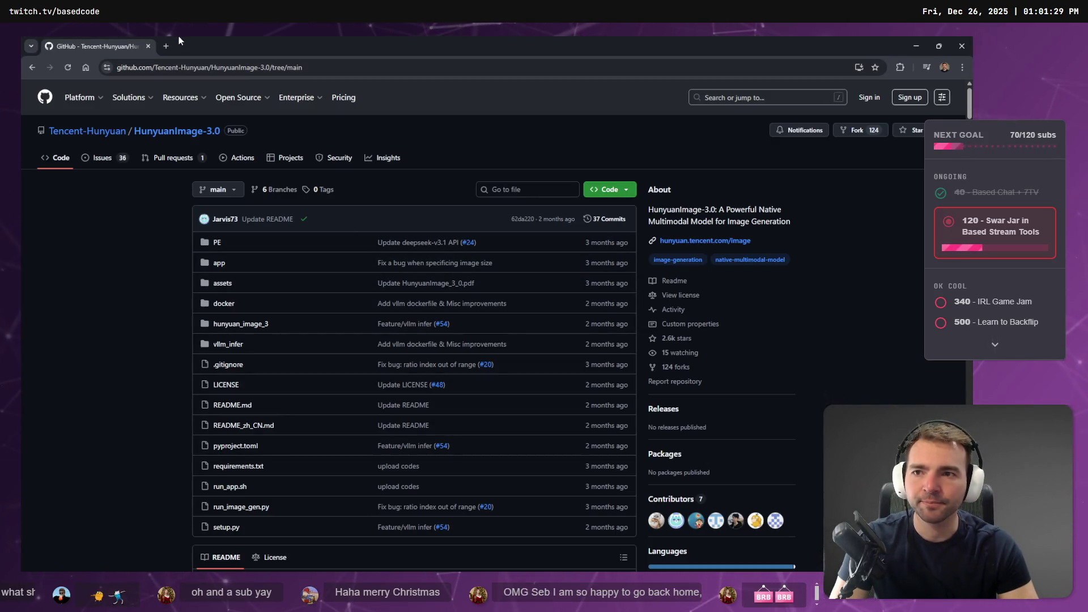
Open and close a new browser tab, then scroll through the repository README.
{"action": "left_click", "coordinate": [167, 46]}
{"action": "left_click", "coordinate": [166, 228]}
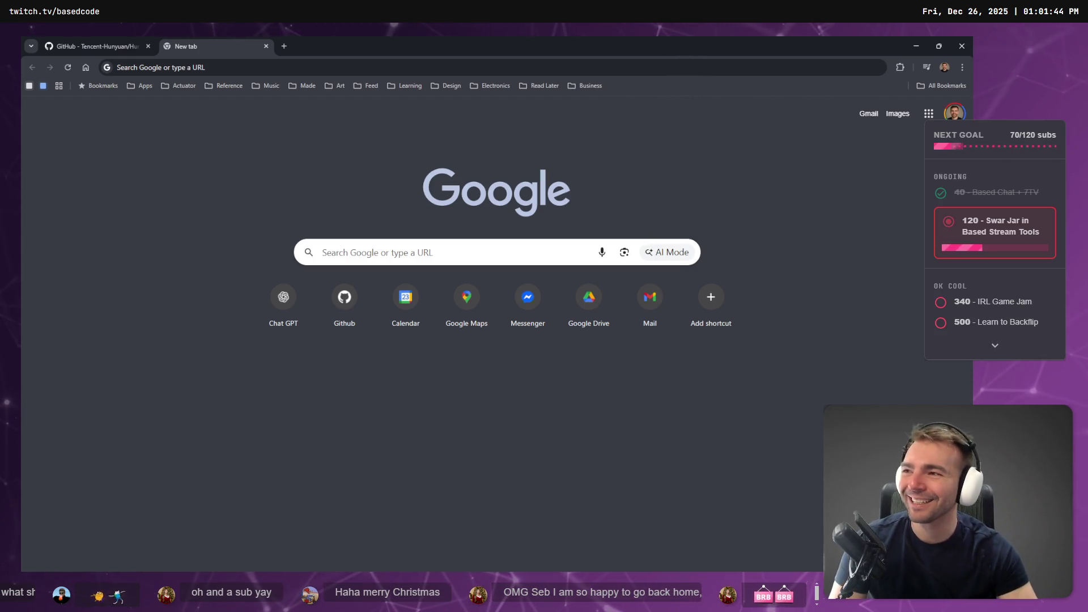
{"action": "key", "text": "ctrl+w"}
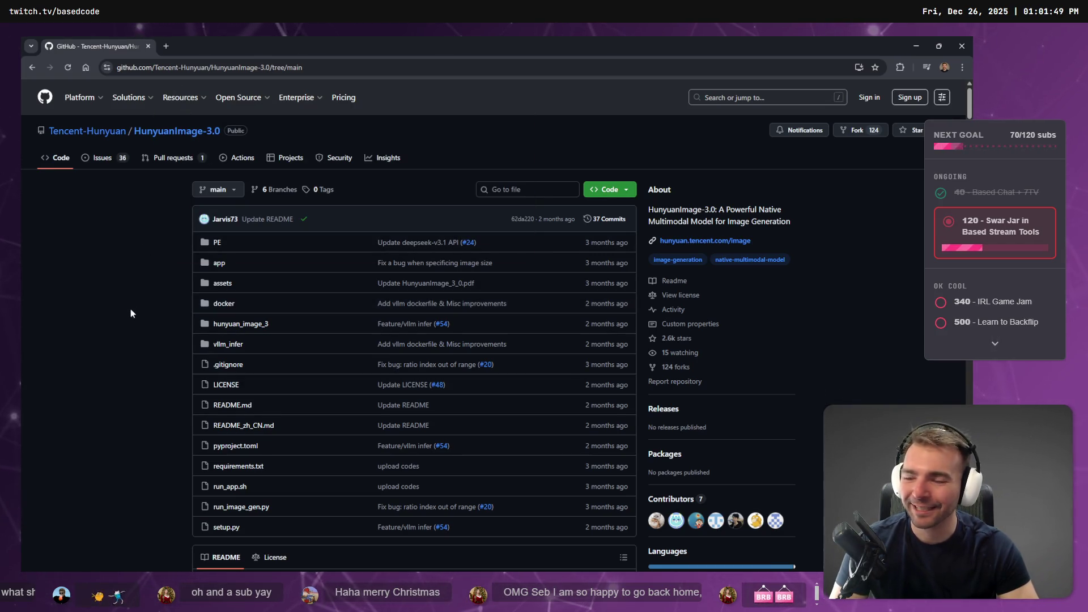
{"action": "scroll", "coordinate": [155, 337], "scroll_direction": "down", "scroll_amount": 10}
{"action": "scroll", "coordinate": [170, 403], "scroll_direction": "up", "scroll_amount": 6}
{"action": "scroll", "coordinate": [193, 382], "scroll_direction": "down", "scroll_amount": 9}
{"action": "scroll", "coordinate": [185, 356], "scroll_direction": "up", "scroll_amount": 6}
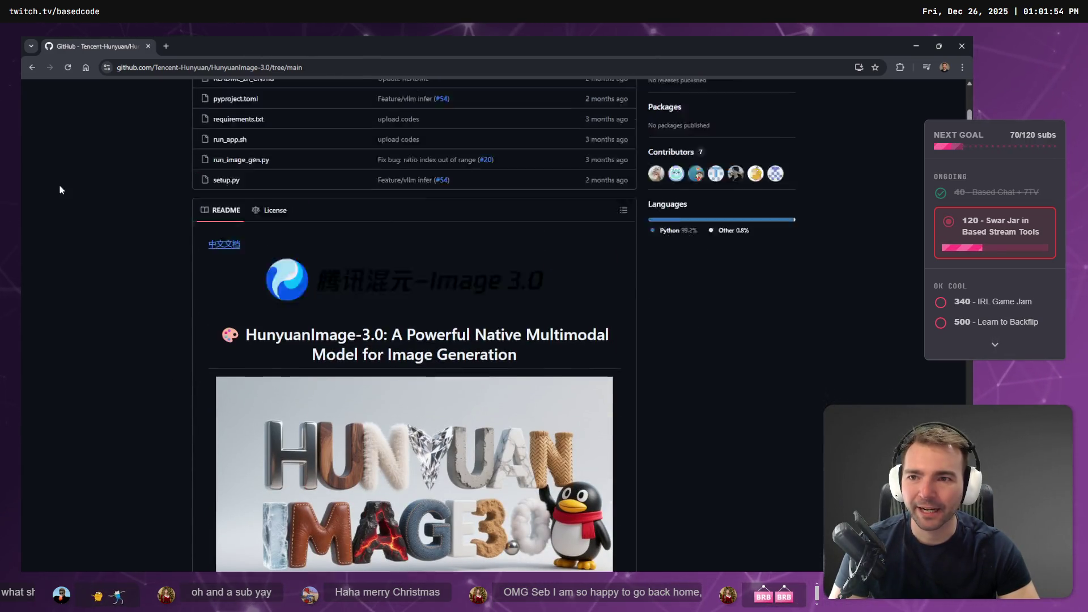
{"action": "scroll", "coordinate": [60, 185], "scroll_direction": "up", "scroll_amount": 7}
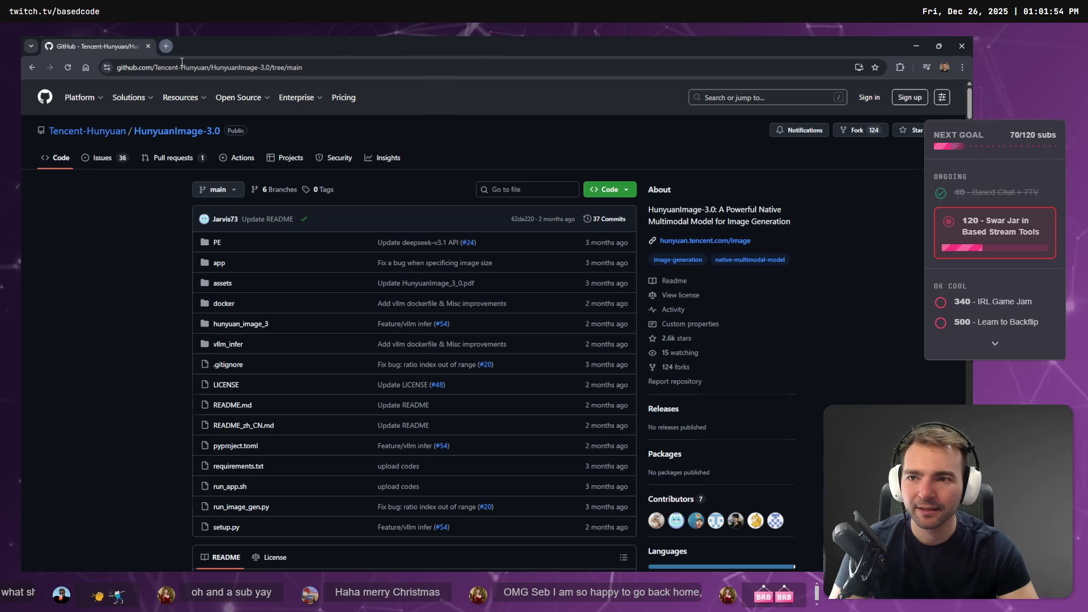
Search Google for 'Hunyuan 3d Docker' in a new tab.
{"action": "left_click", "coordinate": [166, 46]}
{"action": "type", "text": "Hunyuan 3d with mixamo"}
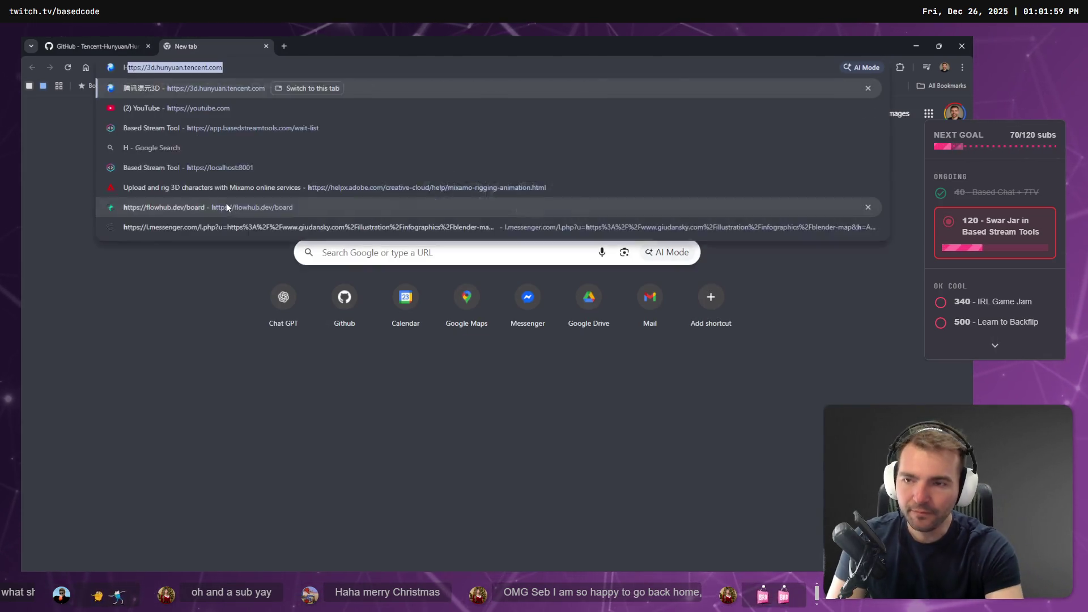
{"action": "key", "text": "ctrl+BackSpace"}
{"action": "key", "text": "ctrl+BackSpace"}
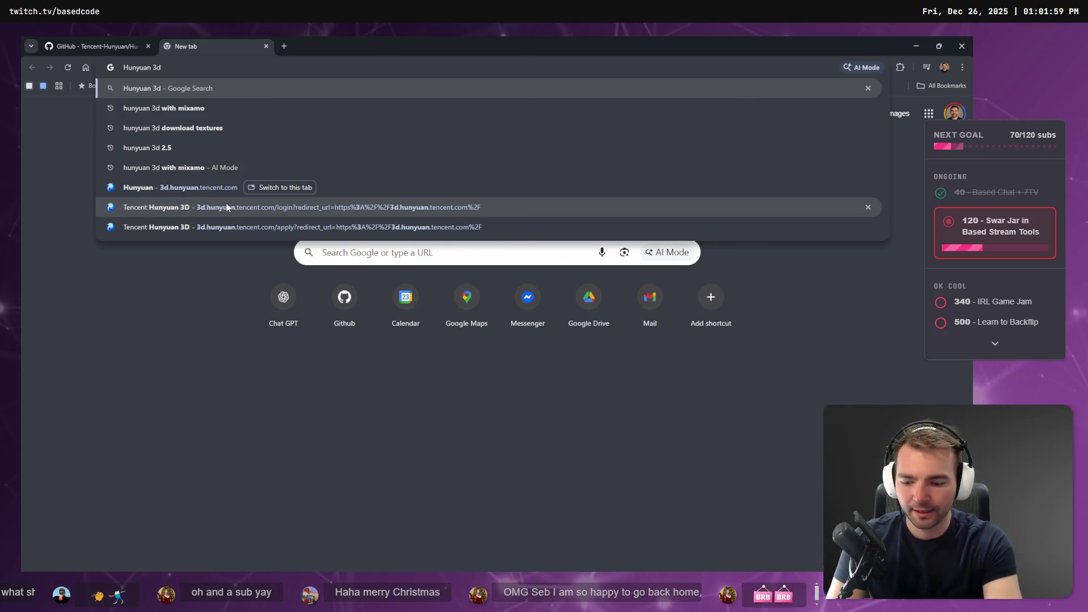
{"action": "type", "text": "Docker"}
{"action": "key", "text": "Return"}
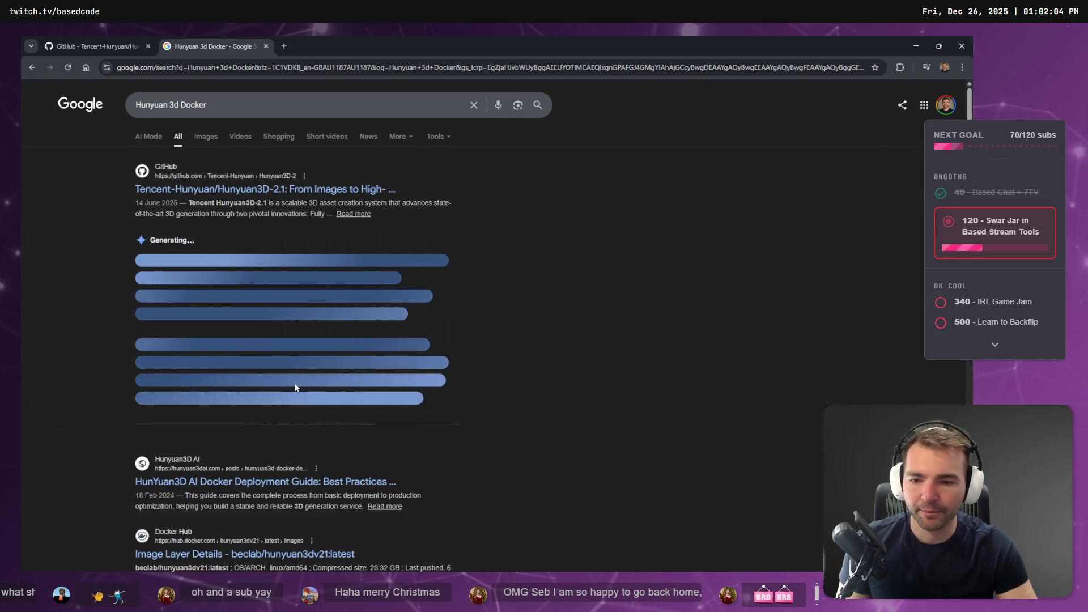
Scroll through the Docker search results, close the tab and return to the whiteboard.
{"action": "scroll", "coordinate": [297, 389], "scroll_direction": "down", "scroll_amount": 2}
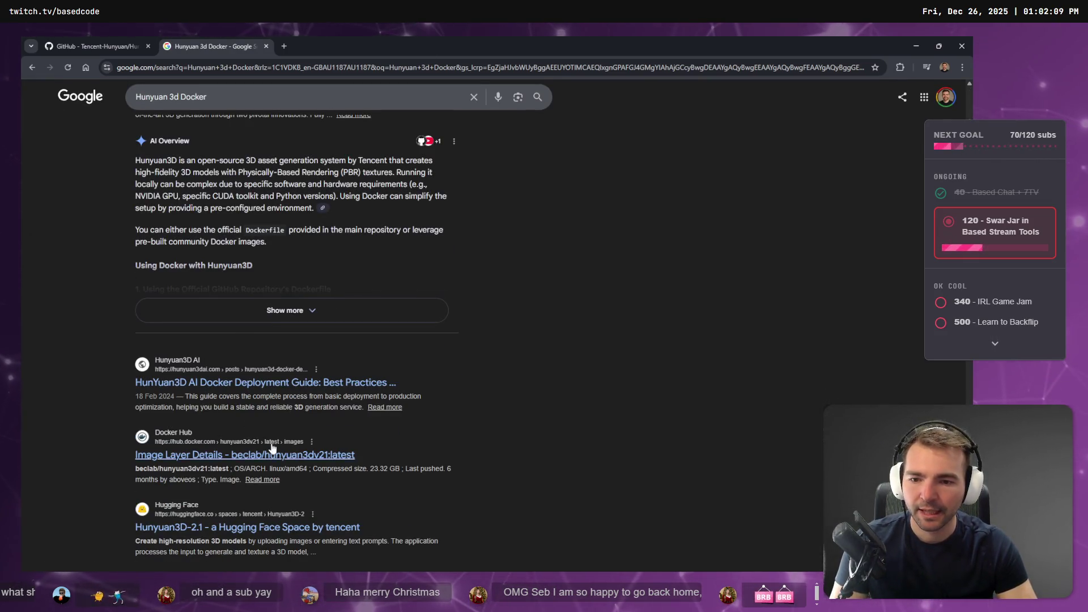
{"action": "scroll", "coordinate": [291, 307], "scroll_direction": "down", "scroll_amount": 3}
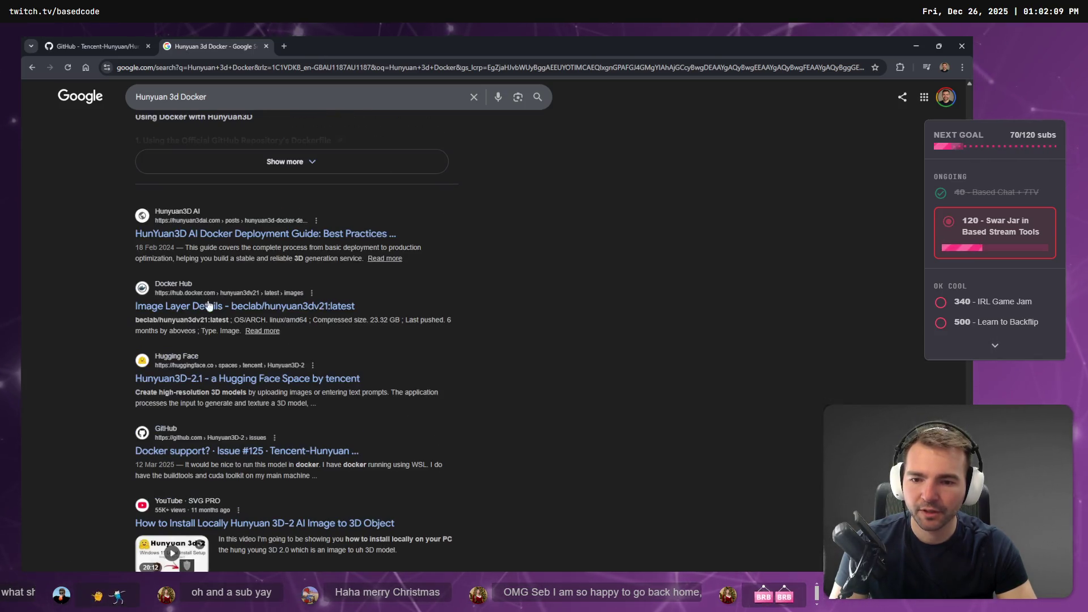
{"action": "scroll", "coordinate": [278, 295], "scroll_direction": "down", "scroll_amount": 2}
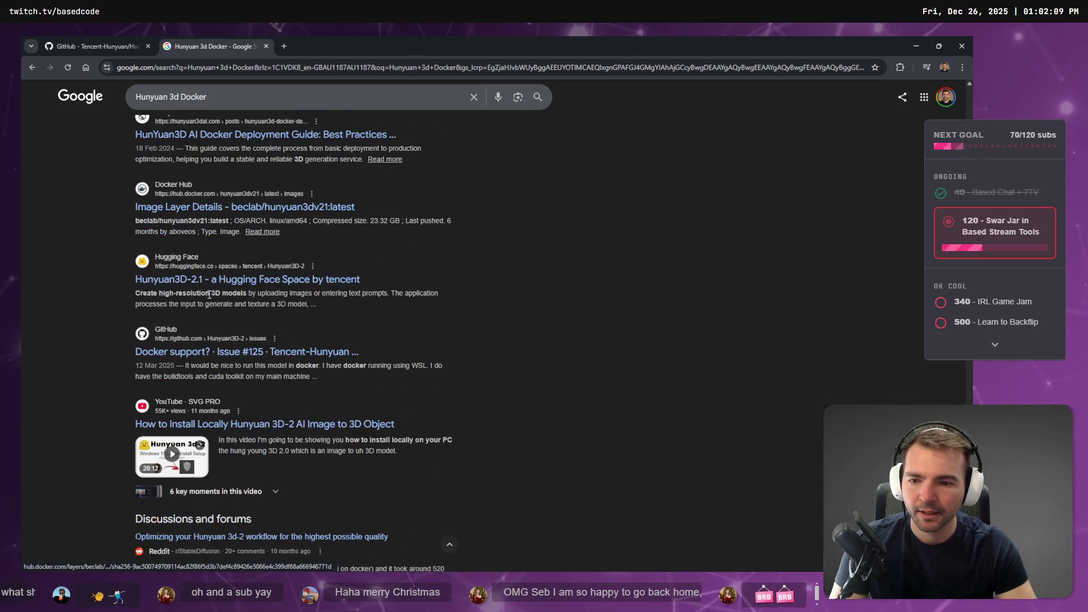
{"action": "scroll", "coordinate": [273, 292], "scroll_direction": "down", "scroll_amount": 4}
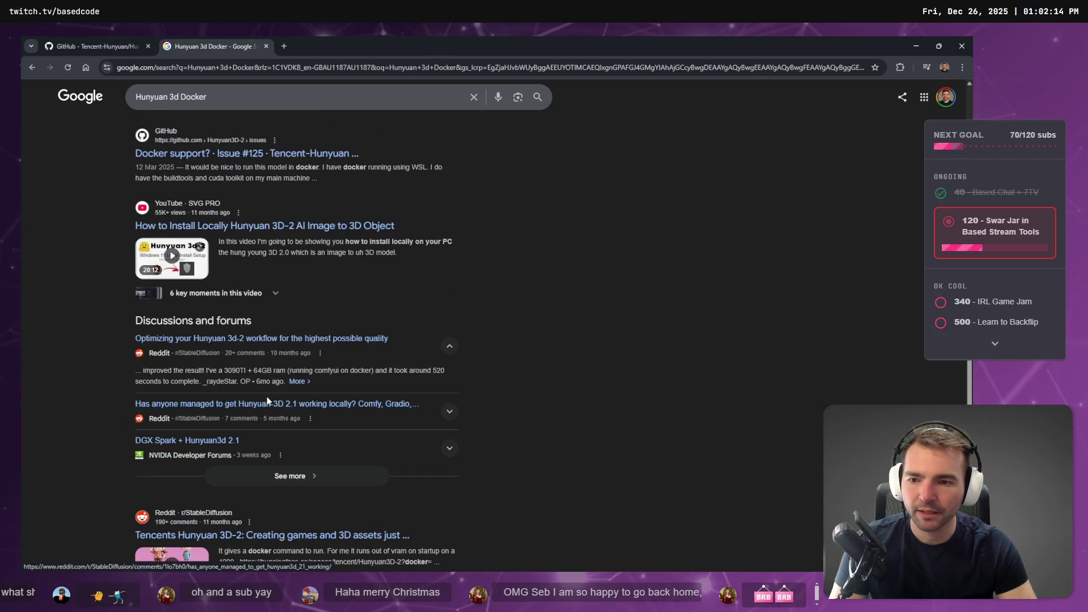
{"action": "scroll", "coordinate": [235, 400], "scroll_direction": "down", "scroll_amount": 3}
{"action": "scroll", "coordinate": [252, 382], "scroll_direction": "down", "scroll_amount": 2}
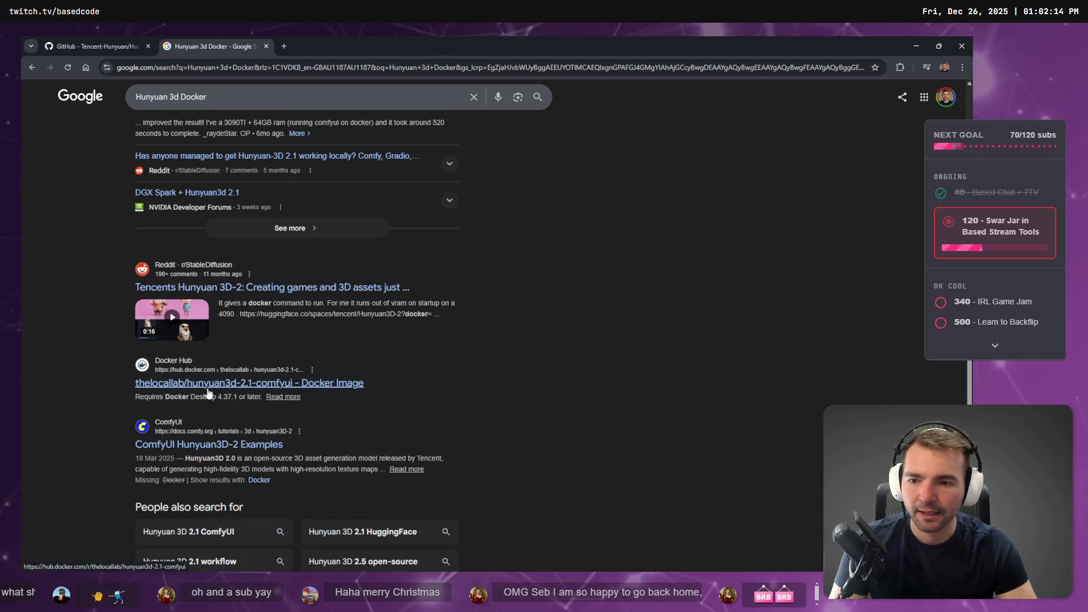
{"action": "scroll", "coordinate": [249, 374], "scroll_direction": "down", "scroll_amount": 4}
{"action": "scroll", "coordinate": [395, 412], "scroll_direction": "up", "scroll_amount": 8}
{"action": "scroll", "coordinate": [395, 412], "scroll_direction": "up", "scroll_amount": 5}
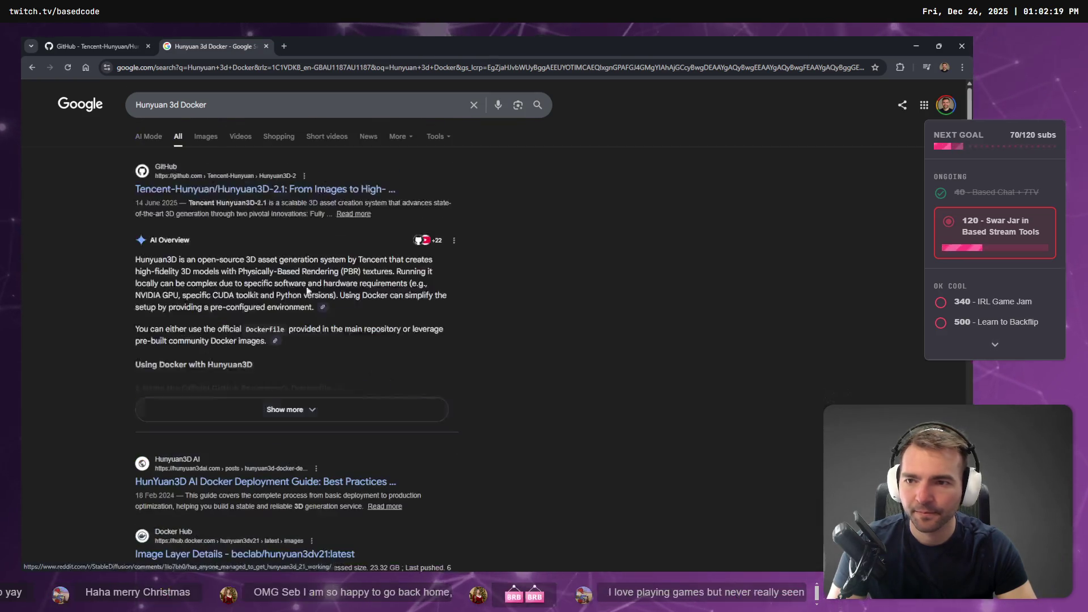
{"action": "key", "text": "ctrl+w"}
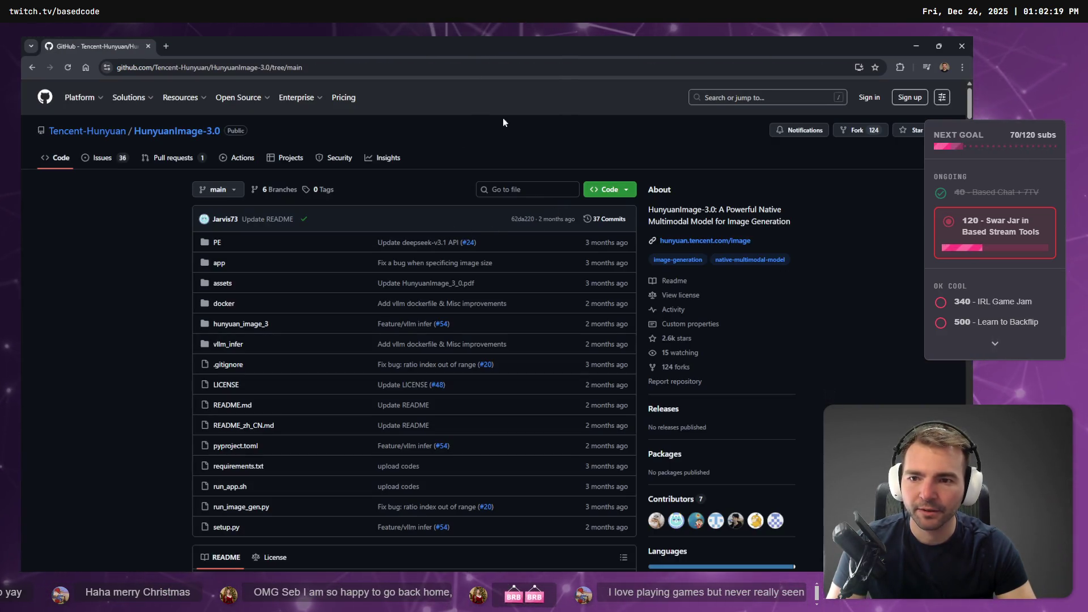
{"action": "key", "text": "alt+Tab"}
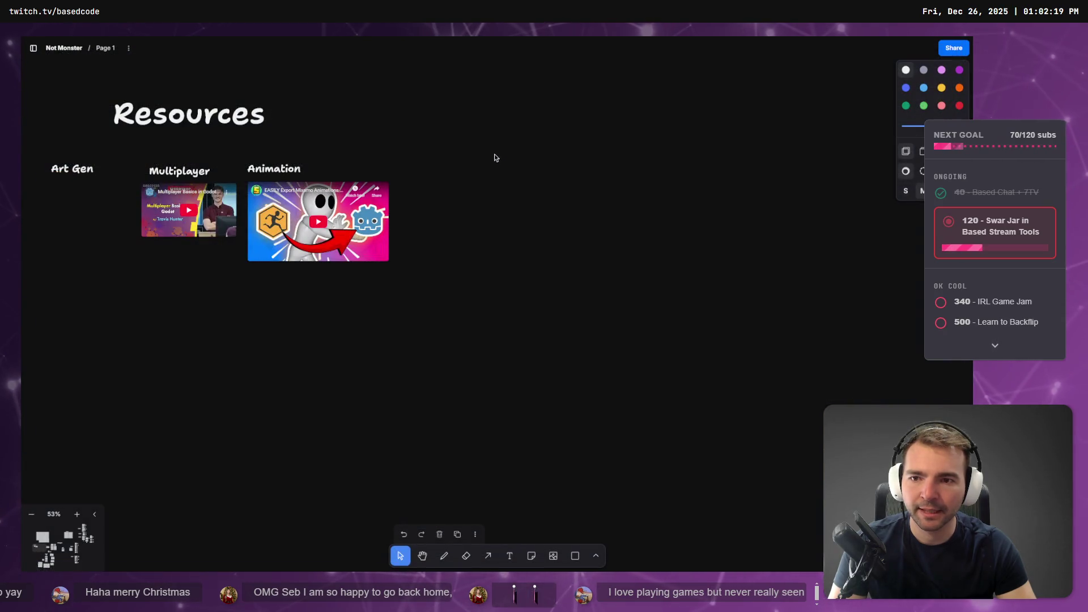
Centre the Resources section, select the Art Gen label, and open the finished bench's Hunyuan tab.
{"action": "left_click_drag", "start_coordinate": [479, 169], "coordinate": [737, 310]}
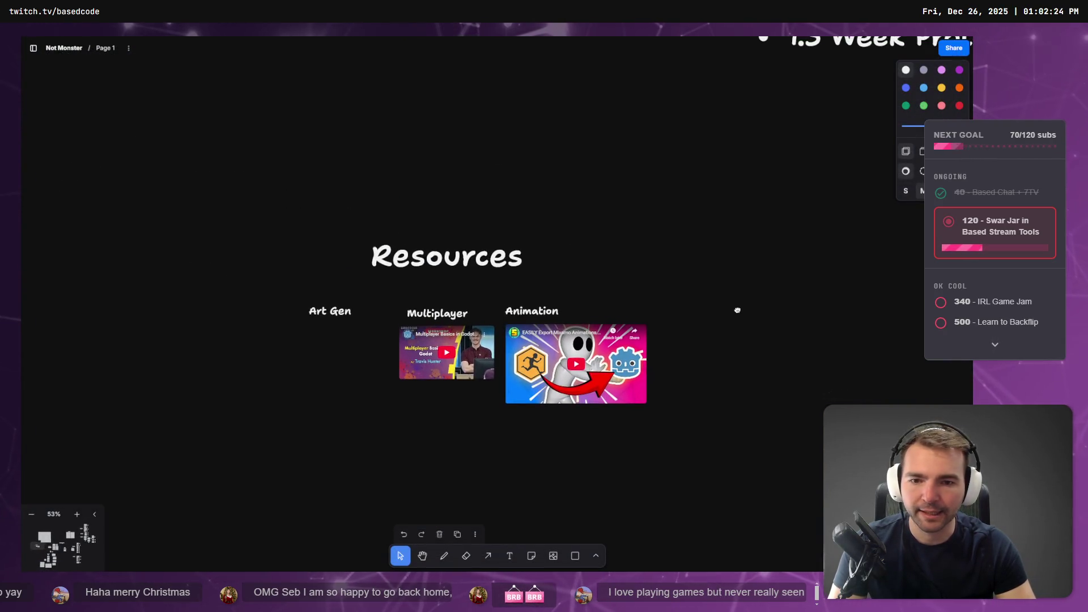
{"action": "left_click", "coordinate": [330, 303]}
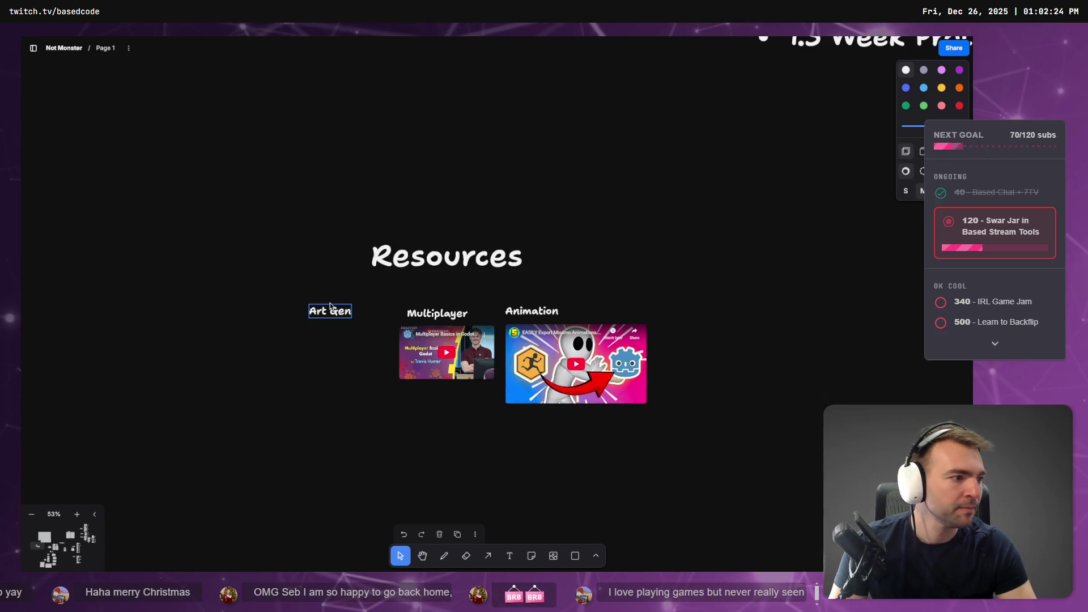
{"action": "key", "text": "alt+Tab"}
{"action": "left_click", "coordinate": [673, 48]}
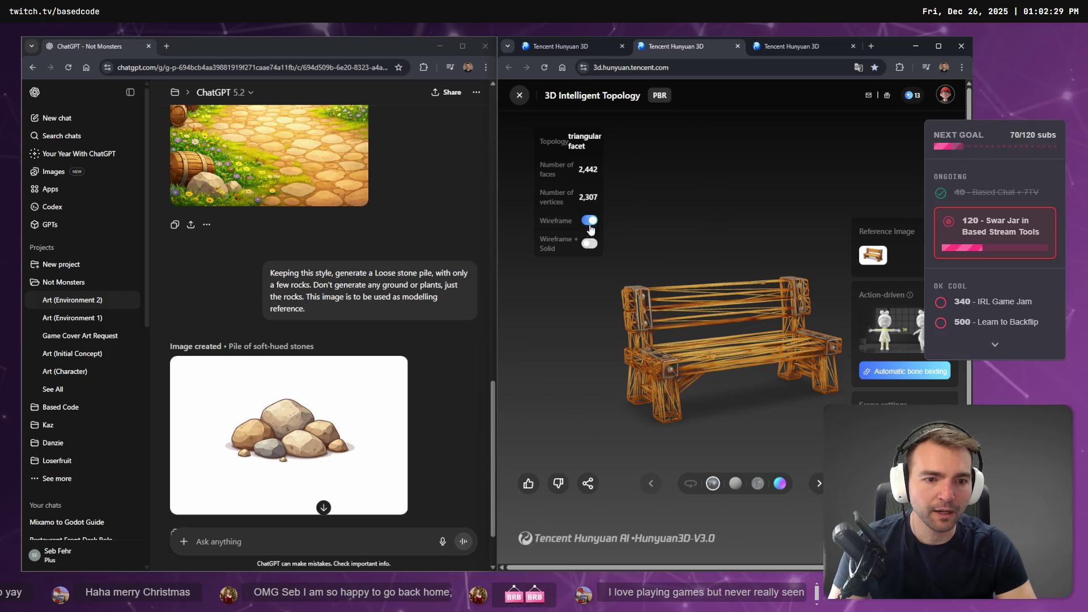
Show the bench solid, download it as FBX, and tick the bench's status box on Props.
{"action": "left_click", "coordinate": [589, 221]}
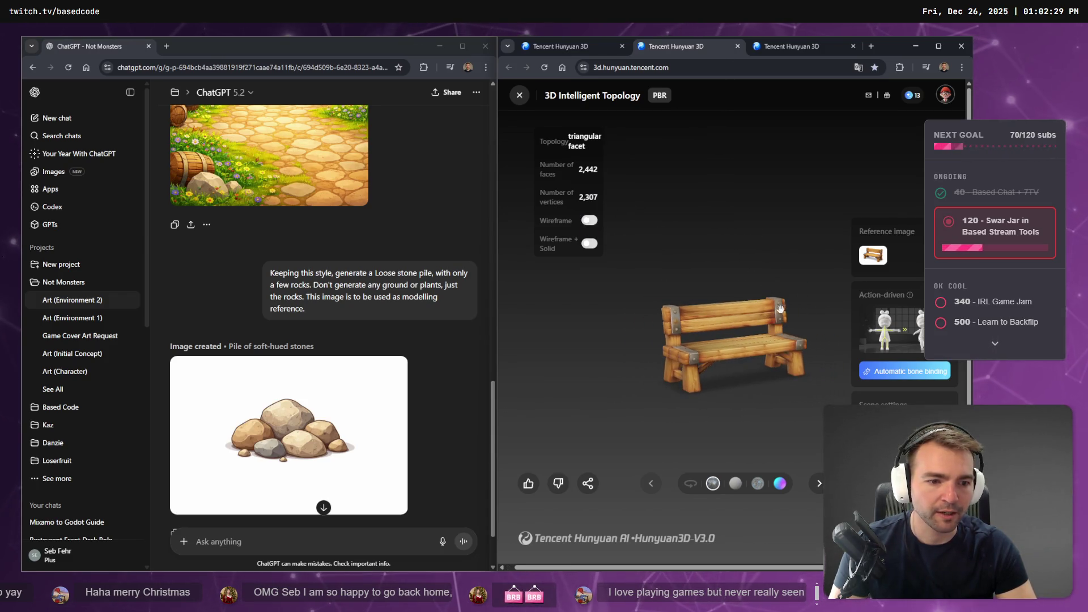
{"action": "mouse_move", "coordinate": [889, 378]}
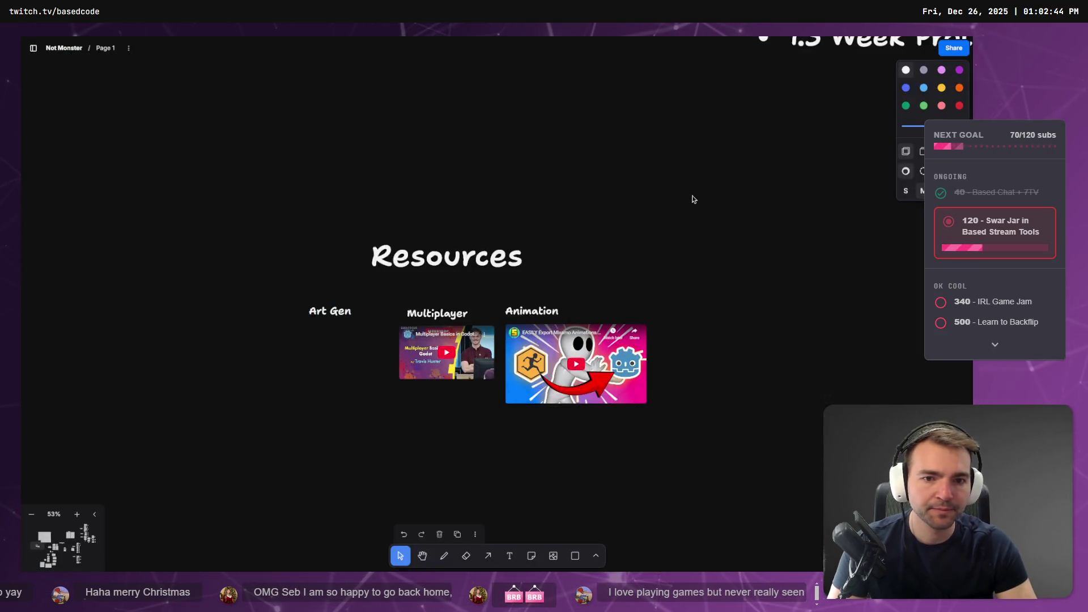
{"action": "scroll", "coordinate": [689, 296], "scroll_direction": "right", "scroll_amount": 10}
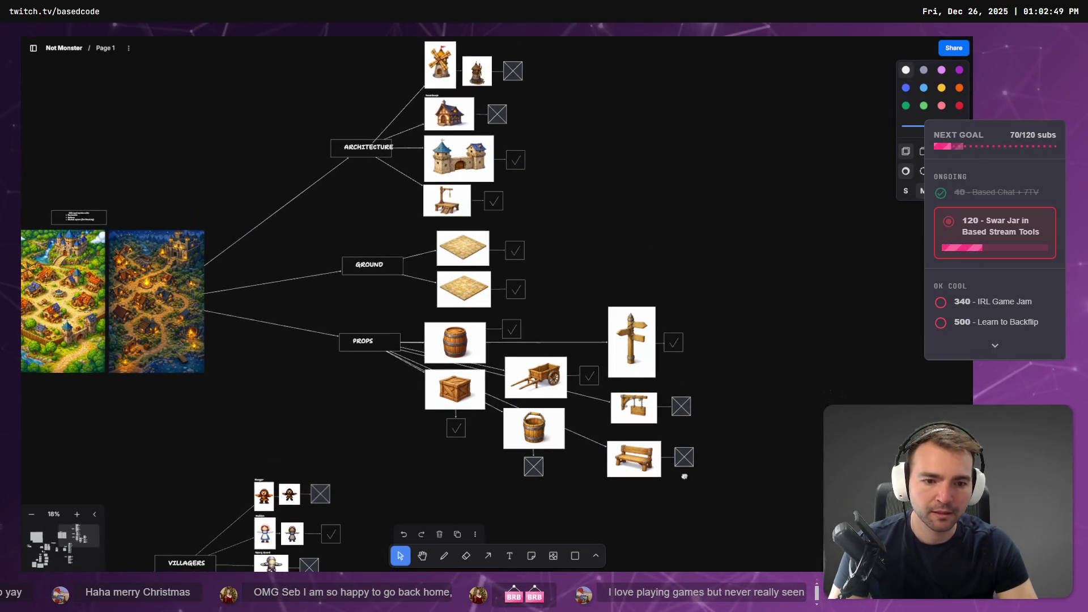
{"action": "scroll", "coordinate": [682, 473], "scroll_direction": "up", "scroll_amount": 3}
{"action": "left_click", "coordinate": [482, 303]}
{"action": "double_click", "coordinate": [482, 305]}
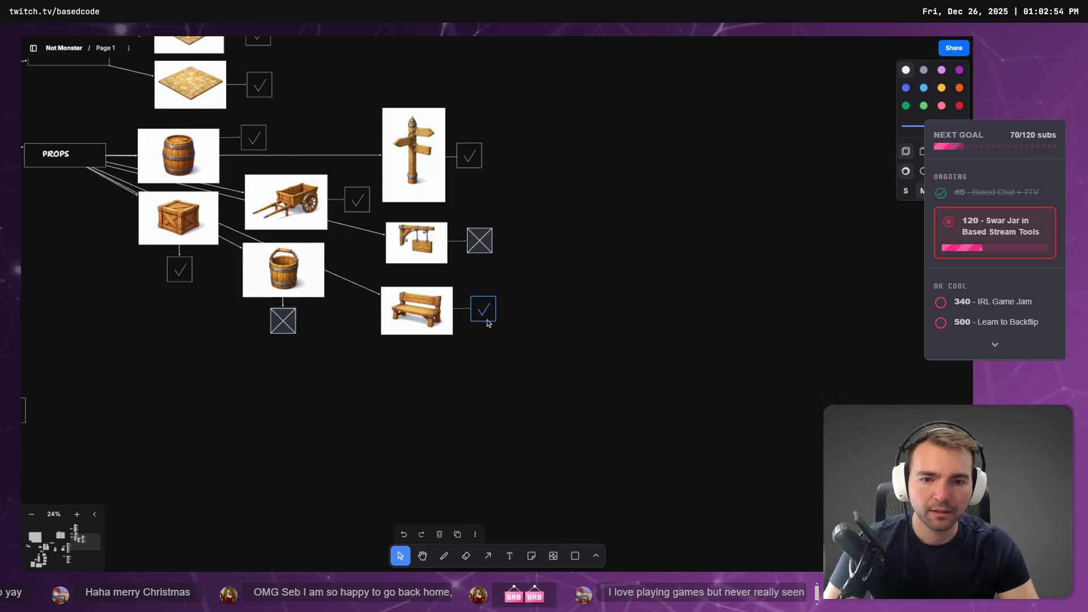
{"action": "key", "text": "alt+Tab"}
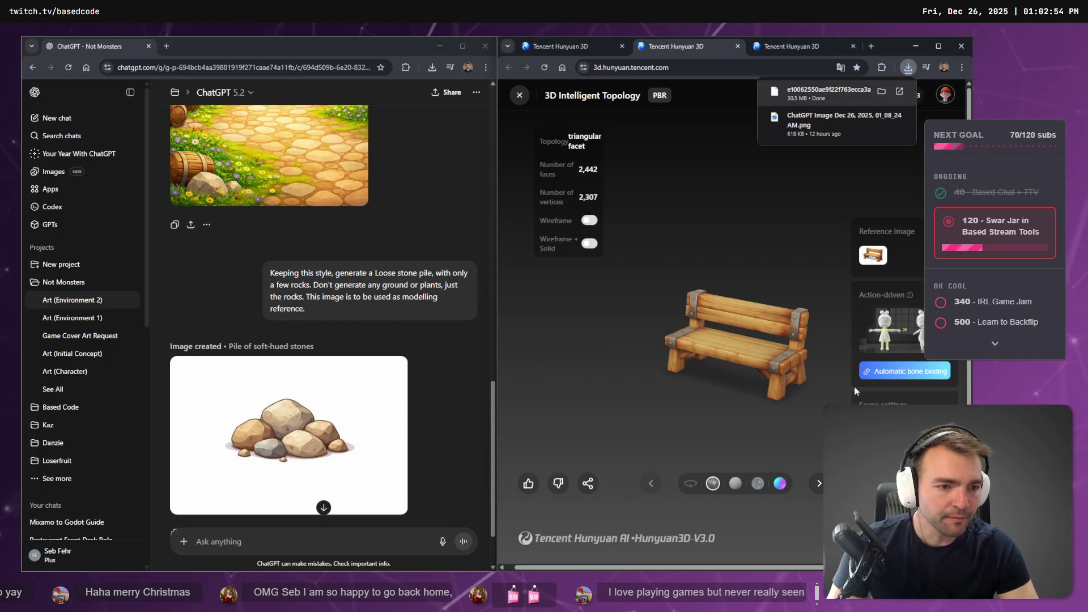
Reveal the downloaded bench FBX in Downloads and rename it to Bench.fbx.
{"action": "right_click", "coordinate": [828, 94]}
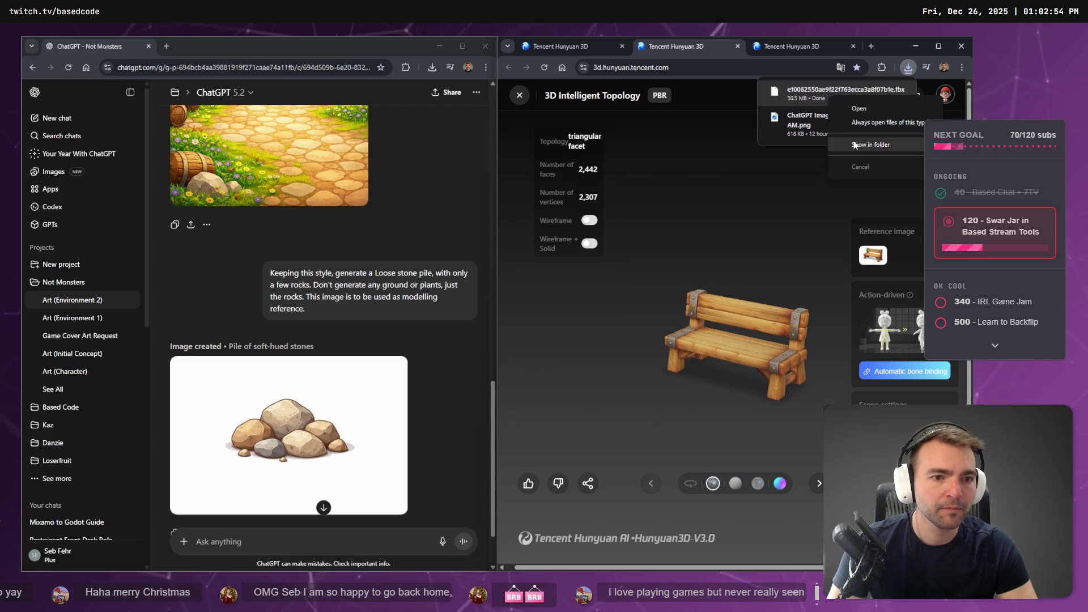
{"action": "left_click", "coordinate": [854, 145]}
{"action": "key", "text": "F2"}
{"action": "type", "text": "B"}
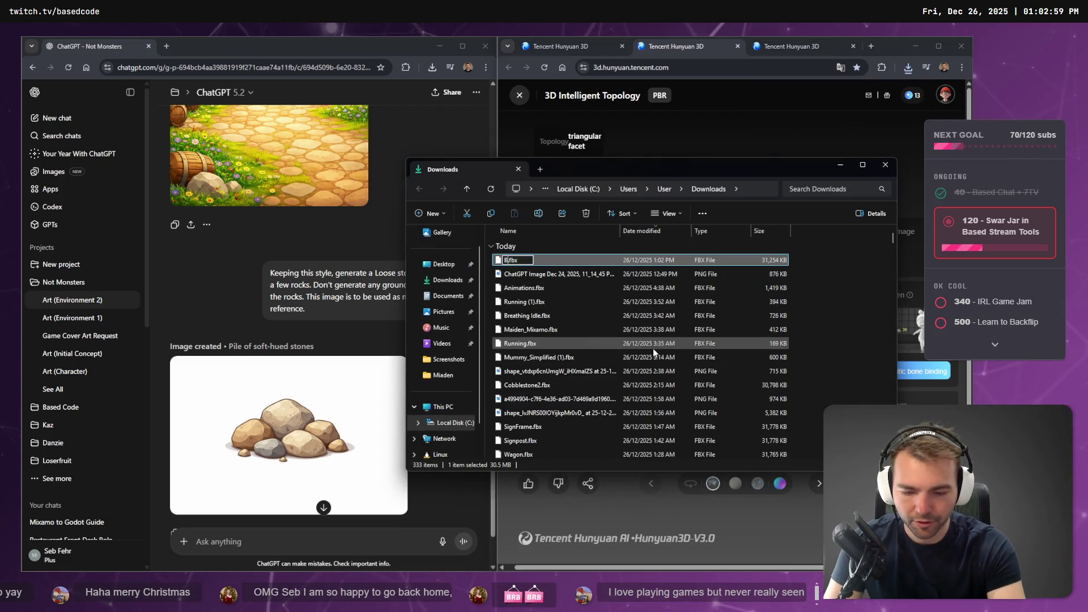
{"action": "type", "text": "ench"}
{"action": "key", "text": "Return"}
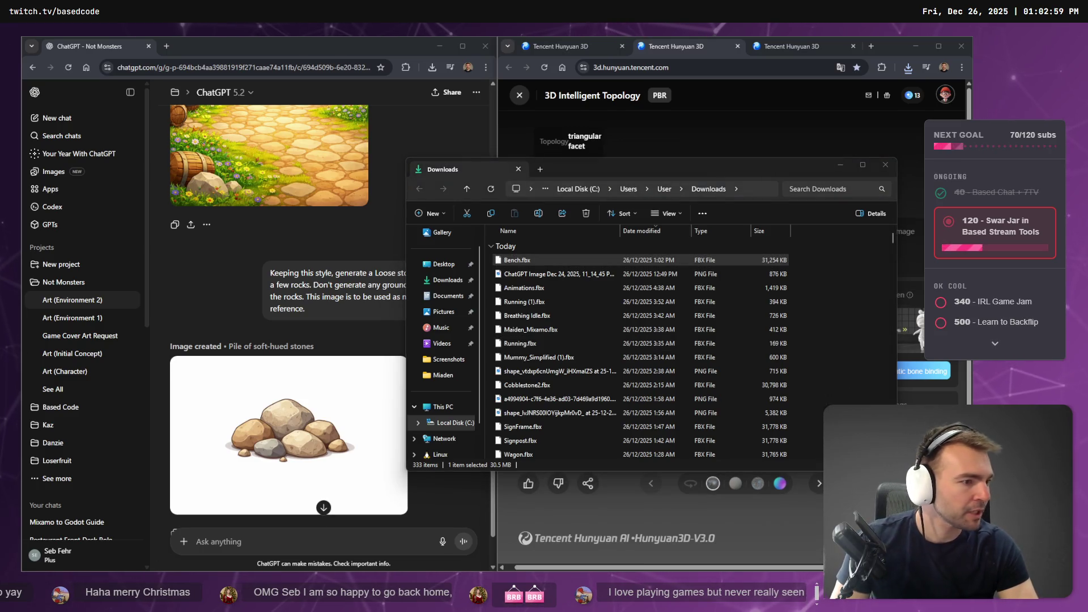
{"action": "key", "text": "alt+Tab"}
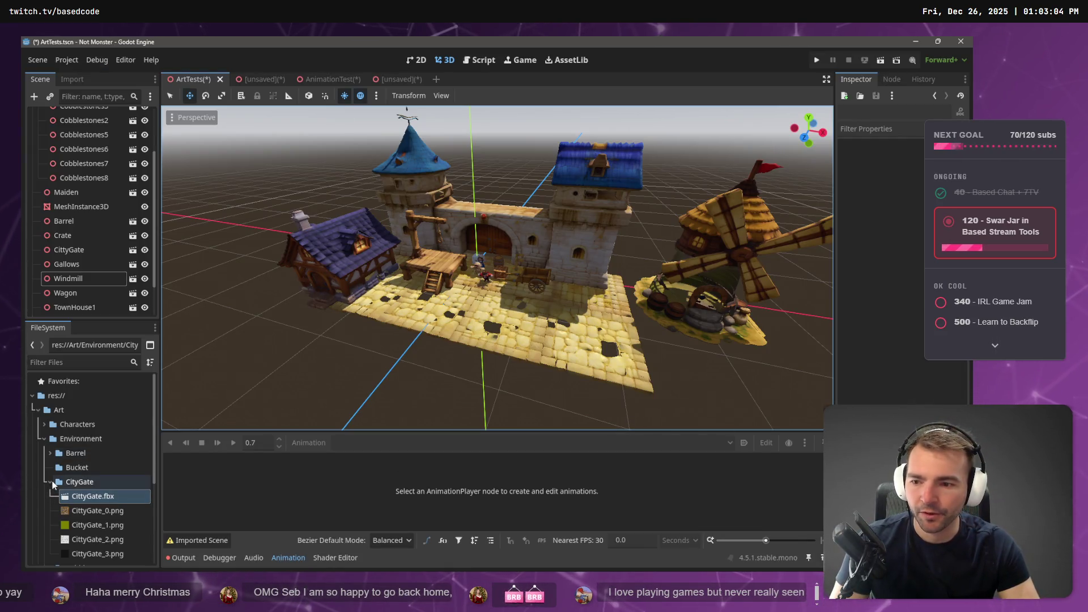
Collapse CityGate and create a folder named Bench under res://Art/Environment.
{"action": "left_click", "coordinate": [51, 482]}
{"action": "right_click", "coordinate": [83, 440]}
{"action": "mouse_move", "coordinate": [141, 361]}
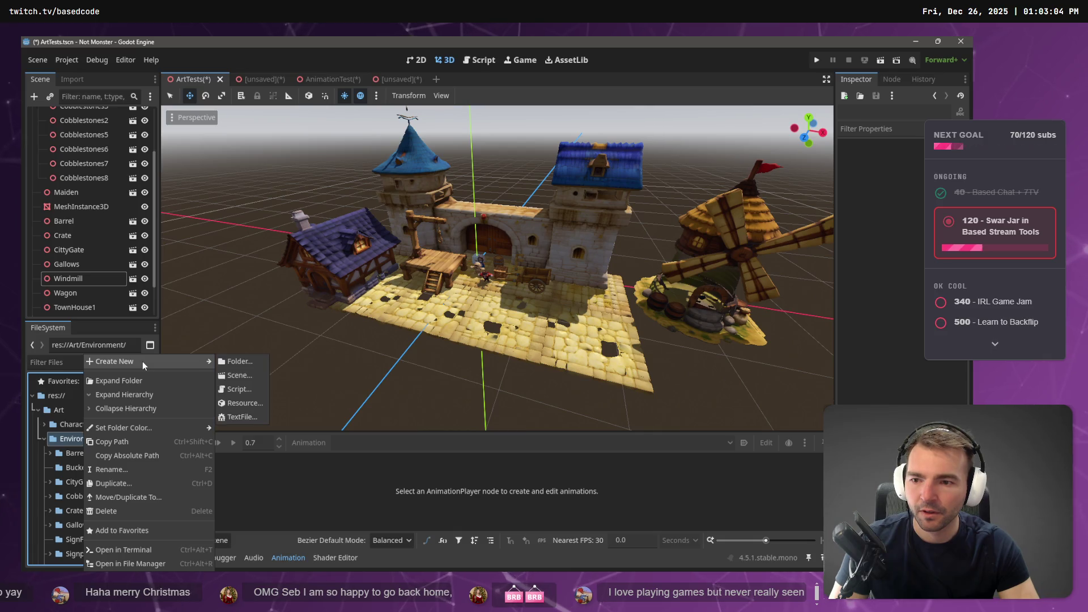
{"action": "left_click", "coordinate": [236, 363]}
{"action": "type", "text": "Bench"}
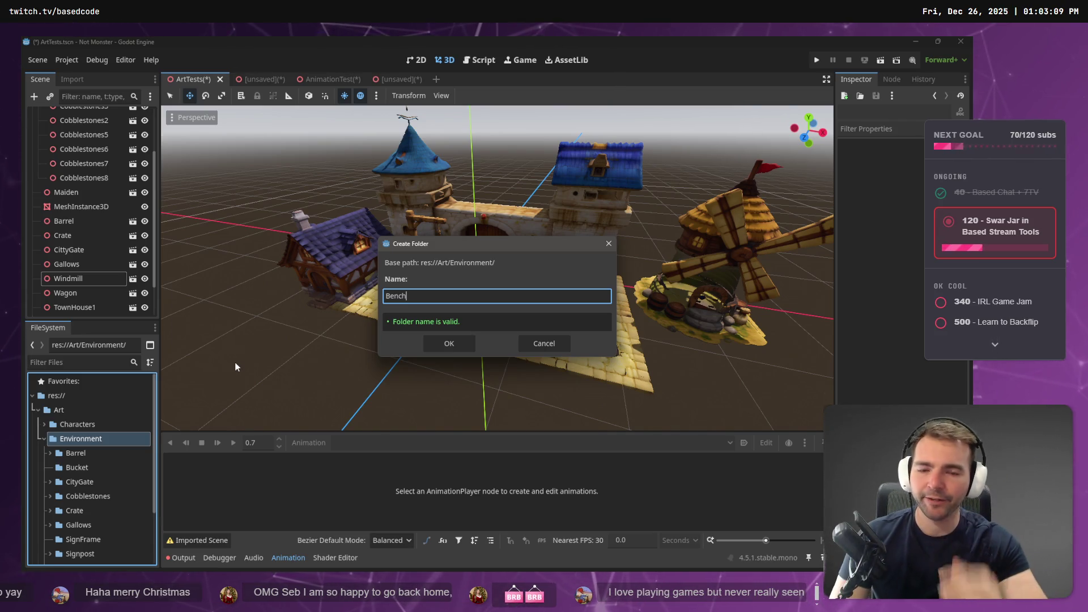
{"action": "key", "text": "Return"}
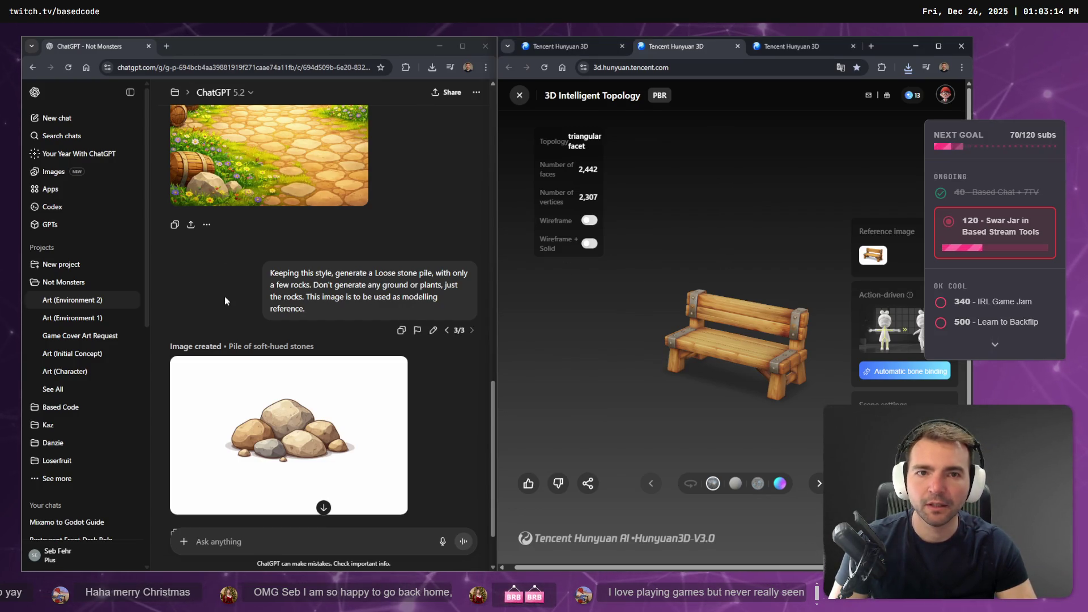
Paste the bench image into a fresh chatgpt.com chat and ask for a one-word description.
{"action": "left_click", "coordinate": [553, 45]}
{"action": "left_click", "coordinate": [637, 51]}
{"action": "left_click", "coordinate": [760, 46]}
{"action": "left_click", "coordinate": [692, 45]}
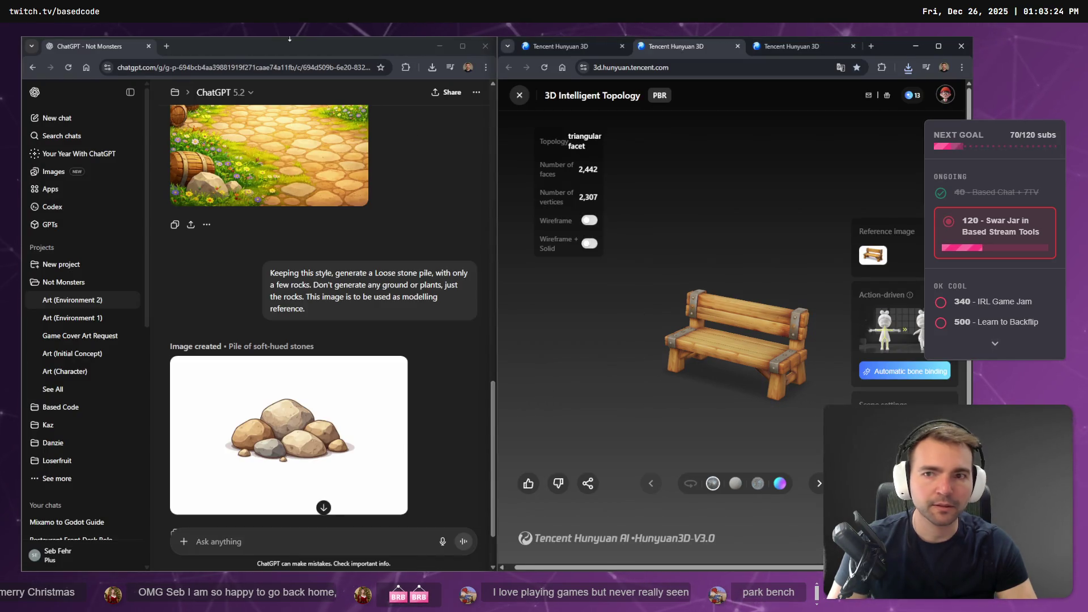
{"action": "key", "text": "ctrl+t"}
{"action": "type", "text": "chatgpt.com"}
{"action": "key", "text": "Return"}
{"action": "key", "text": "ctrl+v"}
{"action": "key", "text": "super+h"}
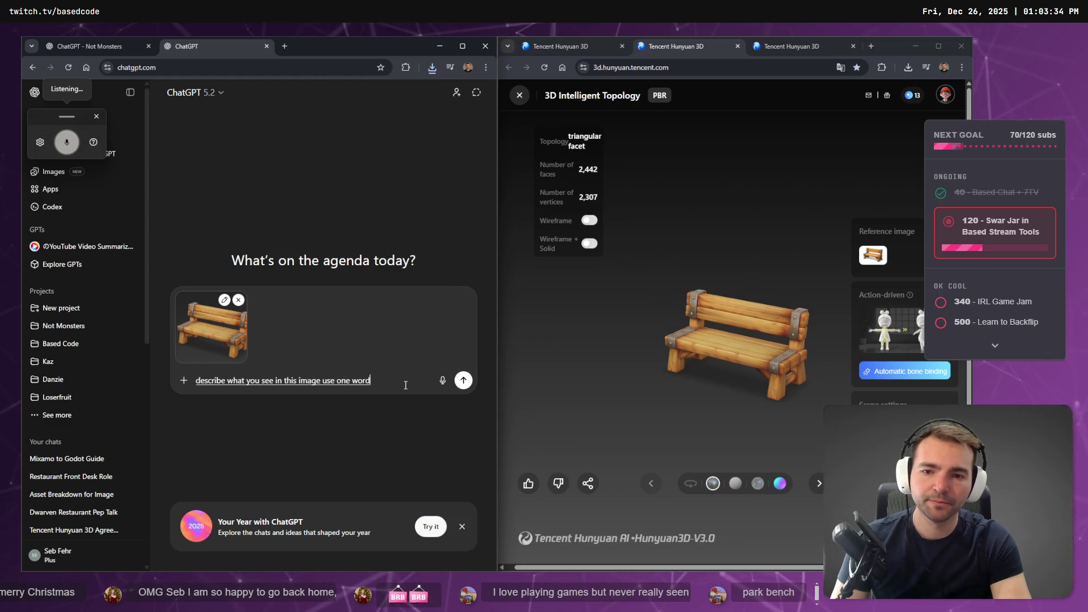
{"action": "key", "text": "Return"}
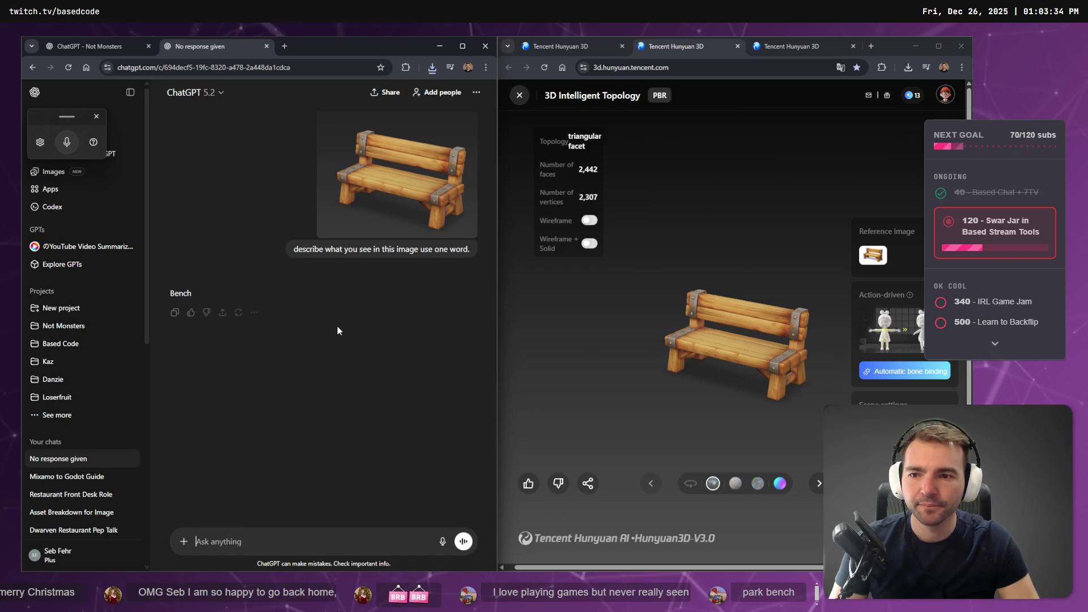
Note the reply 'Bench', check the Not Monsters project chats, then close the tab and hide the browser.
{"action": "left_click_drag", "start_coordinate": [201, 297], "coordinate": [169, 294]}
{"action": "left_click", "coordinate": [301, 450]}
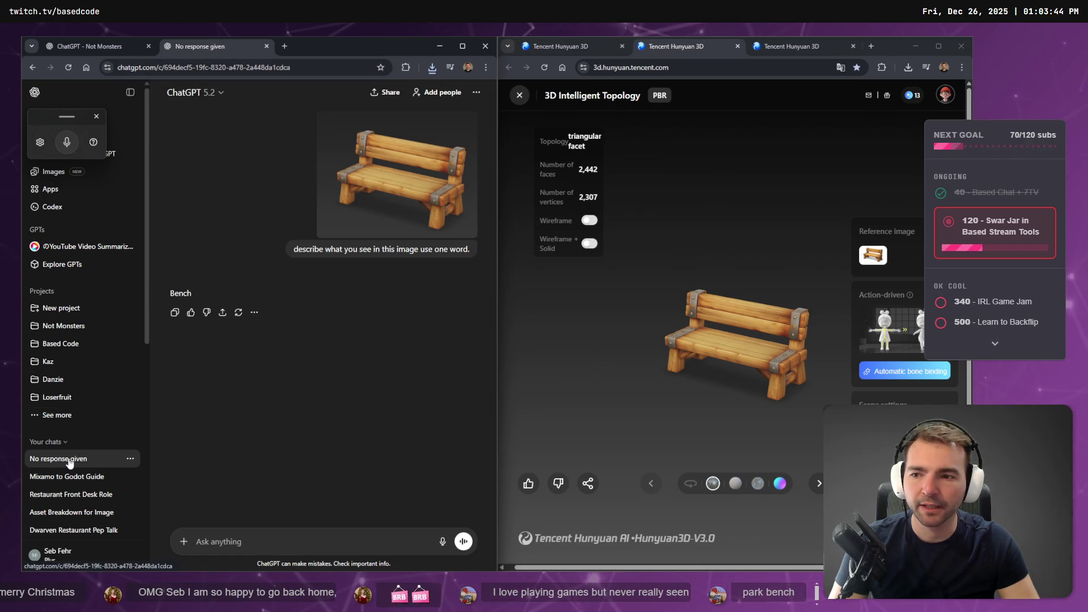
{"action": "left_click", "coordinate": [59, 326]}
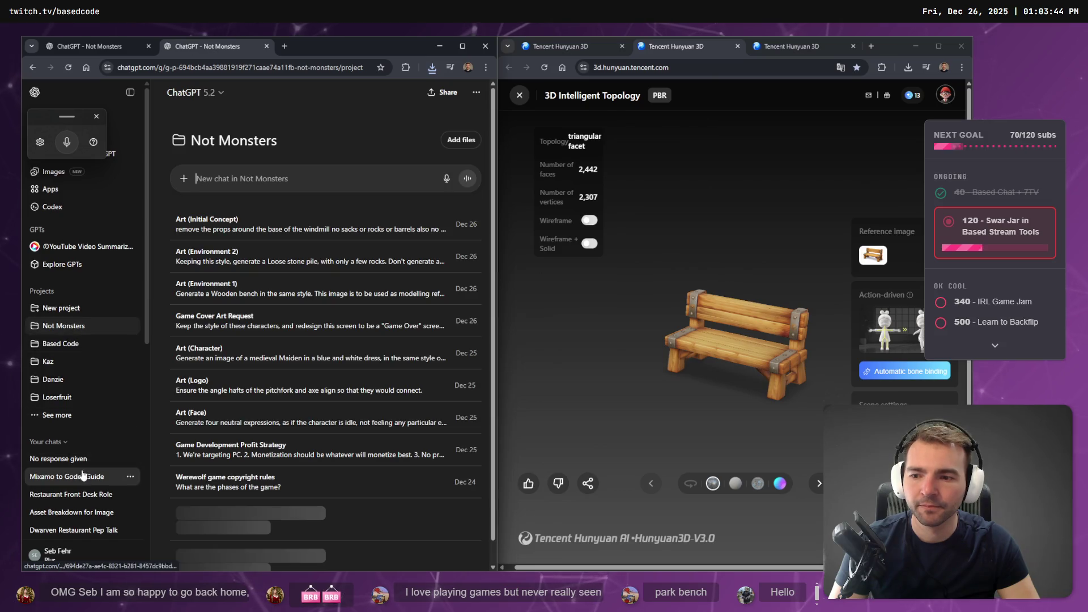
{"action": "left_click", "coordinate": [84, 328]}
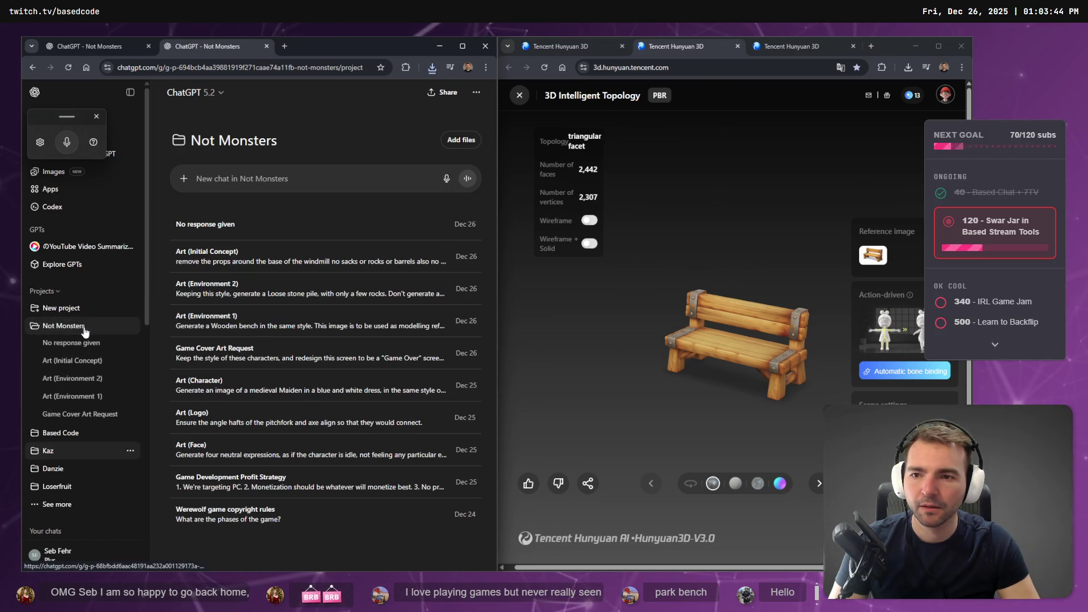
{"action": "middle_click", "coordinate": [203, 47]}
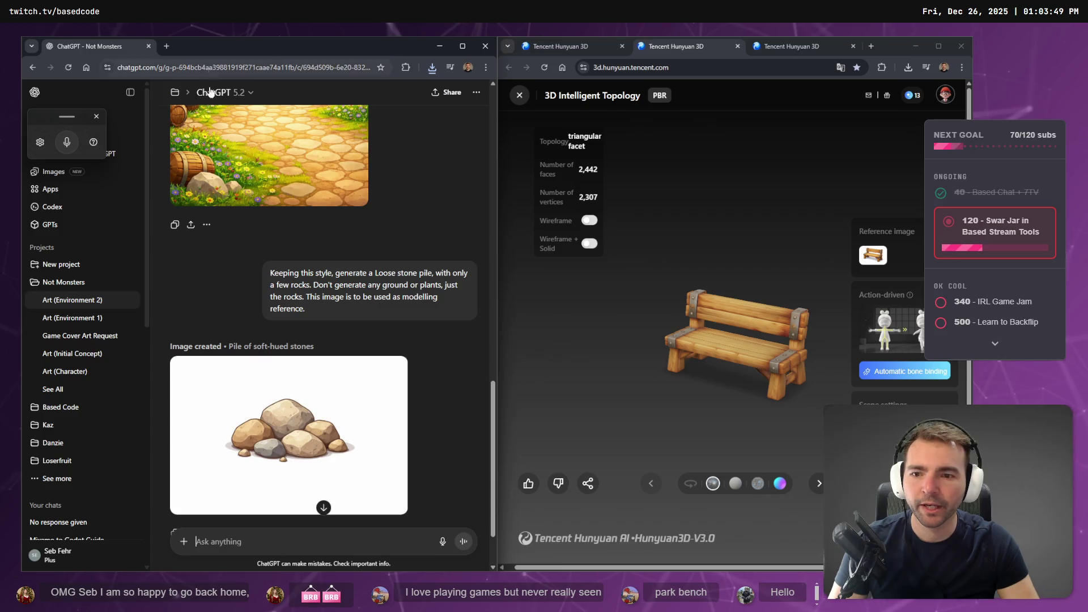
{"action": "left_click", "coordinate": [440, 46]}
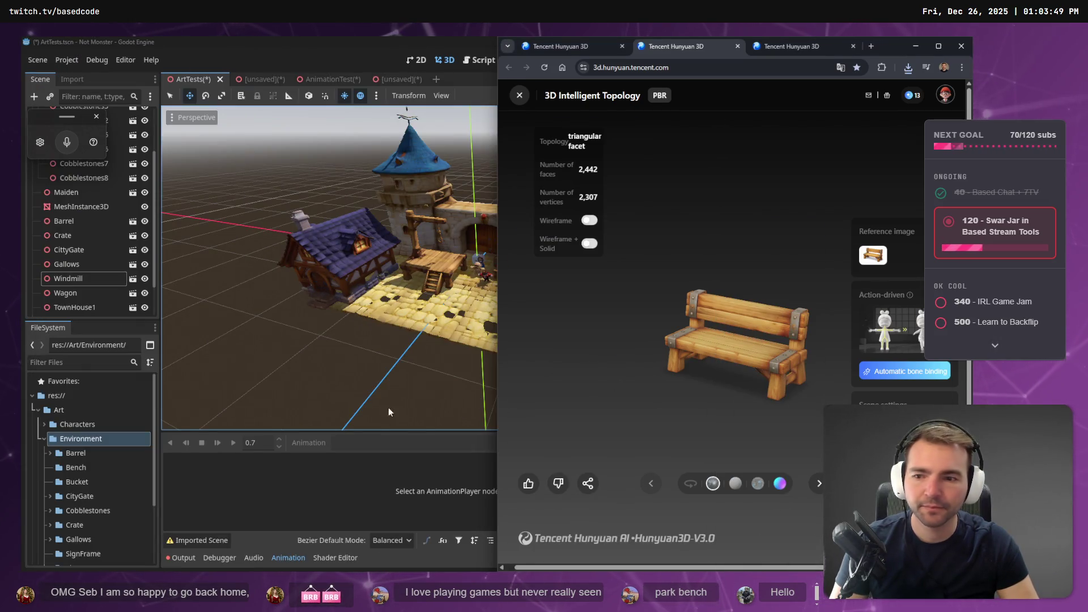
Copy the downloaded Bench.fbx from Downloads into Godot's res://Art/Environment/Bench folder.
{"action": "left_click", "coordinate": [88, 462]}
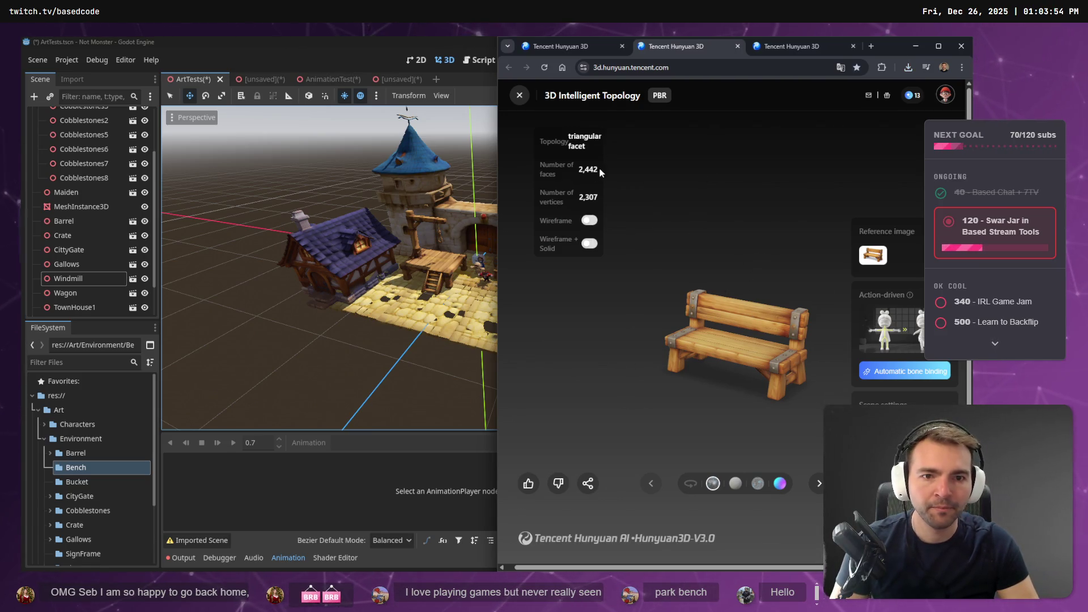
{"action": "right_click", "coordinate": [820, 136]}
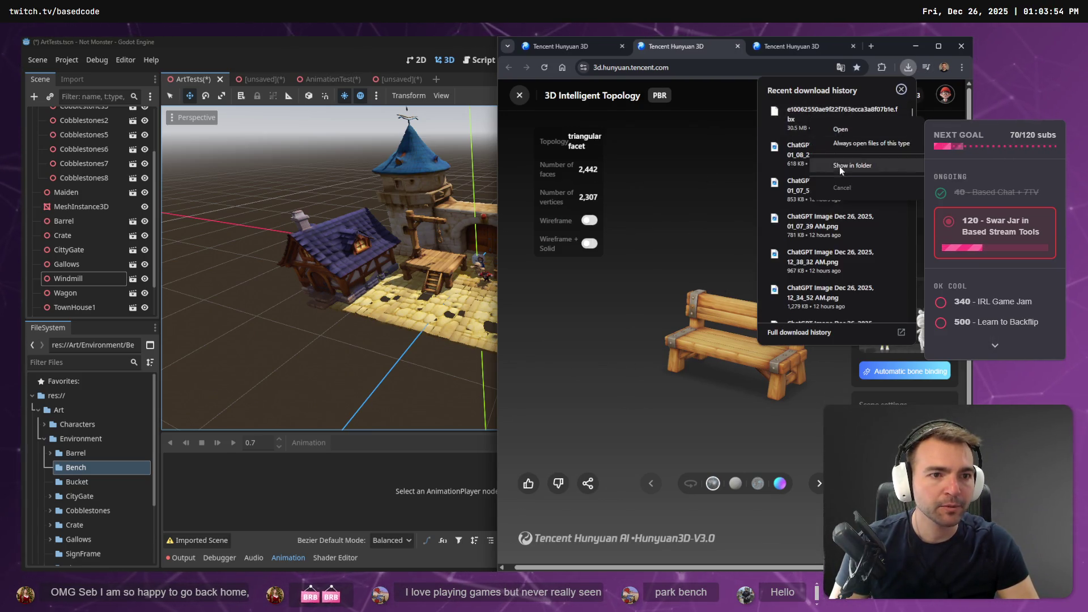
{"action": "left_click", "coordinate": [857, 165]}
{"action": "key", "text": "super+e"}
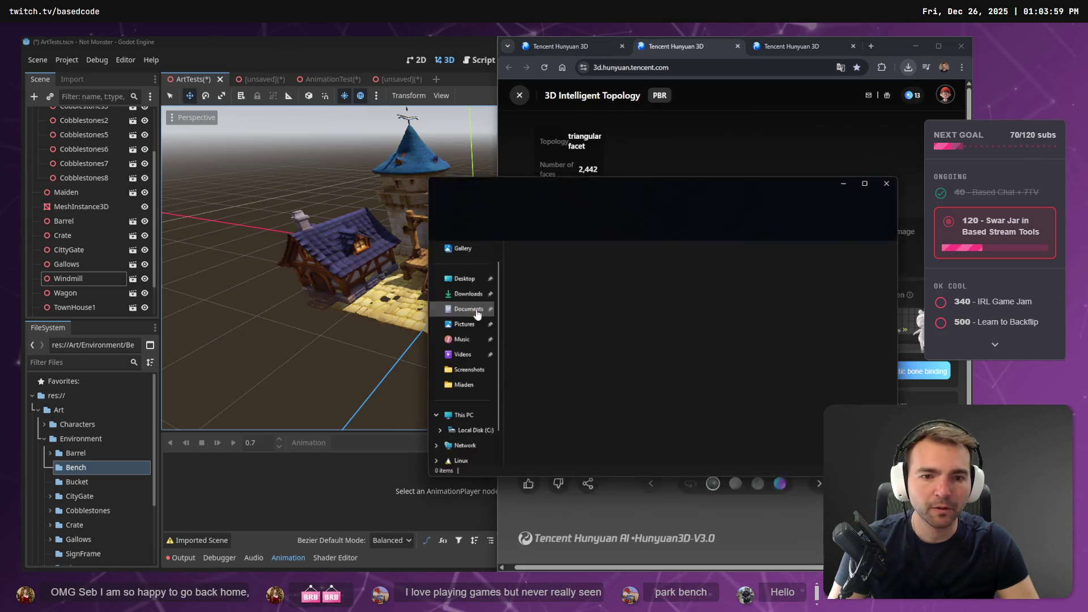
{"action": "left_click", "coordinate": [460, 312]}
{"action": "left_click", "coordinate": [561, 277]}
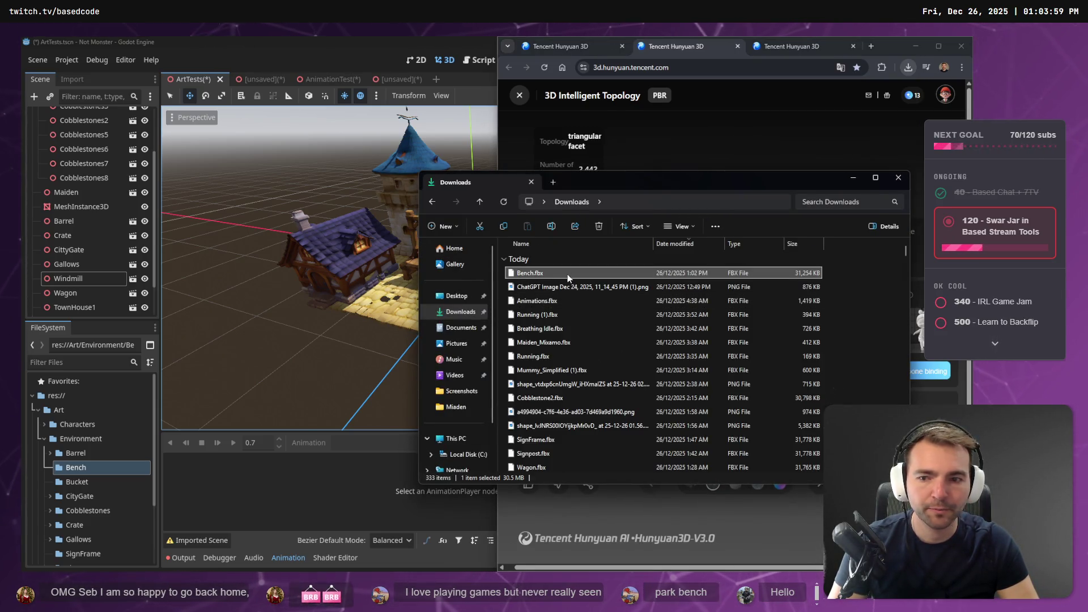
{"action": "left_click_drag", "start_coordinate": [81, 472], "coordinate": [79, 469]}
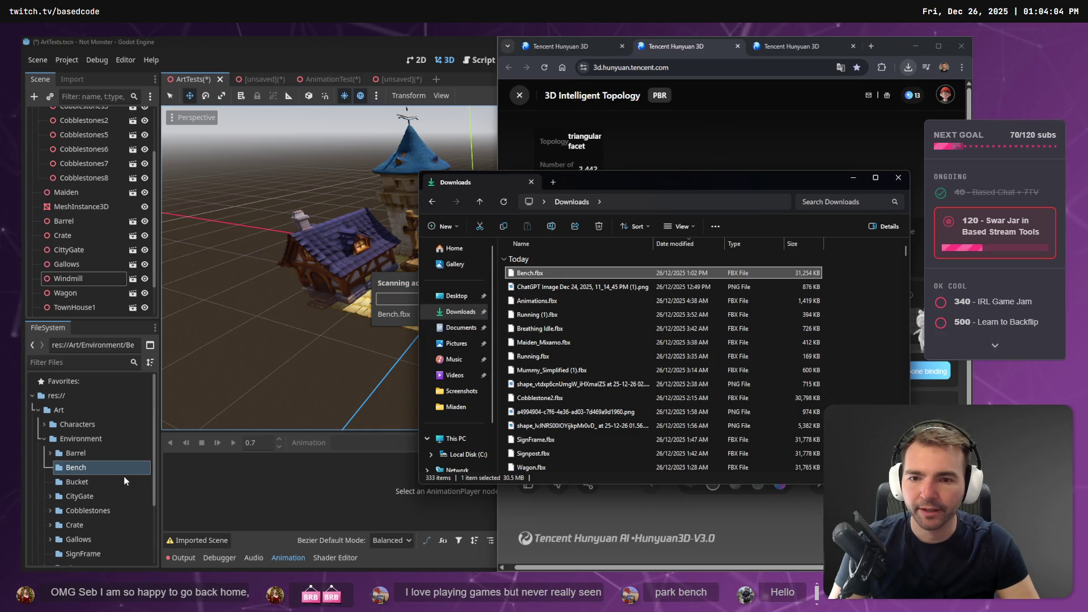
{"action": "left_click", "coordinate": [590, 47]}
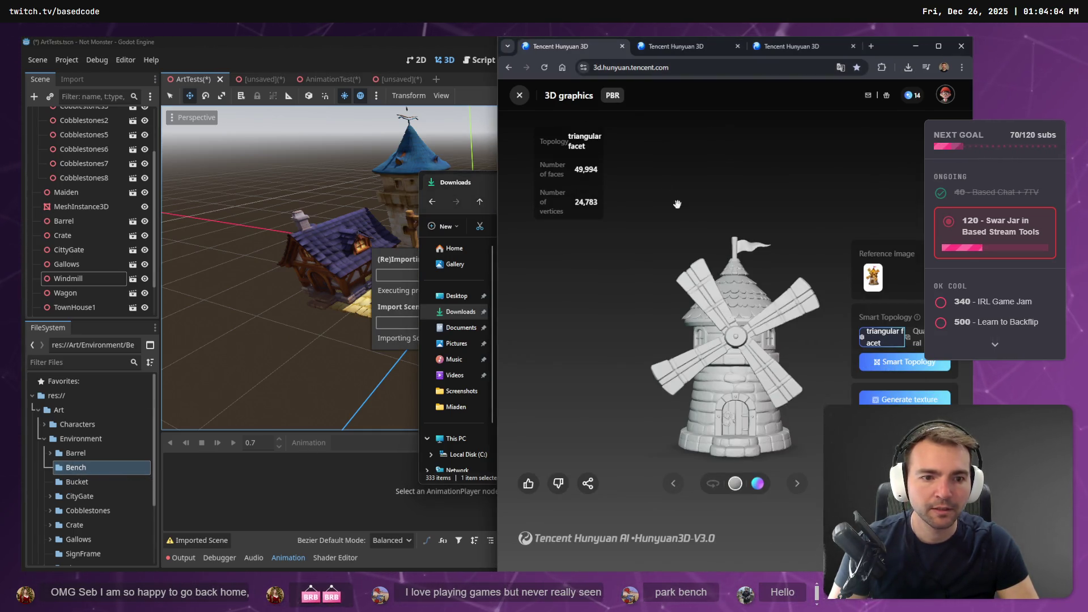
Choose Quadrilateral smart topology for the windmill, then check each model tab's generation progress.
{"action": "left_click", "coordinate": [917, 340]}
{"action": "mouse_move", "coordinate": [815, 368]}
{"action": "left_mouse_down"}
{"action": "mouse_move", "coordinate": [655, 392]}
{"action": "mouse_move", "coordinate": [700, 358]}
{"action": "mouse_move", "coordinate": [740, 390]}
{"action": "mouse_move", "coordinate": [593, 444]}
{"action": "mouse_move", "coordinate": [708, 396]}
{"action": "mouse_move", "coordinate": [826, 368]}
{"action": "left_mouse_up"}
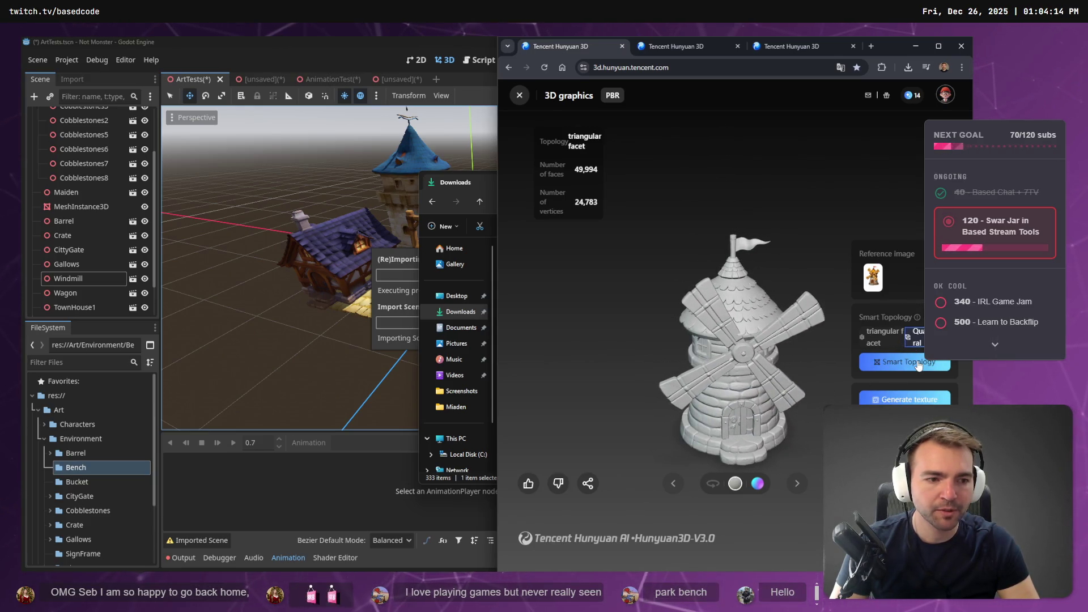
{"action": "left_click_drag", "start_coordinate": [765, 295], "coordinate": [613, 215]}
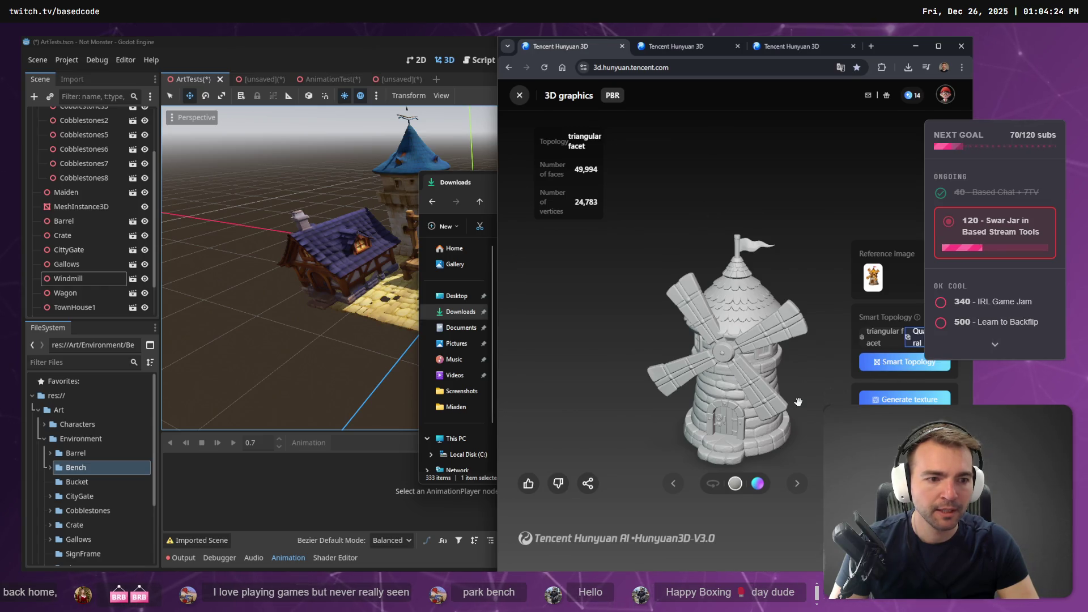
{"action": "left_click", "coordinate": [658, 48]}
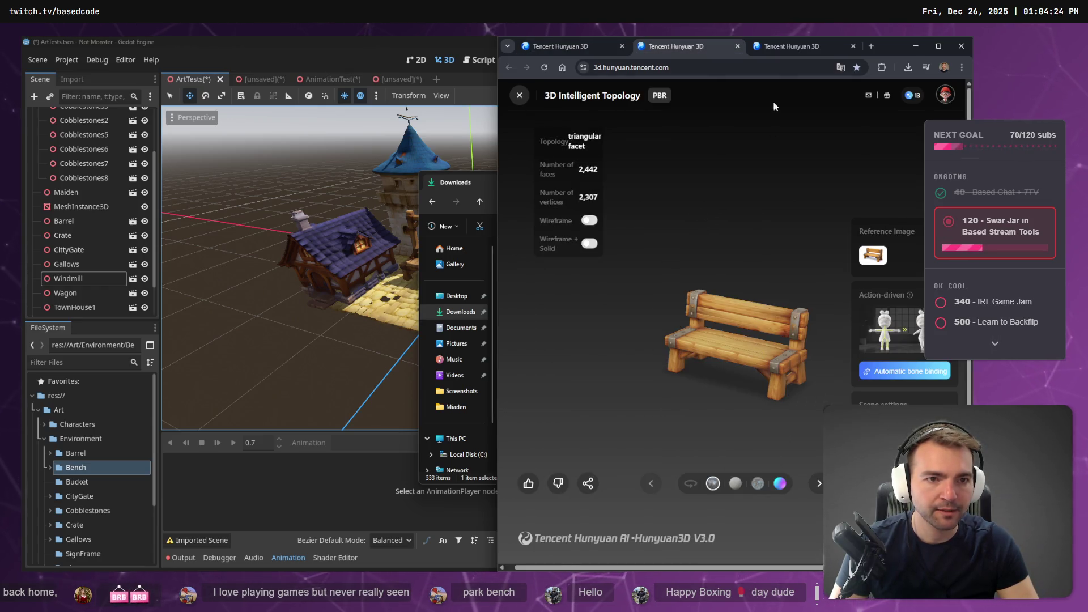
{"action": "left_click", "coordinate": [774, 45]}
{"action": "left_click", "coordinate": [677, 46]}
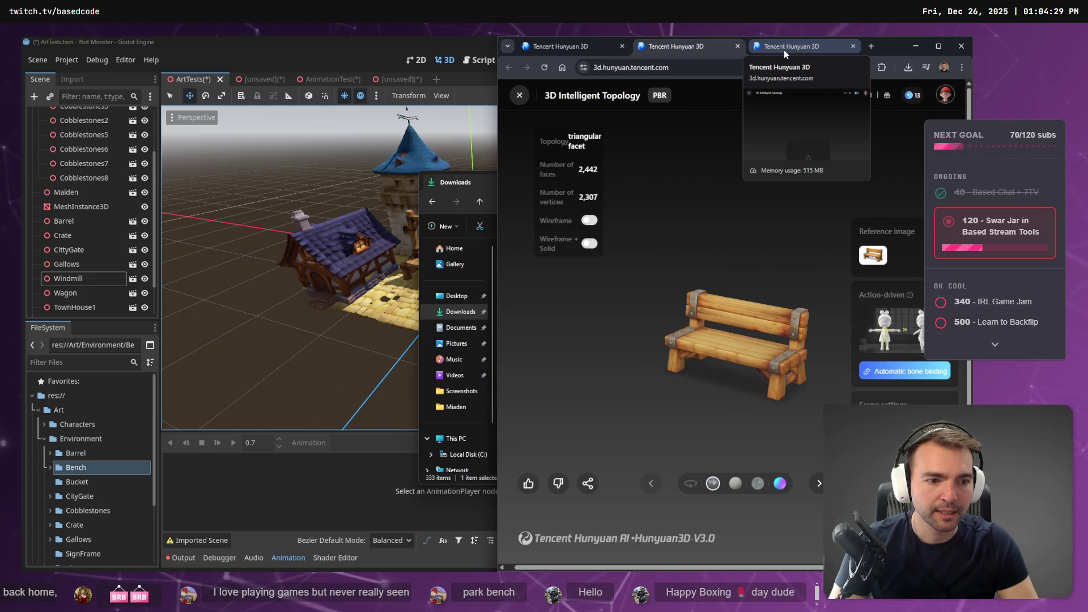
{"action": "left_click", "coordinate": [783, 50]}
{"action": "left_click", "coordinate": [675, 51]}
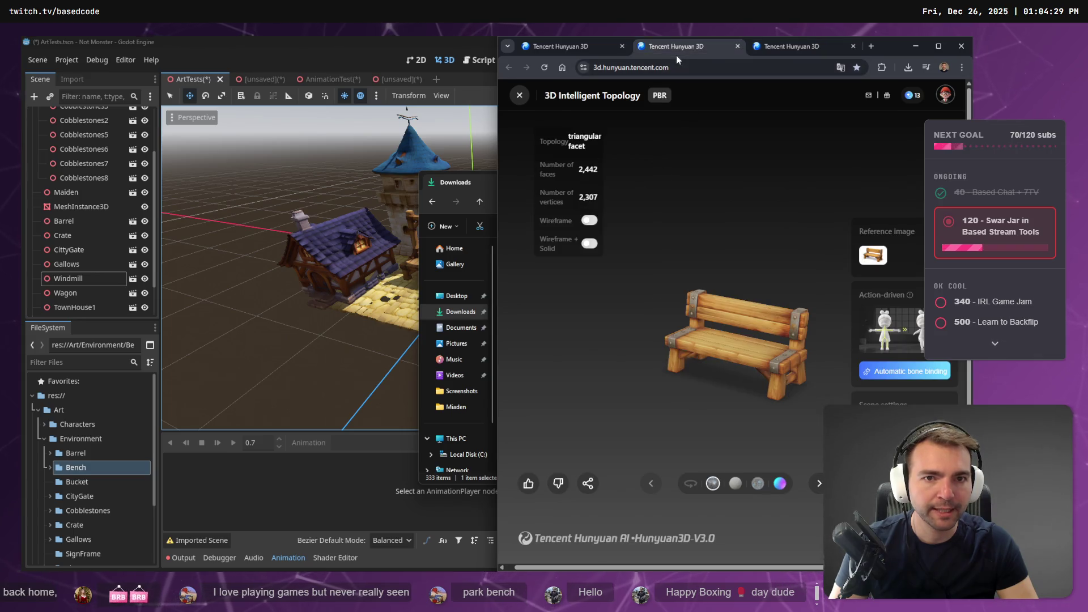
{"action": "left_click", "coordinate": [579, 49]}
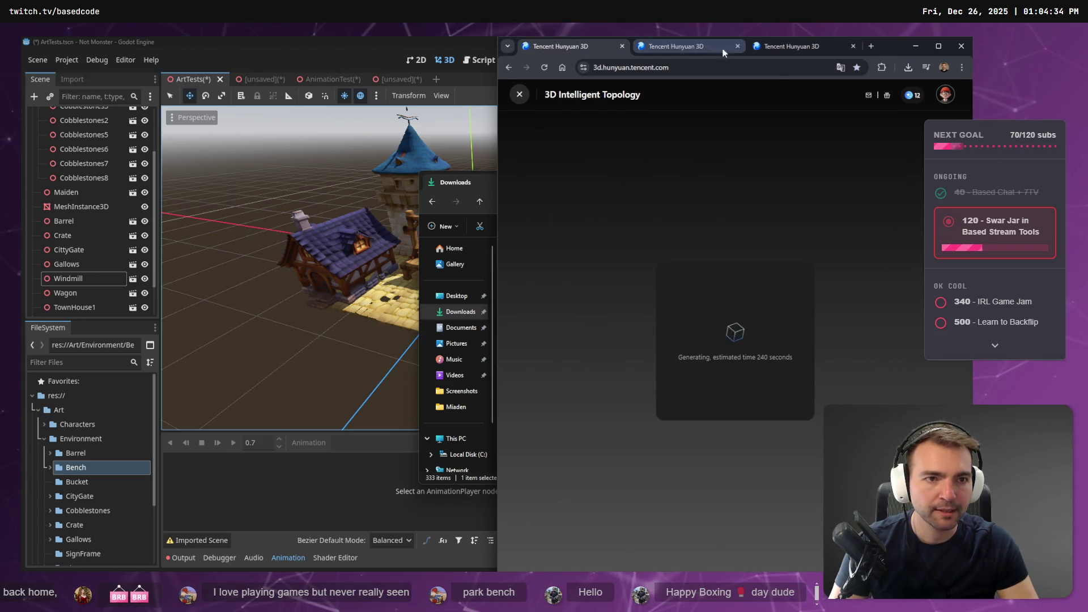
{"action": "left_click", "coordinate": [787, 47]}
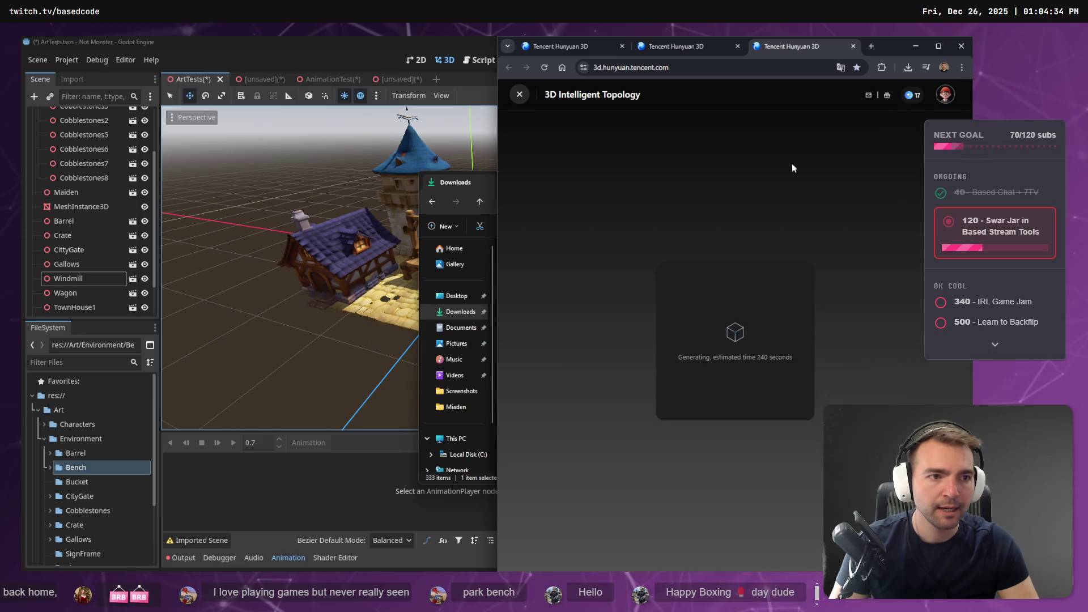
{"action": "left_click", "coordinate": [477, 188]}
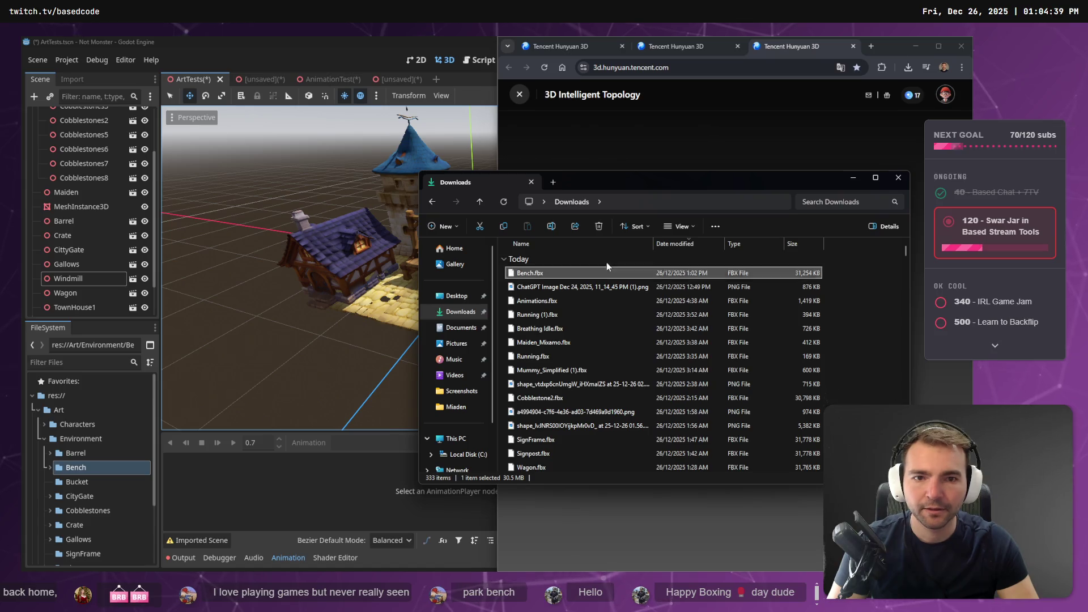
Drag Bench.fbx from the Bench folder into the ArtTests scene near the gate.
{"action": "left_click", "coordinate": [343, 43]}
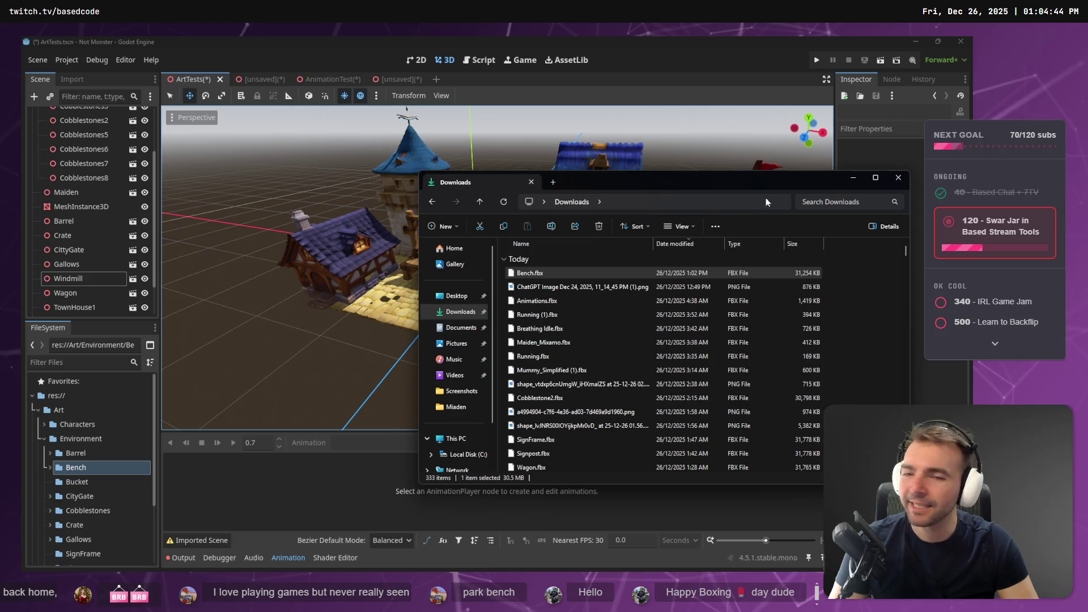
{"action": "left_click", "coordinate": [905, 180]}
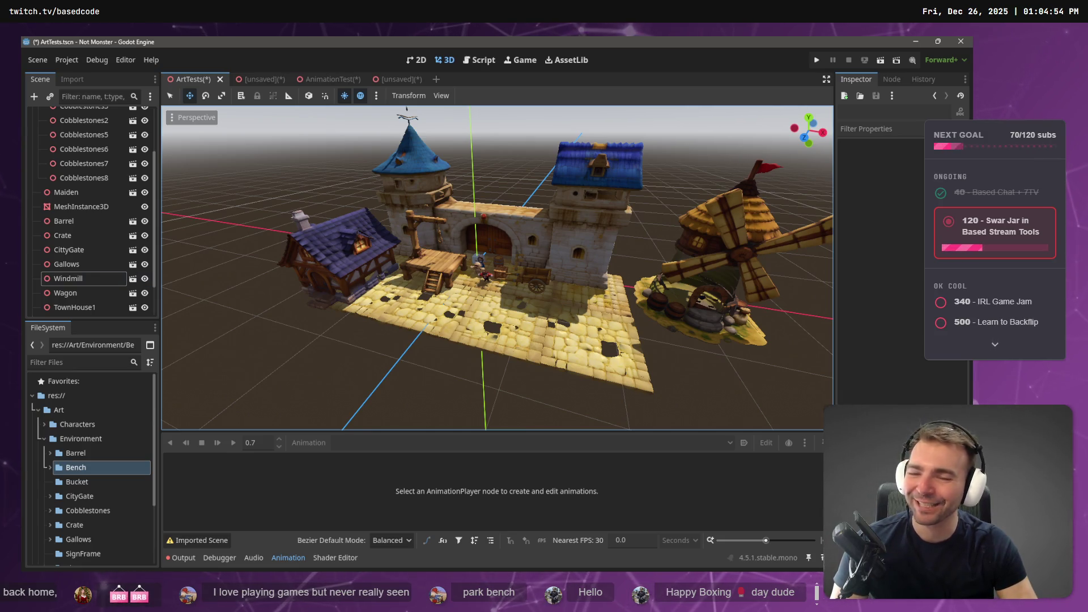
{"action": "left_click", "coordinate": [50, 468]}
{"action": "mouse_move", "coordinate": [84, 486]}
{"action": "left_mouse_down"}
{"action": "mouse_move", "coordinate": [425, 315]}
{"action": "mouse_move", "coordinate": [491, 311]}
{"action": "mouse_move", "coordinate": [496, 292]}
{"action": "mouse_move", "coordinate": [503, 315]}
{"action": "left_mouse_up"}
{"action": "scroll", "coordinate": [533, 299], "scroll_direction": "up", "scroll_amount": 6}
{"action": "scroll", "coordinate": [533, 311], "scroll_direction": "down", "scroll_amount": 3}
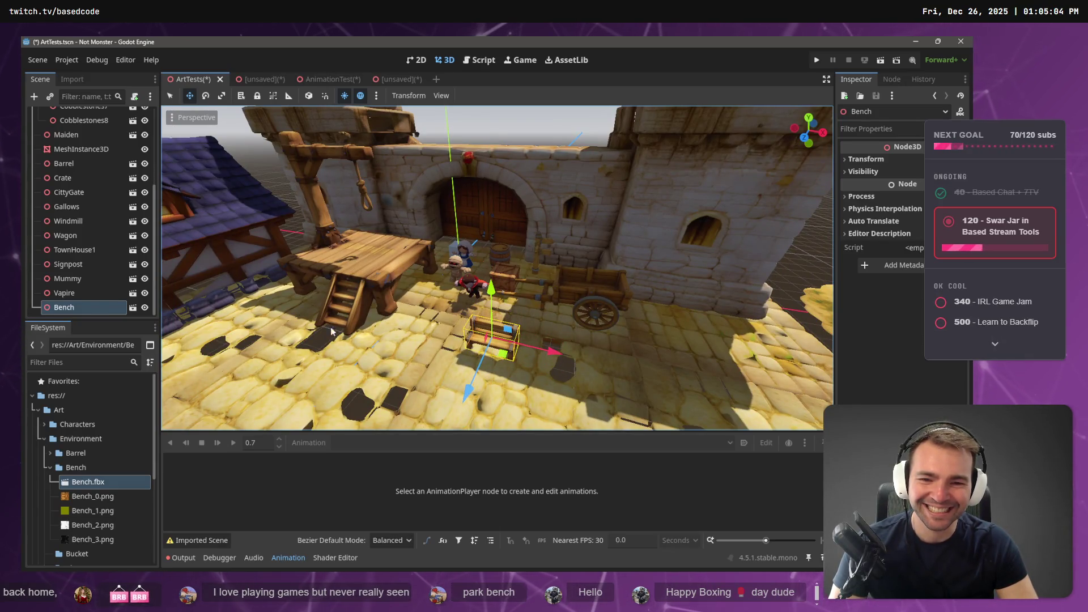
{"action": "mouse_move", "coordinate": [333, 331]}
{"action": "left_mouse_down"}
{"action": "mouse_move", "coordinate": [417, 293]}
{"action": "mouse_move", "coordinate": [461, 318]}
{"action": "mouse_move", "coordinate": [440, 332]}
{"action": "mouse_move", "coordinate": [657, 277]}
{"action": "mouse_move", "coordinate": [576, 275]}
{"action": "left_mouse_up"}
Orbit around the barrel and crate and try moving the crate, cancelling the move.
{"action": "left_click", "coordinate": [502, 254]}
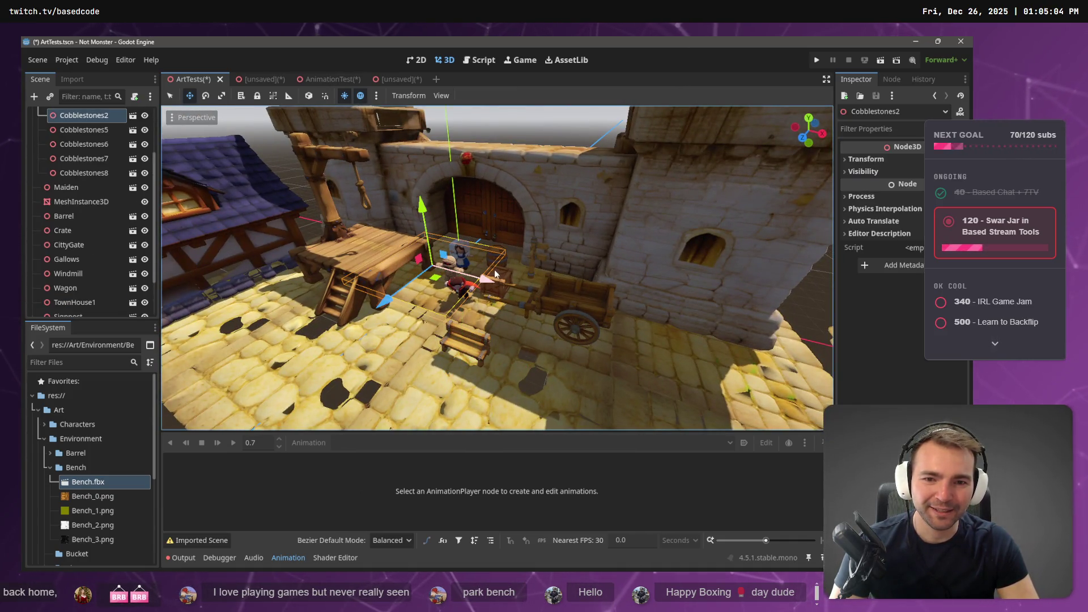
{"action": "scroll", "coordinate": [529, 291], "scroll_direction": "up", "scroll_amount": 5}
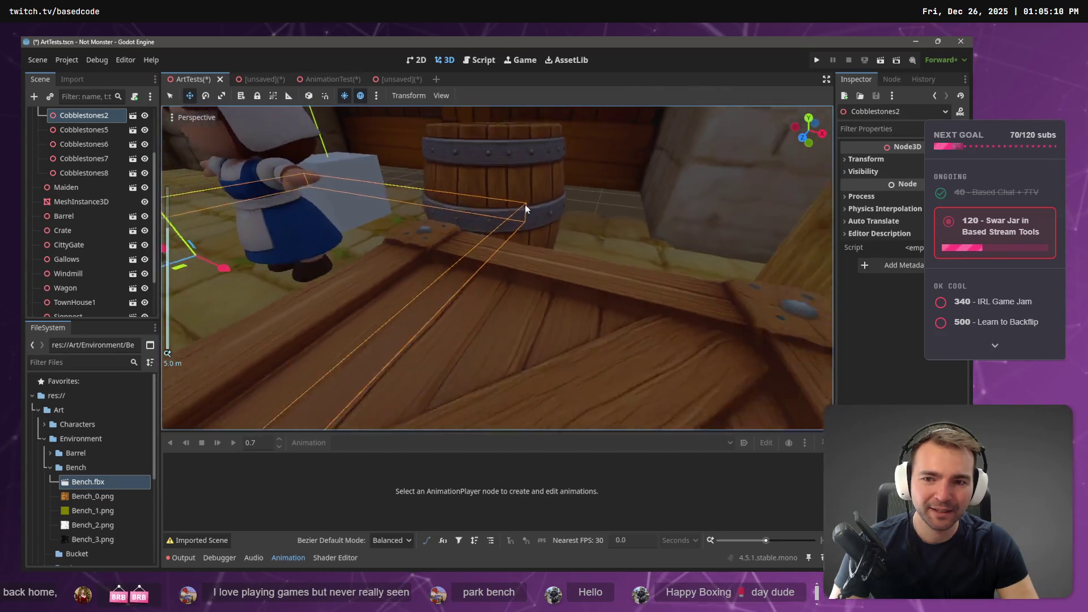
{"action": "left_click_drag", "start_coordinate": [529, 290], "coordinate": [515, 247]}
{"action": "scroll", "coordinate": [515, 247], "scroll_direction": "up", "scroll_amount": 2}
{"action": "left_click", "coordinate": [510, 258]}
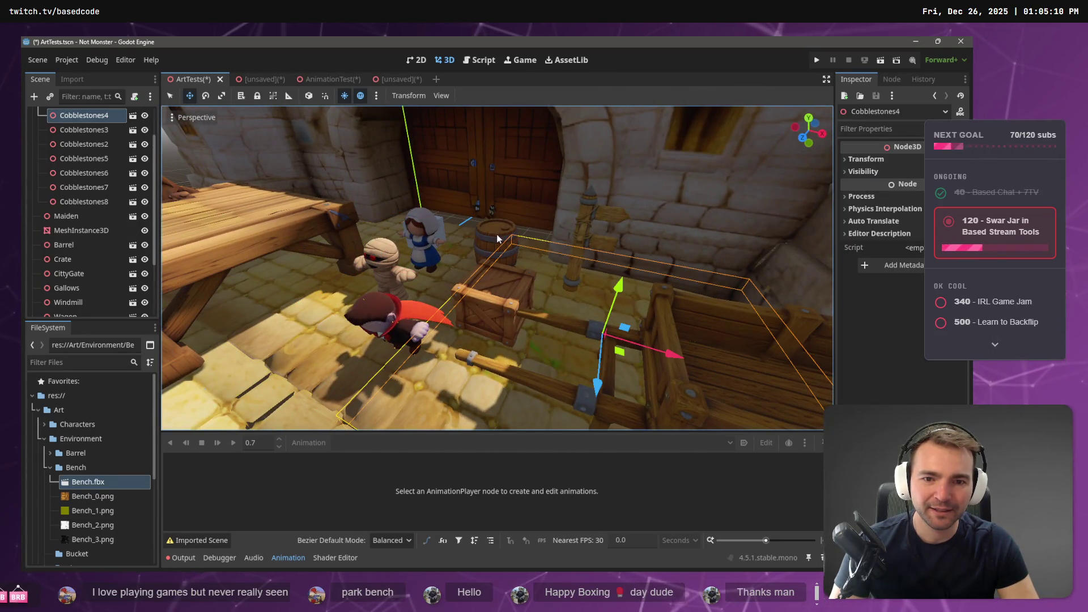
{"action": "left_click_drag", "start_coordinate": [503, 239], "coordinate": [599, 314]}
{"action": "right_click", "coordinate": [598, 314]}
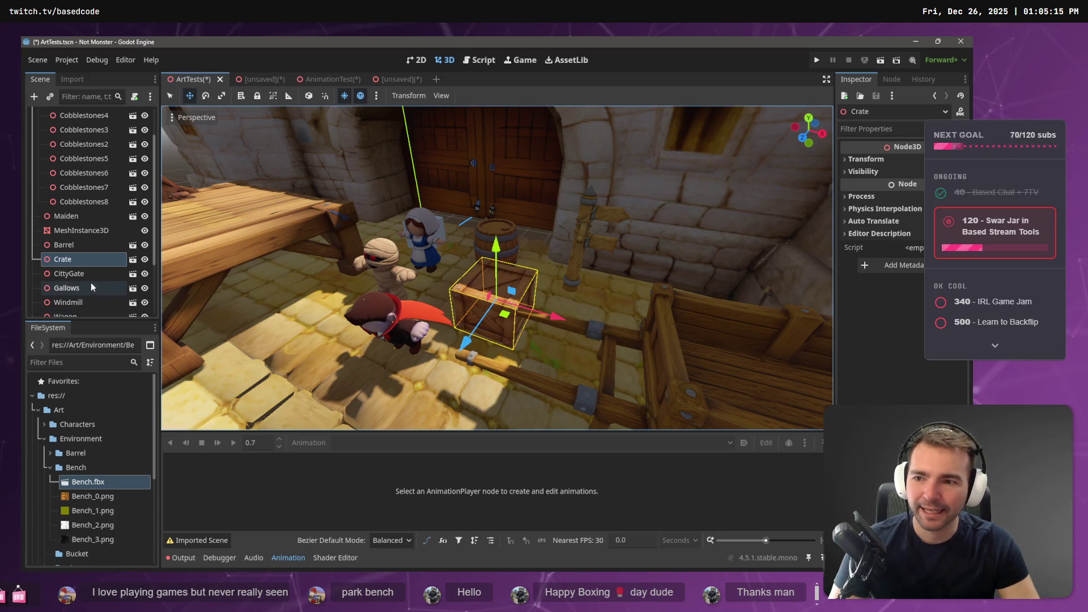
Repeatedly try to pick the crate among the cobblestones and wagon in the viewport.
{"action": "left_click", "coordinate": [658, 360]}
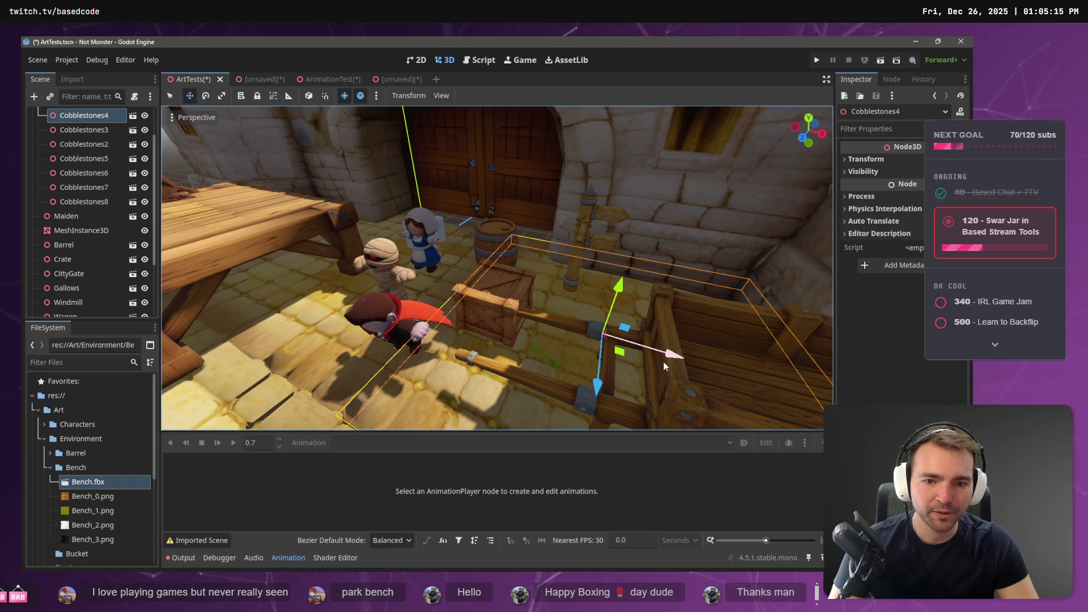
{"action": "left_click", "coordinate": [664, 352]}
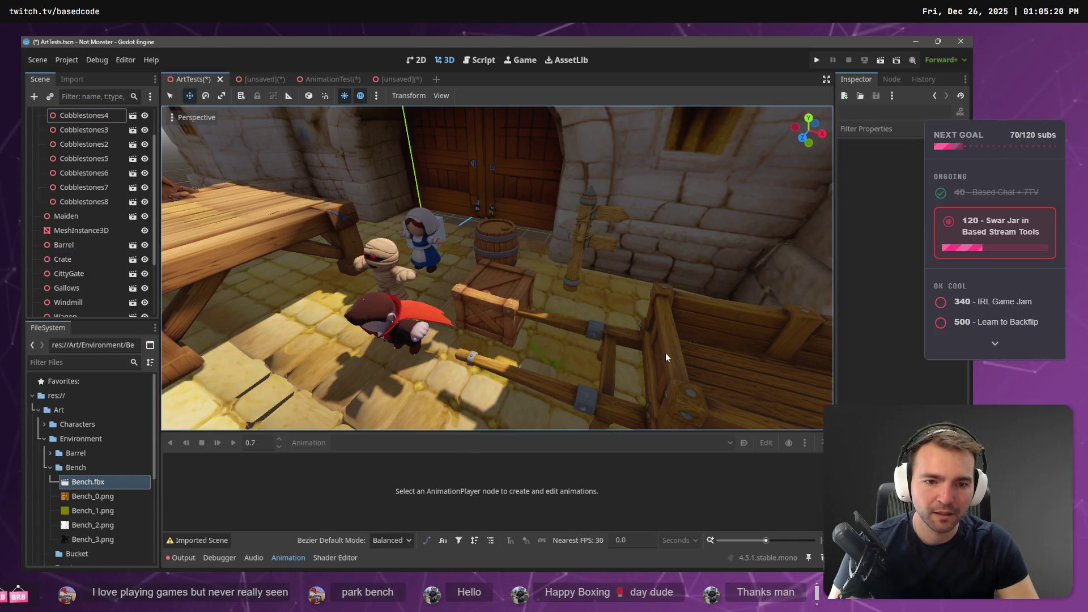
{"action": "left_click", "coordinate": [664, 352]}
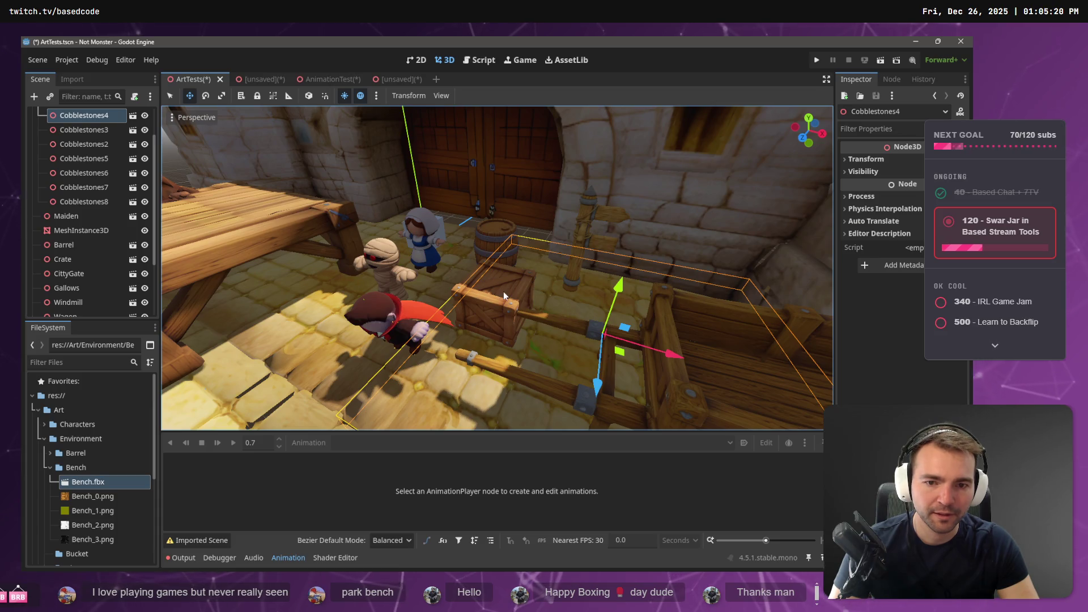
{"action": "left_click", "coordinate": [500, 323]}
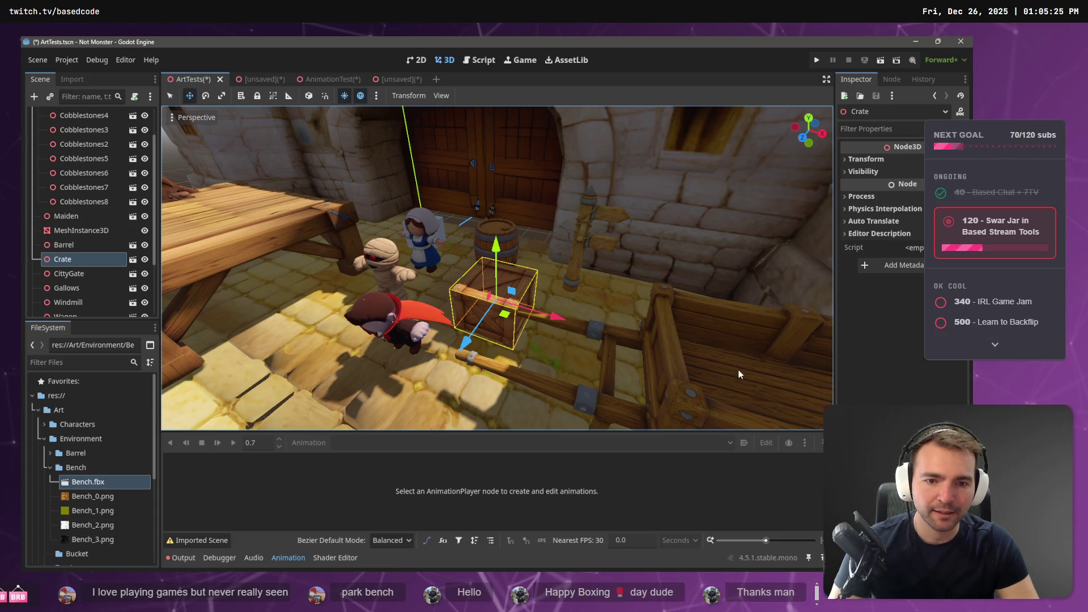
{"action": "left_click", "coordinate": [688, 382]}
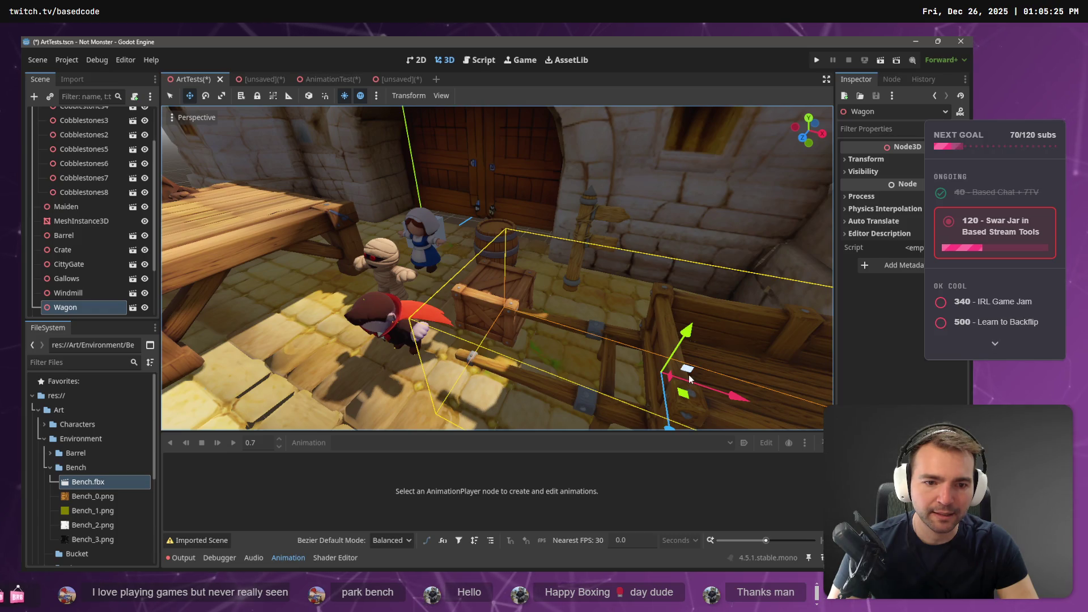
{"action": "left_click", "coordinate": [505, 295]}
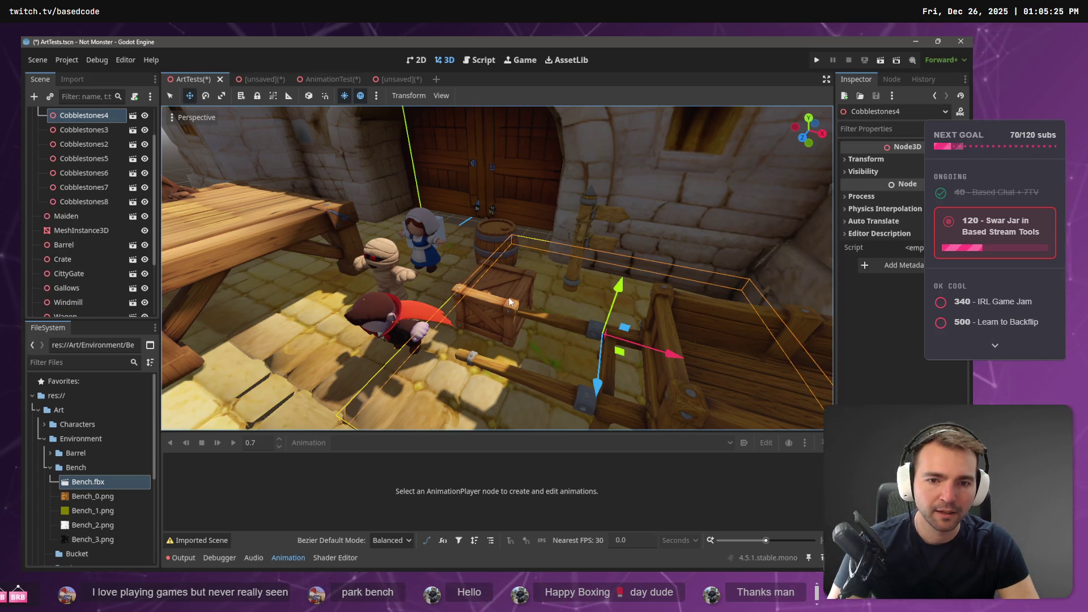
{"action": "left_click", "coordinate": [505, 294]}
{"action": "left_click", "coordinate": [464, 295]}
{"action": "left_click", "coordinate": [456, 298]}
{"action": "left_click", "coordinate": [478, 297]}
{"action": "left_click", "coordinate": [501, 296]}
{"action": "left_click", "coordinate": [501, 296]}
{"action": "left_click", "coordinate": [498, 297]}
{"action": "left_click", "coordinate": [497, 295]}
{"action": "left_click", "coordinate": [495, 296]}
{"action": "left_click", "coordinate": [494, 294]}
{"action": "left_click", "coordinate": [493, 293]}
{"action": "left_click", "coordinate": [493, 294]}
{"action": "left_click", "coordinate": [493, 294]}
{"action": "left_click", "coordinate": [494, 297]}
{"action": "left_click", "coordinate": [494, 298]}
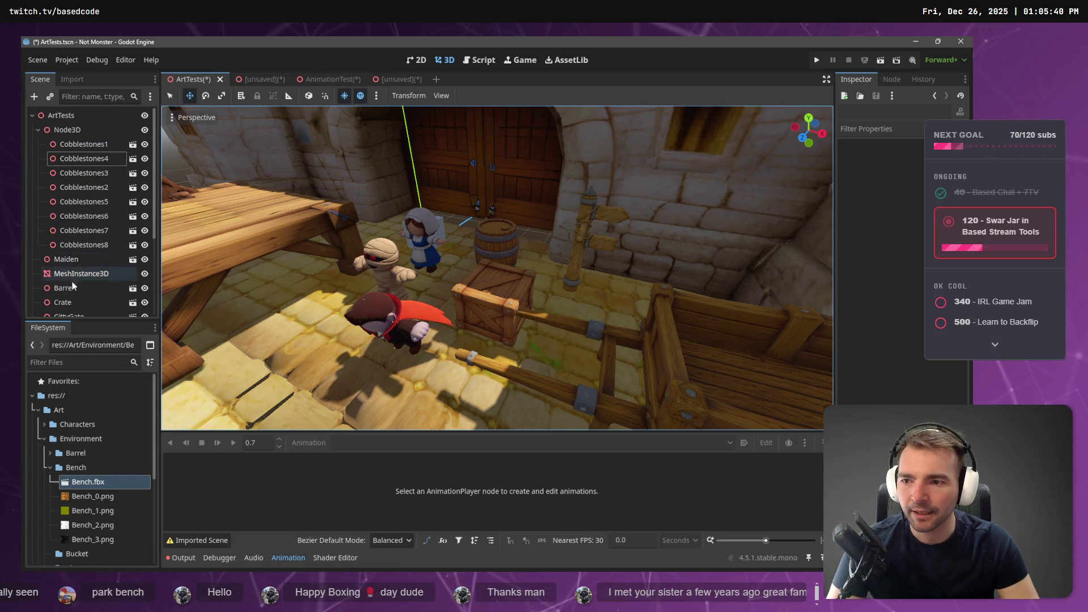
Select Crate, Wagon and Barrel in the Scene tree and shift them along Z.
{"action": "scroll", "coordinate": [78, 281], "scroll_direction": "down", "scroll_amount": 2}
{"action": "left_click", "coordinate": [78, 226]}
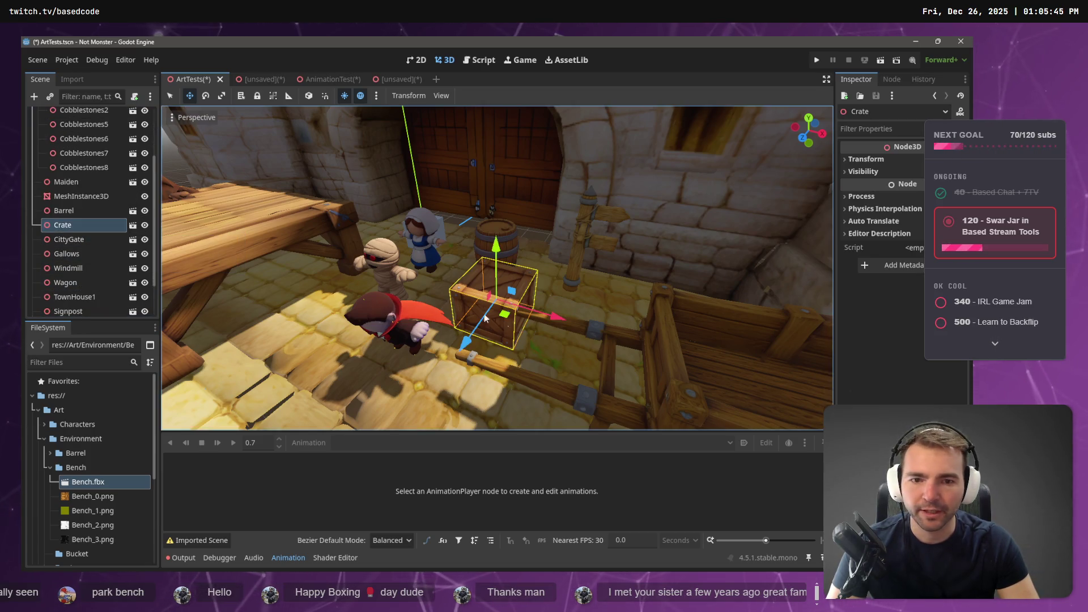
{"action": "scroll", "coordinate": [83, 250], "scroll_direction": "down", "scroll_amount": 2}
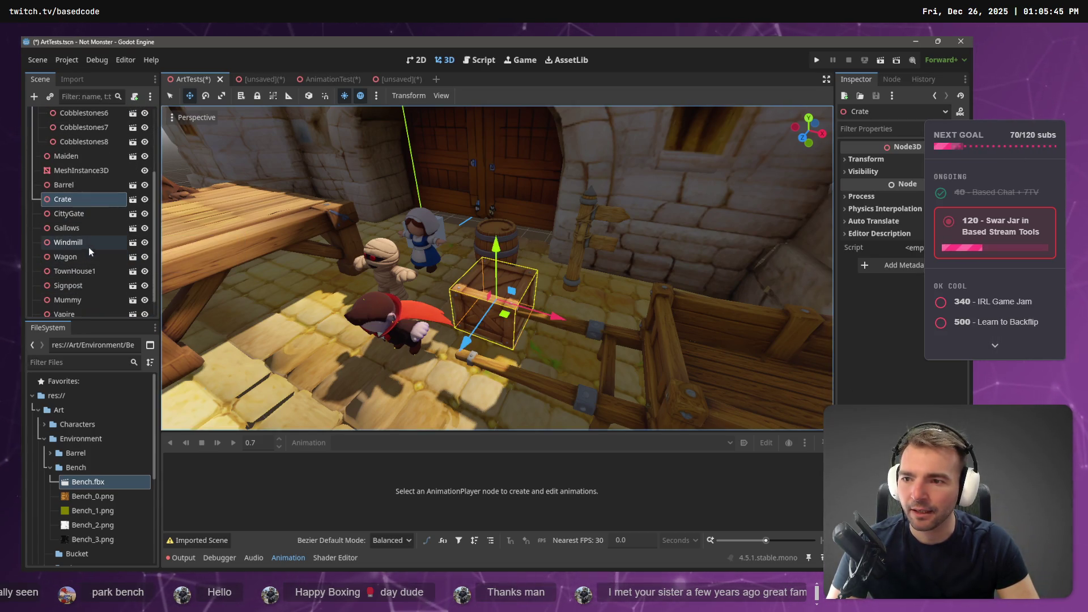
{"action": "left_click", "coordinate": [85, 256], "text": "ctrl"}
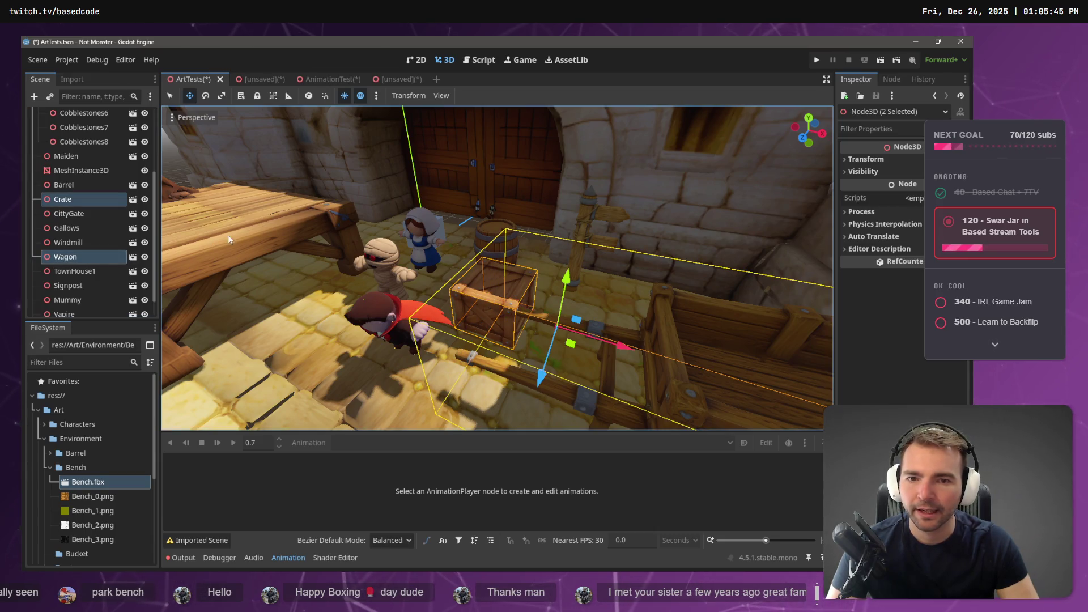
{"action": "double_click", "coordinate": [72, 187], "text": "ctrl"}
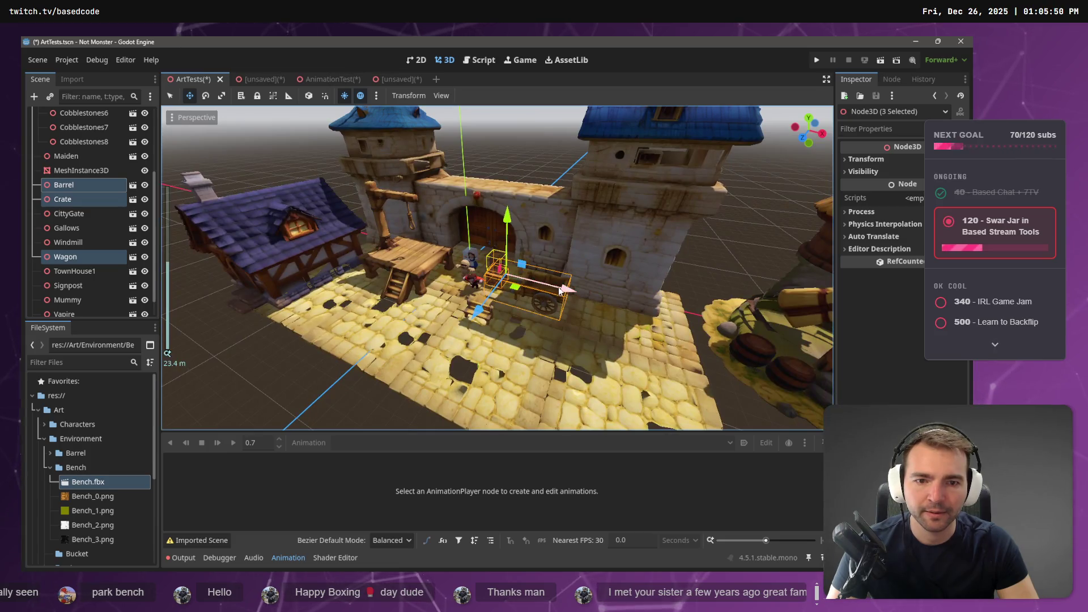
{"action": "mouse_move", "coordinate": [560, 291]}
{"action": "left_mouse_down"}
{"action": "mouse_move", "coordinate": [524, 351]}
{"action": "mouse_move", "coordinate": [558, 292]}
{"action": "left_mouse_up"}
Place a second bench instance, Bench2, into the scene.
{"action": "scroll", "coordinate": [559, 291], "scroll_direction": "up", "scroll_amount": 2}
{"action": "scroll", "coordinate": [557, 286], "scroll_direction": "up", "scroll_amount": 3}
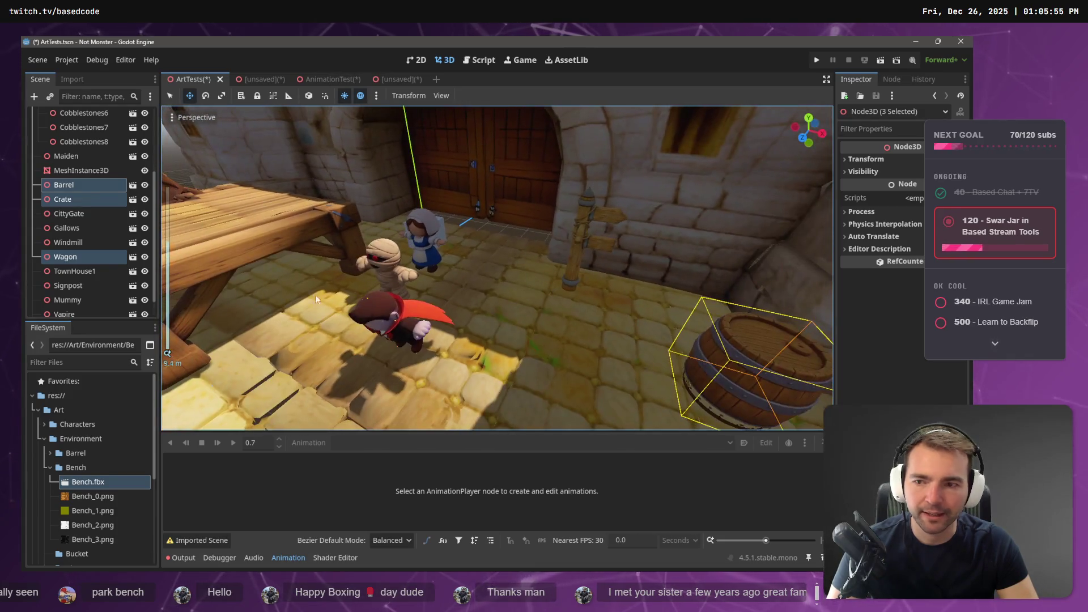
{"action": "mouse_move", "coordinate": [90, 480]}
{"action": "left_mouse_down"}
{"action": "mouse_move", "coordinate": [470, 309]}
{"action": "mouse_move", "coordinate": [498, 271]}
{"action": "mouse_move", "coordinate": [498, 189]}
{"action": "left_mouse_up"}
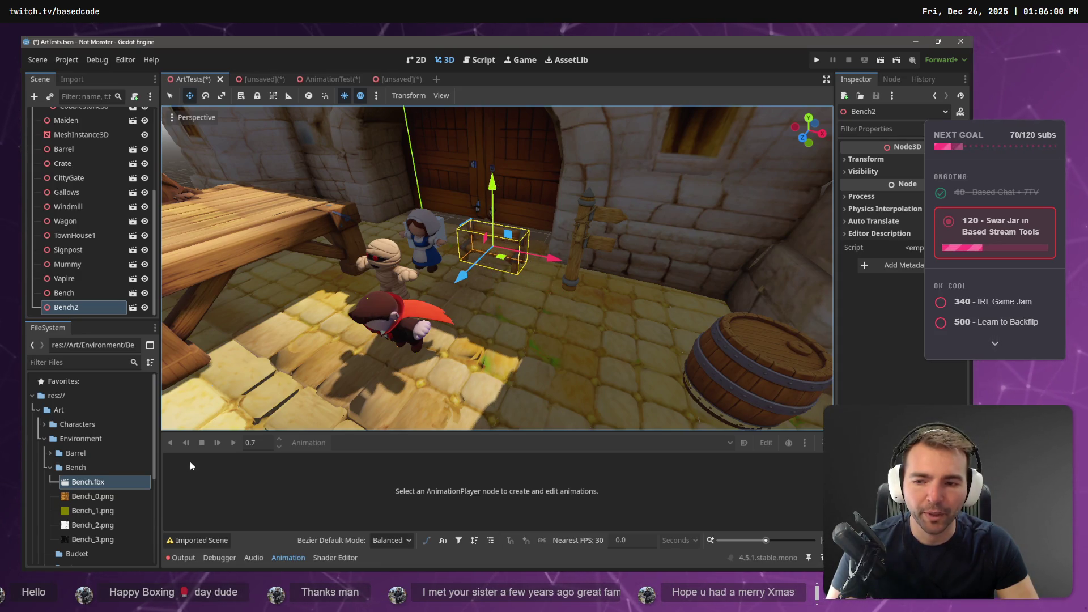
{"action": "double_click", "coordinate": [102, 483]}
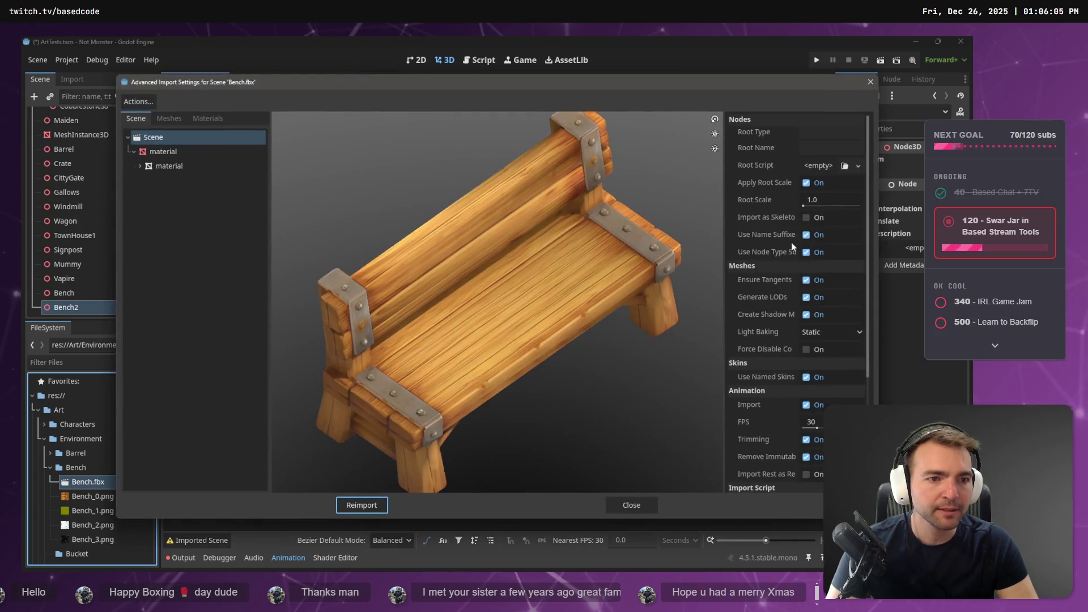
Reimport Bench.fbx with Root Scale 1.5, then revise it to 1.2 and reimport.
{"action": "left_click", "coordinate": [817, 200]}
{"action": "type", "text": "1.5"}
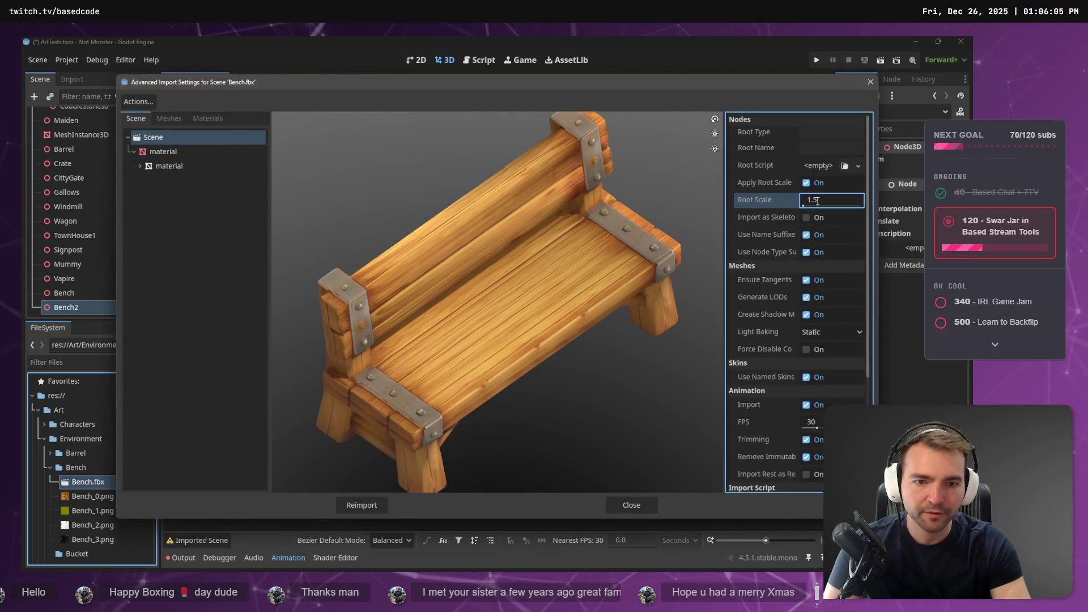
{"action": "left_click", "coordinate": [382, 505]}
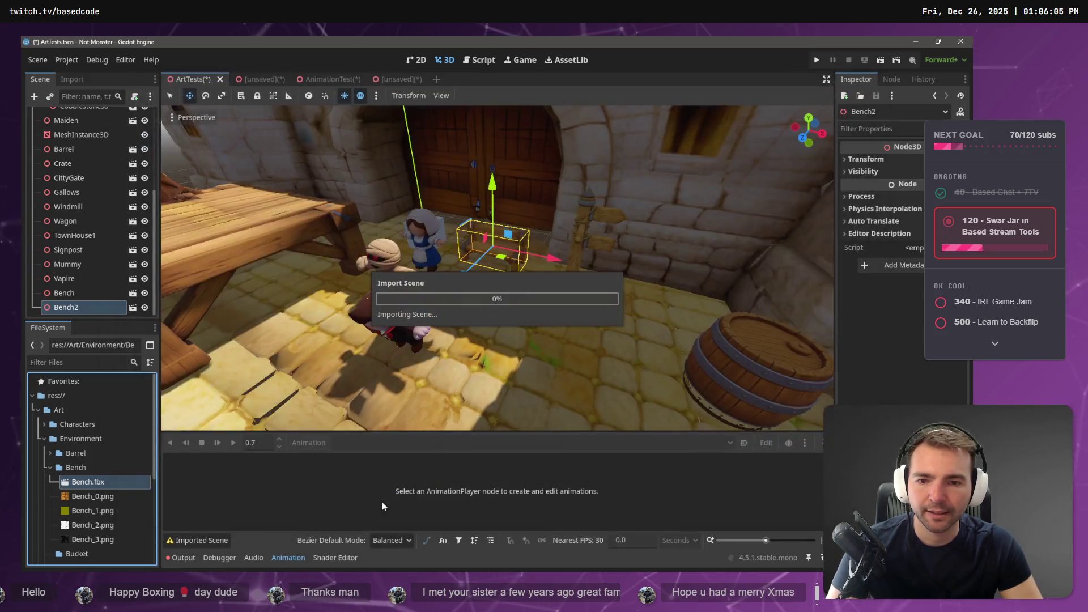
{"action": "mouse_move", "coordinate": [480, 289]}
{"action": "left_mouse_down"}
{"action": "mouse_move", "coordinate": [552, 287]}
{"action": "mouse_move", "coordinate": [669, 312]}
{"action": "mouse_move", "coordinate": [515, 283]}
{"action": "mouse_move", "coordinate": [407, 281]}
{"action": "mouse_move", "coordinate": [460, 274]}
{"action": "mouse_move", "coordinate": [450, 277]}
{"action": "left_mouse_up"}
{"action": "double_click", "coordinate": [90, 482]}
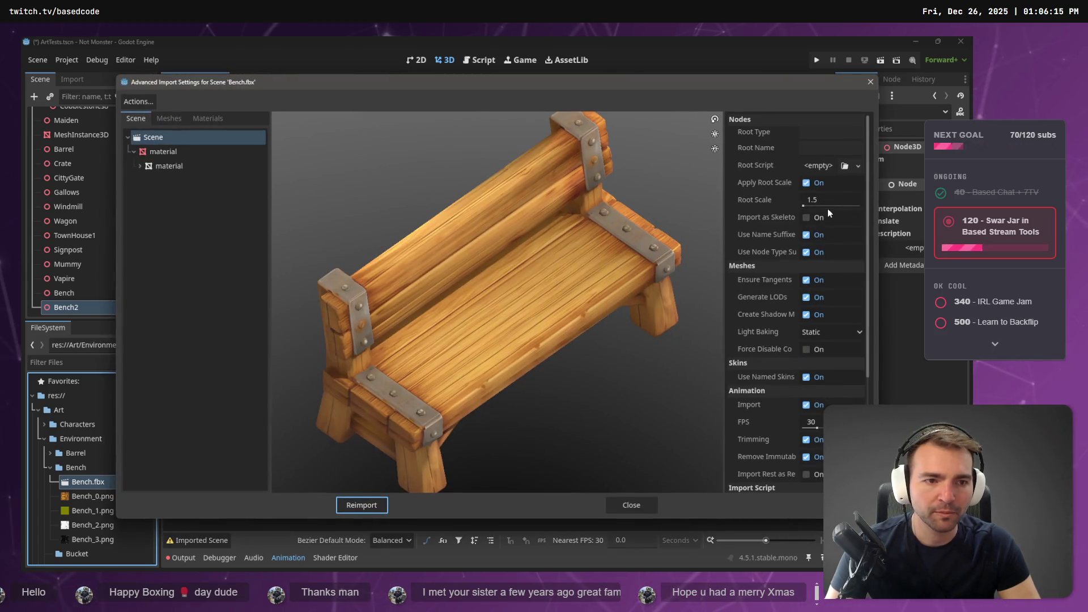
{"action": "left_click", "coordinate": [836, 201]}
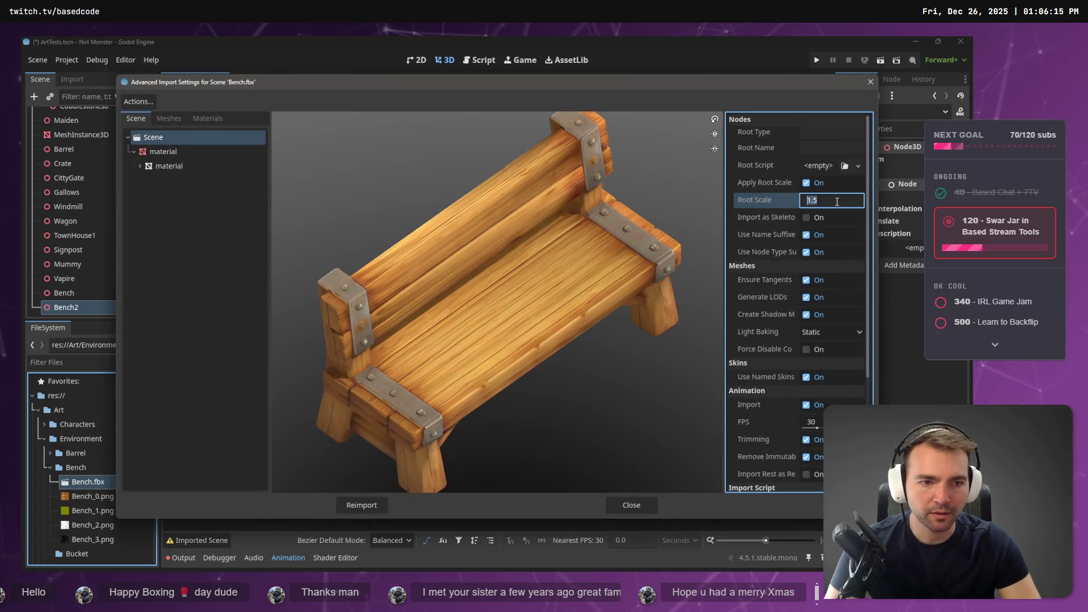
{"action": "left_click", "coordinate": [361, 505]}
{"action": "mouse_move", "coordinate": [474, 267]}
{"action": "left_mouse_down"}
{"action": "mouse_move", "coordinate": [597, 291]}
{"action": "mouse_move", "coordinate": [504, 284]}
{"action": "mouse_move", "coordinate": [459, 256]}
{"action": "left_mouse_up"}
Lower Bench2 onto the floor and slide it along X beside the barrel.
{"action": "left_click_drag", "start_coordinate": [479, 163], "coordinate": [480, 182]}
{"action": "mouse_move", "coordinate": [445, 276]}
{"action": "left_mouse_down"}
{"action": "mouse_move", "coordinate": [526, 317]}
{"action": "mouse_move", "coordinate": [530, 269]}
{"action": "mouse_move", "coordinate": [497, 247]}
{"action": "left_mouse_up"}
{"action": "mouse_move", "coordinate": [600, 359]}
{"action": "left_mouse_down"}
{"action": "mouse_move", "coordinate": [465, 341]}
{"action": "mouse_move", "coordinate": [571, 353]}
{"action": "mouse_move", "coordinate": [633, 379]}
{"action": "mouse_move", "coordinate": [769, 369]}
{"action": "mouse_move", "coordinate": [512, 345]}
{"action": "mouse_move", "coordinate": [514, 317]}
{"action": "left_mouse_up"}
{"action": "mouse_move", "coordinate": [517, 267]}
{"action": "left_mouse_down"}
{"action": "mouse_move", "coordinate": [746, 280]}
{"action": "mouse_move", "coordinate": [728, 283]}
{"action": "left_mouse_up"}
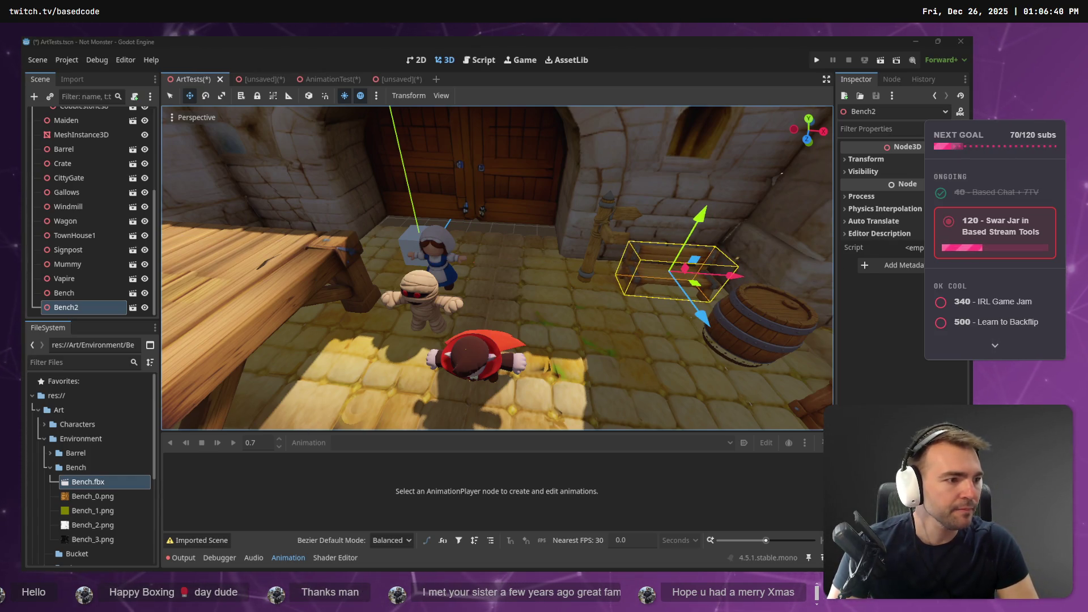
Check the Hunyuan generations, then copy the stone-pile image from the ChatGPT conversation.
{"action": "key", "text": "alt+Tab"}
{"action": "left_click", "coordinate": [658, 49]}
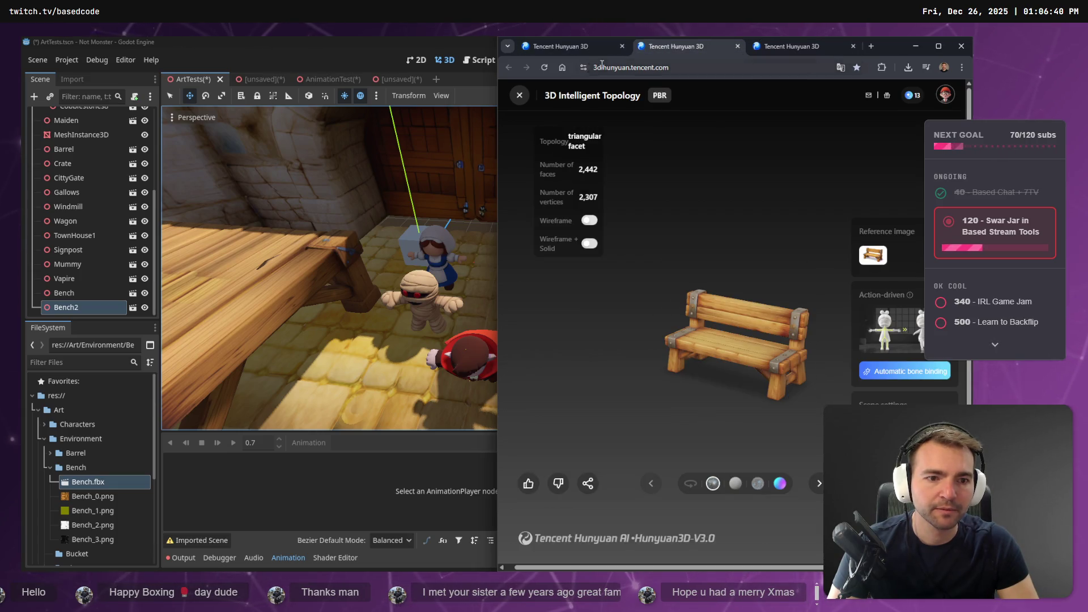
{"action": "left_click", "coordinate": [573, 51]}
{"action": "left_click", "coordinate": [778, 48]}
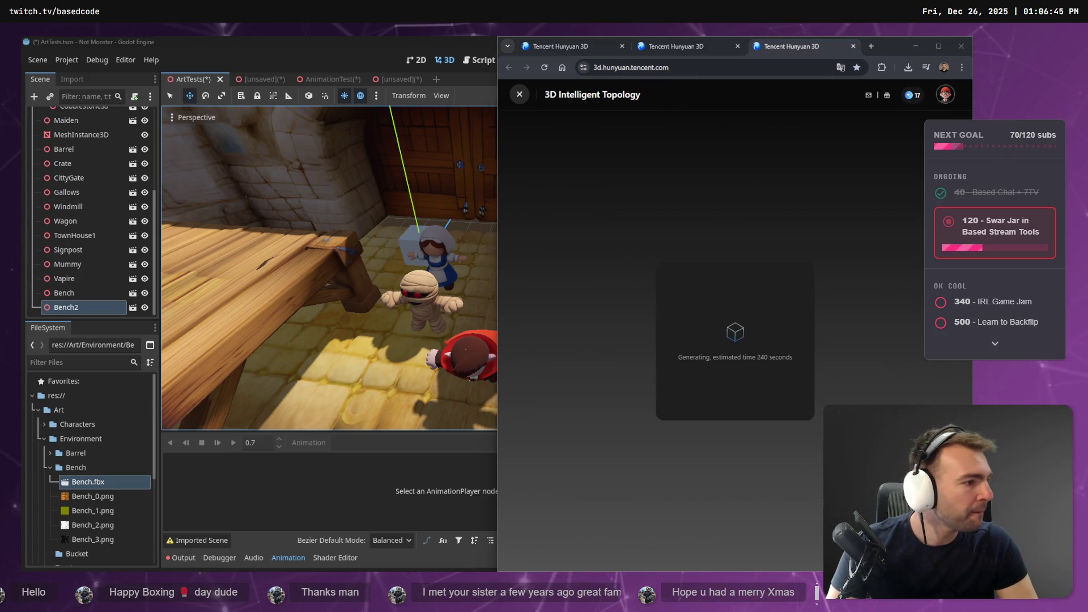
{"action": "key", "text": "alt+Tab"}
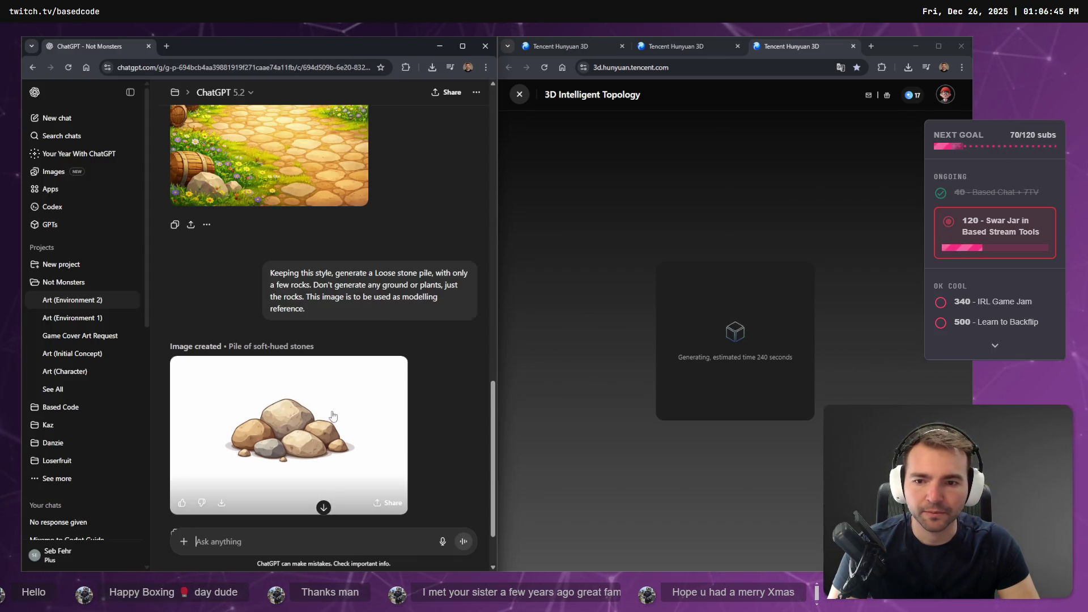
{"action": "scroll", "coordinate": [332, 417], "scroll_direction": "down", "scroll_amount": 2}
{"action": "left_click", "coordinate": [336, 388]}
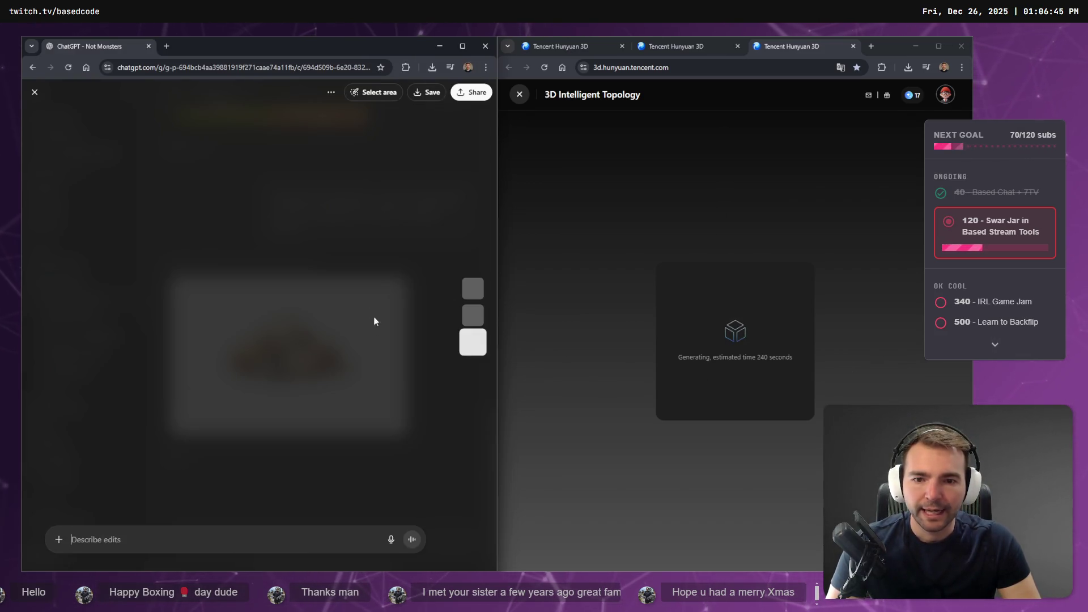
{"action": "right_click", "coordinate": [312, 315]}
{"action": "left_click", "coordinate": [350, 357]}
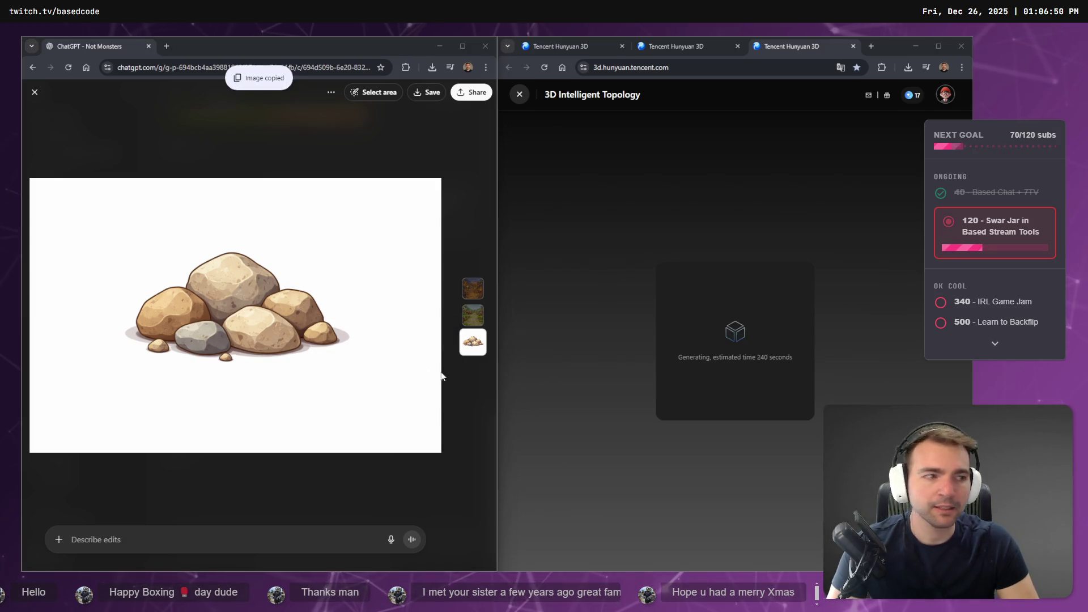
Tick the bench's checkbox on the tldraw Props branch.
{"action": "key", "text": "alt+Tab"}
{"action": "mouse_move", "coordinate": [487, 291]}
{"action": "left_mouse_down"}
{"action": "mouse_move", "coordinate": [648, 391]}
{"action": "mouse_move", "coordinate": [675, 238]}
{"action": "mouse_move", "coordinate": [626, 278]}
{"action": "left_mouse_up"}
{"action": "left_click", "coordinate": [626, 278]}
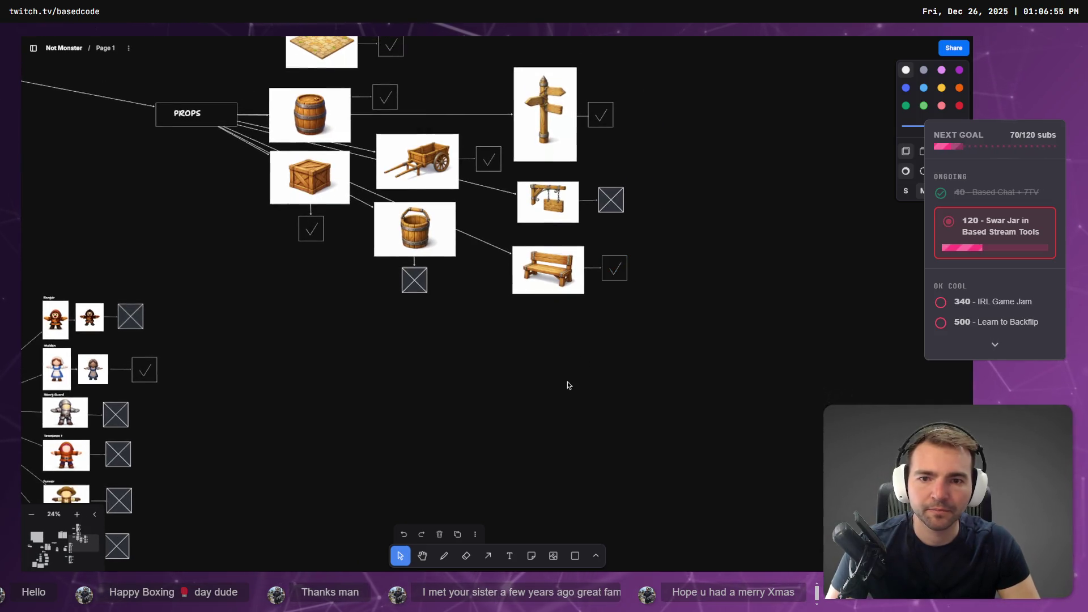
Paste the stone-pile image onto the tldraw board below Props.
{"action": "key", "text": "ctrl+v"}
{"action": "scroll", "coordinate": [723, 242], "scroll_direction": "down", "scroll_amount": 1}
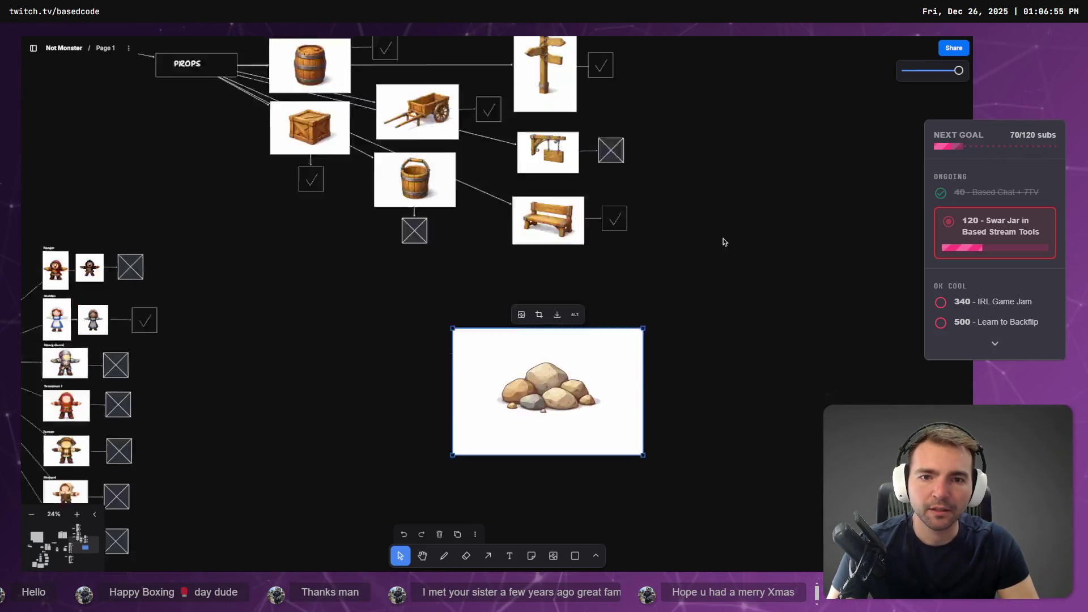
{"action": "scroll", "coordinate": [722, 241], "scroll_direction": "up", "scroll_amount": 3}
{"action": "scroll", "coordinate": [748, 170], "scroll_direction": "down", "scroll_amount": 1}
{"action": "mouse_move", "coordinate": [749, 165]}
{"action": "left_mouse_down"}
{"action": "mouse_move", "coordinate": [430, 311]}
{"action": "mouse_move", "coordinate": [408, 337]}
{"action": "left_mouse_up"}
{"action": "left_click", "coordinate": [764, 295]}
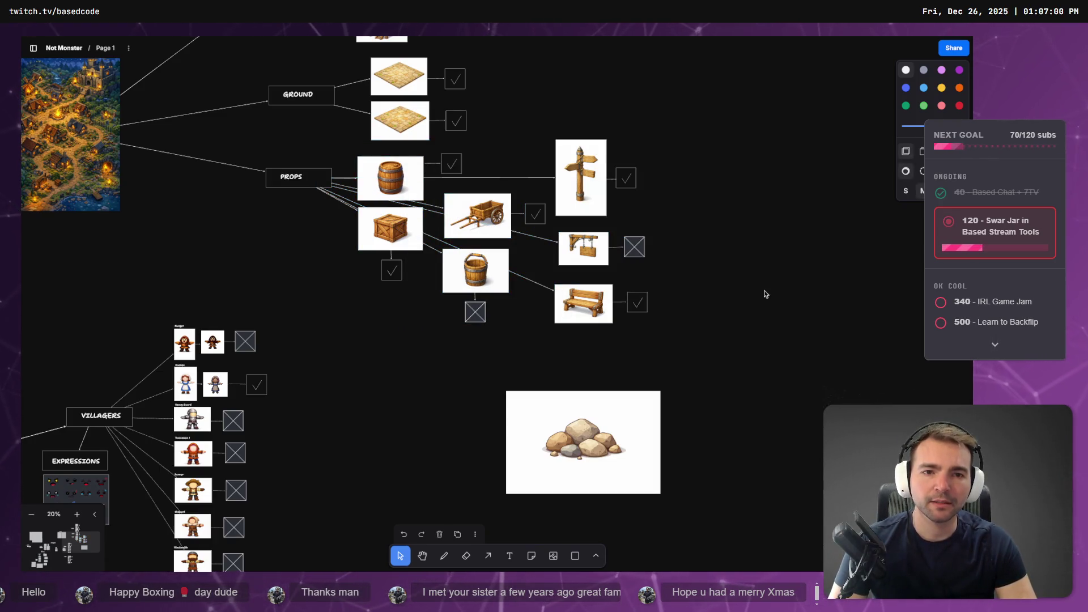
Select the signpost, hanging sign, bench, bucket and cart items and reposition them on the board.
{"action": "left_click", "coordinate": [599, 152]}
{"action": "left_click", "coordinate": [606, 260], "text": "shift"}
{"action": "left_click", "coordinate": [638, 302], "text": "shift"}
{"action": "left_click", "coordinate": [491, 286], "text": "shift"}
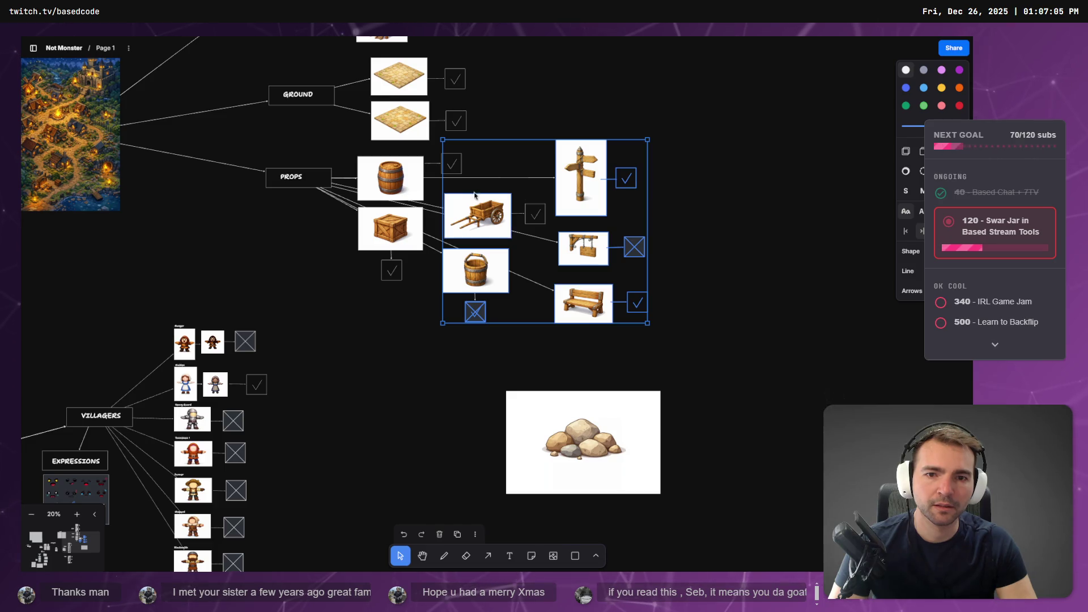
{"action": "left_click", "coordinate": [534, 212], "text": "shift"}
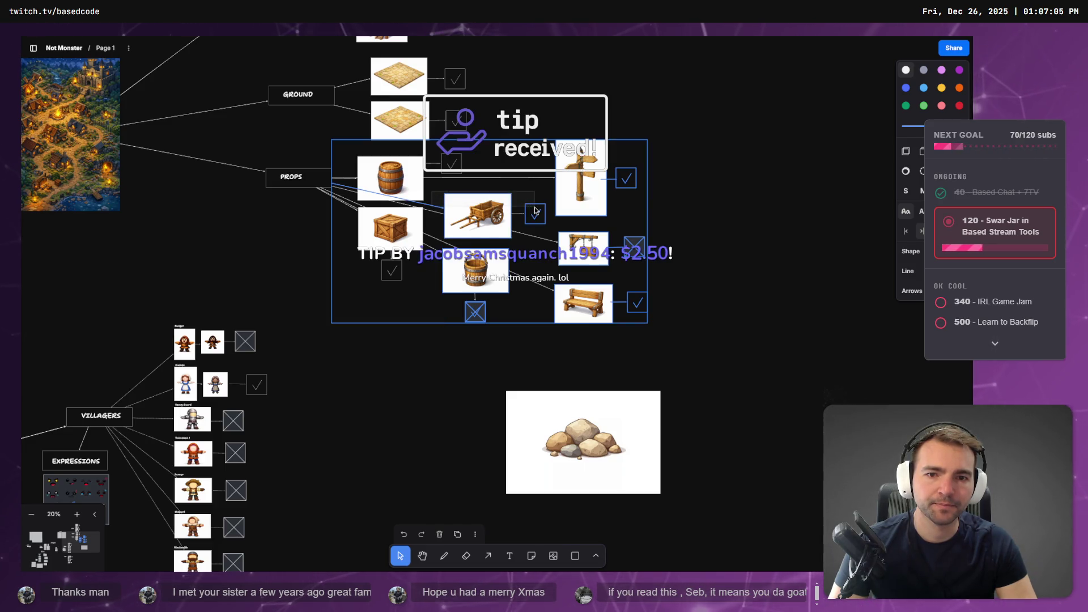
{"action": "left_click", "coordinate": [532, 211], "text": "shift"}
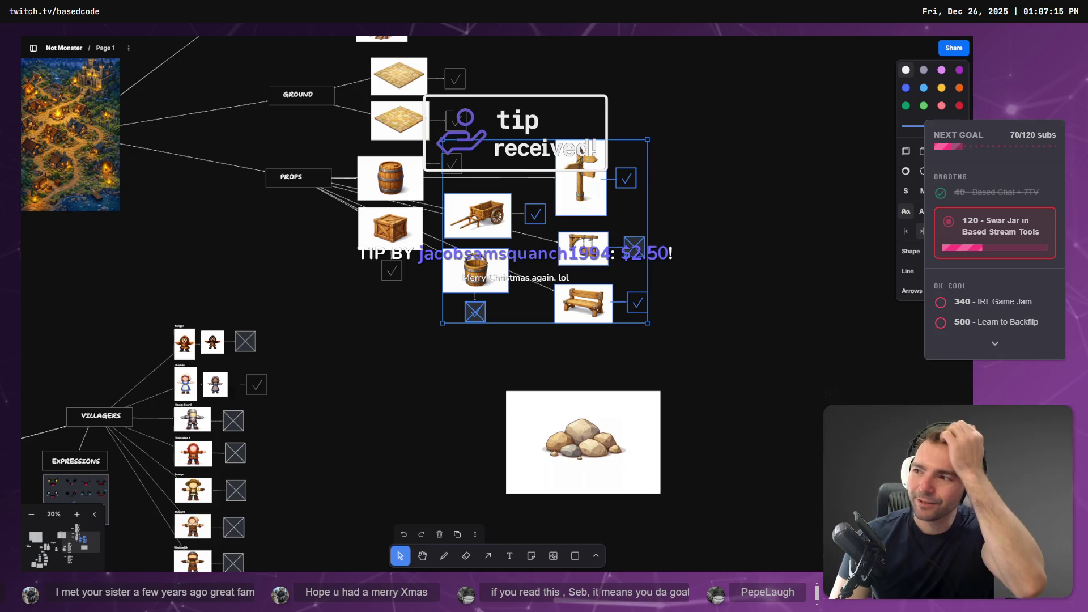
{"action": "left_click_drag", "start_coordinate": [464, 232], "coordinate": [625, 228]}
{"action": "left_click_drag", "start_coordinate": [624, 227], "coordinate": [472, 222]}
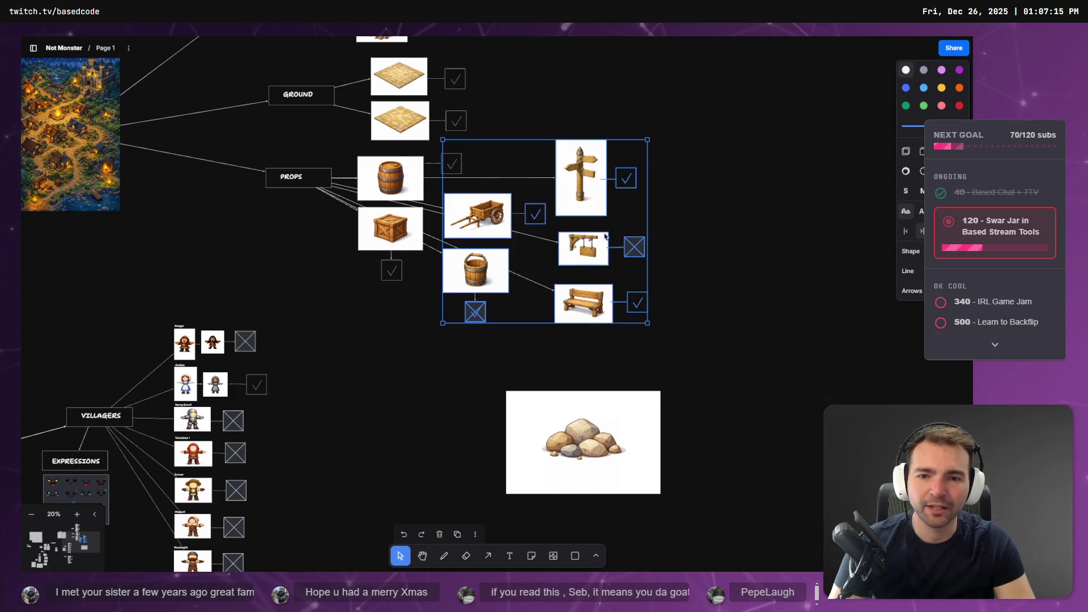
{"action": "left_click", "coordinate": [477, 385]}
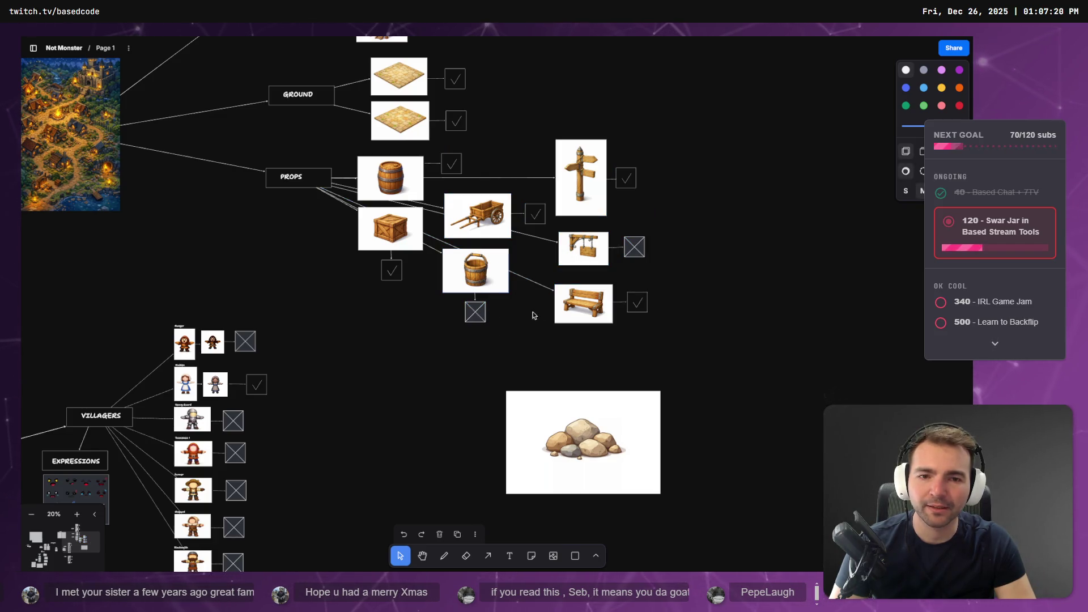
{"action": "left_click_drag", "start_coordinate": [601, 357], "coordinate": [629, 108]}
Shift the signpost, sign and bench further right and nudge the cart's checkbox into place.
{"action": "left_click_drag", "start_coordinate": [590, 166], "coordinate": [789, 182]}
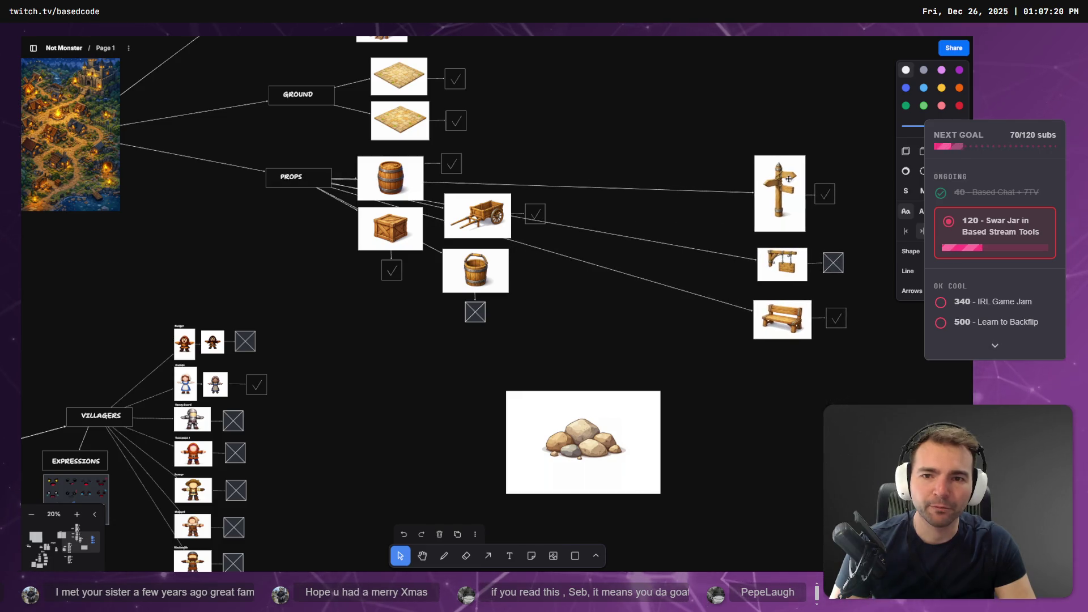
{"action": "left_click", "coordinate": [528, 361]}
{"action": "left_click", "coordinate": [543, 210]}
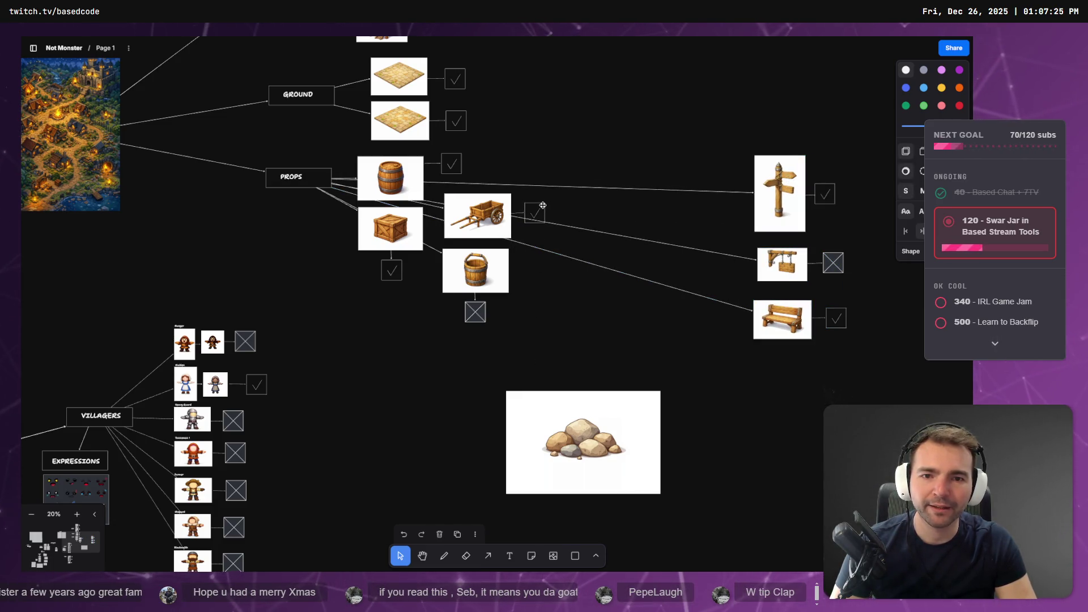
{"action": "mouse_move", "coordinate": [542, 206]}
{"action": "left_mouse_down"}
{"action": "mouse_move", "coordinate": [786, 101]}
{"action": "mouse_move", "coordinate": [758, 99]}
{"action": "mouse_move", "coordinate": [782, 110]}
{"action": "mouse_move", "coordinate": [690, 179]}
{"action": "mouse_move", "coordinate": [697, 166]}
{"action": "mouse_move", "coordinate": [685, 150]}
{"action": "left_mouse_up"}
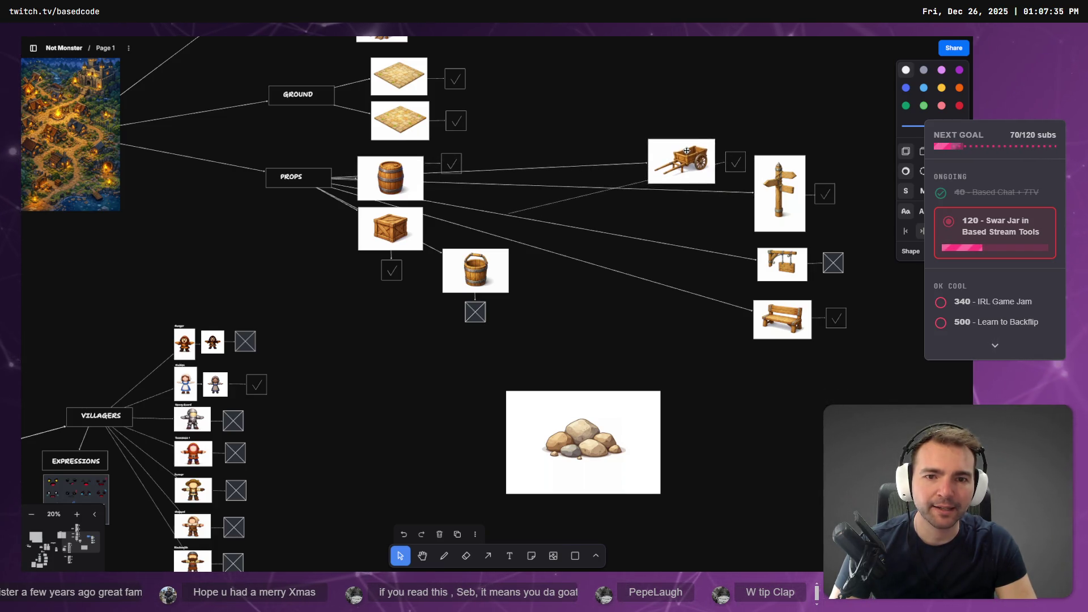
{"action": "left_click", "coordinate": [526, 209]}
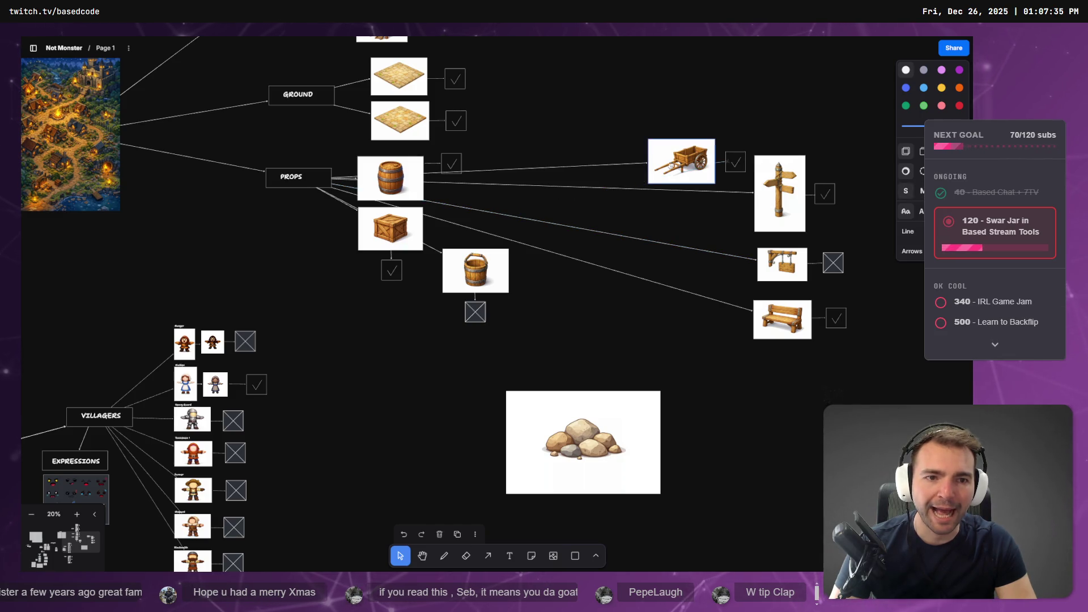
Move the barrel and its check box beneath the cart in the props column.
{"action": "mouse_move", "coordinate": [531, 349]}
{"action": "left_mouse_down"}
{"action": "mouse_move", "coordinate": [476, 285]}
{"action": "mouse_move", "coordinate": [677, 317]}
{"action": "mouse_move", "coordinate": [748, 371]}
{"action": "mouse_move", "coordinate": [793, 378]}
{"action": "mouse_move", "coordinate": [709, 233]}
{"action": "mouse_move", "coordinate": [731, 318]}
{"action": "mouse_move", "coordinate": [789, 376]}
{"action": "left_mouse_up"}
{"action": "left_click", "coordinate": [411, 172]}
{"action": "left_click", "coordinate": [451, 164], "text": "shift"}
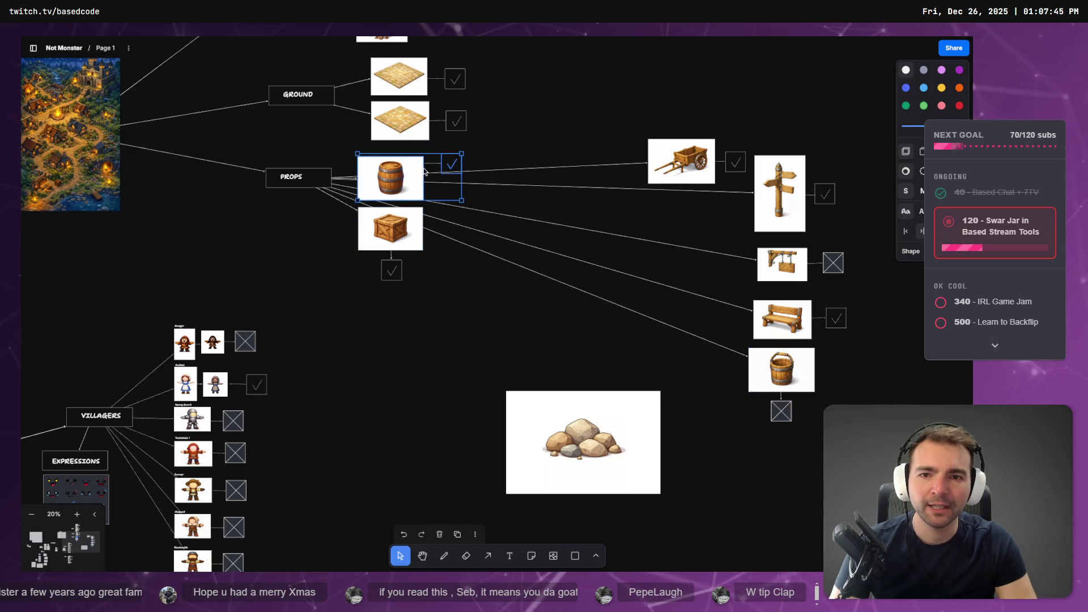
{"action": "left_click_drag", "start_coordinate": [424, 171], "coordinate": [560, 212]}
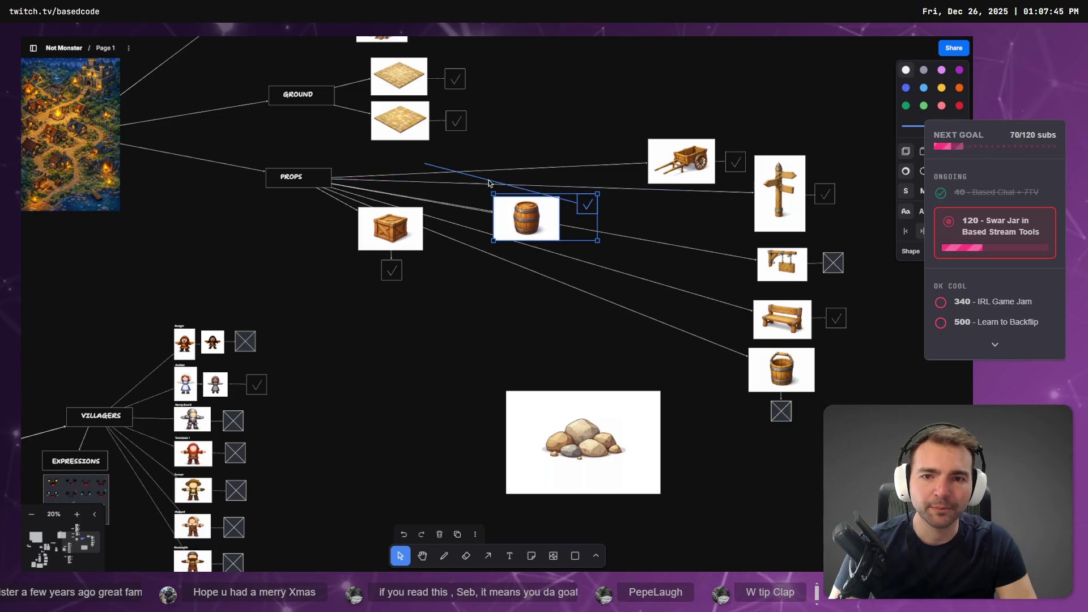
{"action": "key", "text": "ctrl+z"}
{"action": "left_click_drag", "start_coordinate": [408, 170], "coordinate": [684, 211]}
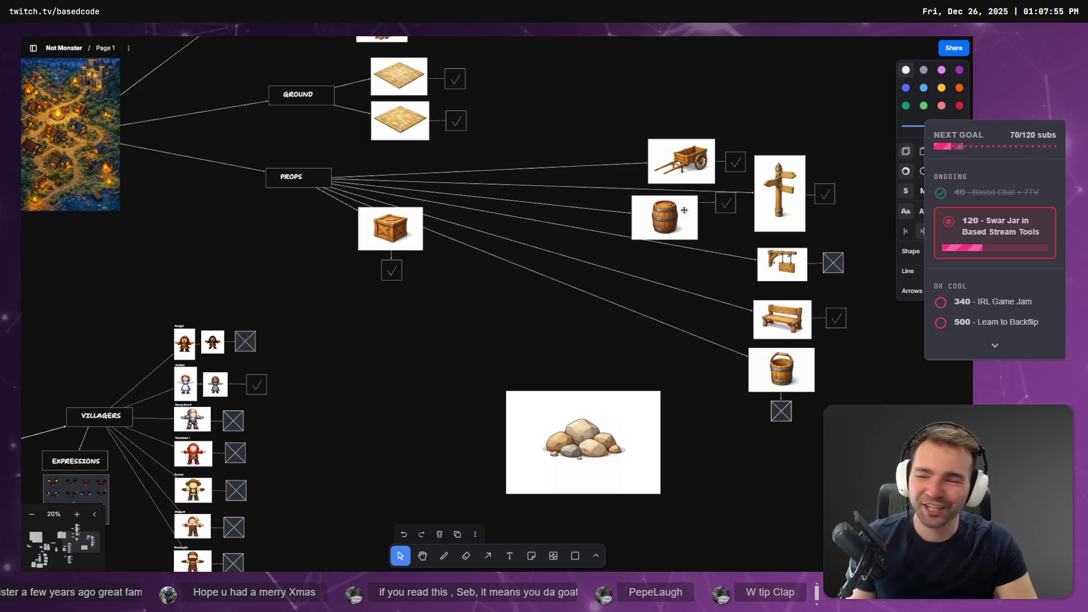
{"action": "mouse_move", "coordinate": [683, 210]}
{"action": "left_mouse_down"}
{"action": "mouse_move", "coordinate": [765, 479]}
{"action": "mouse_move", "coordinate": [784, 466]}
{"action": "mouse_move", "coordinate": [844, 460]}
{"action": "mouse_move", "coordinate": [788, 459]}
{"action": "mouse_move", "coordinate": [732, 311]}
{"action": "mouse_move", "coordinate": [714, 224]}
{"action": "mouse_move", "coordinate": [696, 218]}
{"action": "left_mouse_up"}
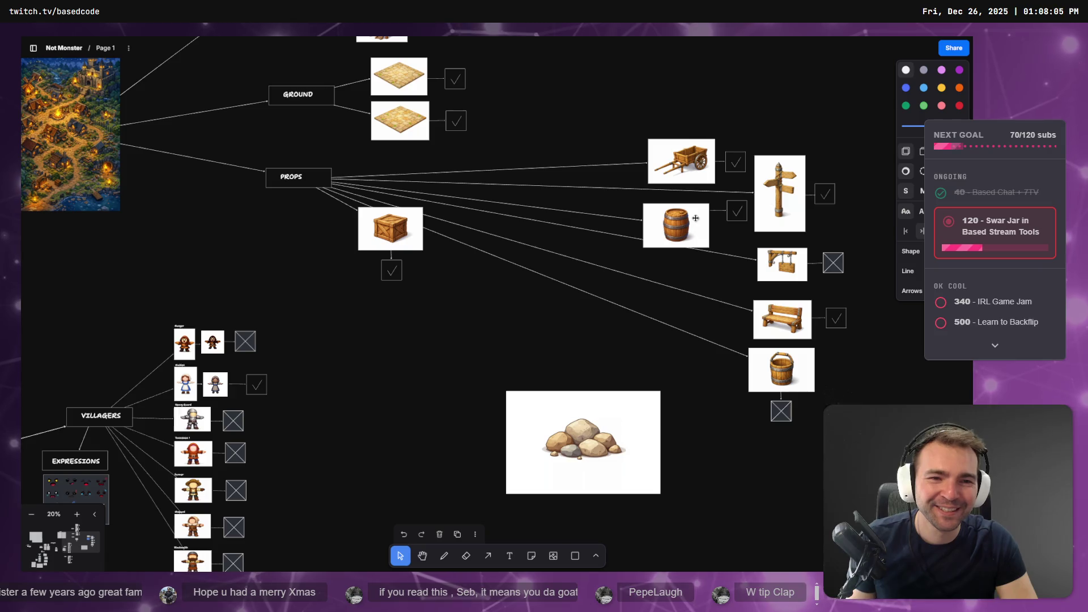
Put the crate's check box at its right and move both below the barrel.
{"action": "left_click_drag", "start_coordinate": [391, 270], "coordinate": [454, 238]}
{"action": "left_click", "coordinate": [390, 245], "text": "shift"}
{"action": "mouse_move", "coordinate": [390, 245]}
{"action": "left_mouse_down"}
{"action": "mouse_move", "coordinate": [690, 305]}
{"action": "mouse_move", "coordinate": [674, 298]}
{"action": "left_mouse_up"}
Line up the bucket with its X box beside it in the props column.
{"action": "left_click", "coordinate": [780, 411]}
{"action": "left_click", "coordinate": [788, 384], "text": "shift"}
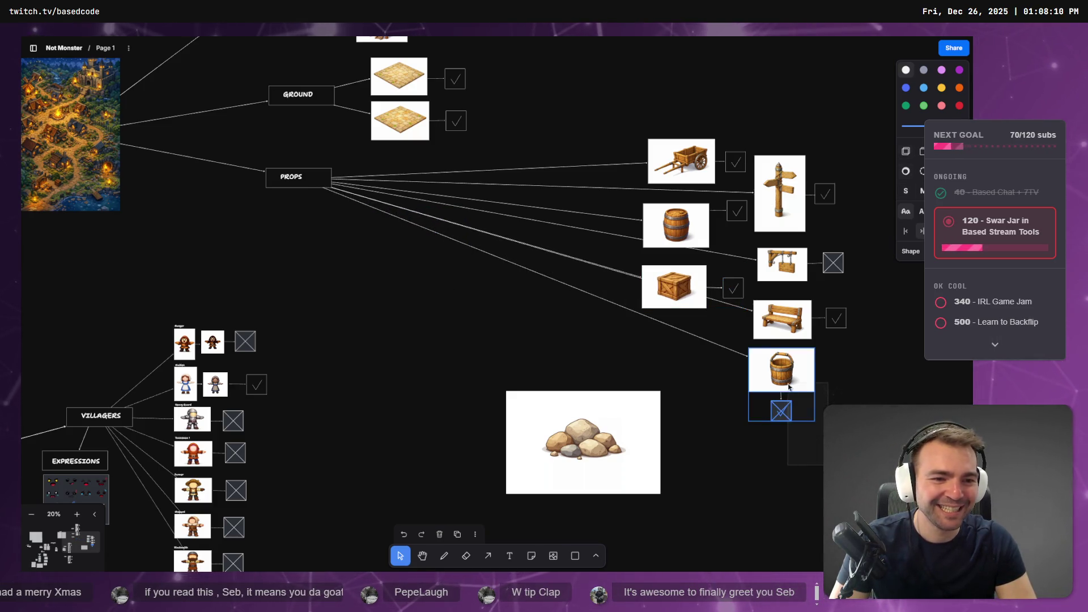
{"action": "left_click_drag", "start_coordinate": [788, 384], "coordinate": [821, 395]}
{"action": "left_click", "coordinate": [795, 387]}
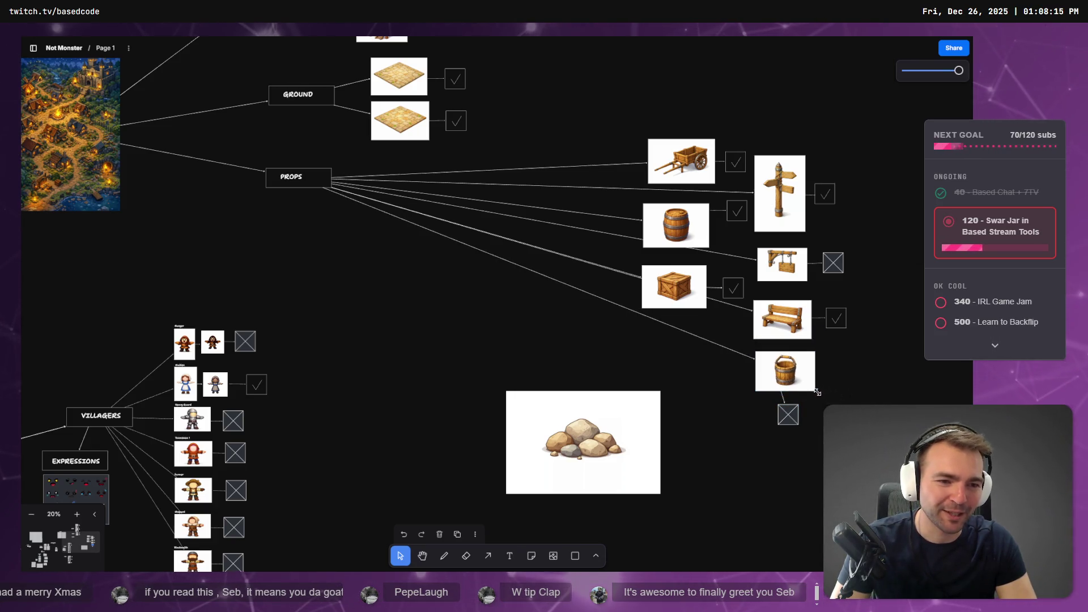
{"action": "left_click", "coordinate": [819, 436]}
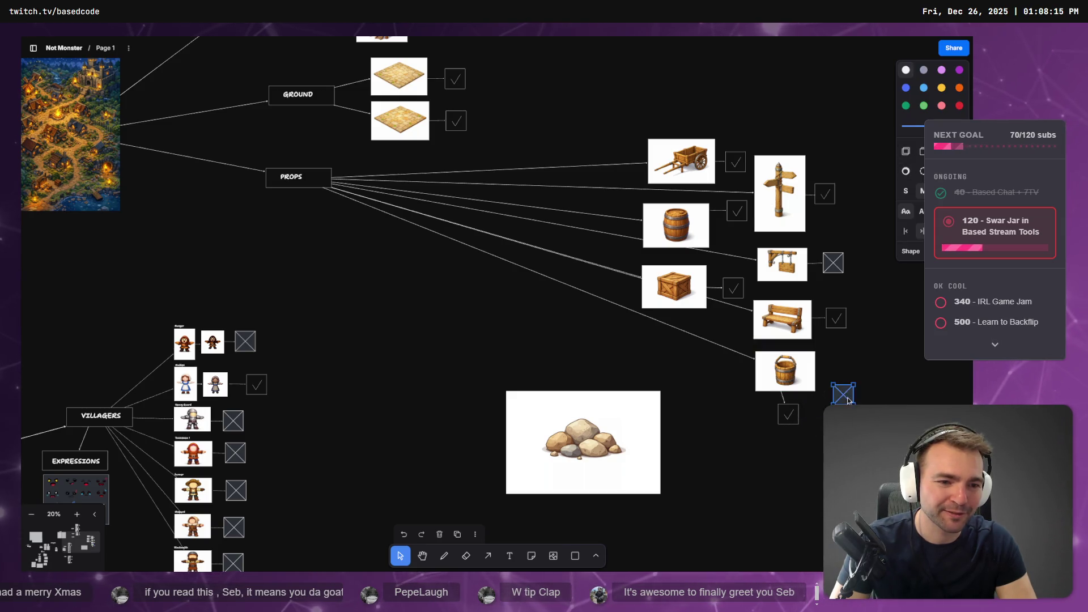
{"action": "left_click_drag", "start_coordinate": [781, 422], "coordinate": [843, 378]}
{"action": "left_click", "coordinate": [832, 384]}
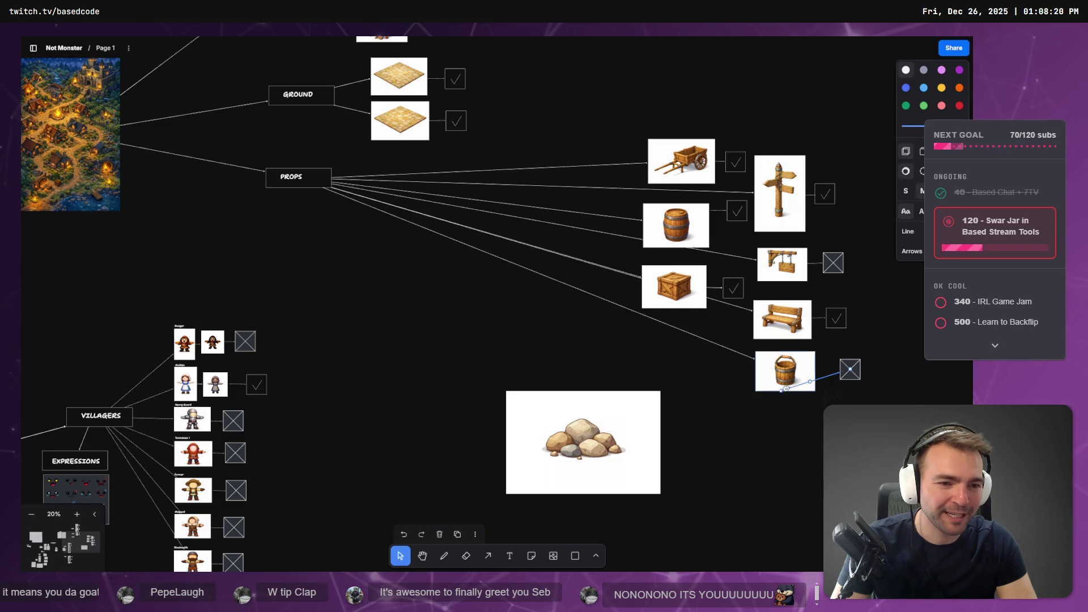
{"action": "left_click", "coordinate": [819, 424]}
{"action": "mouse_move", "coordinate": [864, 404]}
{"action": "left_mouse_down"}
{"action": "mouse_move", "coordinate": [748, 347]}
{"action": "mouse_move", "coordinate": [781, 373]}
{"action": "left_mouse_up"}
{"action": "left_click", "coordinate": [680, 396]}
Alt-drag a duplicate of the PROPS box into the middle of the arrow fan.
{"action": "mouse_move", "coordinate": [580, 417]}
{"action": "left_mouse_down"}
{"action": "mouse_move", "coordinate": [431, 349]}
{"action": "mouse_move", "coordinate": [589, 426]}
{"action": "mouse_move", "coordinate": [669, 443]}
{"action": "left_mouse_up"}
{"action": "scroll", "coordinate": [580, 323], "scroll_direction": "down", "scroll_amount": 2}
{"action": "left_click_drag", "start_coordinate": [581, 323], "coordinate": [466, 400]}
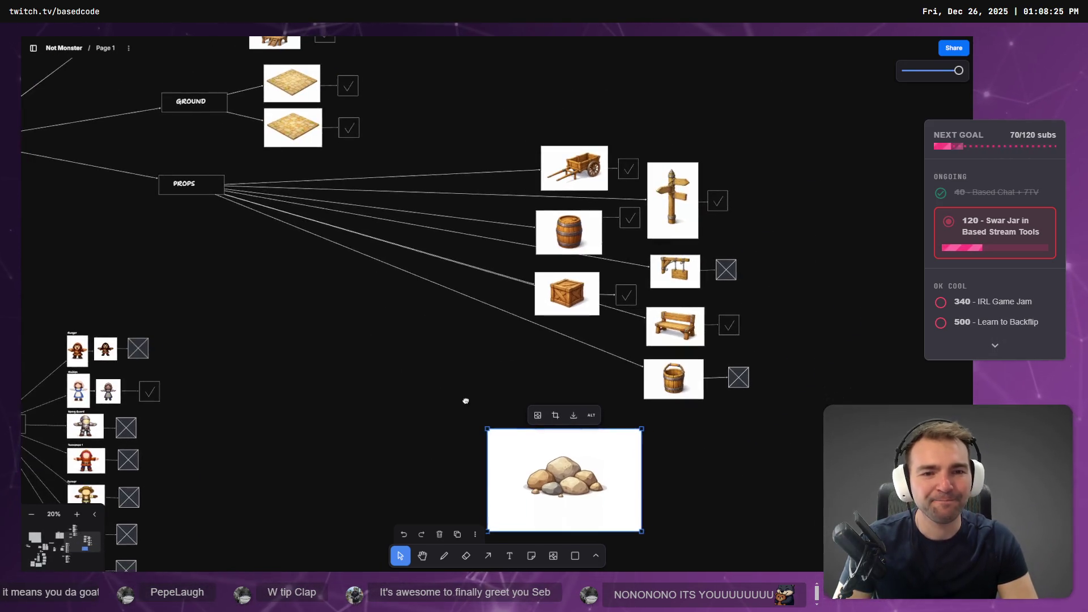
{"action": "left_click", "coordinate": [363, 315]}
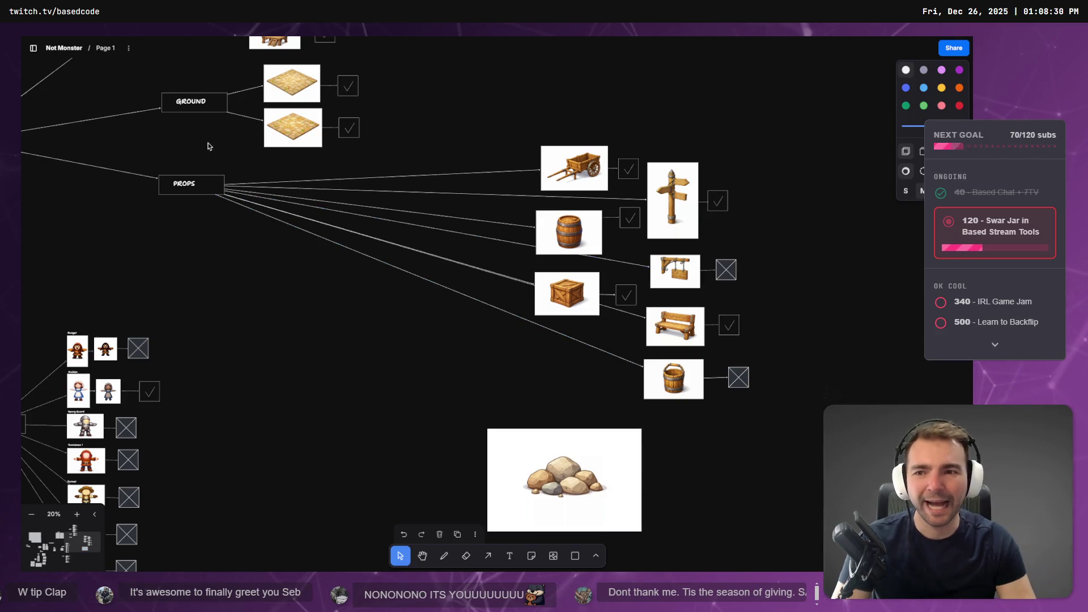
{"action": "left_click", "coordinate": [190, 184]}
{"action": "left_click_drag", "start_coordinate": [190, 185], "coordinate": [404, 221]}
{"action": "left_click", "coordinate": [388, 165]}
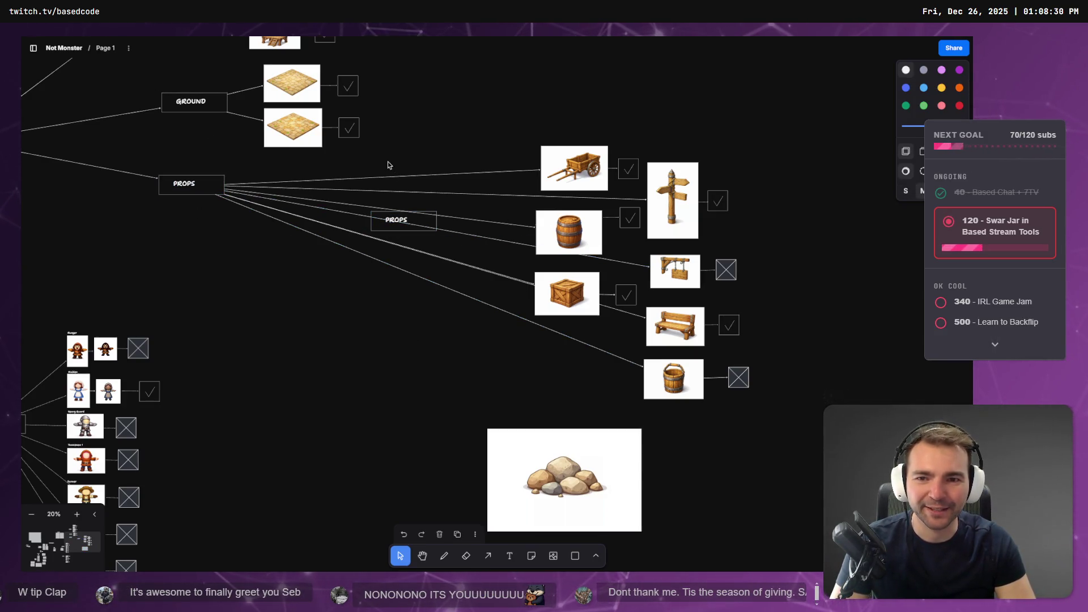
Reattach the cart, signpost, barrel and hanging sign arrows to start from the new PROPS box.
{"action": "left_click", "coordinate": [322, 178]}
{"action": "mouse_move", "coordinate": [201, 185]}
{"action": "left_mouse_down"}
{"action": "mouse_move", "coordinate": [418, 222]}
{"action": "mouse_move", "coordinate": [406, 222]}
{"action": "left_mouse_up"}
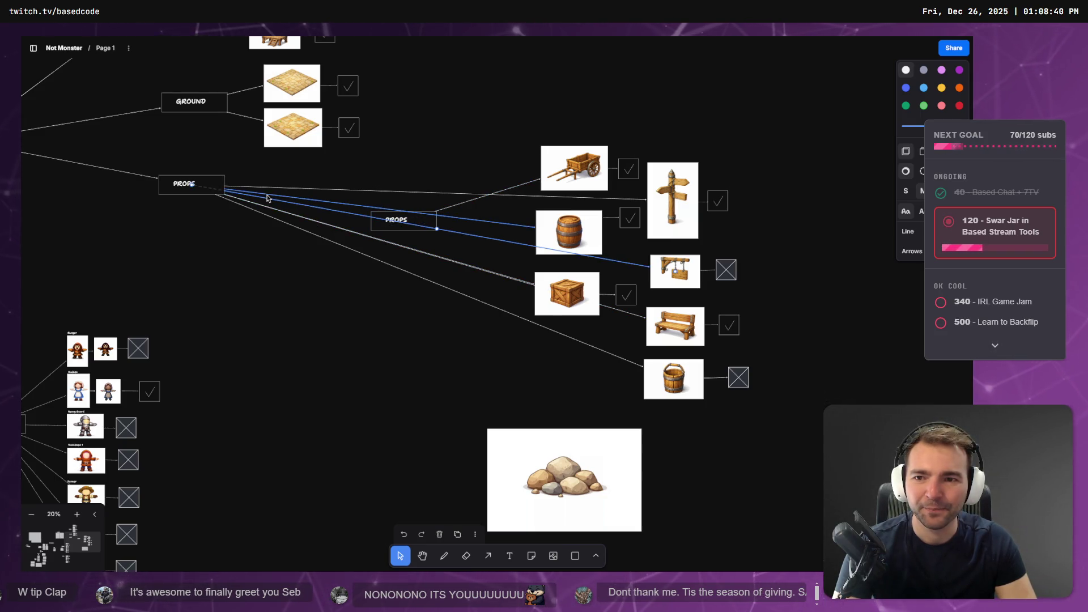
{"action": "key", "text": "Escape"}
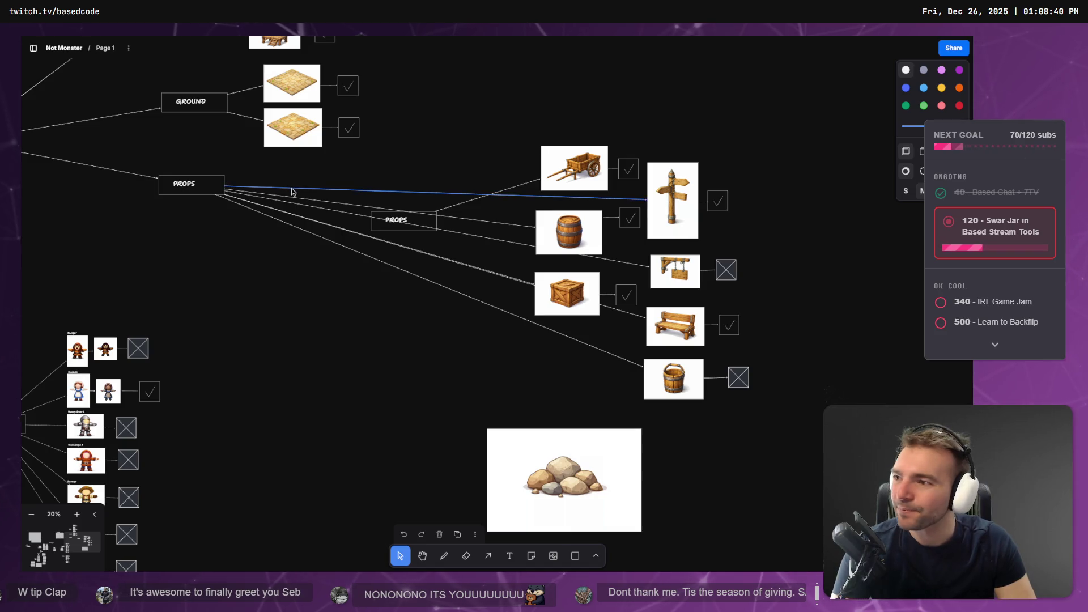
{"action": "left_click", "coordinate": [291, 192]}
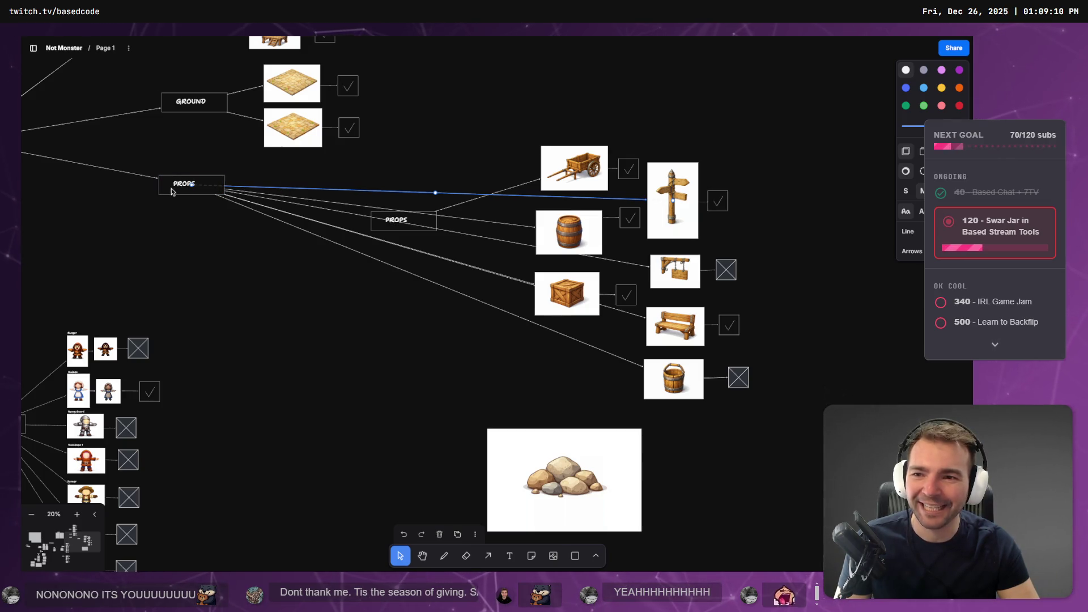
{"action": "left_click_drag", "start_coordinate": [191, 183], "coordinate": [392, 228]}
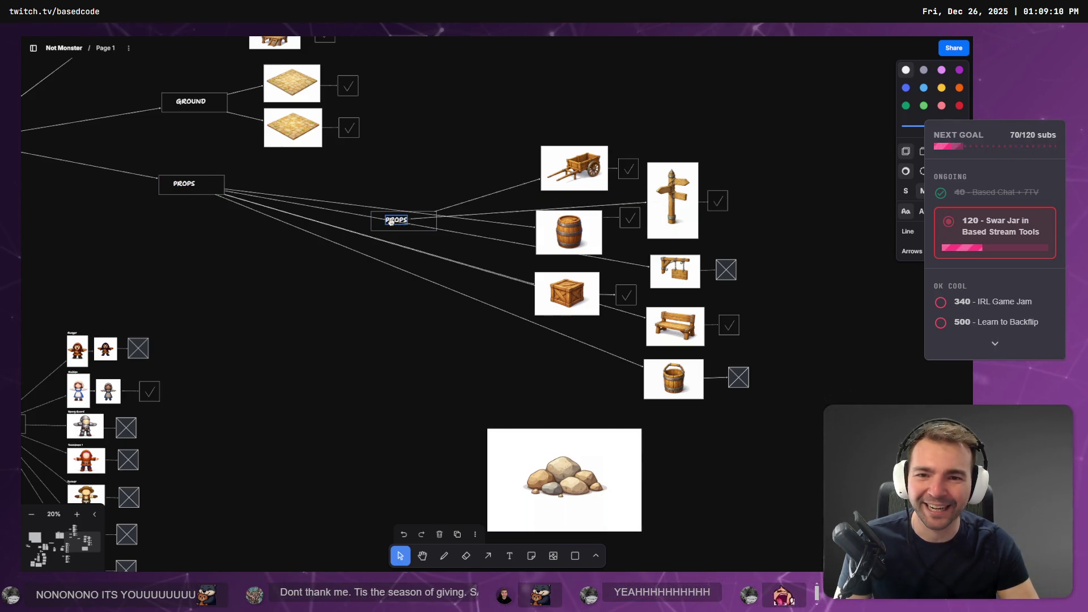
{"action": "double_click", "coordinate": [399, 220]}
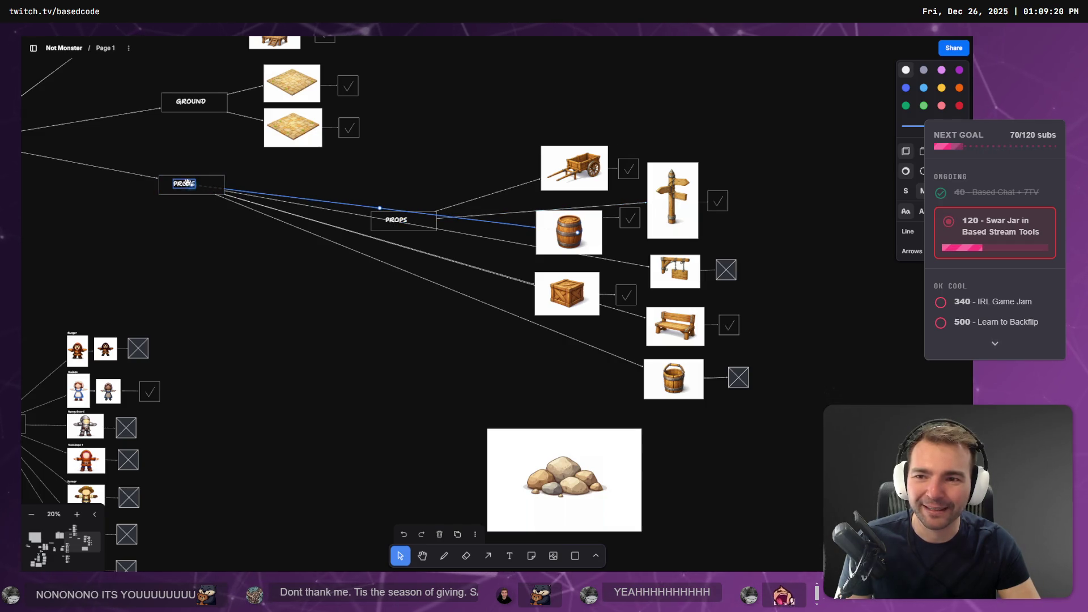
{"action": "mouse_move", "coordinate": [219, 190]}
{"action": "left_mouse_down"}
{"action": "mouse_move", "coordinate": [398, 229]}
{"action": "mouse_move", "coordinate": [243, 207]}
{"action": "mouse_move", "coordinate": [215, 189]}
{"action": "mouse_move", "coordinate": [236, 206]}
{"action": "mouse_move", "coordinate": [417, 233]}
{"action": "left_mouse_up"}
{"action": "double_click", "coordinate": [186, 185]}
{"action": "double_click", "coordinate": [406, 221]}
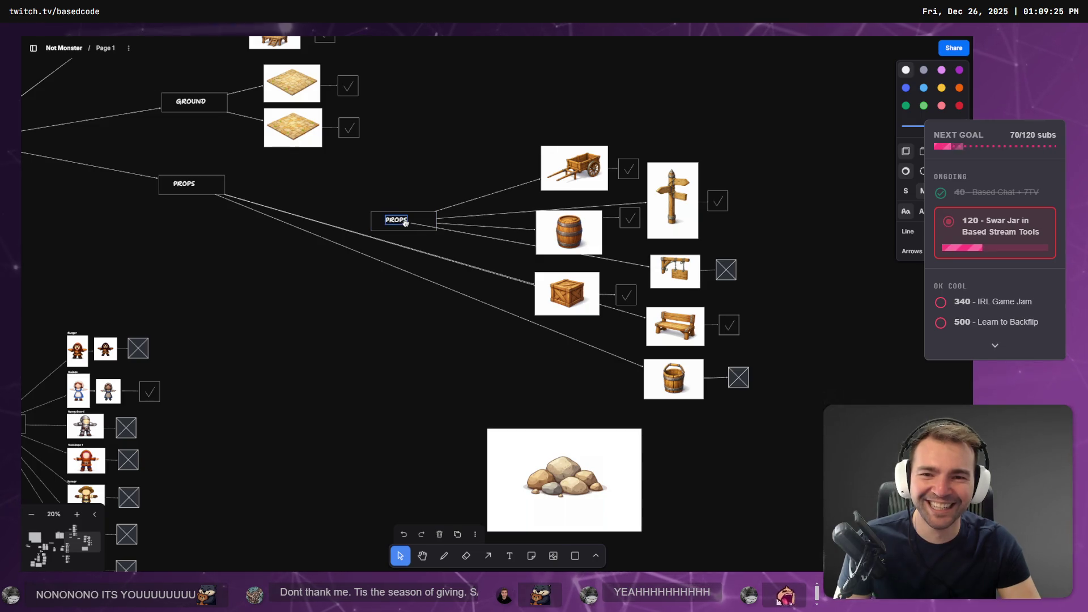
{"action": "key", "text": "Escape"}
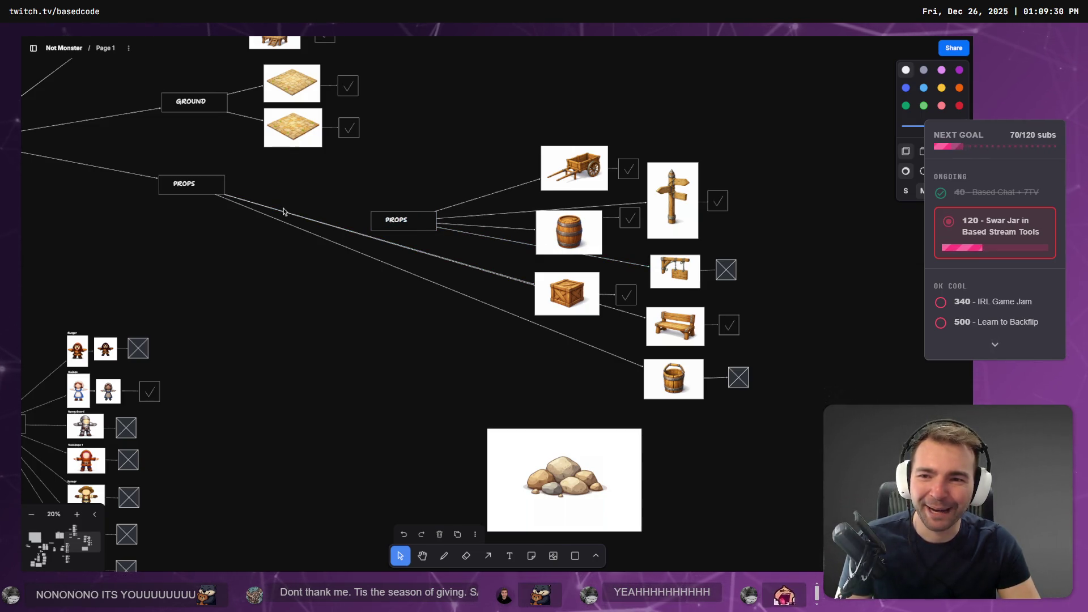
Reattach the bench, crate and bucket arrows to start from the new PROPS box.
{"action": "left_click", "coordinate": [223, 196]}
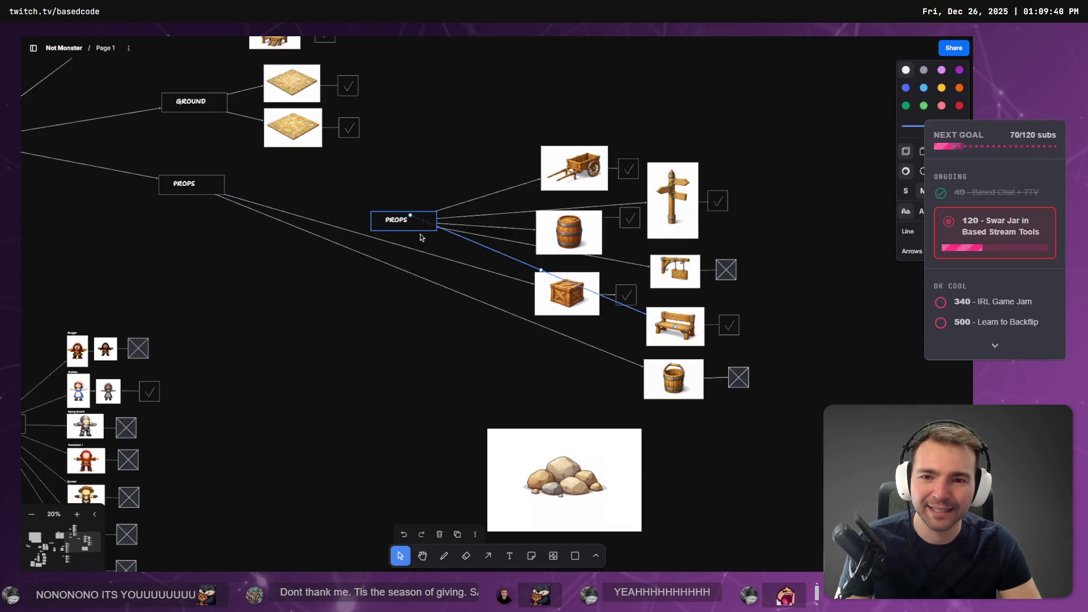
{"action": "left_click", "coordinate": [332, 226]}
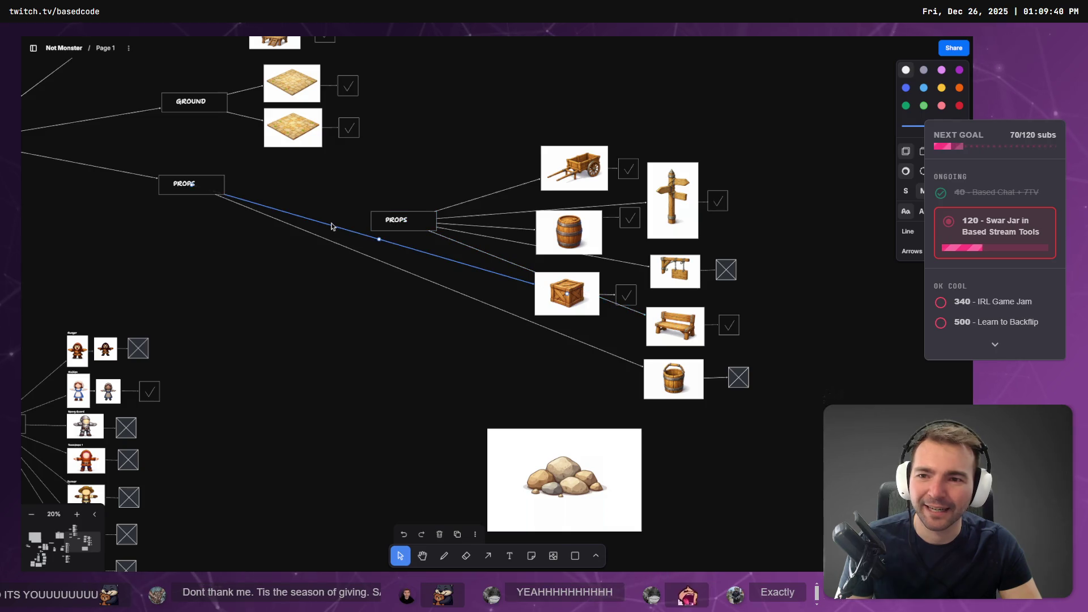
{"action": "left_click_drag", "start_coordinate": [193, 185], "coordinate": [430, 215]}
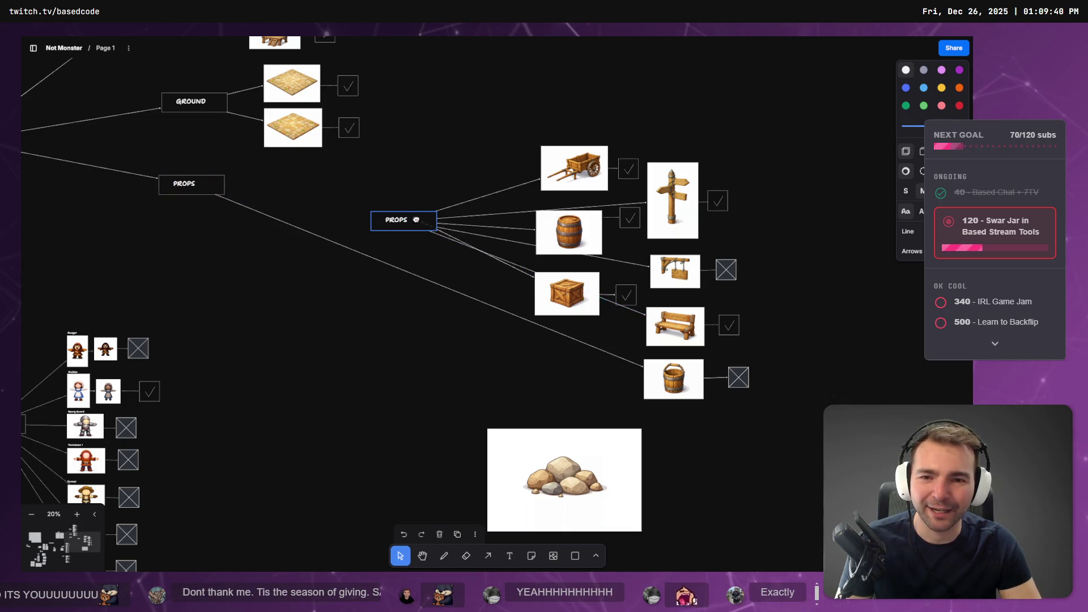
{"action": "left_click", "coordinate": [324, 238]}
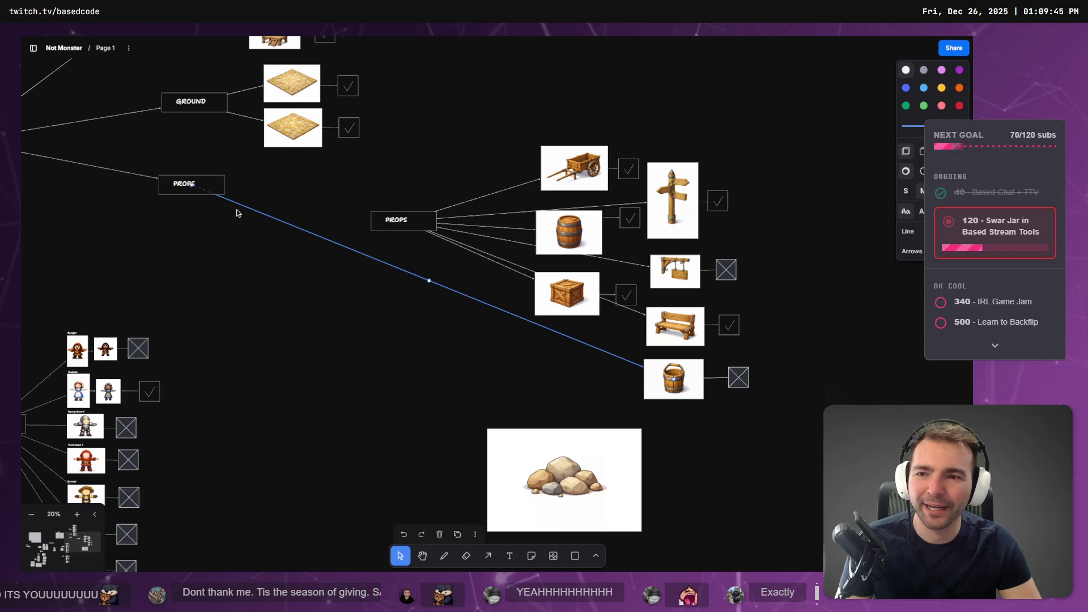
{"action": "mouse_move", "coordinate": [195, 184]}
{"action": "left_mouse_down"}
{"action": "mouse_move", "coordinate": [415, 214]}
{"action": "mouse_move", "coordinate": [412, 223]}
{"action": "left_mouse_up"}
{"action": "double_click", "coordinate": [413, 224]}
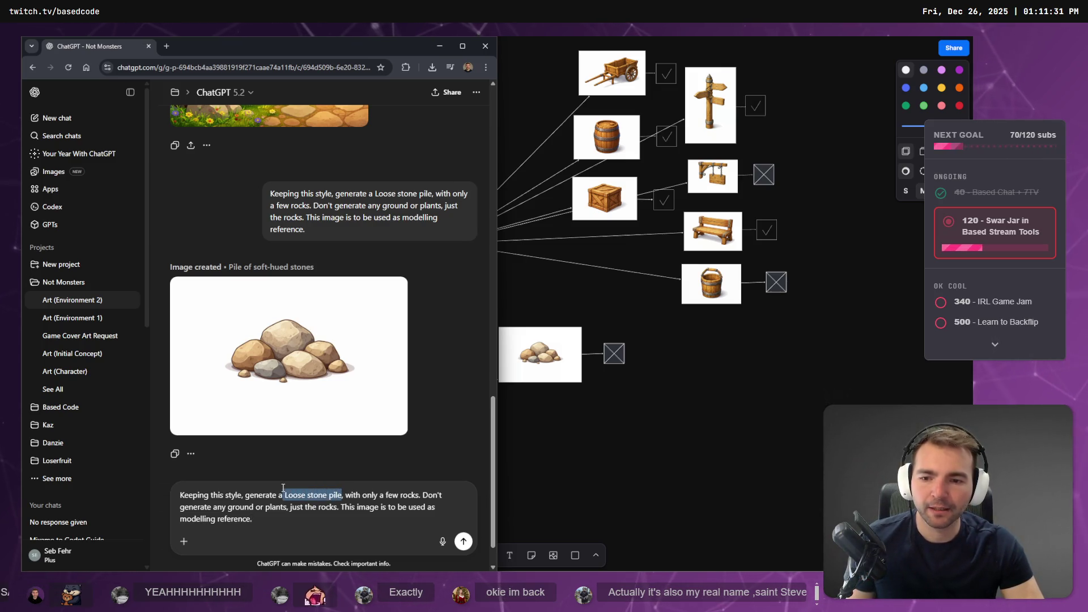
Delete the Restaurant Front Desk Role chat from the Not Monsters project's chat list.
{"action": "left_click", "coordinate": [166, 46]}
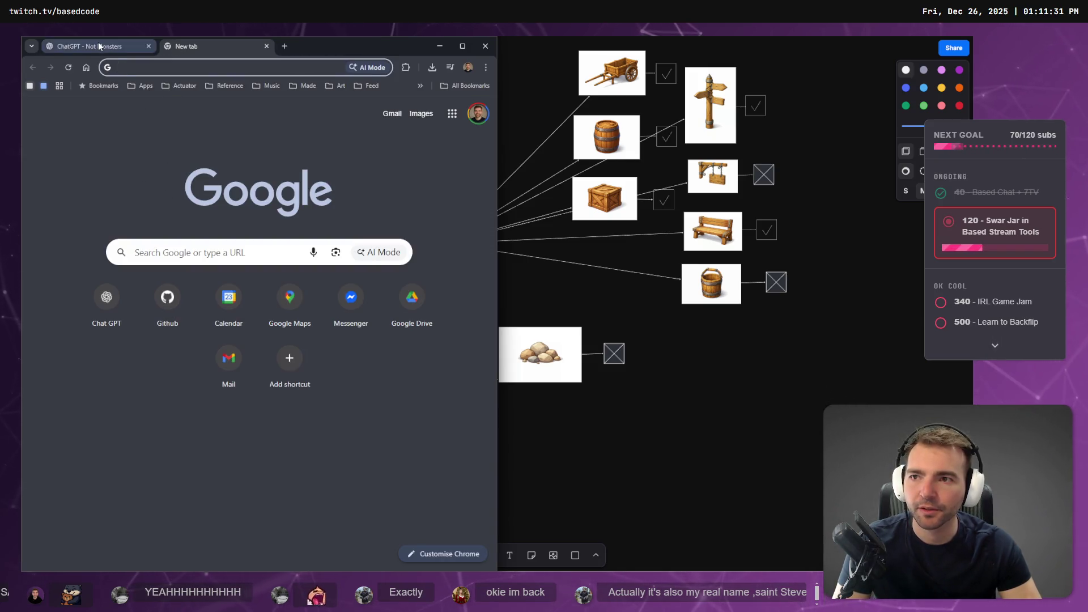
{"action": "left_click", "coordinate": [113, 47]}
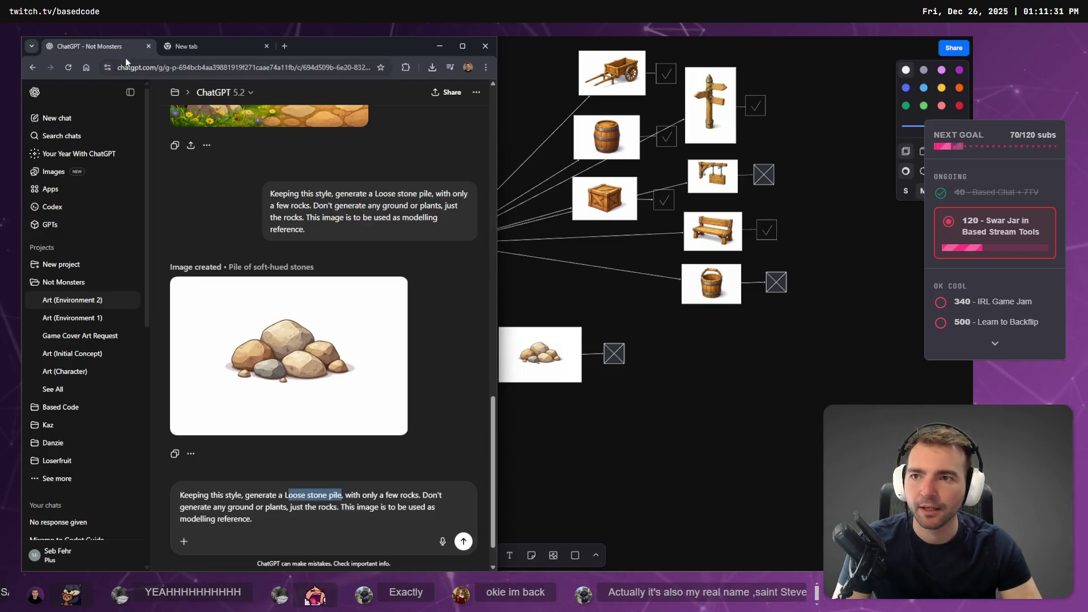
{"action": "middle_click", "coordinate": [207, 46]}
{"action": "scroll", "coordinate": [67, 345], "scroll_direction": "down", "scroll_amount": 1}
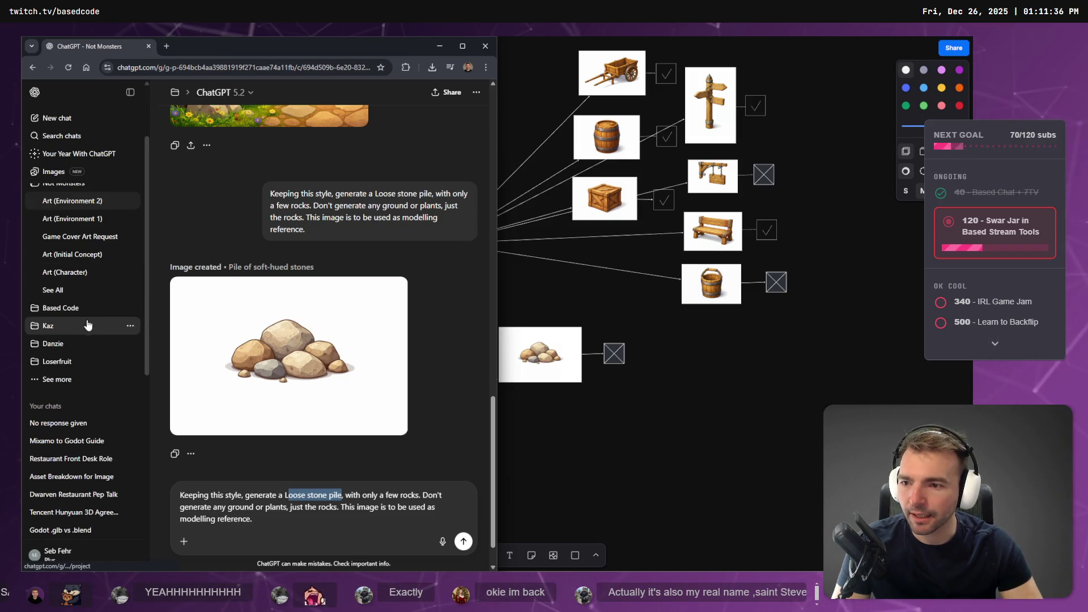
{"action": "left_click", "coordinate": [61, 342]}
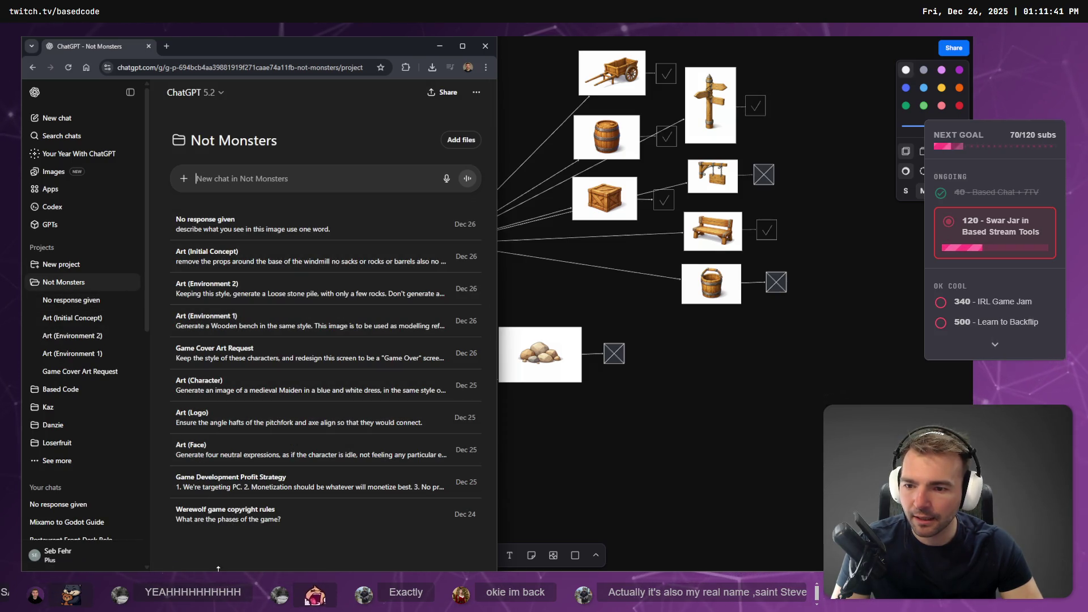
{"action": "scroll", "coordinate": [113, 463], "scroll_direction": "down", "scroll_amount": 3}
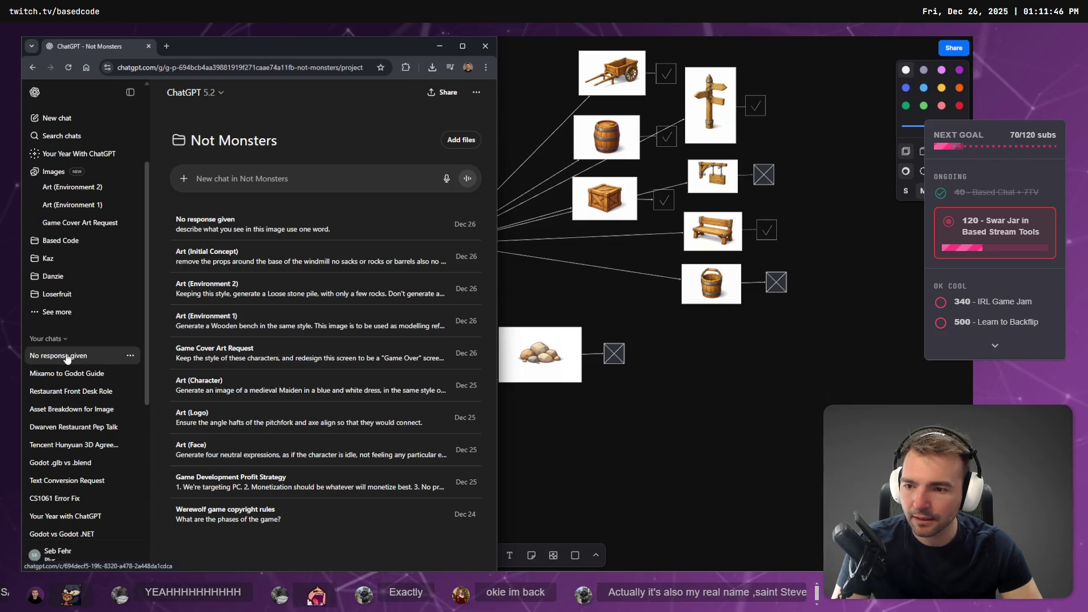
{"action": "left_click", "coordinate": [130, 395]}
{"action": "left_click", "coordinate": [151, 518]}
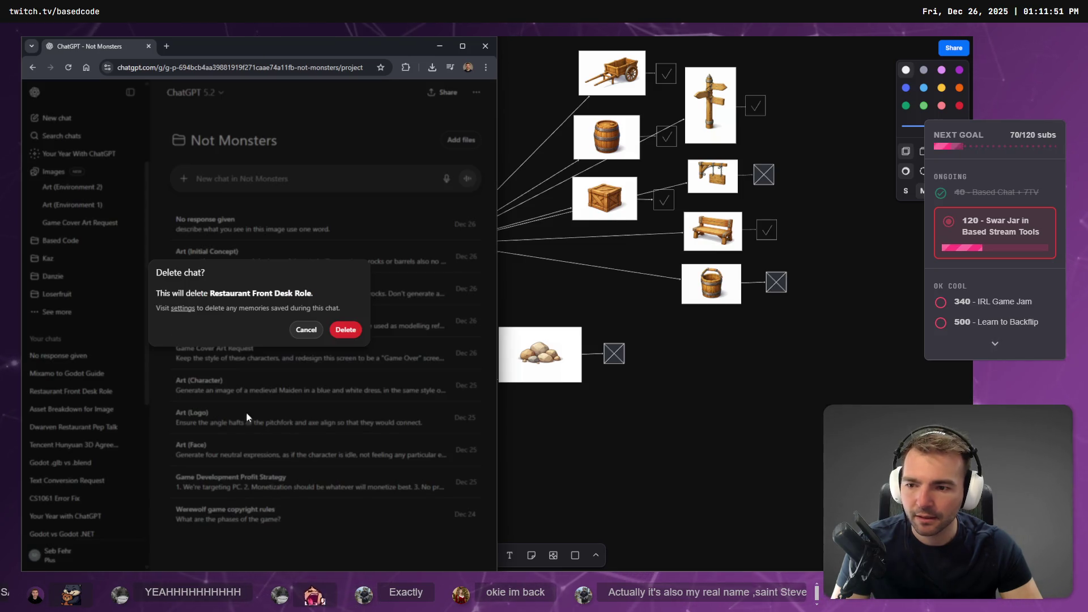
{"action": "left_click", "coordinate": [345, 330]}
Rename the Asset Breakdown for Image chat to 'Art List (Environment)'.
{"action": "mouse_move", "coordinate": [85, 391]}
{"action": "left_mouse_down"}
{"action": "mouse_move", "coordinate": [98, 312]}
{"action": "mouse_move", "coordinate": [85, 249]}
{"action": "mouse_move", "coordinate": [79, 261]}
{"action": "mouse_move", "coordinate": [139, 346]}
{"action": "mouse_move", "coordinate": [307, 155]}
{"action": "mouse_move", "coordinate": [323, 173]}
{"action": "left_mouse_up"}
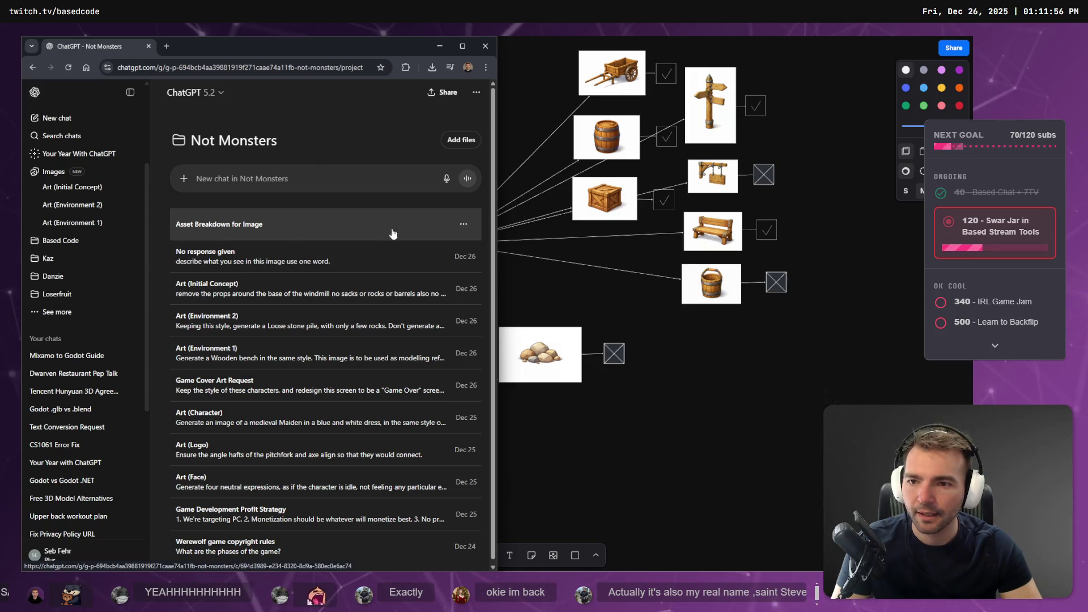
{"action": "left_click", "coordinate": [464, 225]}
{"action": "left_click", "coordinate": [400, 260]}
{"action": "type", "text": "A"}
{"action": "key", "text": "BackSpace"}
{"action": "key", "text": "BackSpace"}
{"action": "key", "text": "BackSpace"}
{"action": "type", "text": "En"}
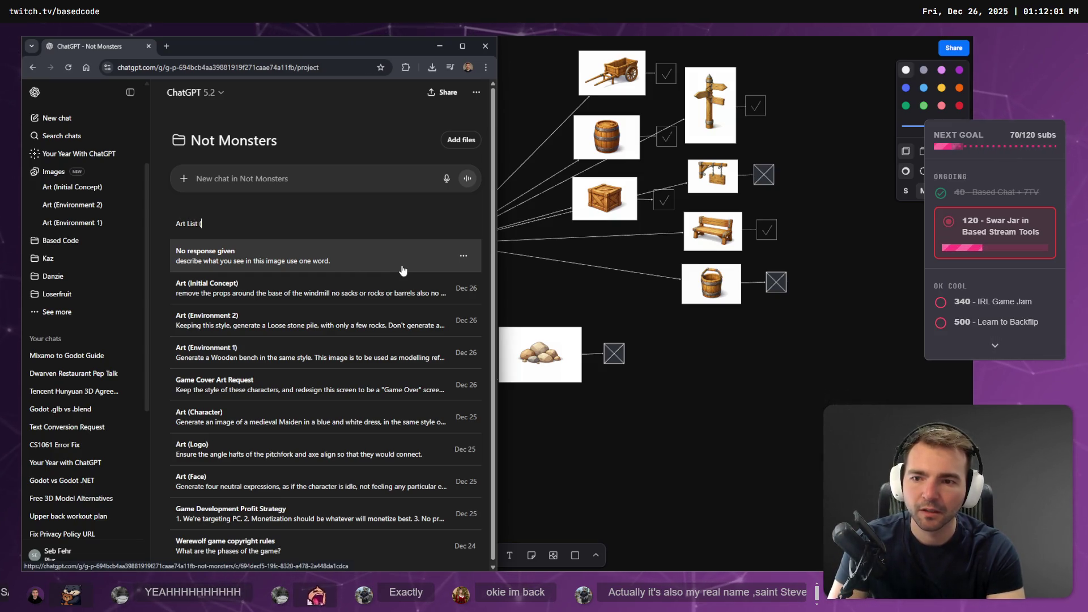
{"action": "type", "text": ")"}
{"action": "key", "text": "Return"}
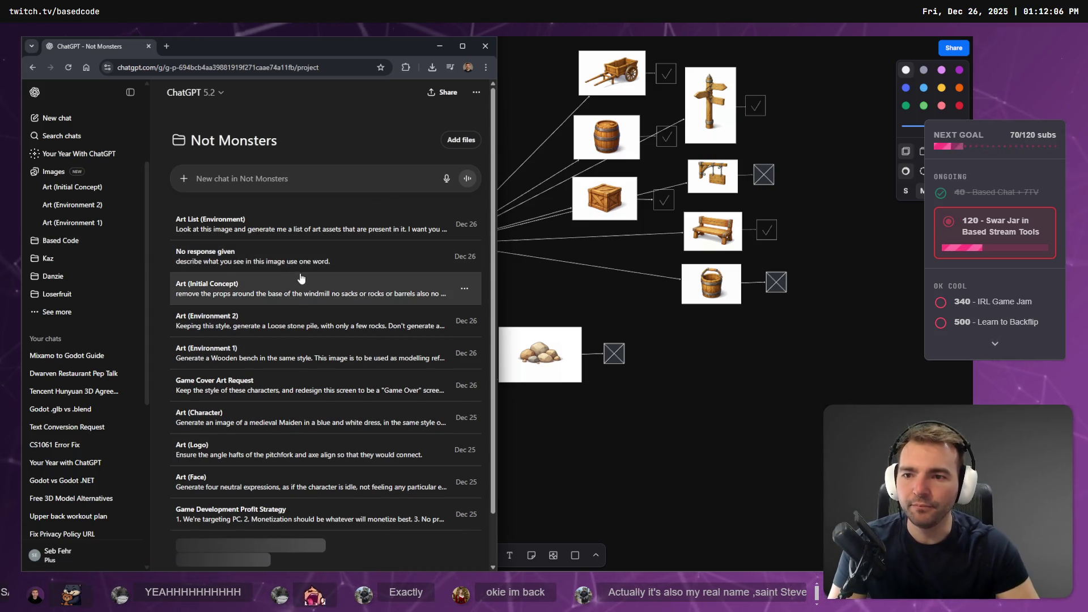
Rename the No response given chat, fix its misspelled title, and open Art List (Environment).
{"action": "left_click", "coordinate": [463, 260]}
{"action": "left_click", "coordinate": [390, 224]}
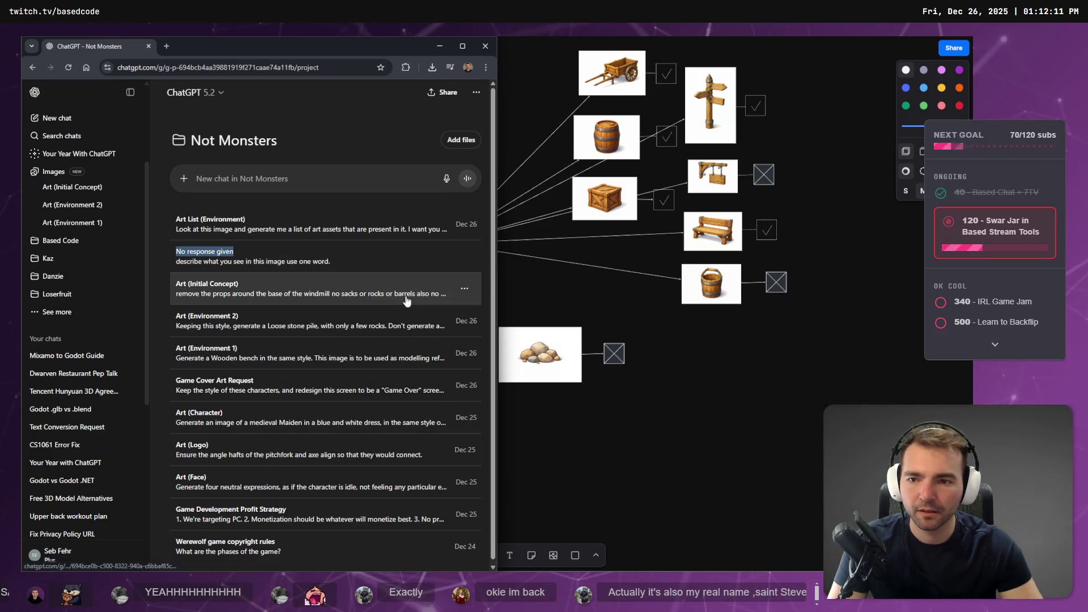
{"action": "type", "text": "N"}
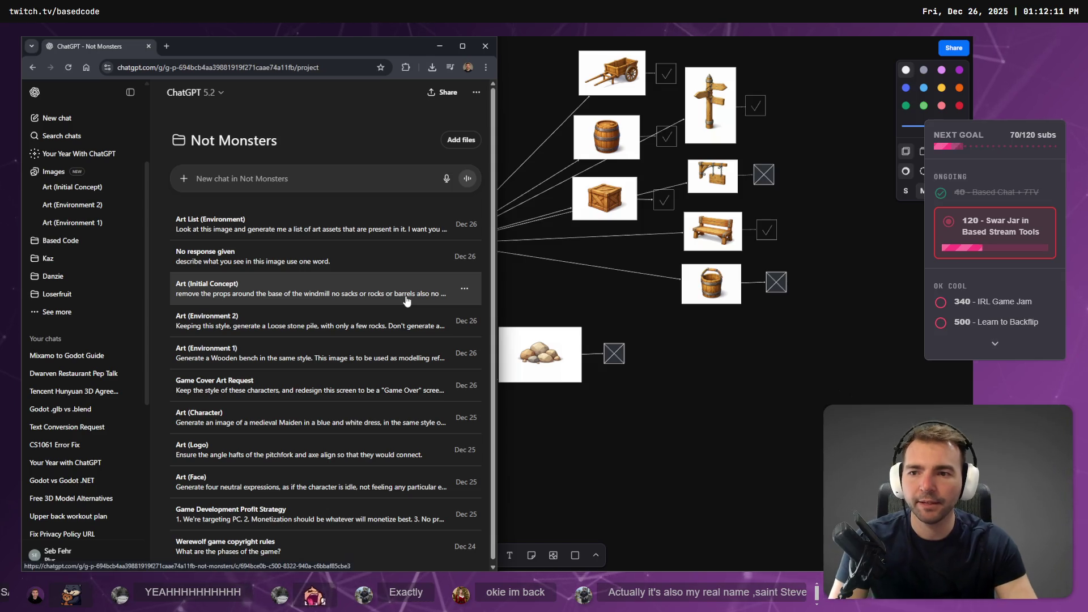
{"action": "left_click", "coordinate": [464, 256]}
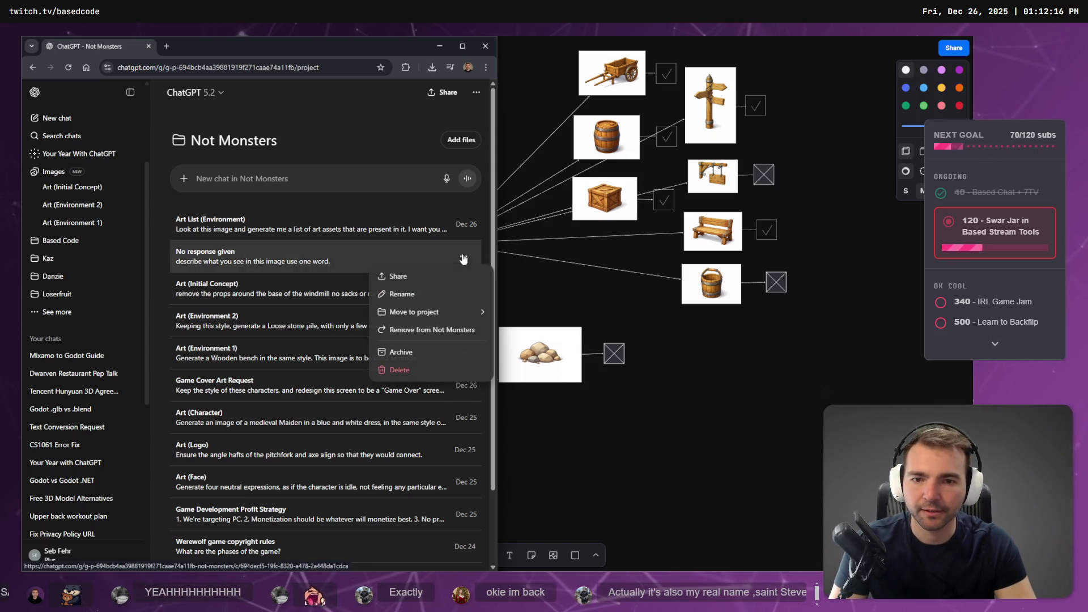
{"action": "left_click", "coordinate": [444, 297]}
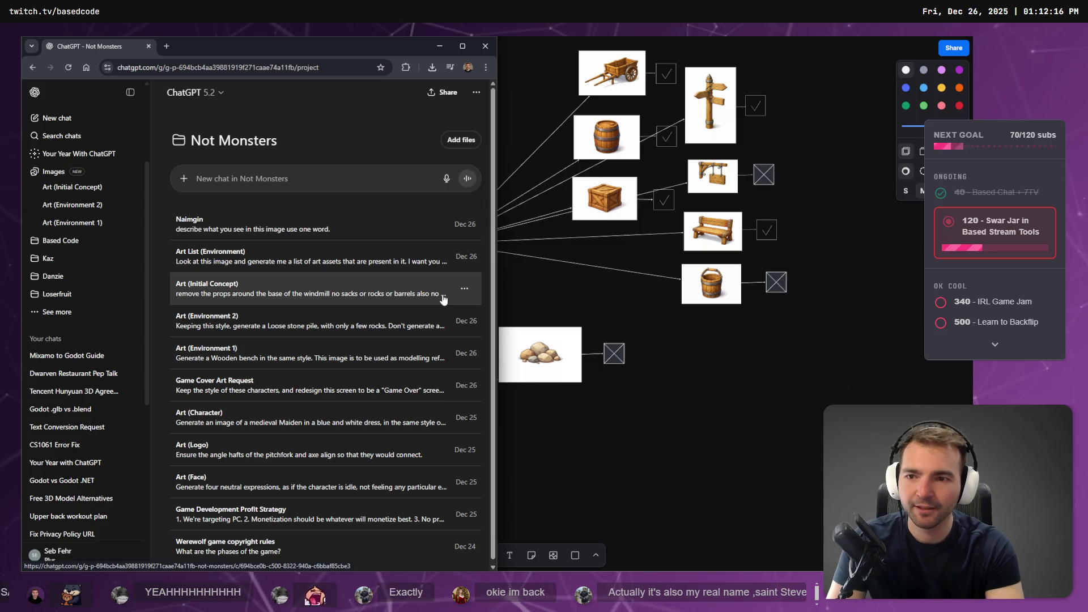
{"action": "left_click", "coordinate": [288, 265]}
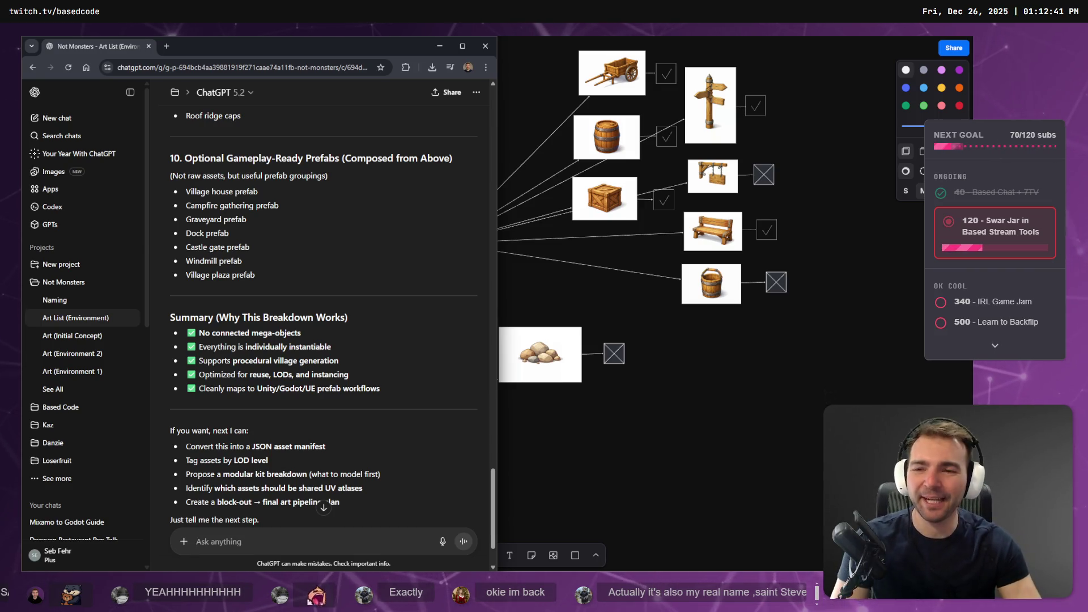
Scroll up to the Stone & Metal list and highlight the Loose stone piles entries.
{"action": "scroll", "coordinate": [385, 331], "scroll_direction": "up", "scroll_amount": 5}
{"action": "scroll", "coordinate": [387, 331], "scroll_direction": "up", "scroll_amount": 4}
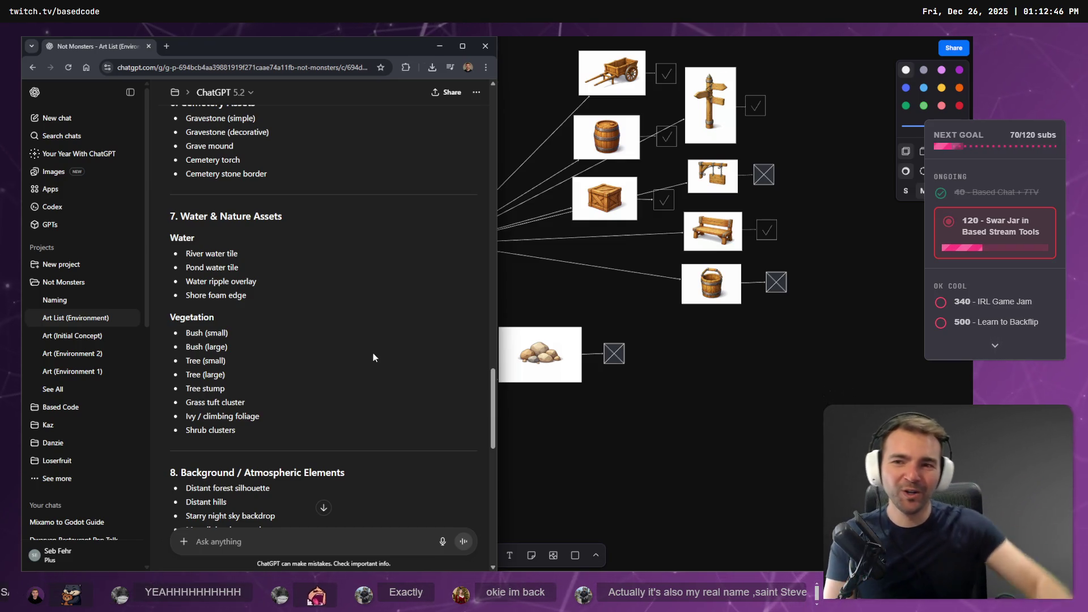
{"action": "scroll", "coordinate": [309, 312], "scroll_direction": "up", "scroll_amount": 3}
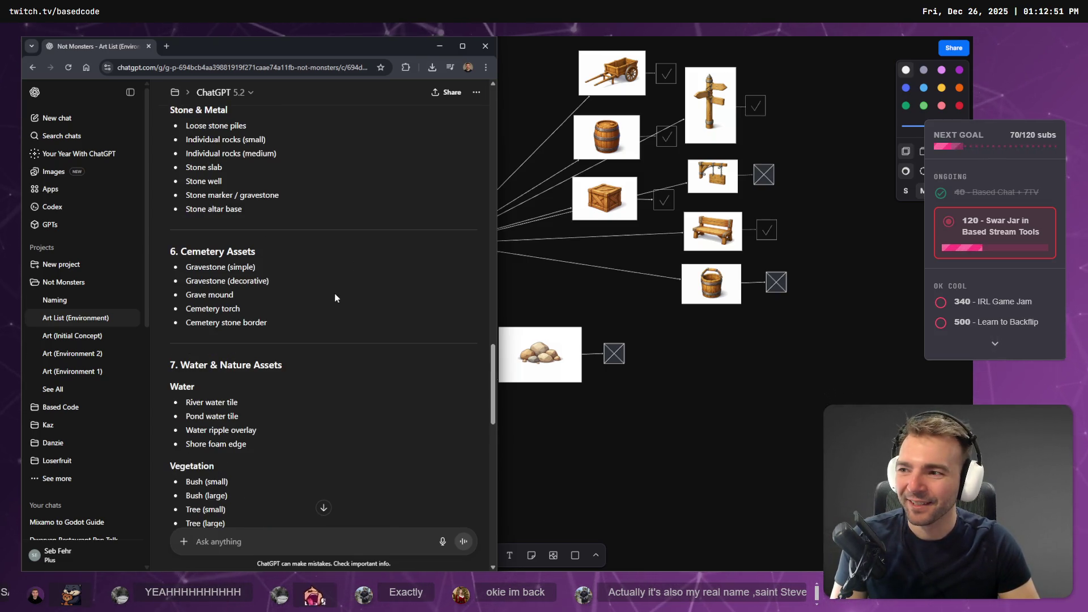
{"action": "scroll", "coordinate": [335, 297], "scroll_direction": "up", "scroll_amount": 2}
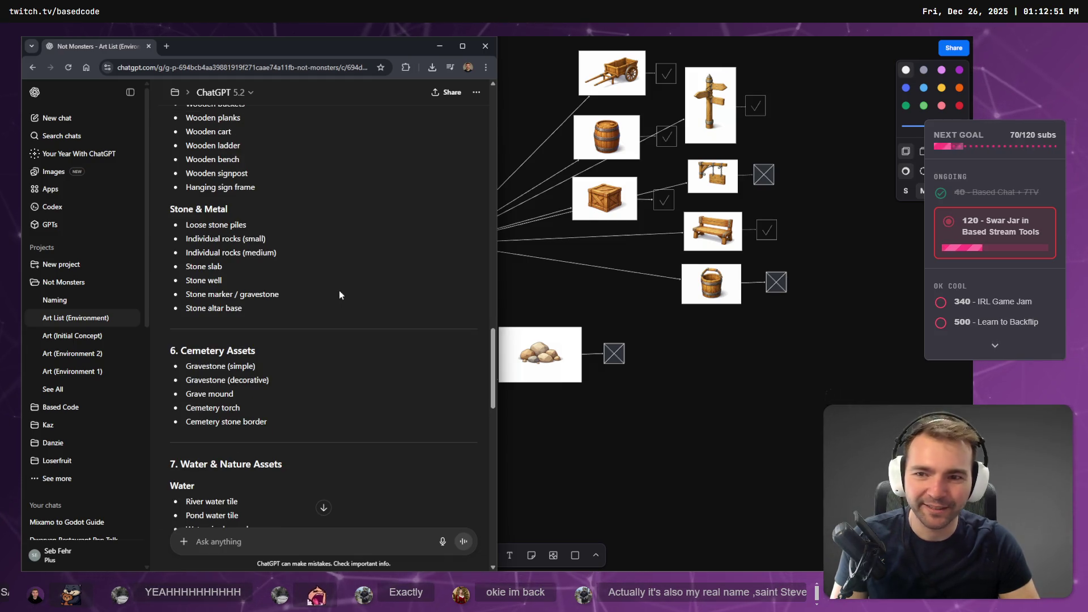
{"action": "left_click_drag", "start_coordinate": [256, 228], "coordinate": [172, 219]}
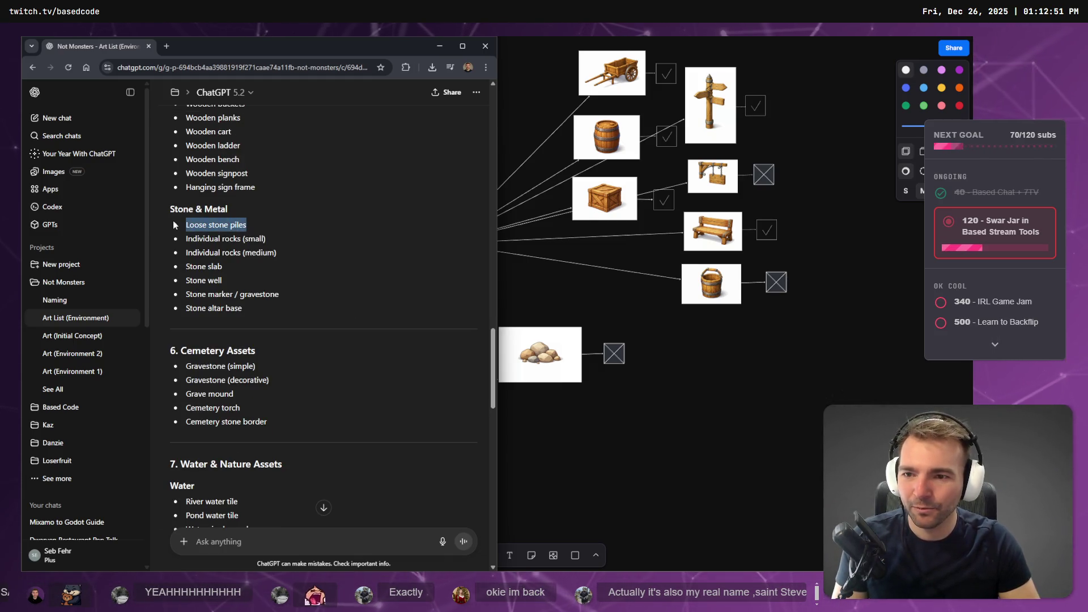
{"action": "mouse_move", "coordinate": [238, 259]}
{"action": "left_mouse_down"}
{"action": "mouse_move", "coordinate": [203, 264]}
{"action": "mouse_move", "coordinate": [184, 242]}
{"action": "left_mouse_up"}
{"action": "left_click", "coordinate": [300, 235]}
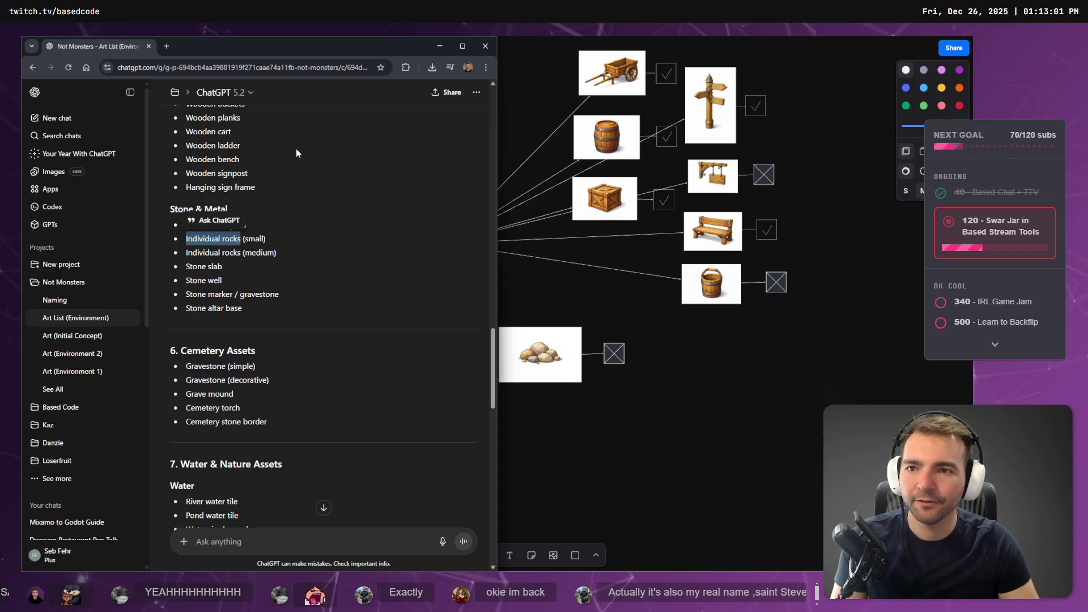
Snap the browser window to the left half and reopen the Not Monsters project in a new tab.
{"action": "mouse_move", "coordinate": [224, 48]}
{"action": "left_mouse_down"}
{"action": "mouse_move", "coordinate": [269, 13]}
{"action": "mouse_move", "coordinate": [226, 16]}
{"action": "mouse_move", "coordinate": [229, 47]}
{"action": "mouse_move", "coordinate": [391, 31]}
{"action": "left_mouse_up"}
{"action": "key", "text": "Escape"}
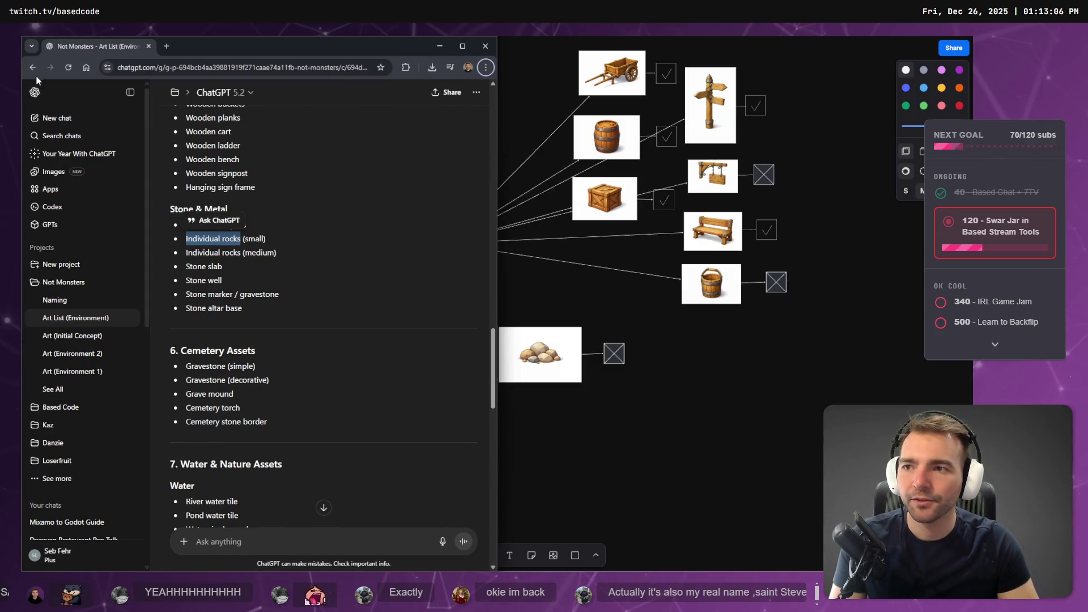
{"action": "key", "text": "ctrl+shift+t"}
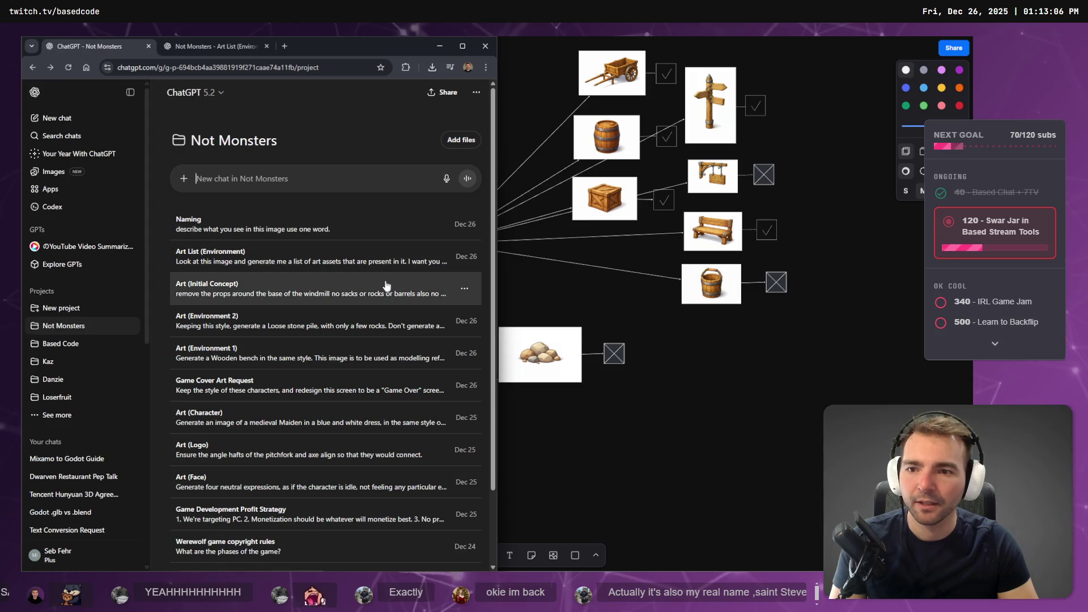
{"action": "left_click", "coordinate": [33, 67]}
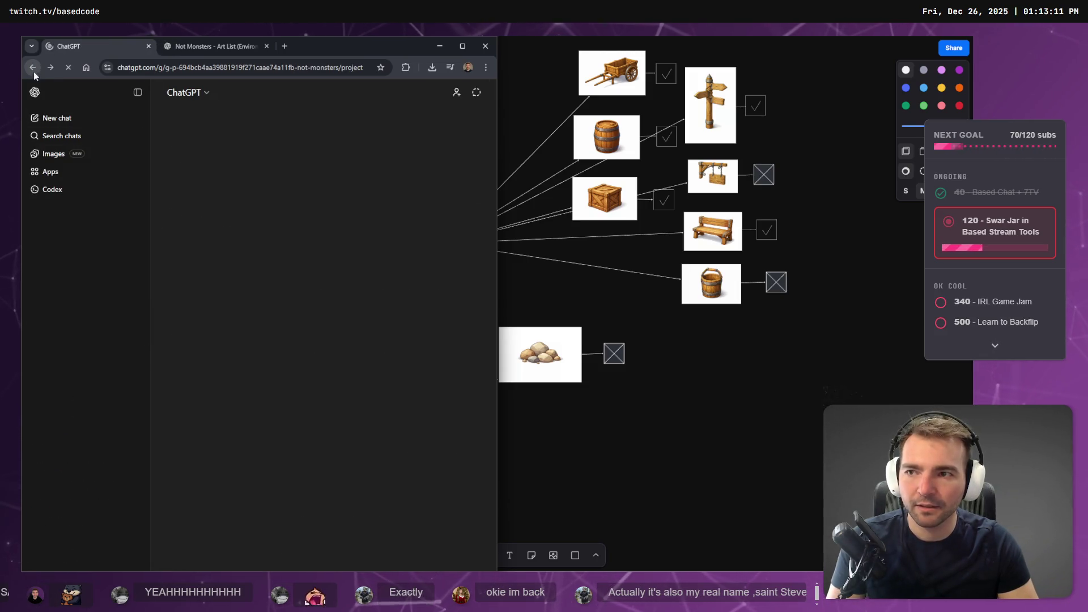
Reword the Art (Environment 2) prompt to 'Individual rock of medium size', drop 'with only a few rocks', and send it.
{"action": "left_click", "coordinate": [32, 68]}
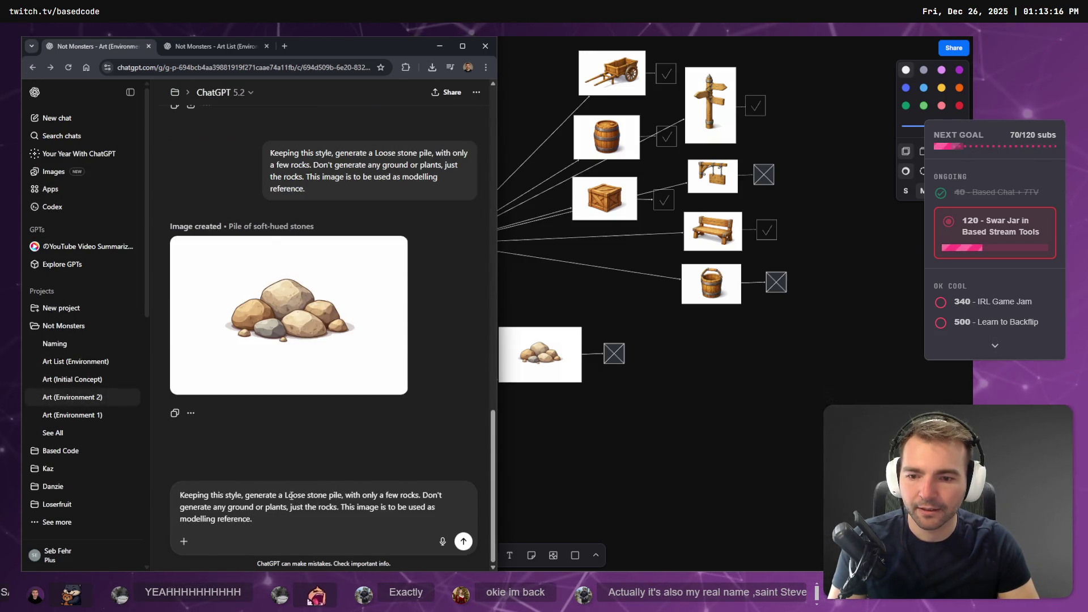
{"action": "type", "text": "Individual rocks"}
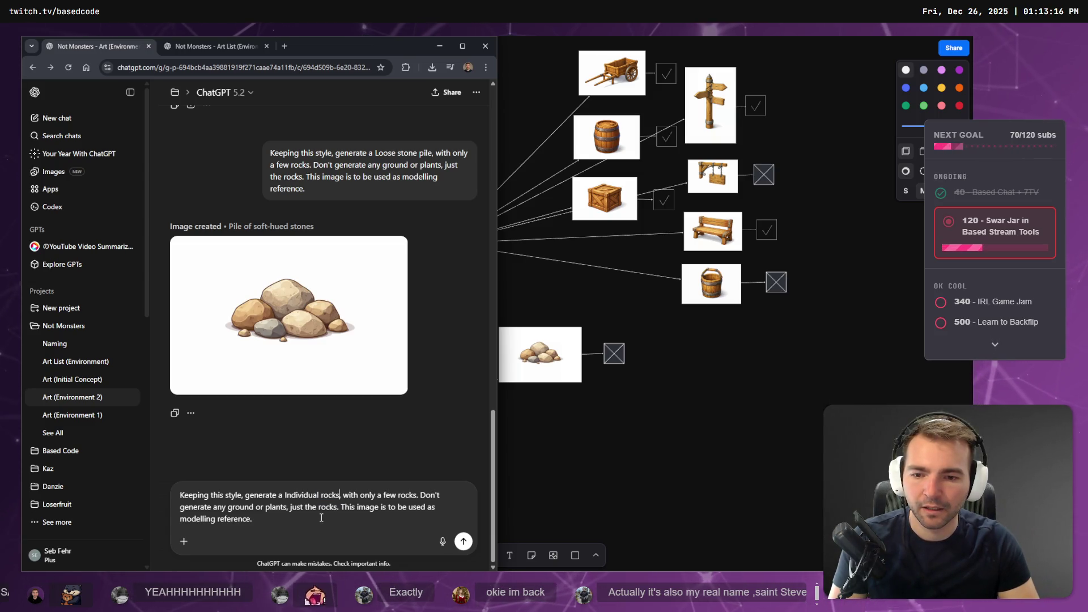
{"action": "key", "text": "BackSpace"}
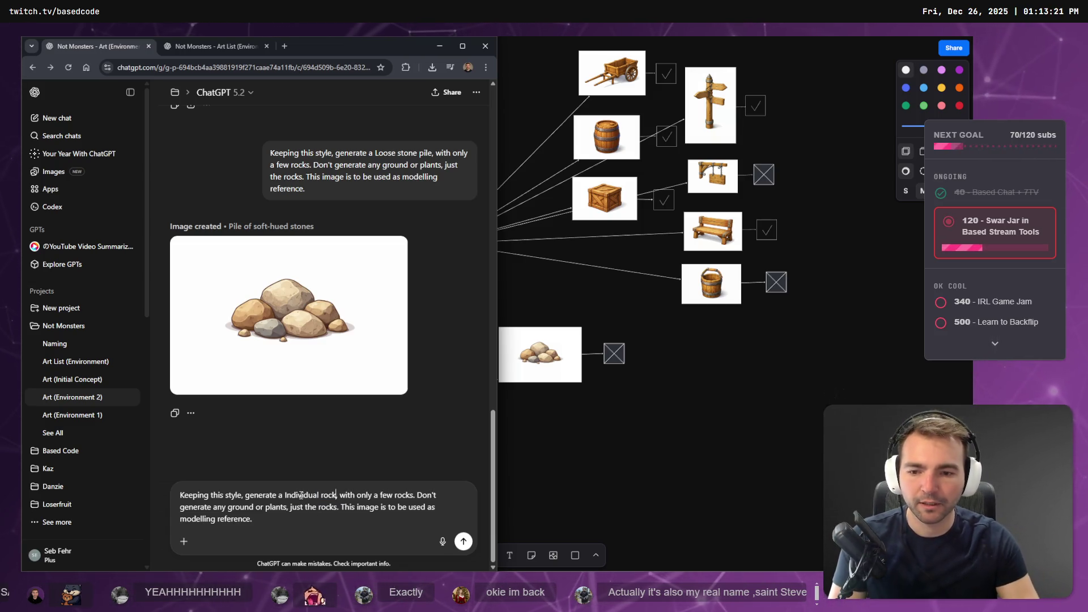
{"action": "type", "text": ",of medi"}
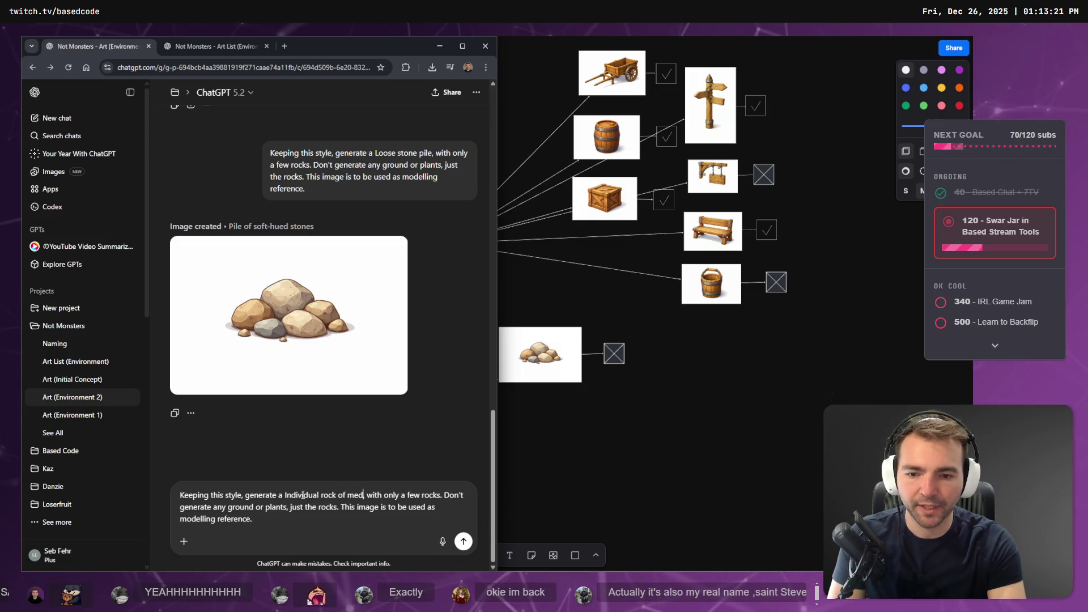
{"action": "type", "text": "um size"}
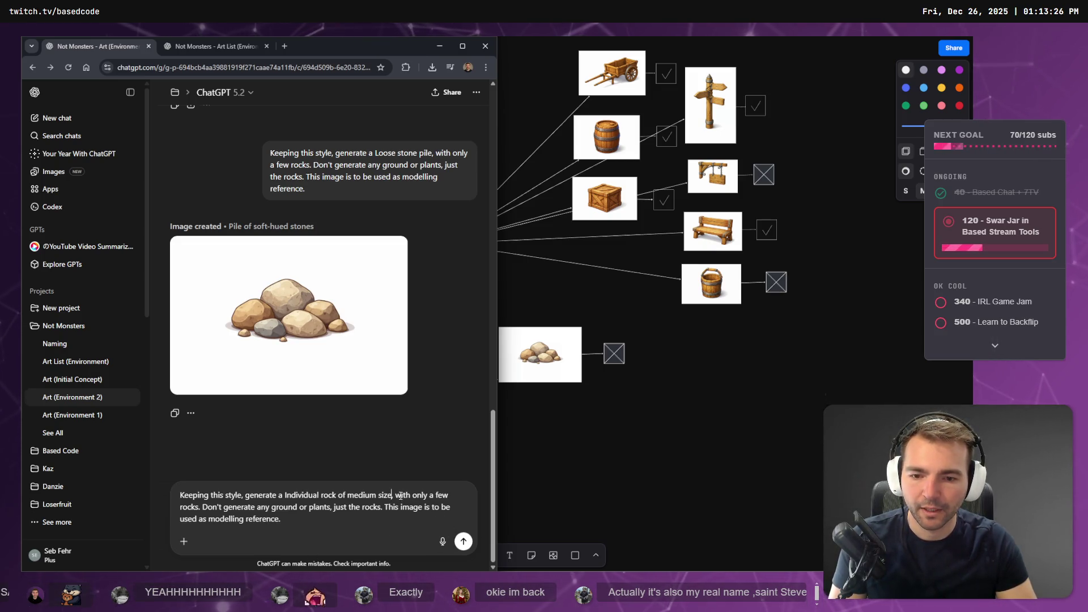
{"action": "mouse_move", "coordinate": [394, 495]}
{"action": "left_mouse_down"}
{"action": "mouse_move", "coordinate": [280, 519]}
{"action": "mouse_move", "coordinate": [199, 509]}
{"action": "left_mouse_up"}
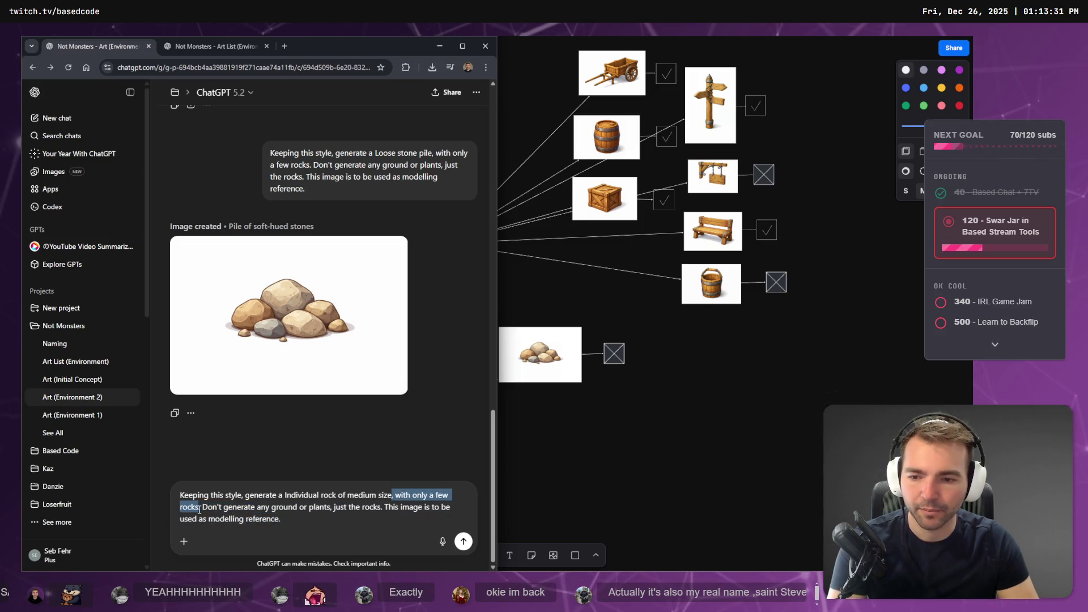
{"action": "key", "text": "BackSpace"}
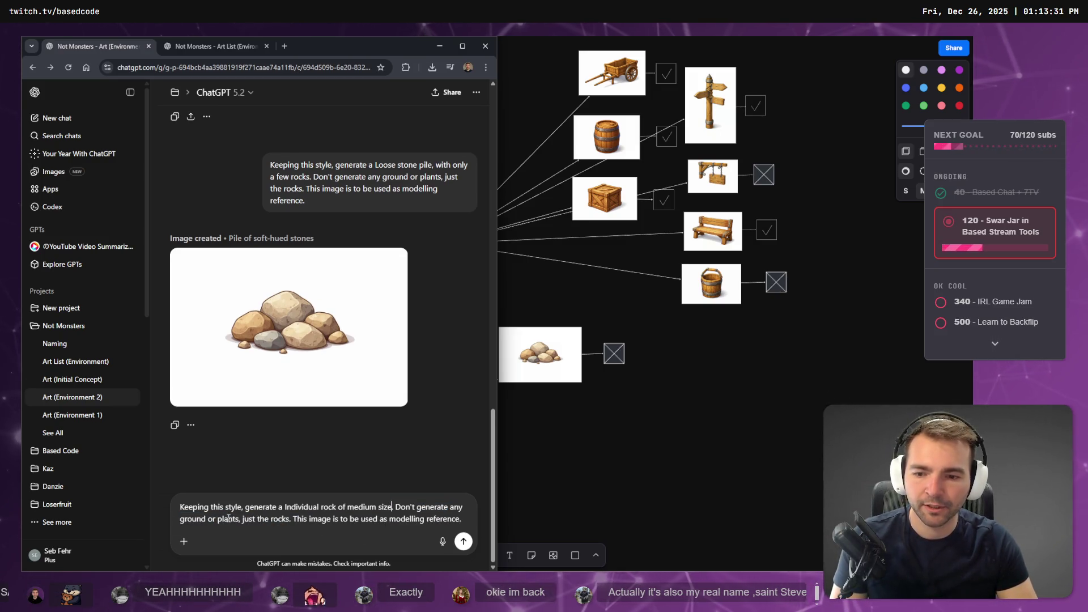
{"action": "type", "text": "."}
{"action": "key", "text": "Return"}
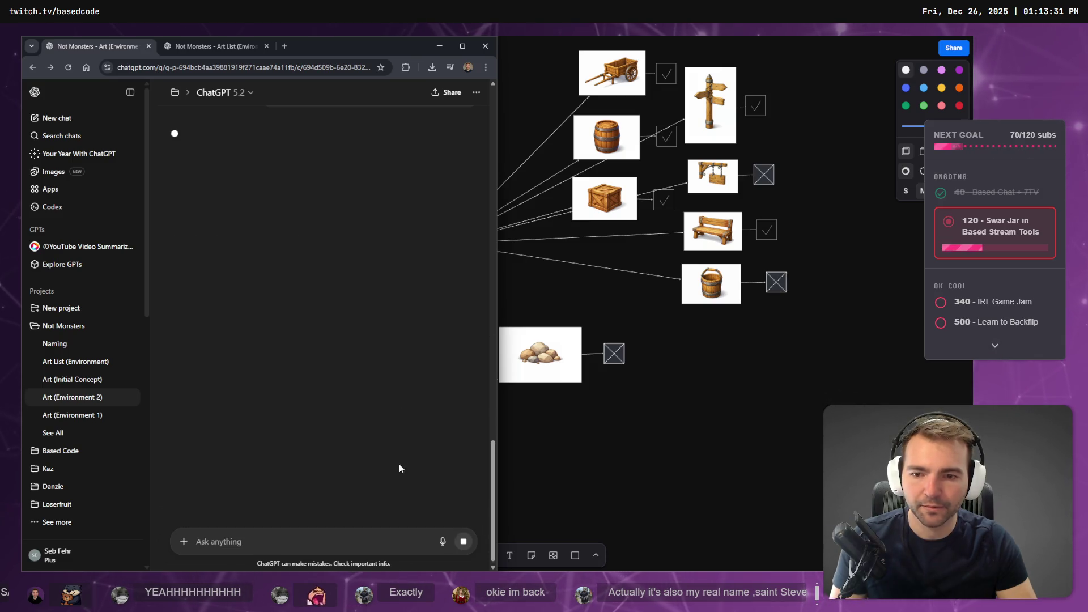
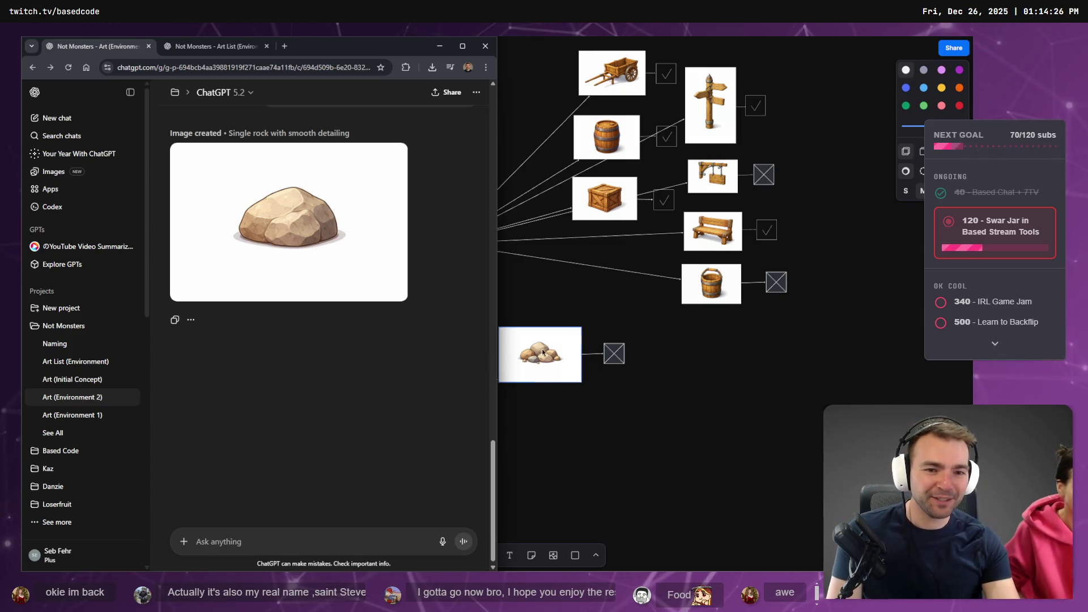
Zoom the tldraw board out to 10% and turn the third Monsters X box into a check box.
{"action": "left_click", "coordinate": [753, 336]}
{"action": "scroll", "coordinate": [737, 335], "scroll_direction": "down", "scroll_amount": 5}
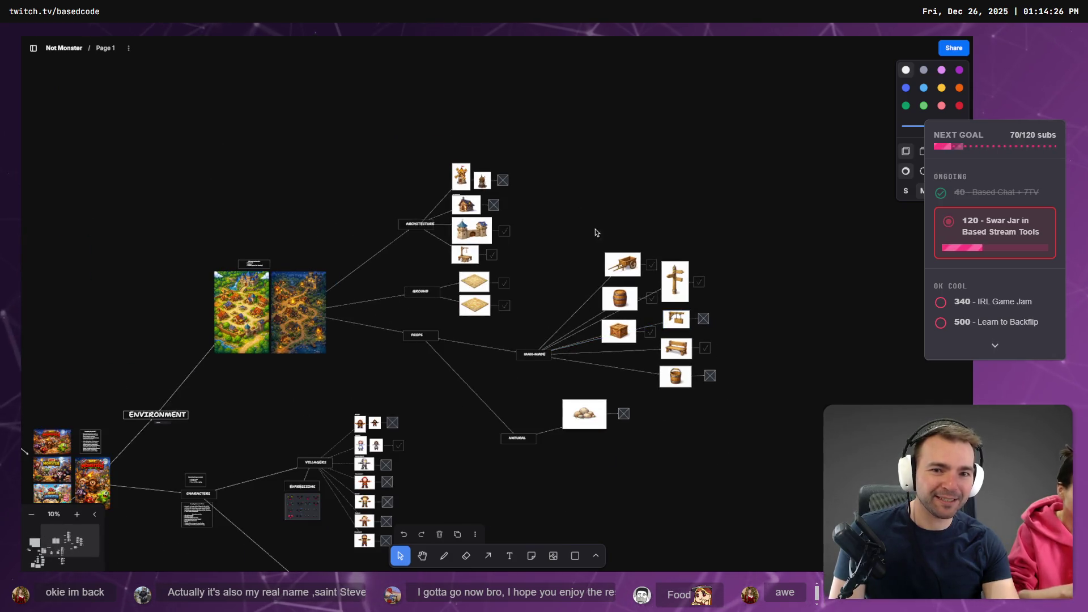
{"action": "scroll", "coordinate": [595, 229], "scroll_direction": "down", "scroll_amount": 5}
{"action": "left_click", "coordinate": [360, 491]}
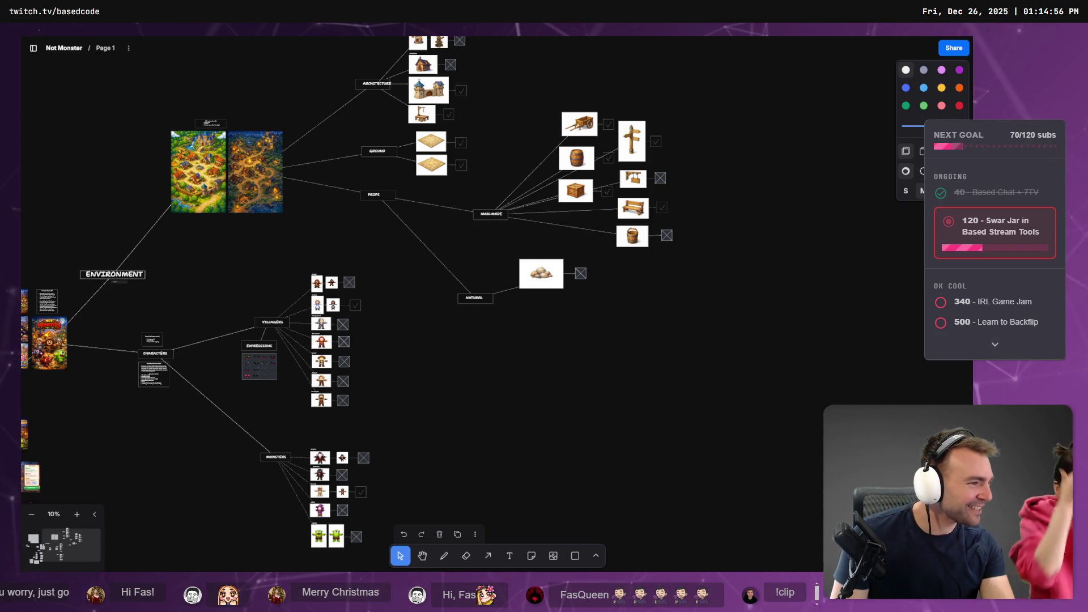
{"action": "key", "text": "alt+Tab"}
Deselect Bench2 and orbit to a ground-level town view centred on the vampire and a bench.
{"action": "scroll", "coordinate": [547, 322], "scroll_direction": "up", "scroll_amount": 5}
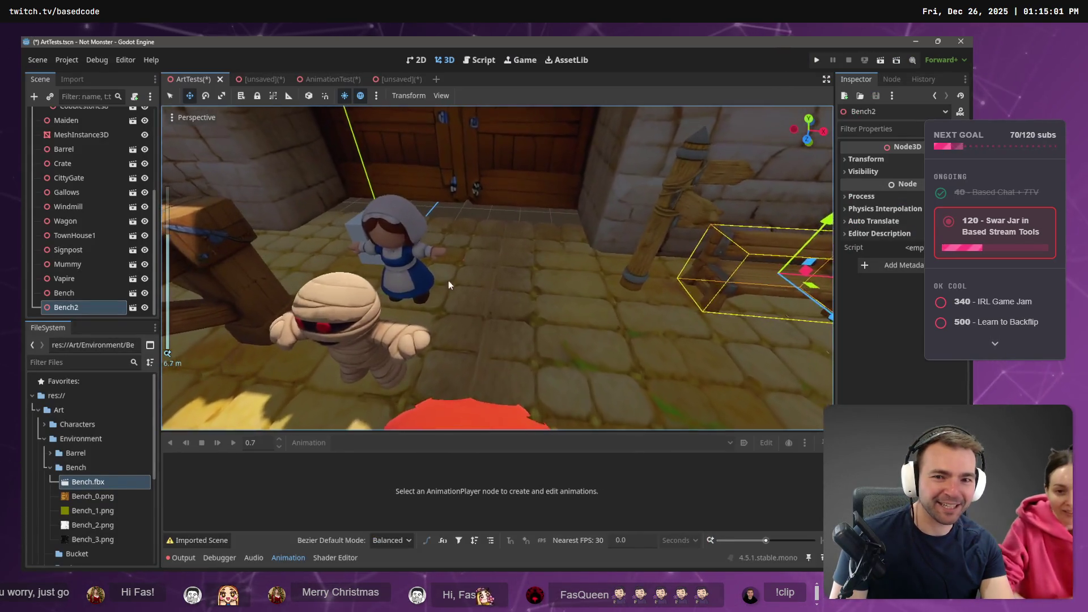
{"action": "scroll", "coordinate": [661, 340], "scroll_direction": "down", "scroll_amount": 10}
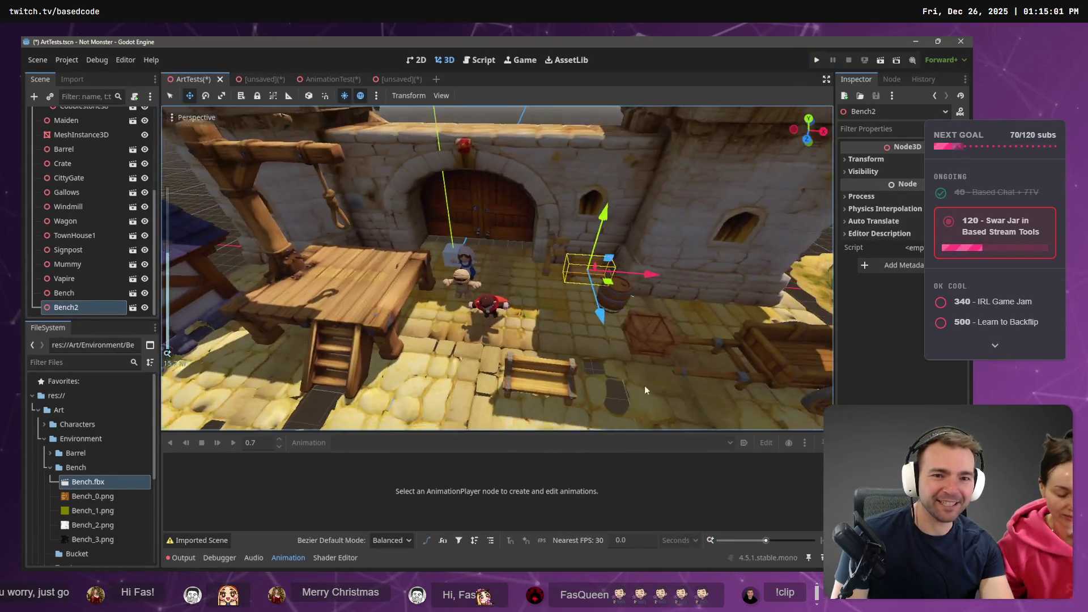
{"action": "left_click", "coordinate": [748, 352]}
{"action": "mouse_move", "coordinate": [535, 354]}
{"action": "left_mouse_down"}
{"action": "mouse_move", "coordinate": [640, 311]}
{"action": "mouse_move", "coordinate": [584, 303]}
{"action": "mouse_move", "coordinate": [454, 328]}
{"action": "mouse_move", "coordinate": [448, 297]}
{"action": "mouse_move", "coordinate": [499, 262]}
{"action": "mouse_move", "coordinate": [519, 226]}
{"action": "mouse_move", "coordinate": [589, 263]}
{"action": "mouse_move", "coordinate": [641, 253]}
{"action": "mouse_move", "coordinate": [574, 249]}
{"action": "left_mouse_up"}
{"action": "scroll", "coordinate": [448, 296], "scroll_direction": "up", "scroll_amount": 2}
{"action": "scroll", "coordinate": [447, 297], "scroll_direction": "up", "scroll_amount": 8}
{"action": "scroll", "coordinate": [519, 227], "scroll_direction": "down", "scroll_amount": 8}
{"action": "scroll", "coordinate": [522, 236], "scroll_direction": "down", "scroll_amount": 3}
{"action": "scroll", "coordinate": [573, 249], "scroll_direction": "up", "scroll_amount": 10}
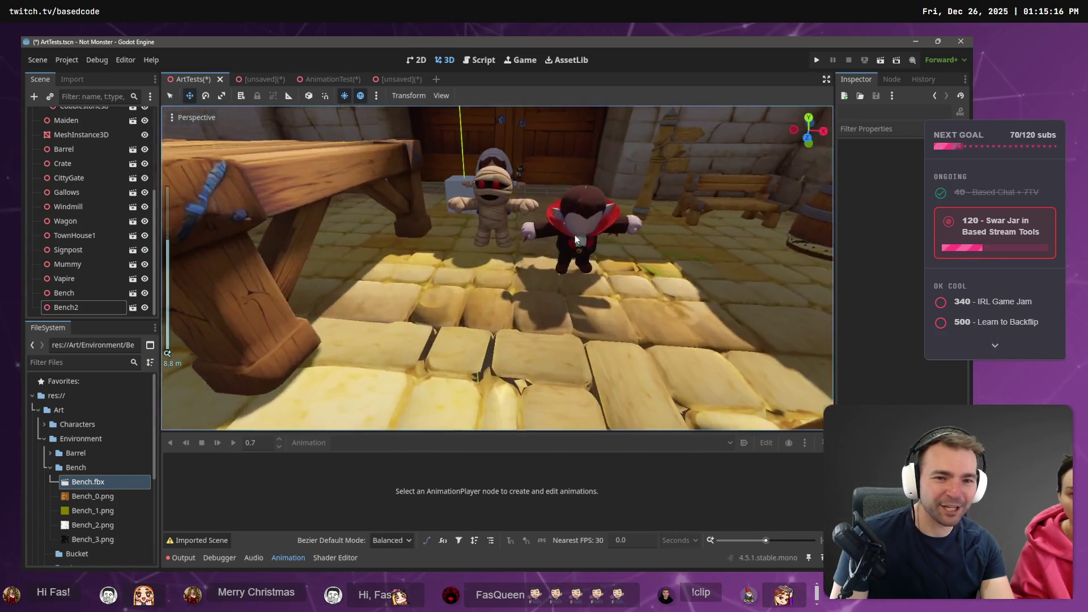
{"action": "left_click_drag", "start_coordinate": [688, 209], "coordinate": [461, 236]}
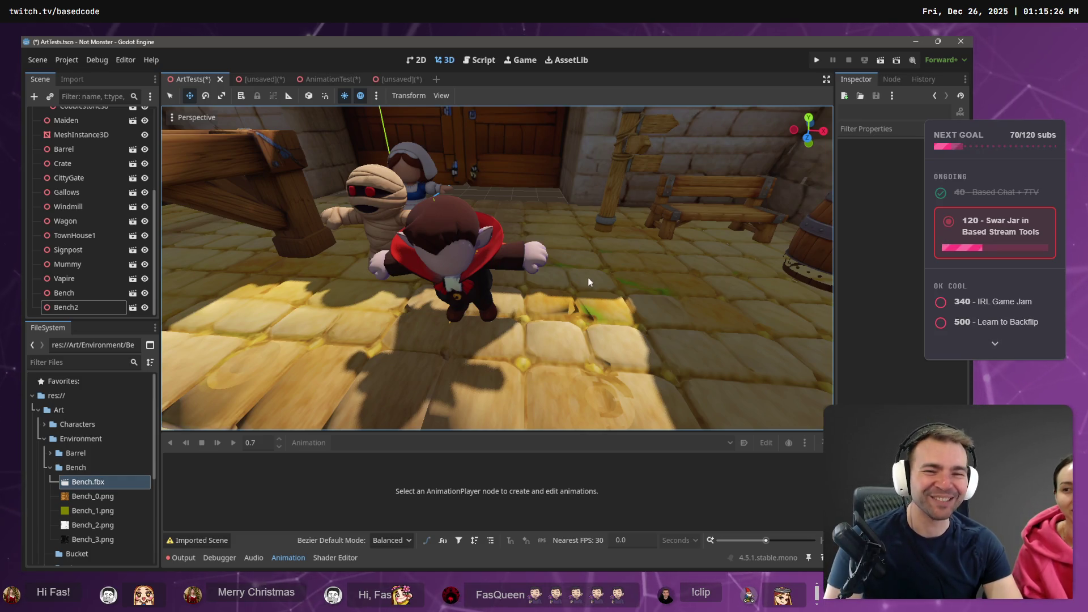
Orbit to see the whole town from the other side, then return to the tldraw board.
{"action": "scroll", "coordinate": [605, 271], "scroll_direction": "down", "scroll_amount": 3}
{"action": "scroll", "coordinate": [605, 271], "scroll_direction": "down", "scroll_amount": 5}
{"action": "scroll", "coordinate": [478, 277], "scroll_direction": "up", "scroll_amount": 5}
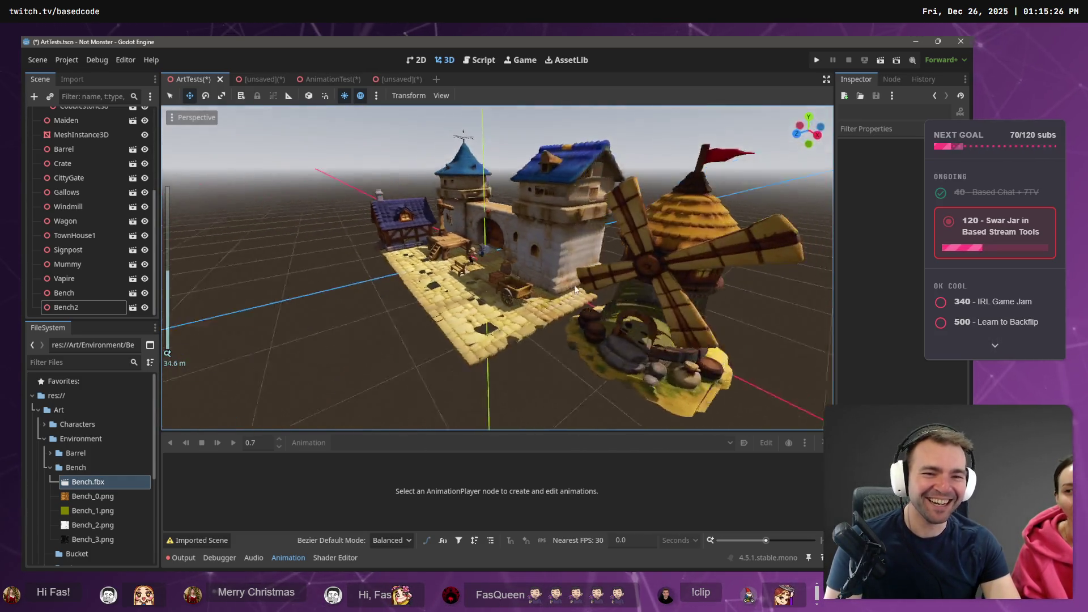
{"action": "scroll", "coordinate": [478, 277], "scroll_direction": "down", "scroll_amount": 5}
{"action": "mouse_move", "coordinate": [481, 283]}
{"action": "left_mouse_down"}
{"action": "mouse_move", "coordinate": [491, 297]}
{"action": "mouse_move", "coordinate": [719, 291]}
{"action": "mouse_move", "coordinate": [721, 313]}
{"action": "left_mouse_up"}
{"action": "scroll", "coordinate": [675, 306], "scroll_direction": "up", "scroll_amount": 5}
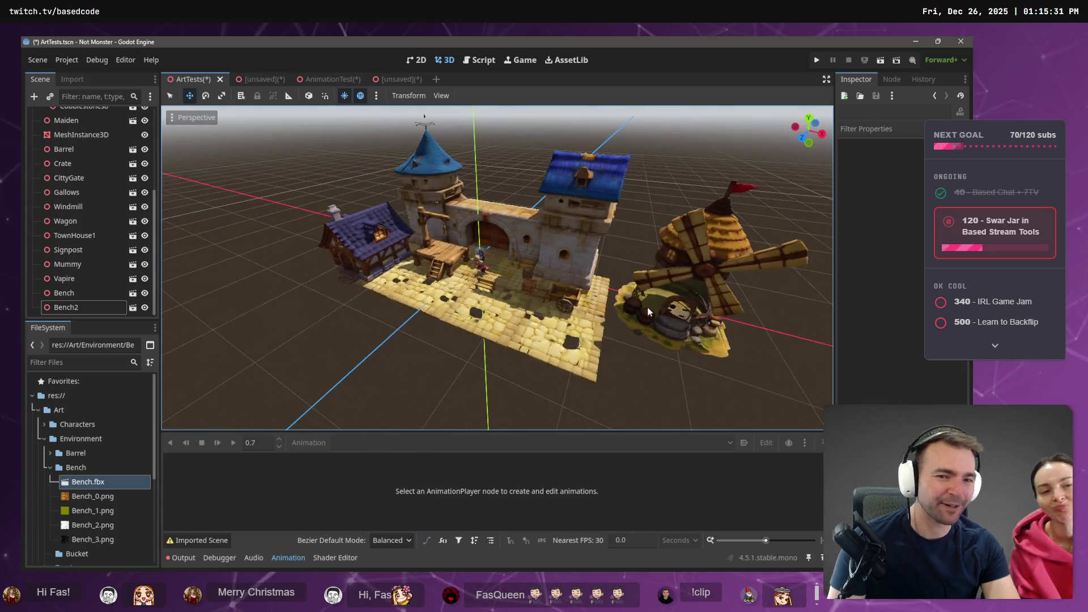
{"action": "mouse_move", "coordinate": [704, 364]}
{"action": "left_mouse_down"}
{"action": "mouse_move", "coordinate": [701, 354]}
{"action": "mouse_move", "coordinate": [788, 353]}
{"action": "mouse_move", "coordinate": [776, 385]}
{"action": "mouse_move", "coordinate": [722, 357]}
{"action": "mouse_move", "coordinate": [627, 361]}
{"action": "left_mouse_up"}
{"action": "scroll", "coordinate": [766, 363], "scroll_direction": "down", "scroll_amount": 5}
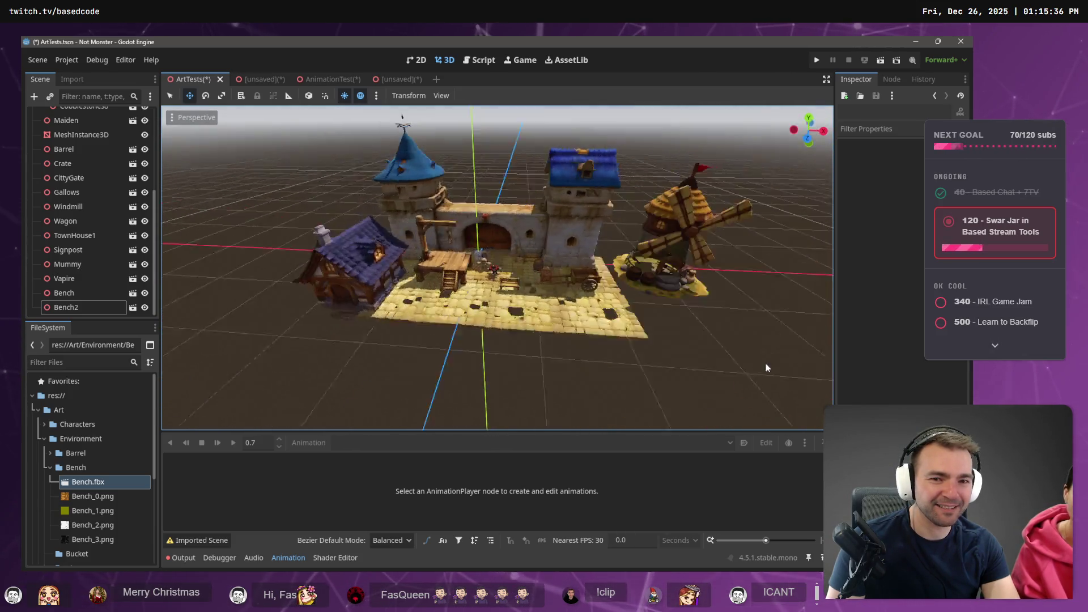
{"action": "left_click_drag", "start_coordinate": [766, 363], "coordinate": [691, 361]}
{"action": "key", "text": "alt+Tab"}
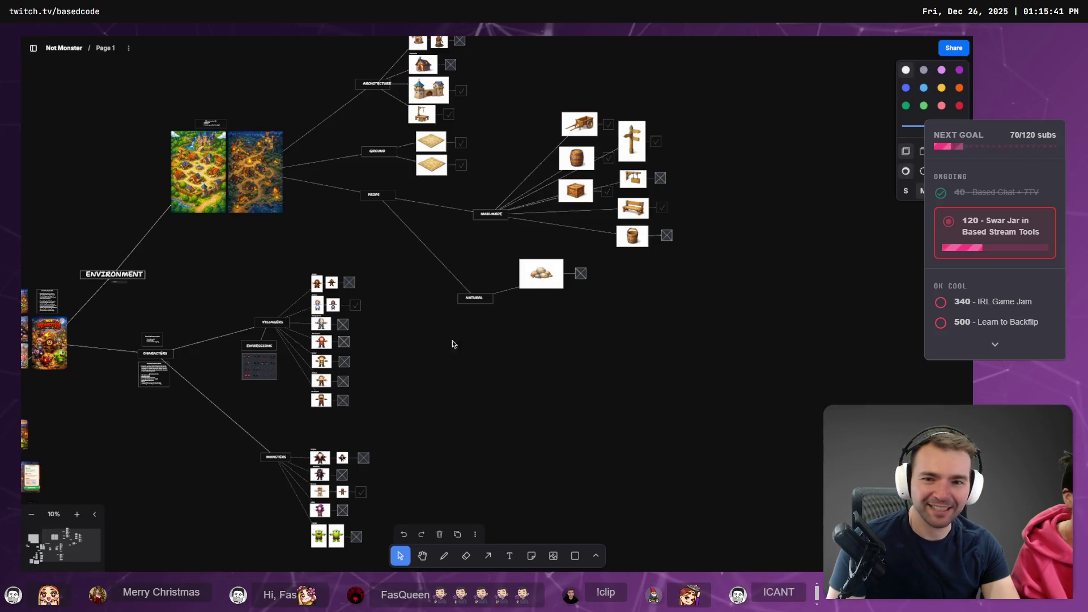
{"action": "scroll", "coordinate": [617, 359], "scroll_direction": "up", "scroll_amount": 5}
{"action": "scroll", "coordinate": [560, 311], "scroll_direction": "up", "scroll_amount": 8}
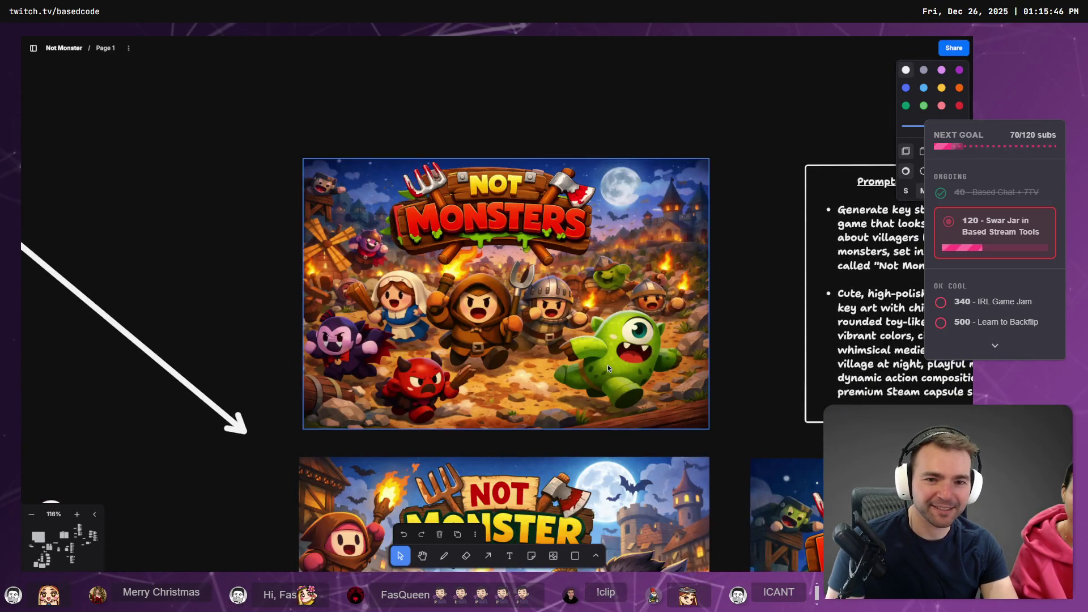
{"action": "scroll", "coordinate": [726, 307], "scroll_direction": "down", "scroll_amount": 4}
{"action": "scroll", "coordinate": [760, 280], "scroll_direction": "down", "scroll_amount": 5}
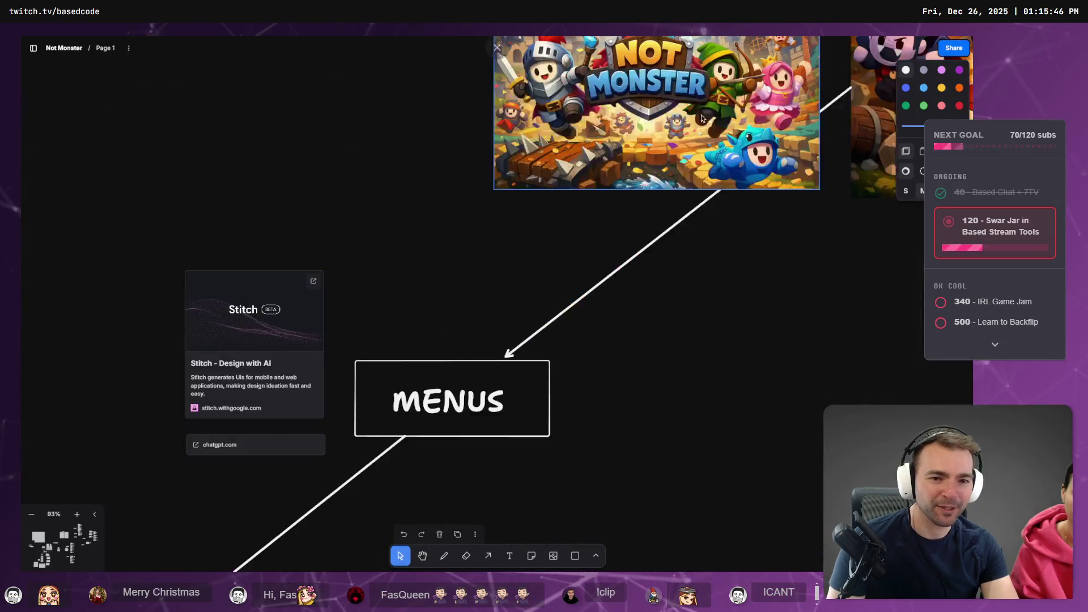
{"action": "scroll", "coordinate": [760, 280], "scroll_direction": "up", "scroll_amount": 5}
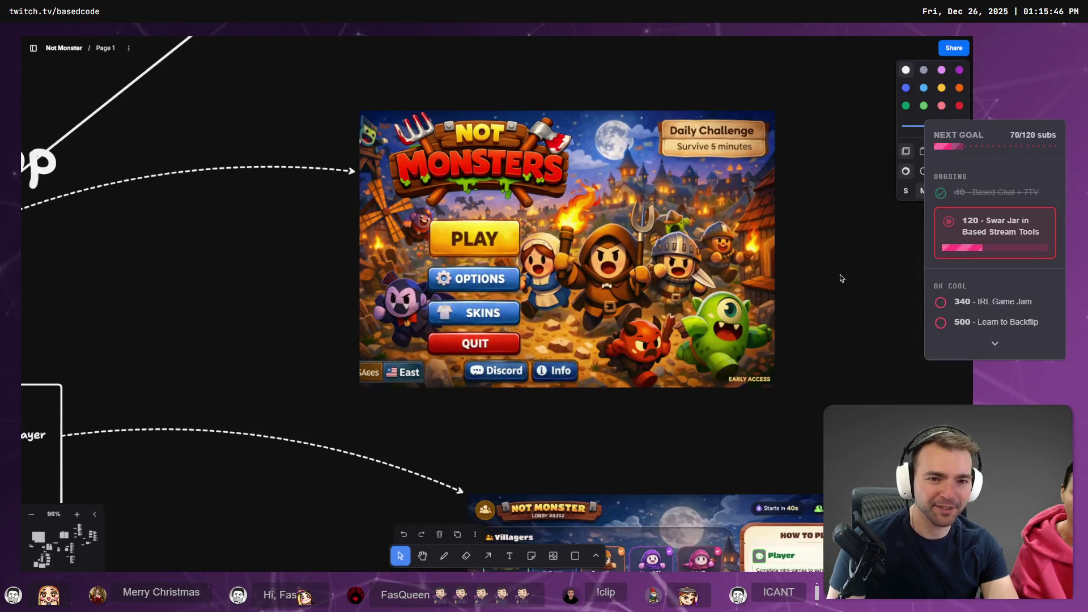
{"action": "scroll", "coordinate": [848, 335], "scroll_direction": "down", "scroll_amount": 6}
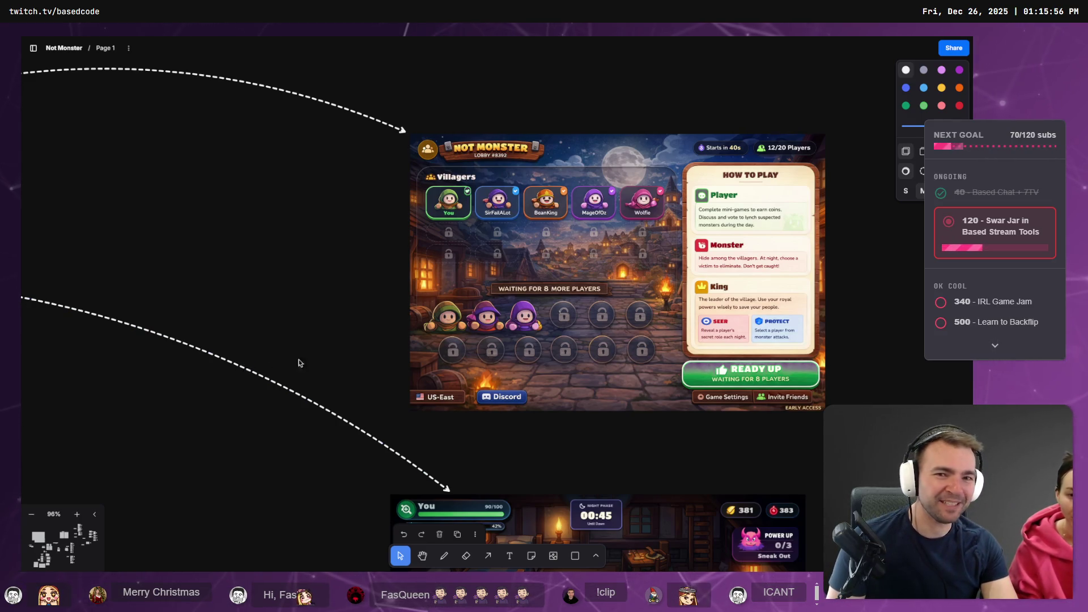
{"action": "left_click_drag", "start_coordinate": [867, 315], "coordinate": [821, 291]}
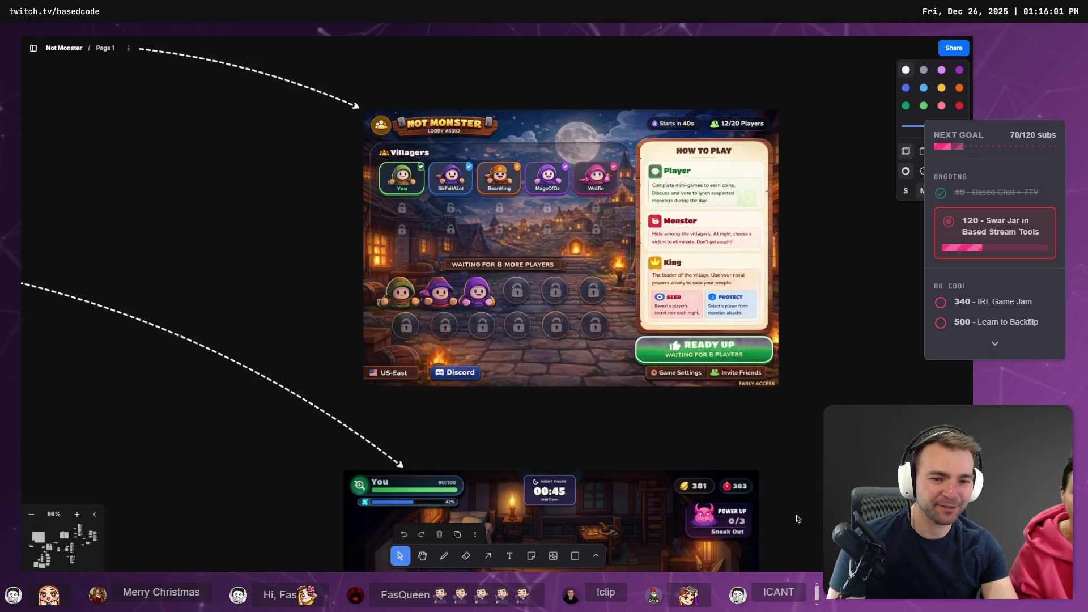
{"action": "scroll", "coordinate": [794, 567], "scroll_direction": "down", "scroll_amount": 5}
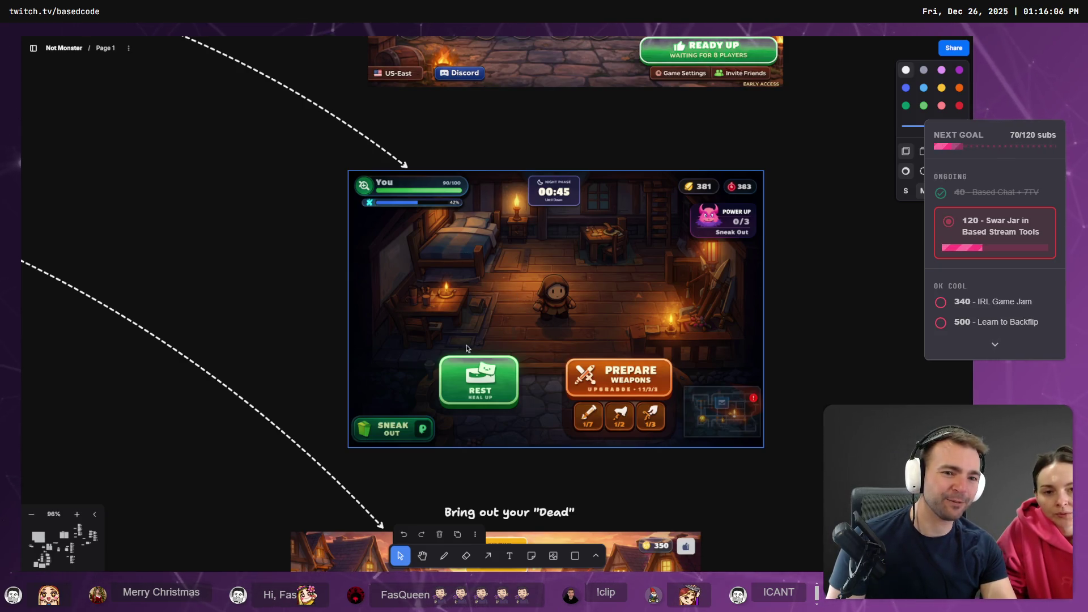
{"action": "scroll", "coordinate": [733, 497], "scroll_direction": "down", "scroll_amount": 1}
{"action": "scroll", "coordinate": [733, 498], "scroll_direction": "down", "scroll_amount": 5}
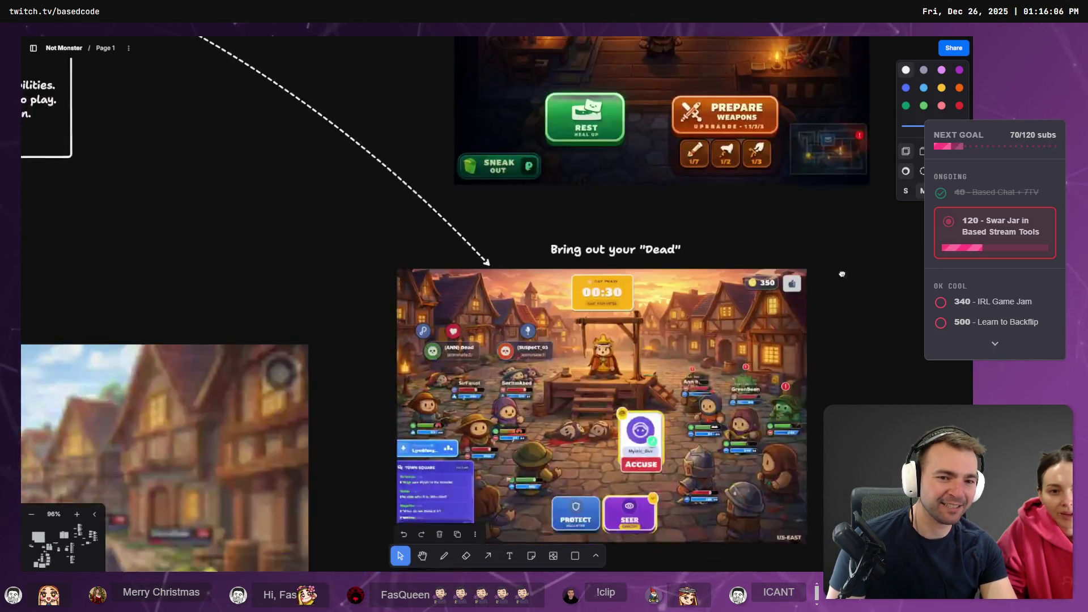
{"action": "scroll", "coordinate": [651, 291], "scroll_direction": "up", "scroll_amount": 5}
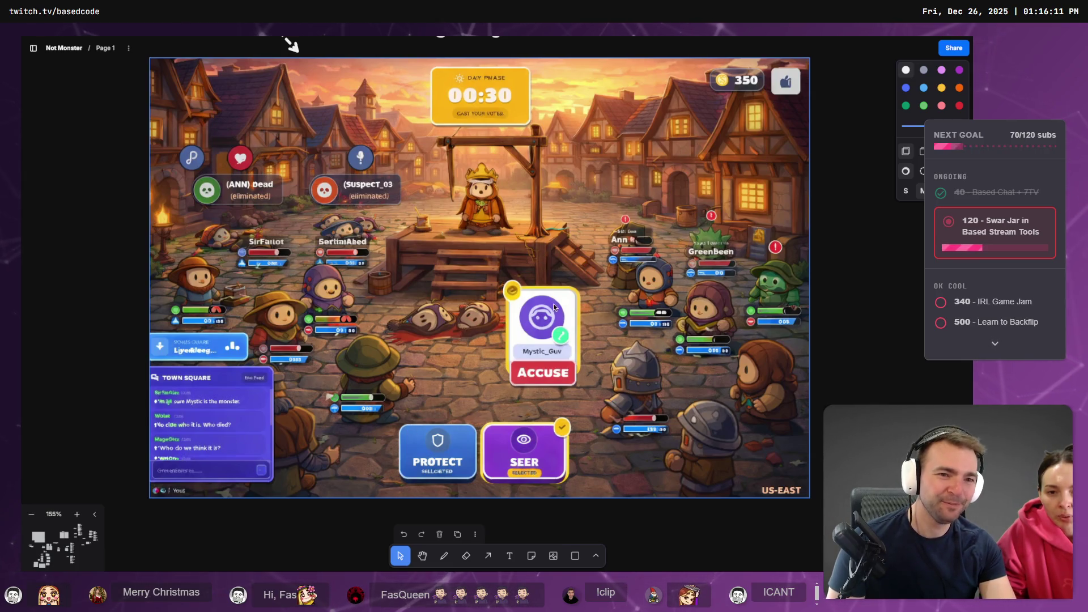
{"action": "scroll", "coordinate": [540, 309], "scroll_direction": "left", "scroll_amount": 2}
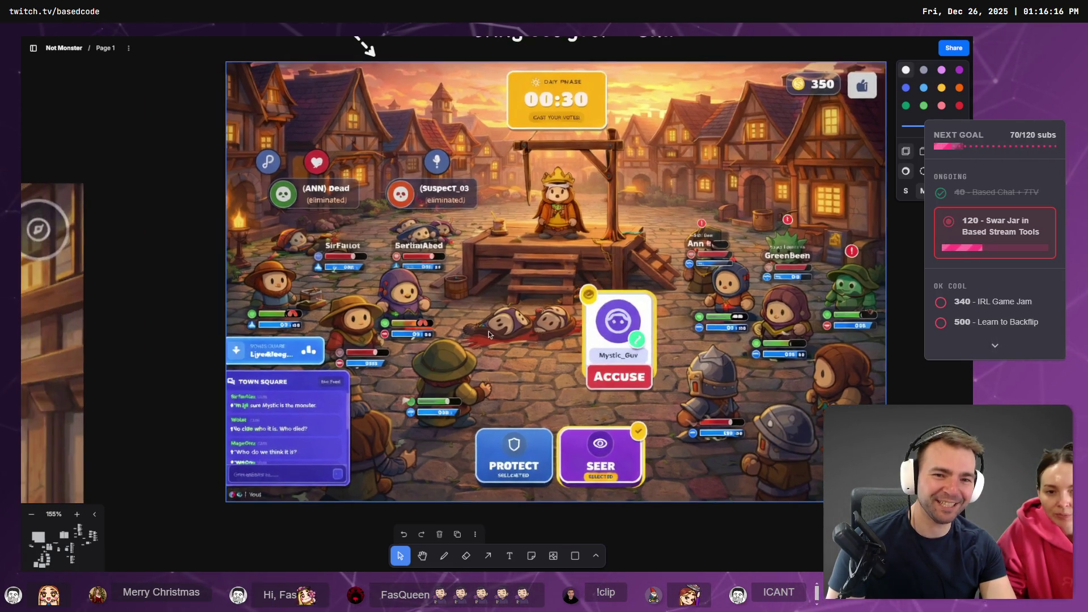
{"action": "scroll", "coordinate": [540, 309], "scroll_direction": "down", "scroll_amount": 5}
{"action": "scroll", "coordinate": [540, 309], "scroll_direction": "left", "scroll_amount": 5}
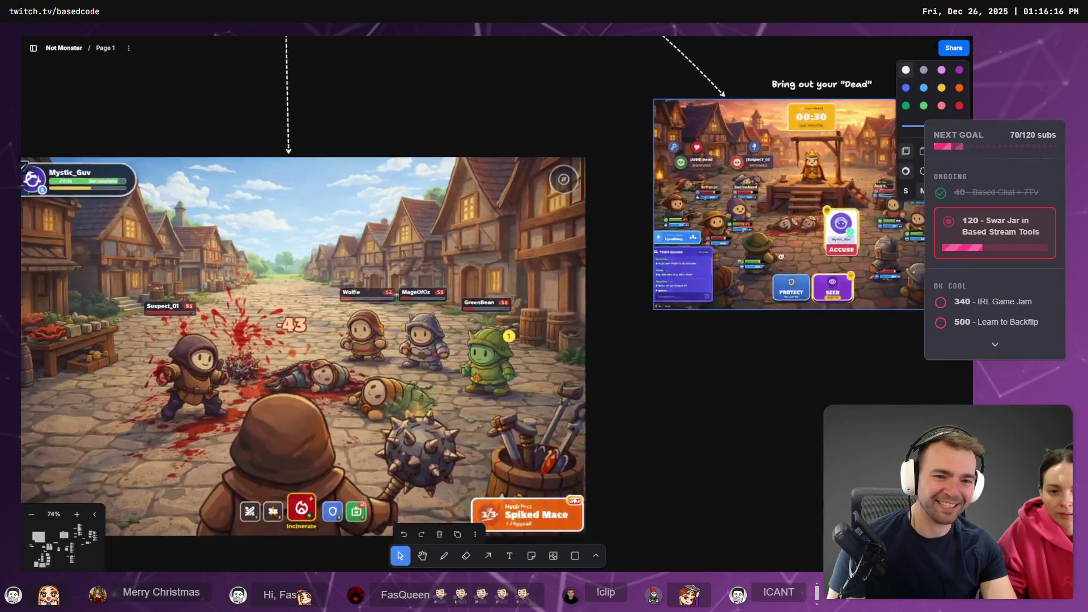
{"action": "scroll", "coordinate": [811, 236], "scroll_direction": "up", "scroll_amount": 1}
{"action": "scroll", "coordinate": [811, 237], "scroll_direction": "left", "scroll_amount": 1}
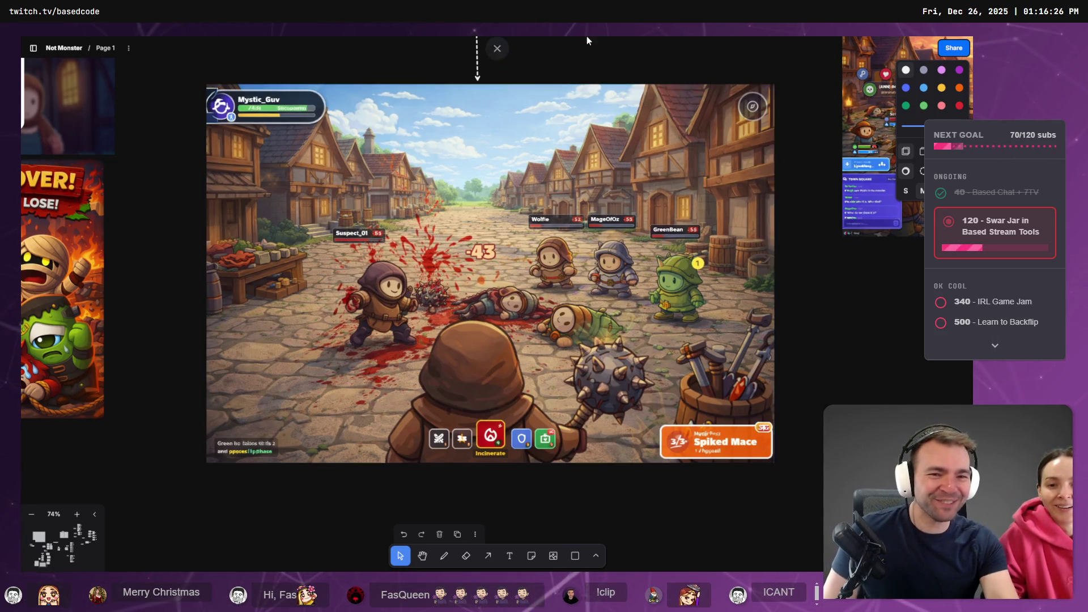
{"action": "scroll", "coordinate": [533, 215], "scroll_direction": "down", "scroll_amount": 5}
{"action": "scroll", "coordinate": [639, 246], "scroll_direction": "down", "scroll_amount": 5}
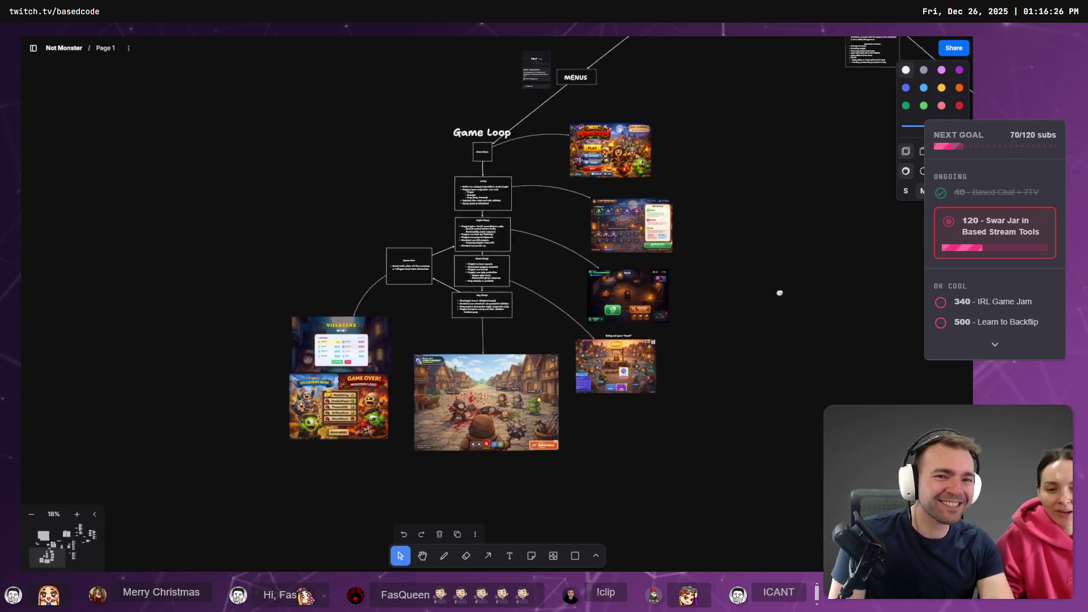
{"action": "scroll", "coordinate": [778, 292], "scroll_direction": "right", "scroll_amount": 10}
{"action": "scroll", "coordinate": [503, 360], "scroll_direction": "up", "scroll_amount": 10}
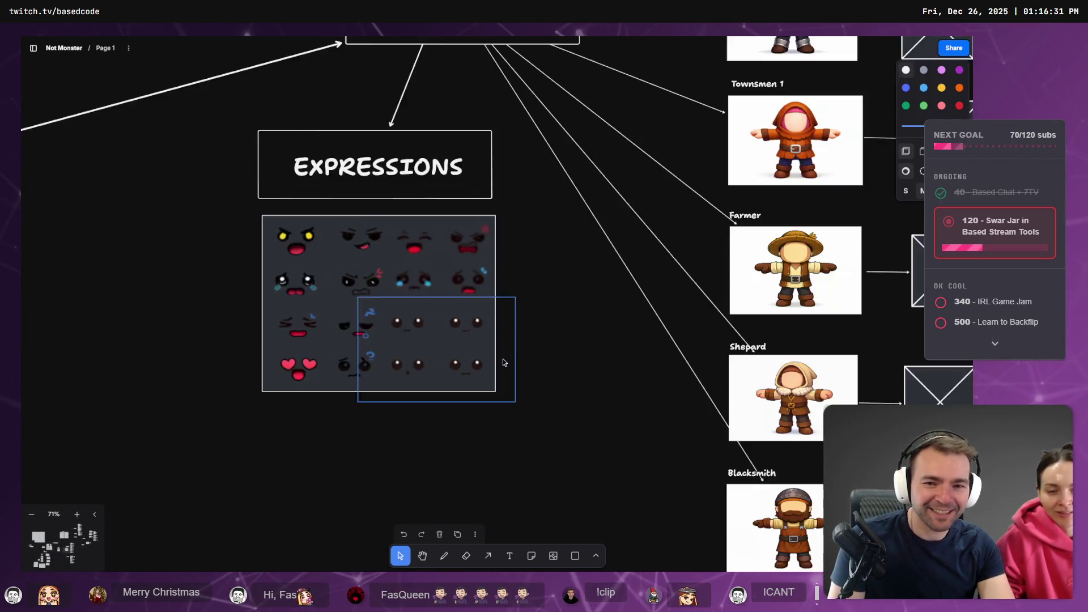
{"action": "left_click_drag", "start_coordinate": [590, 427], "coordinate": [359, 275]}
{"action": "left_click_drag", "start_coordinate": [444, 311], "coordinate": [184, 141]}
{"action": "left_click_drag", "start_coordinate": [587, 296], "coordinate": [372, 155]}
{"action": "mouse_move", "coordinate": [466, 189]}
{"action": "left_mouse_down"}
{"action": "mouse_move", "coordinate": [710, 229]}
{"action": "mouse_move", "coordinate": [859, 229]}
{"action": "left_mouse_up"}
{"action": "scroll", "coordinate": [468, 268], "scroll_direction": "right", "scroll_amount": 5}
{"action": "left_click", "coordinate": [553, 226]}
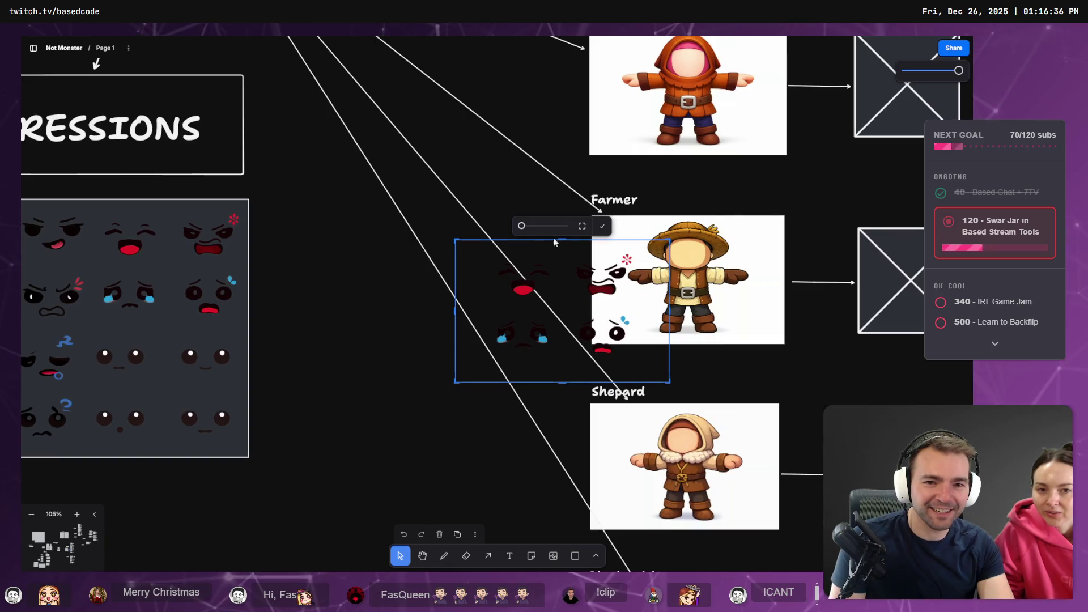
{"action": "mouse_move", "coordinate": [671, 379]}
{"action": "left_mouse_down"}
{"action": "mouse_move", "coordinate": [661, 298]}
{"action": "mouse_move", "coordinate": [568, 311]}
{"action": "left_mouse_up"}
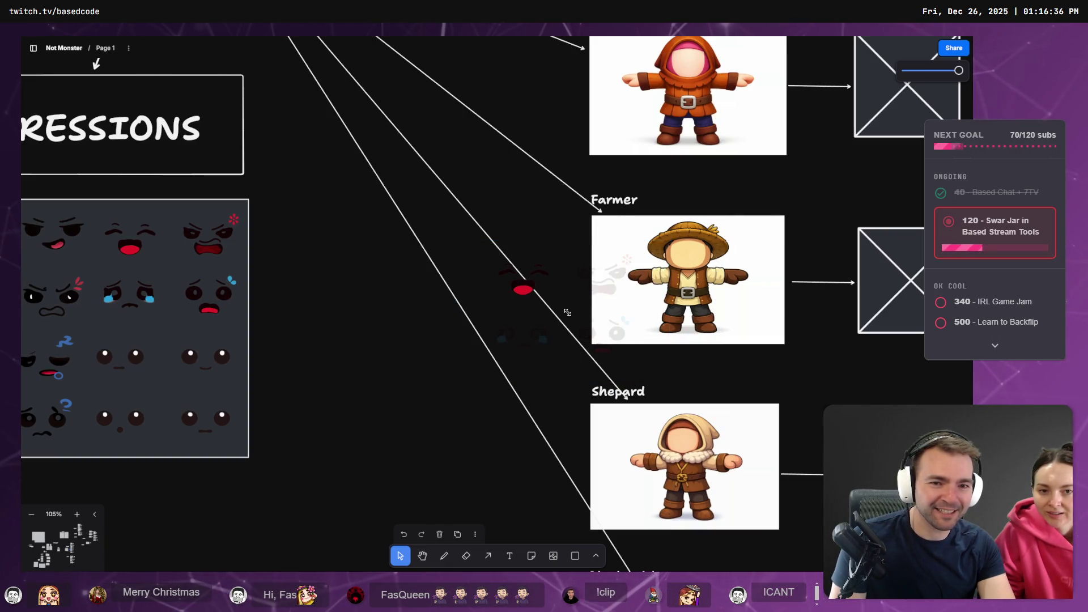
{"action": "key", "text": "Escape"}
{"action": "mouse_move", "coordinate": [536, 274]}
{"action": "left_mouse_down"}
{"action": "mouse_move", "coordinate": [509, 267]}
{"action": "mouse_move", "coordinate": [654, 240]}
{"action": "left_mouse_up"}
{"action": "key", "text": "Escape"}
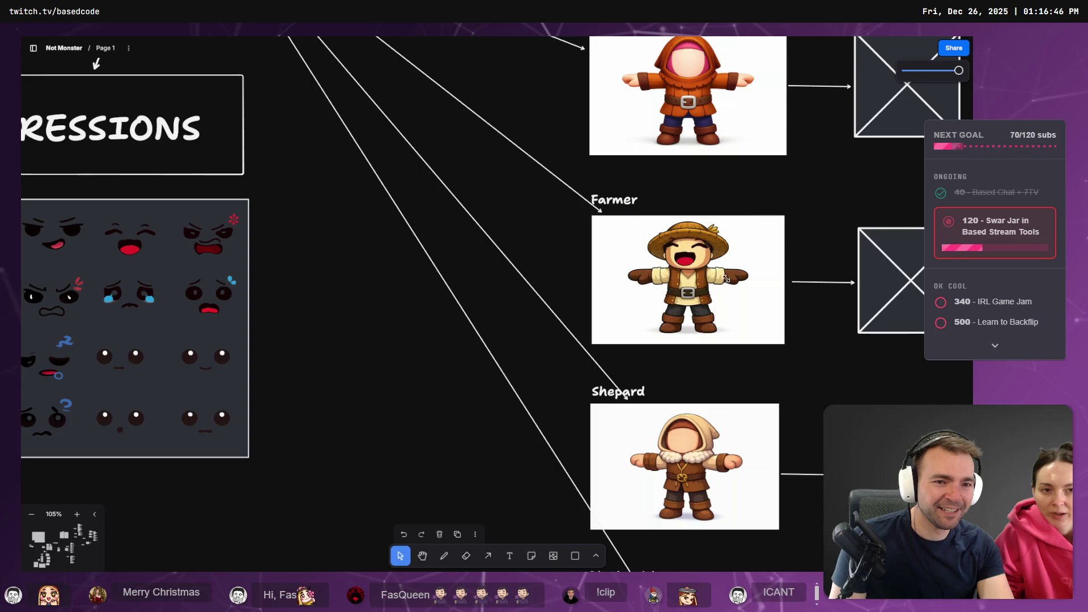
{"action": "left_click", "coordinate": [698, 259]}
{"action": "left_click_drag", "start_coordinate": [667, 242], "coordinate": [688, 255]}
{"action": "left_click", "coordinate": [686, 256]}
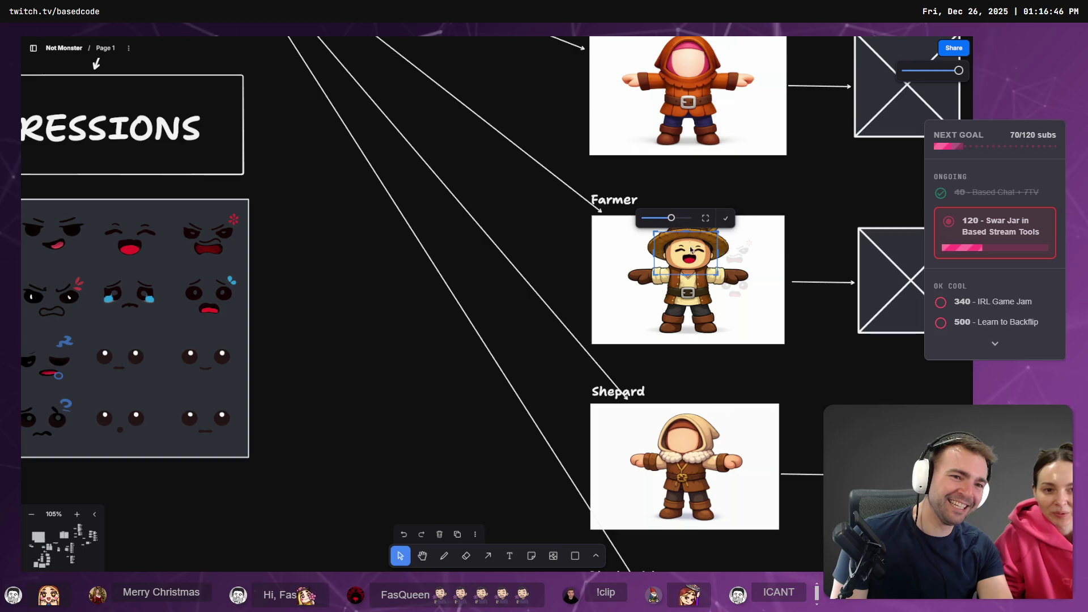
{"action": "key", "text": "Delete"}
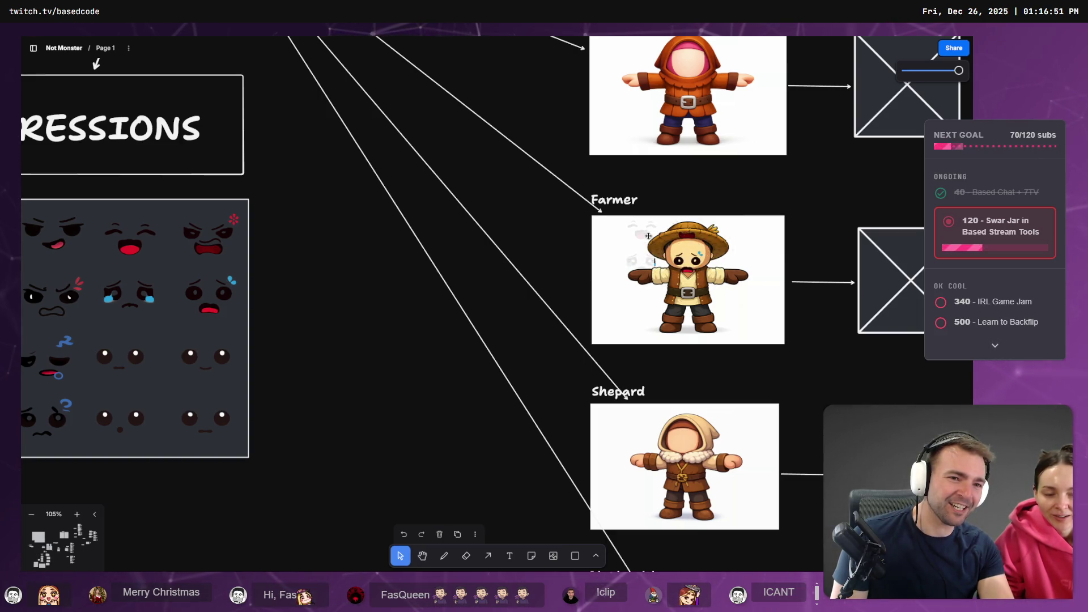
{"action": "left_click", "coordinate": [695, 227]}
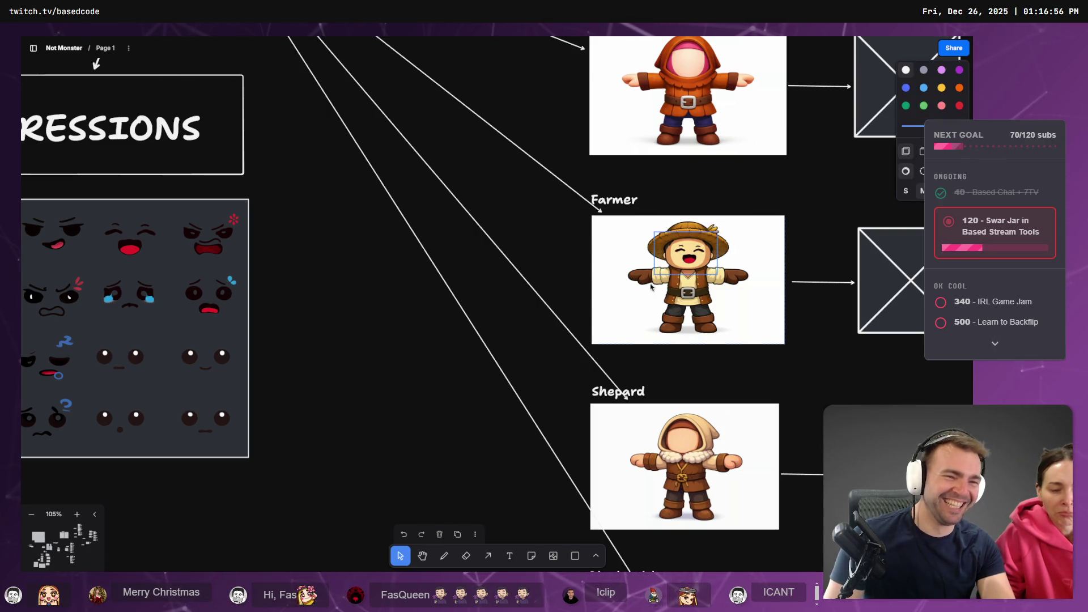
{"action": "key", "text": "Delete"}
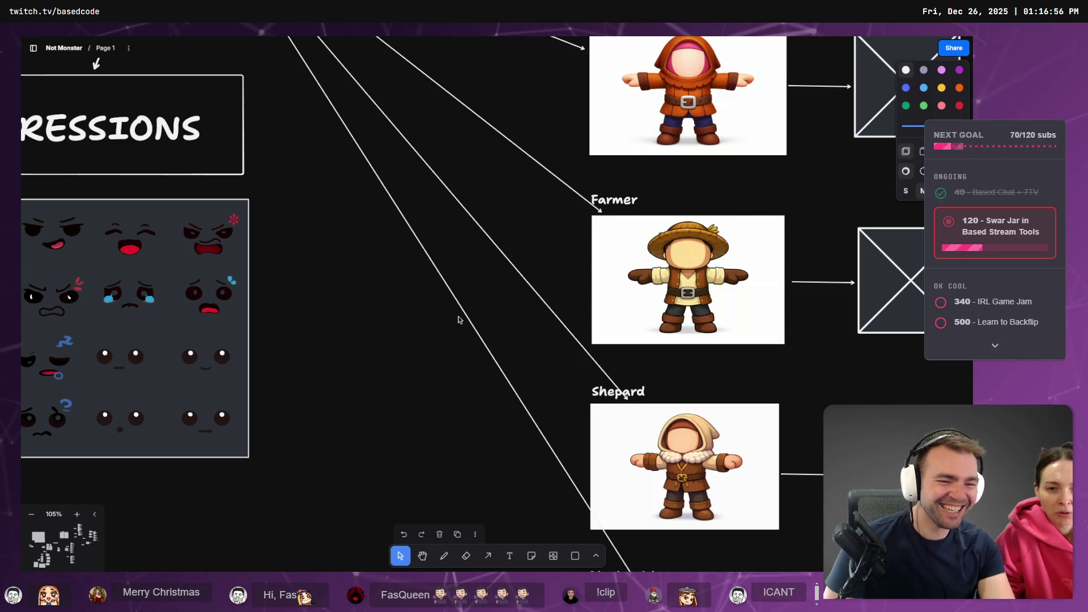
{"action": "scroll", "coordinate": [518, 345], "scroll_direction": "down", "scroll_amount": 10}
{"action": "scroll", "coordinate": [638, 301], "scroll_direction": "up", "scroll_amount": 6}
{"action": "scroll", "coordinate": [639, 301], "scroll_direction": "down", "scroll_amount": 10}
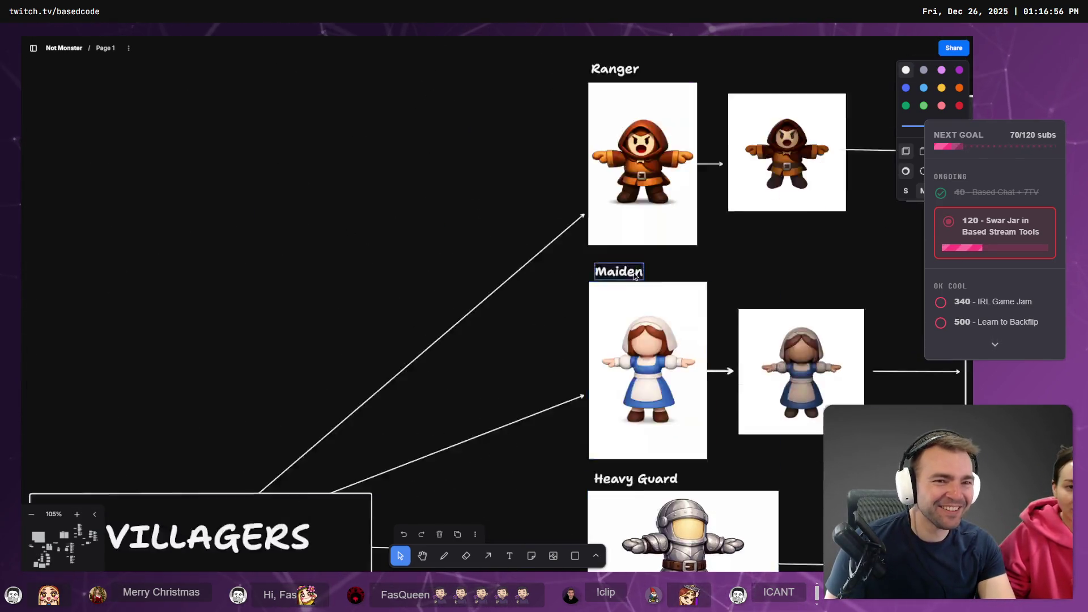
Zoom out to 29%, scroll past MONSTERS and VILLAGERS, and pan to the MAN-MADE props branch.
{"action": "scroll", "coordinate": [637, 292], "scroll_direction": "up", "scroll_amount": 3}
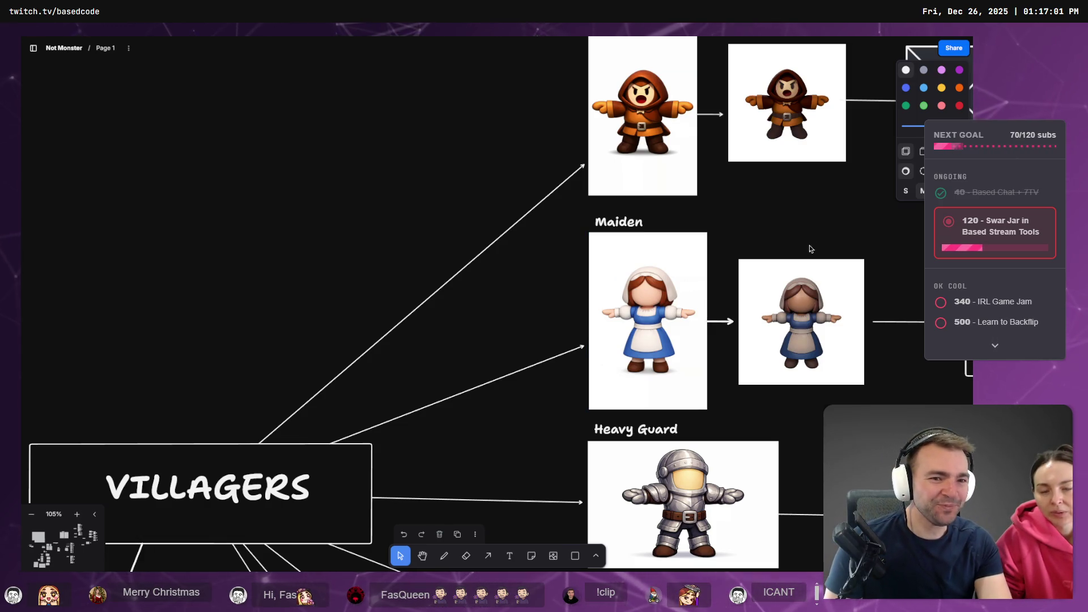
{"action": "scroll", "coordinate": [543, 219], "scroll_direction": "right", "scroll_amount": 5}
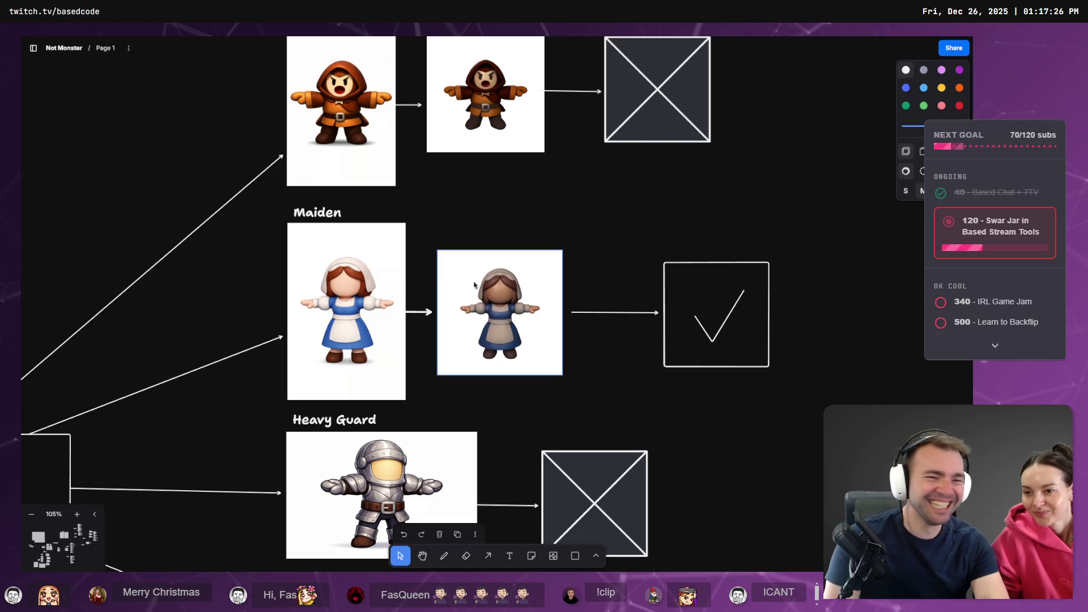
{"action": "scroll", "coordinate": [549, 249], "scroll_direction": "down", "scroll_amount": 10}
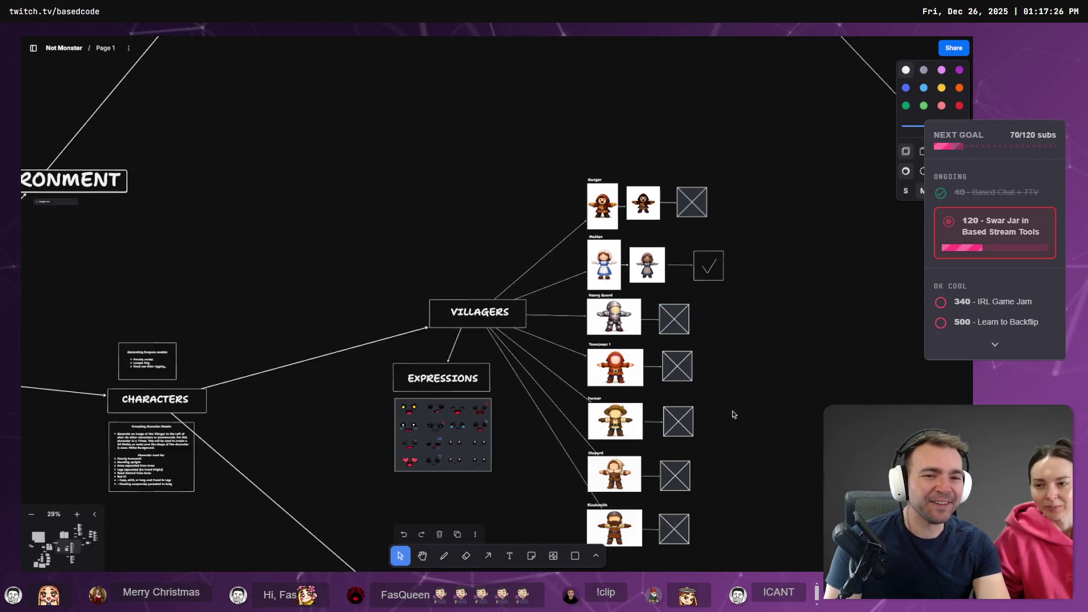
{"action": "scroll", "coordinate": [727, 337], "scroll_direction": "down", "scroll_amount": 10}
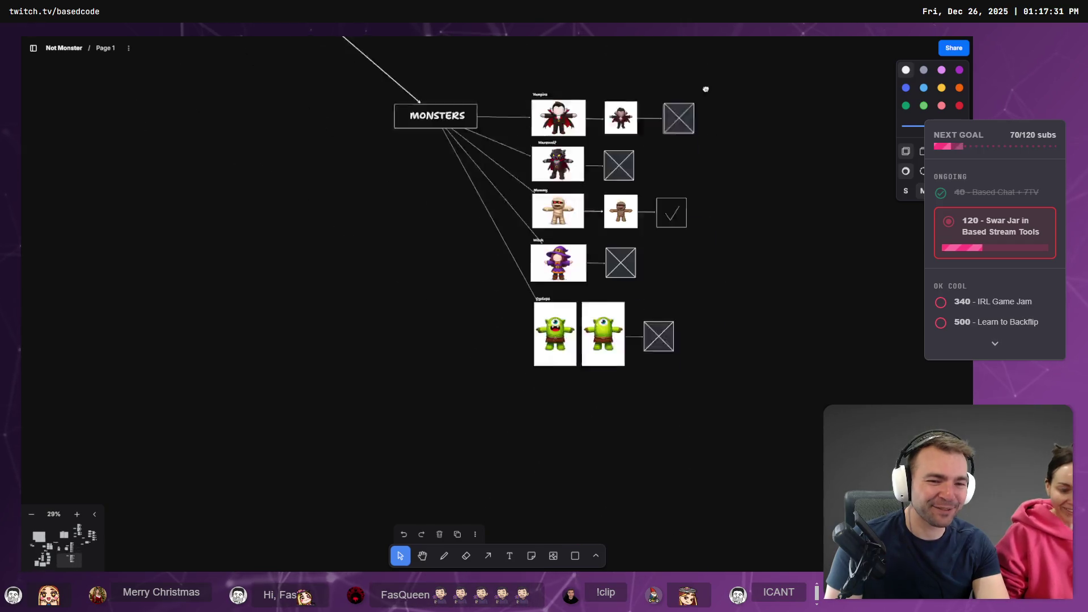
{"action": "scroll", "coordinate": [705, 50], "scroll_direction": "up", "scroll_amount": 10}
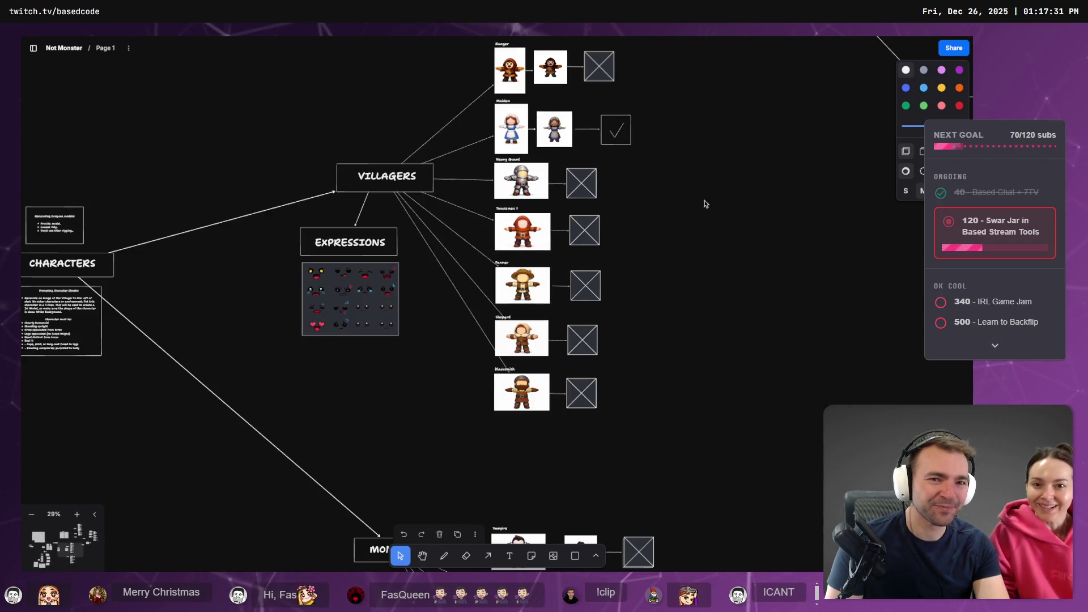
{"action": "left_click_drag", "start_coordinate": [707, 249], "coordinate": [331, 375]}
{"action": "left_click_drag", "start_coordinate": [727, 199], "coordinate": [555, 374]}
{"action": "left_click_drag", "start_coordinate": [678, 336], "coordinate": [497, 447]}
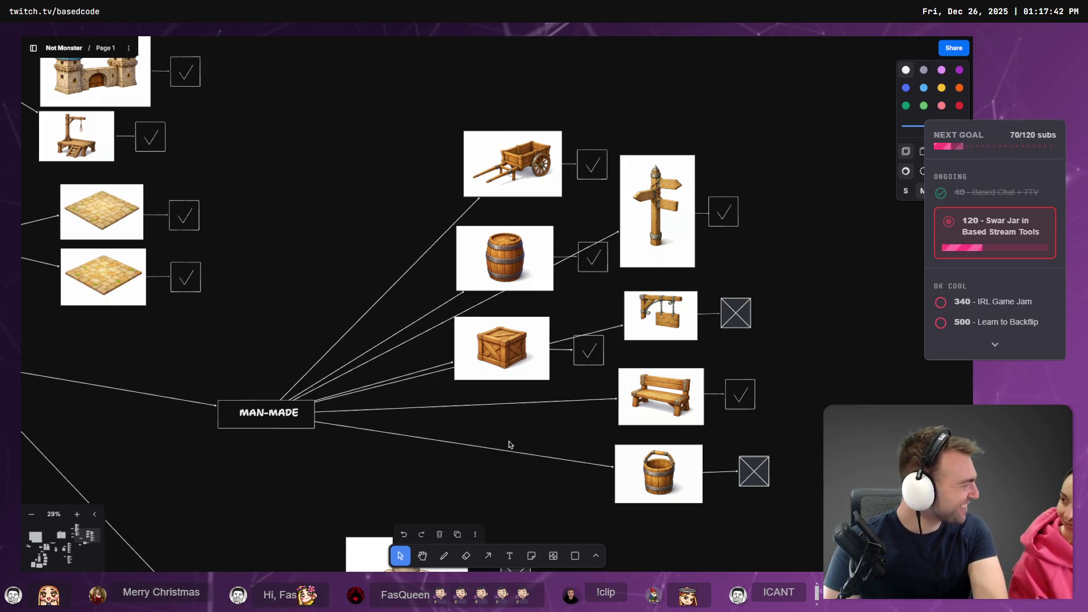
Pan to the ARCHITECTURE, GROUND and PROPS branches and zoom in on the two checked ground tiles.
{"action": "mouse_move", "coordinate": [359, 323]}
{"action": "left_mouse_down"}
{"action": "mouse_move", "coordinate": [563, 311]}
{"action": "mouse_move", "coordinate": [647, 474]}
{"action": "mouse_move", "coordinate": [653, 313]}
{"action": "mouse_move", "coordinate": [593, 357]}
{"action": "mouse_move", "coordinate": [617, 330]}
{"action": "mouse_move", "coordinate": [627, 381]}
{"action": "left_mouse_up"}
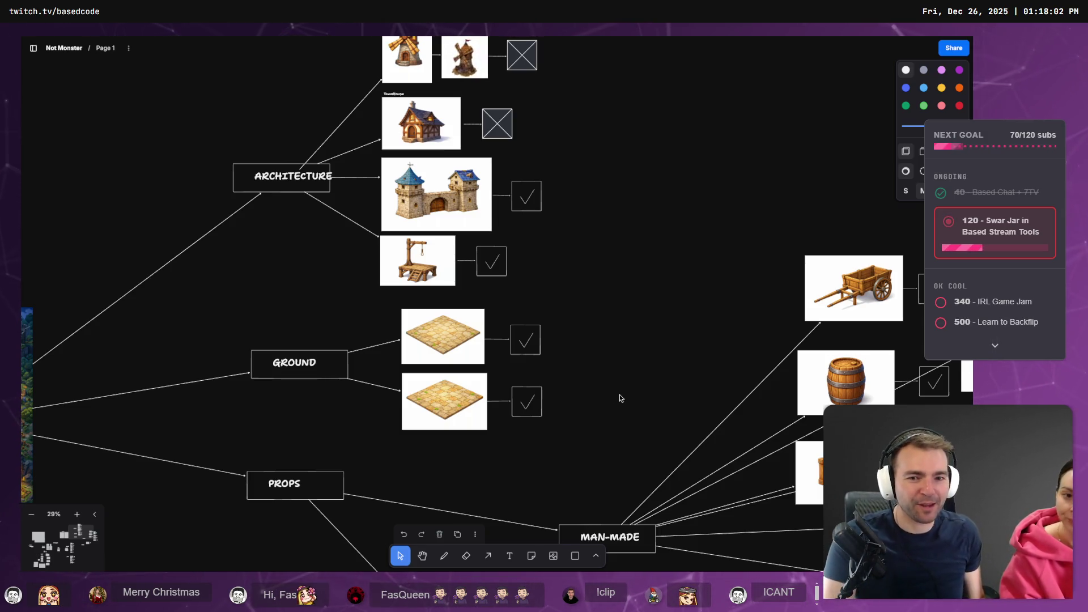
{"action": "scroll", "coordinate": [646, 329], "scroll_direction": "left", "scroll_amount": 5}
{"action": "scroll", "coordinate": [646, 329], "scroll_direction": "down", "scroll_amount": 4}
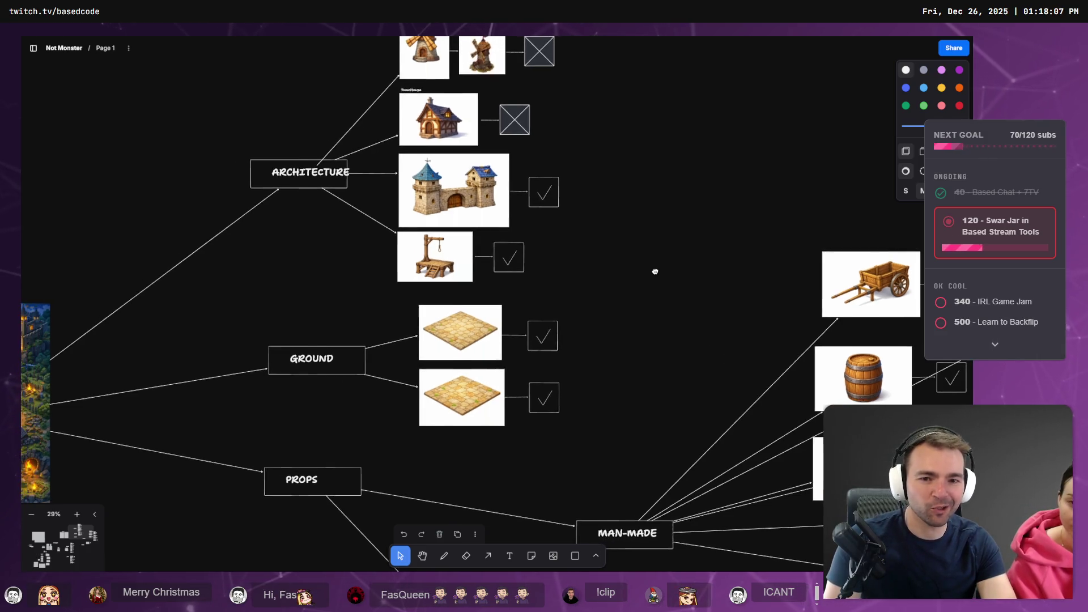
{"action": "scroll", "coordinate": [600, 360], "scroll_direction": "right", "scroll_amount": 4}
{"action": "scroll", "coordinate": [600, 359], "scroll_direction": "up", "scroll_amount": 2}
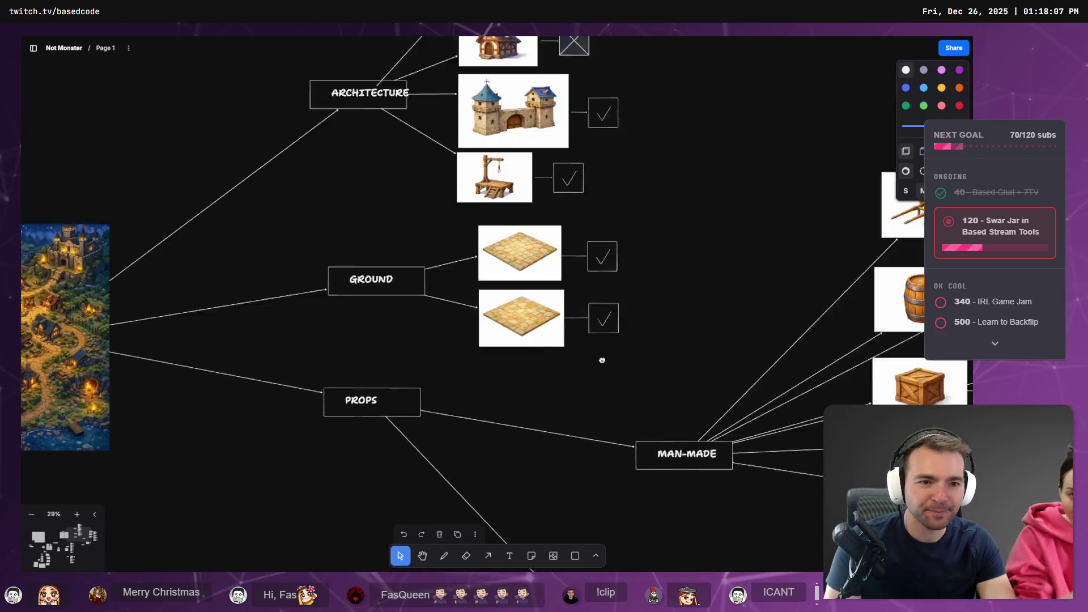
{"action": "scroll", "coordinate": [491, 304], "scroll_direction": "up", "scroll_amount": 6}
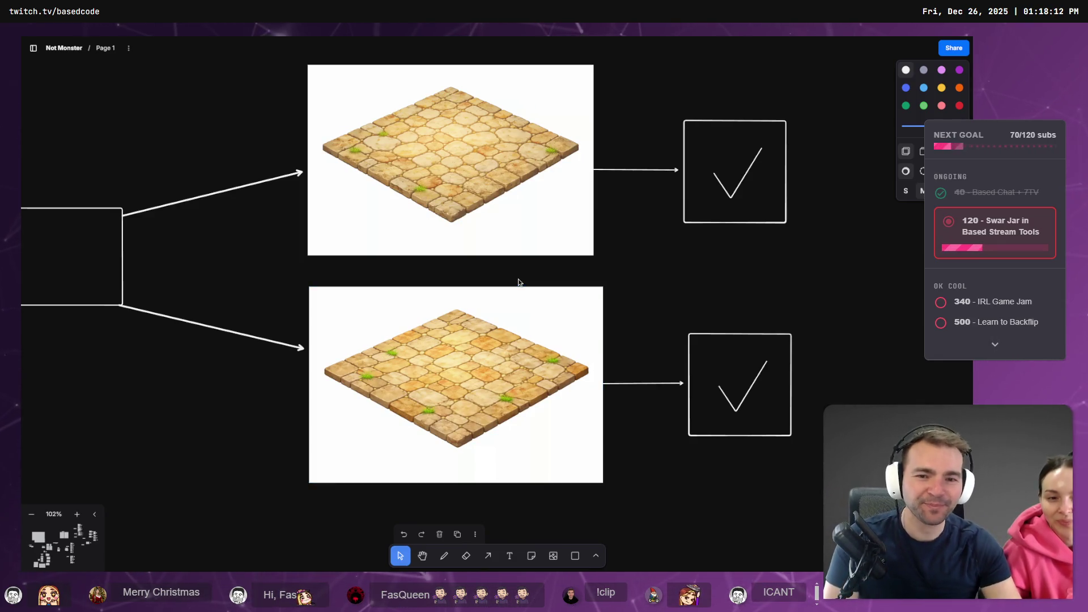
{"action": "key", "text": "alt+Tab"}
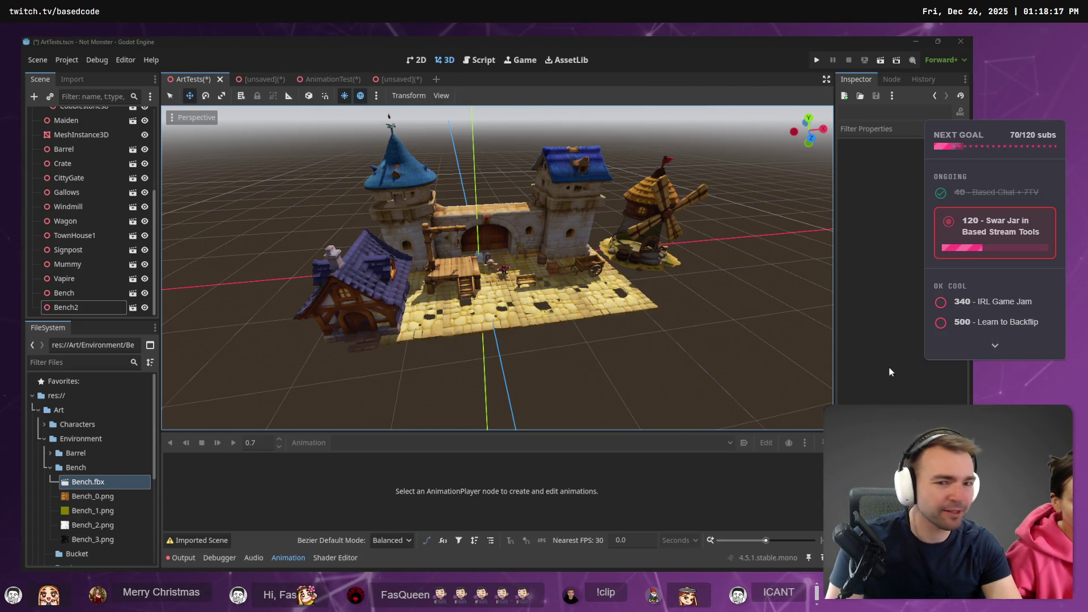
Orbit the Godot town view, then bring forward the ChatGPT rock image in Chrome.
{"action": "mouse_move", "coordinate": [715, 310]}
{"action": "left_mouse_down"}
{"action": "mouse_move", "coordinate": [539, 305]}
{"action": "mouse_move", "coordinate": [687, 311]}
{"action": "left_mouse_up"}
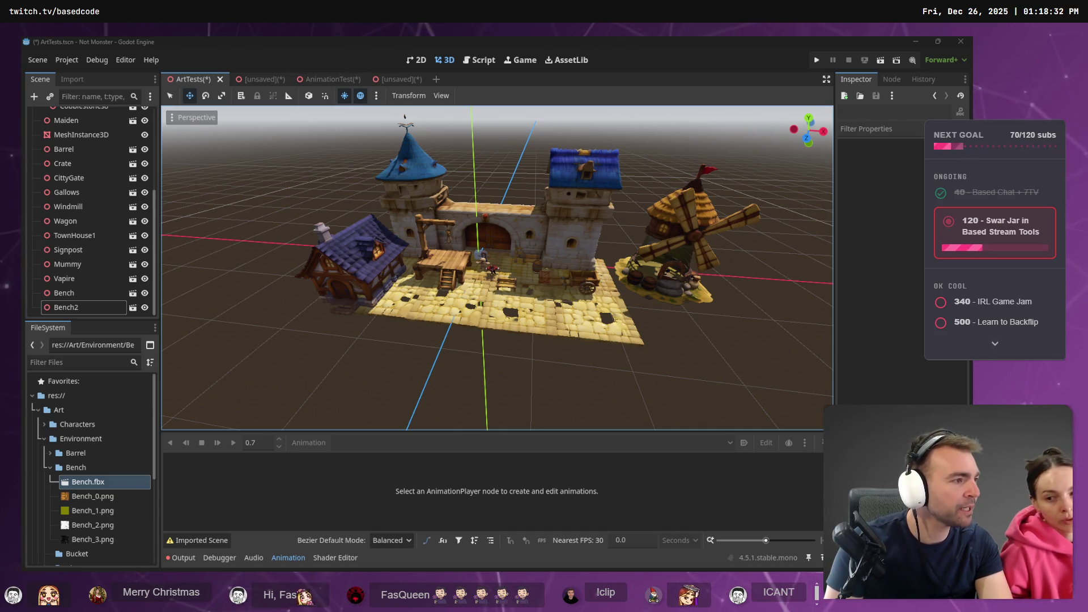
{"action": "key", "text": "alt+Tab"}
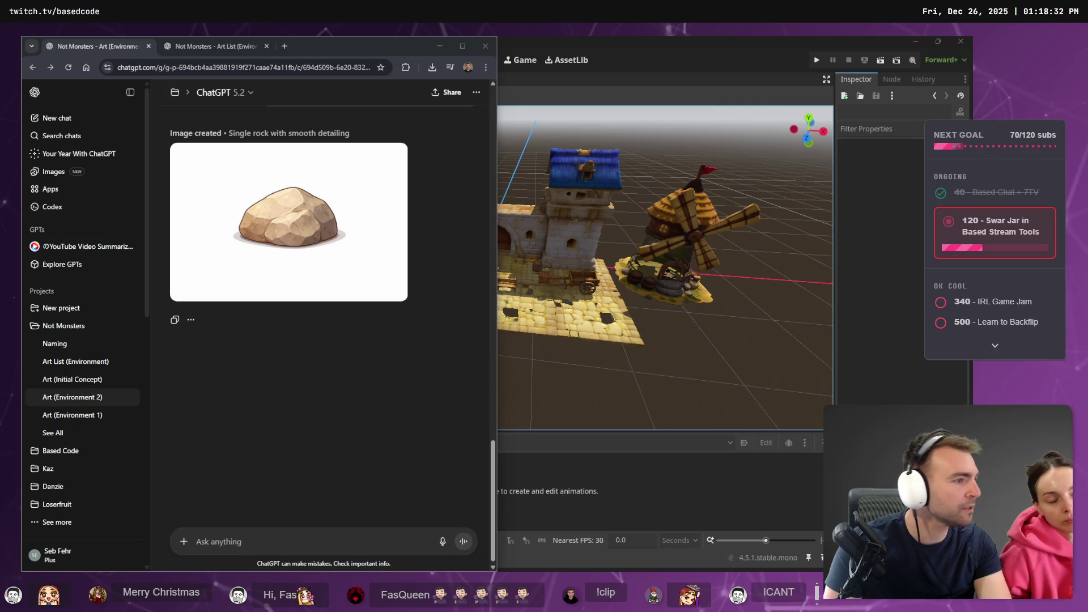
Turn off Wireframe on the sign and windmill models and rotate the windmill.
{"action": "key", "text": "alt+Tab"}
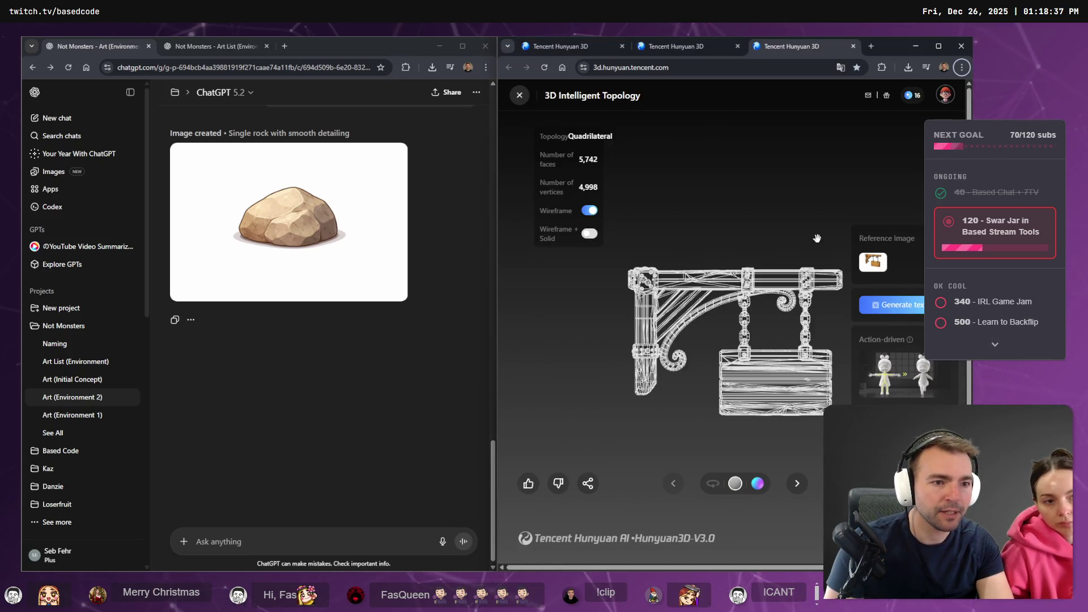
{"action": "left_click", "coordinate": [588, 212]}
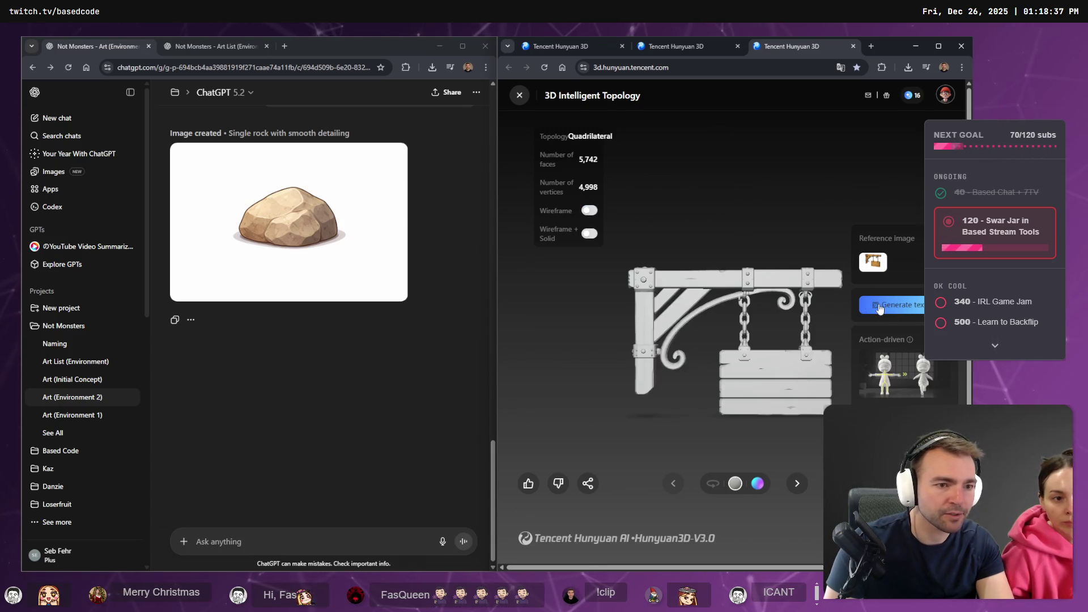
{"action": "left_click", "coordinate": [689, 46]}
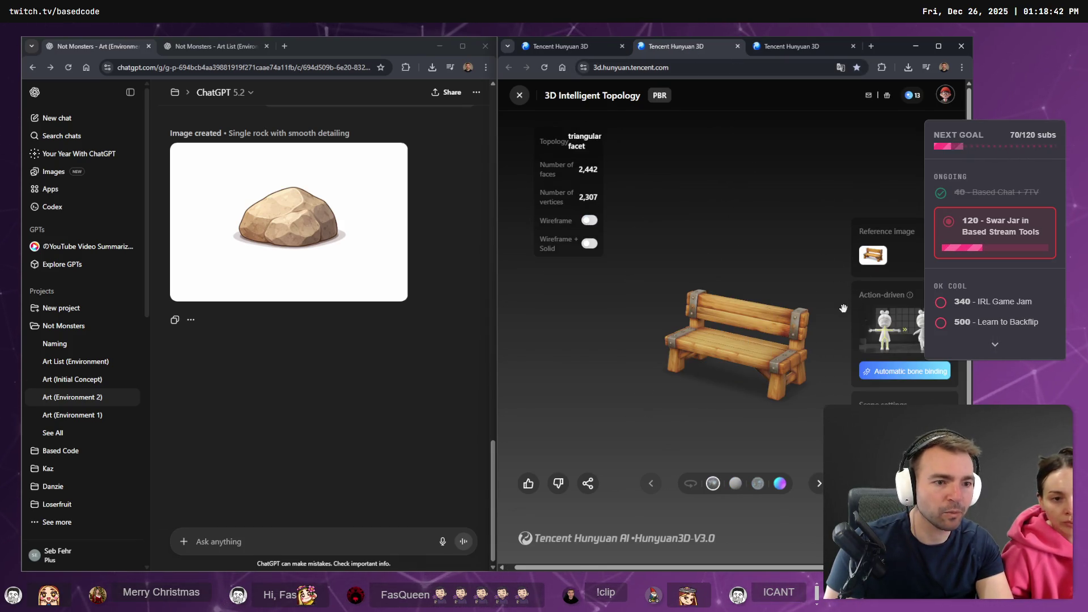
{"action": "left_click", "coordinate": [566, 46]}
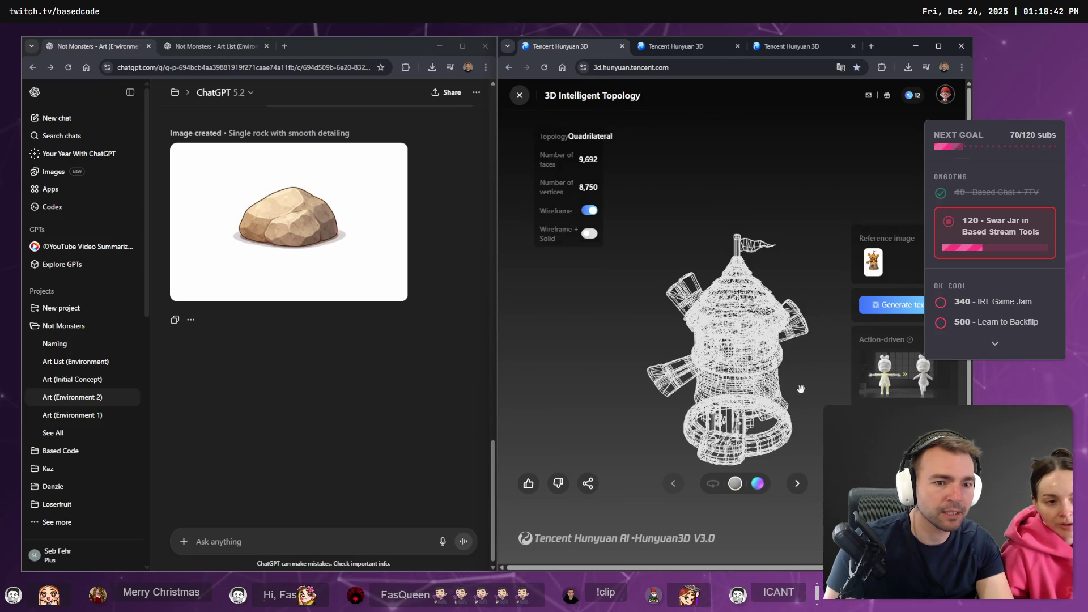
{"action": "left_click", "coordinate": [589, 210]}
{"action": "mouse_move", "coordinate": [646, 369]}
{"action": "left_mouse_down"}
{"action": "mouse_move", "coordinate": [790, 420]}
{"action": "mouse_move", "coordinate": [811, 403]}
{"action": "mouse_move", "coordinate": [691, 399]}
{"action": "mouse_move", "coordinate": [768, 369]}
{"action": "left_mouse_up"}
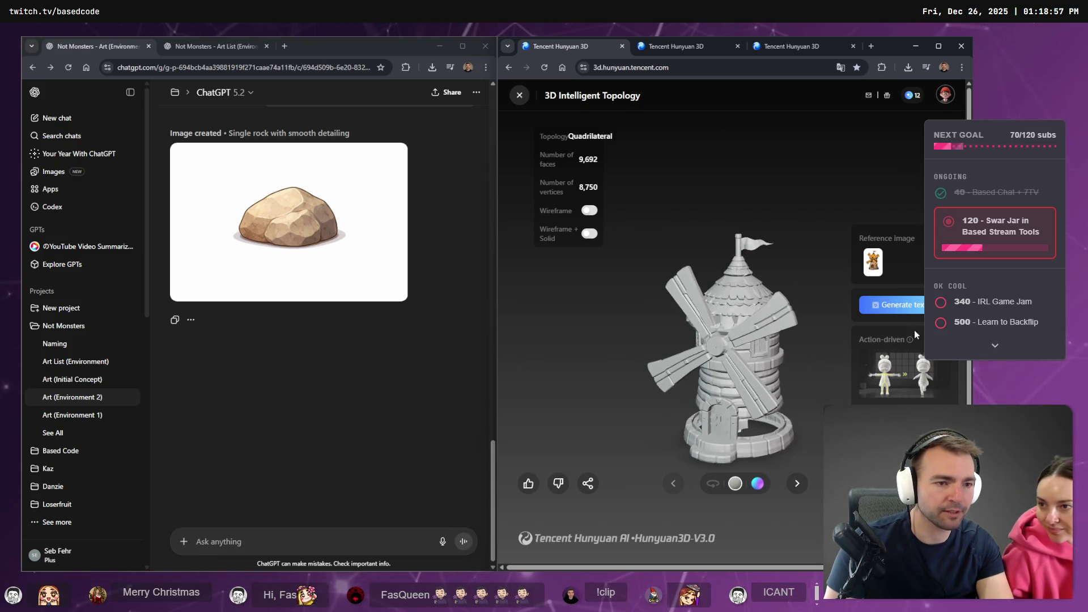
Close the duplicate third Hunyuan tab, leaving the texture generation running.
{"action": "left_click", "coordinate": [702, 45]}
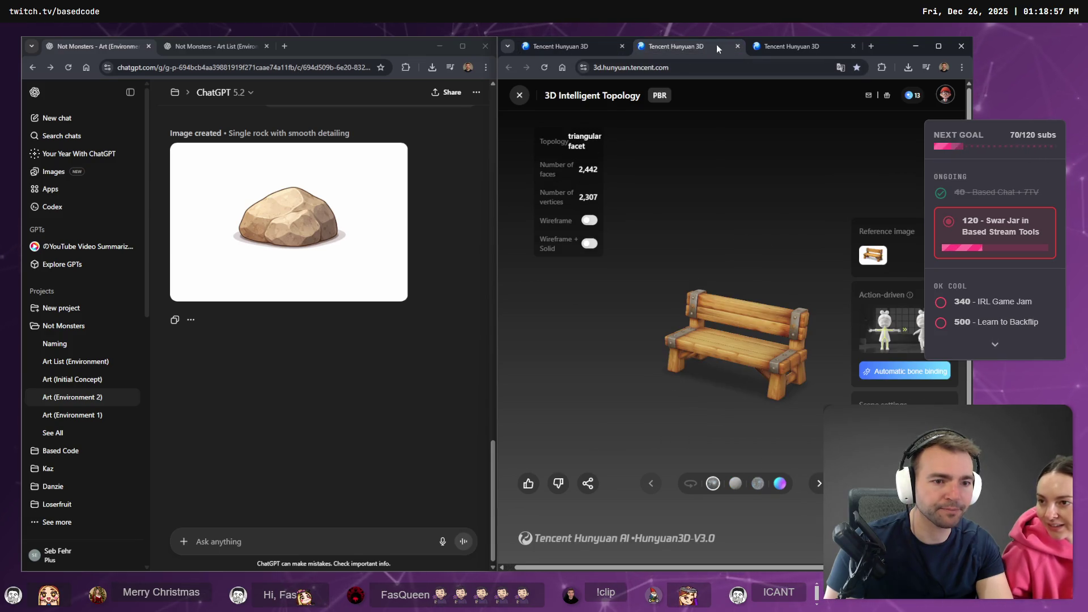
{"action": "left_click", "coordinate": [773, 47]}
{"action": "middle_click", "coordinate": [773, 46]}
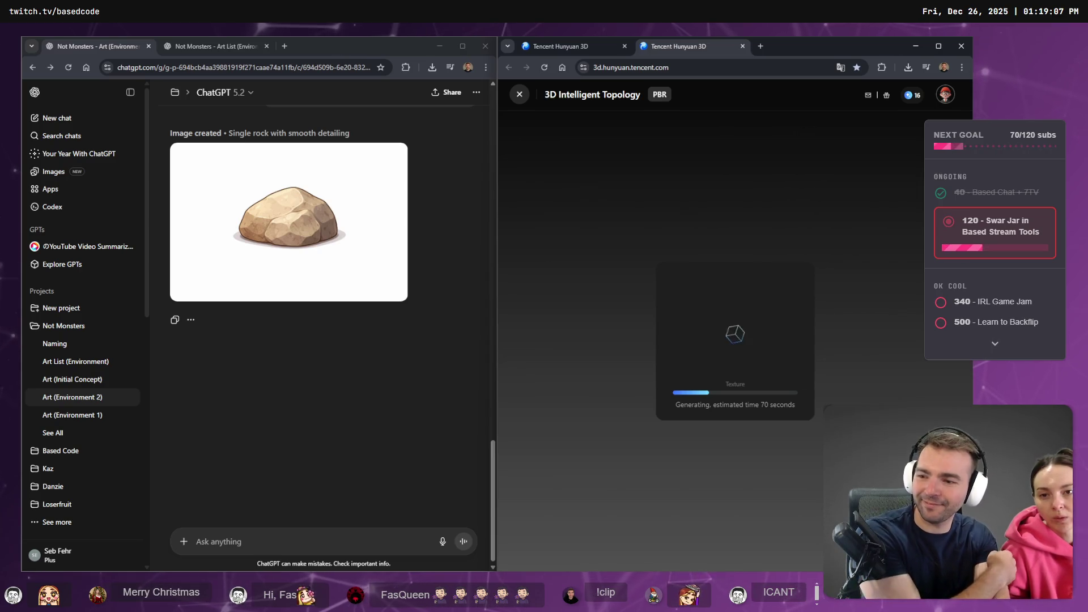
In a new Hunyuan tab, generate the stone pile with 50k faces and phased geometry and texture.
{"action": "scroll", "coordinate": [309, 227], "scroll_direction": "up", "scroll_amount": 2}
{"action": "scroll", "coordinate": [312, 230], "scroll_direction": "down", "scroll_amount": 2}
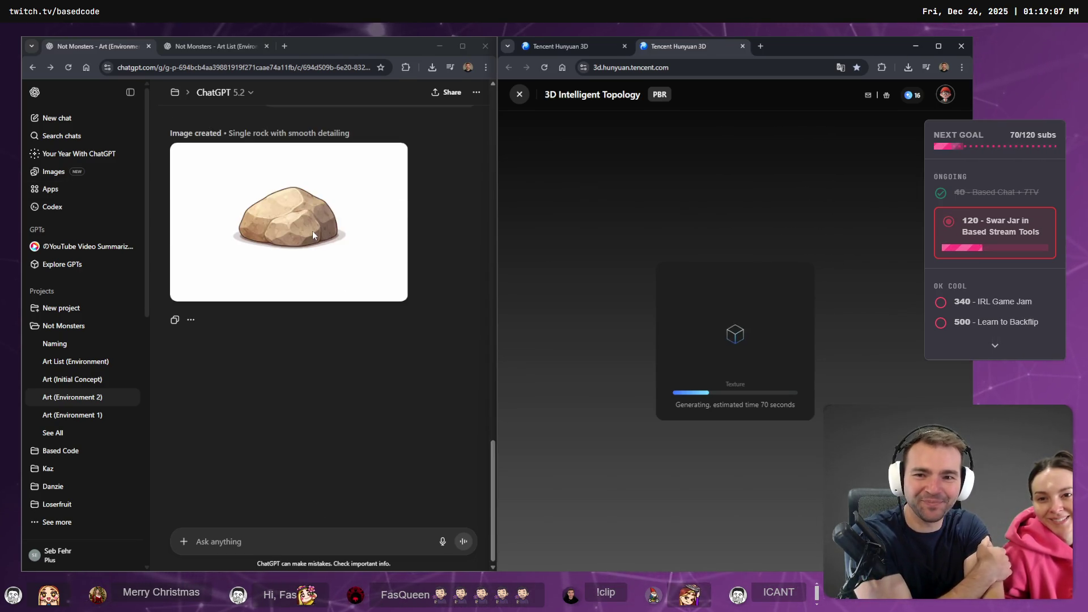
{"action": "scroll", "coordinate": [312, 230], "scroll_direction": "up", "scroll_amount": 7}
{"action": "scroll", "coordinate": [311, 230], "scroll_direction": "down", "scroll_amount": 5}
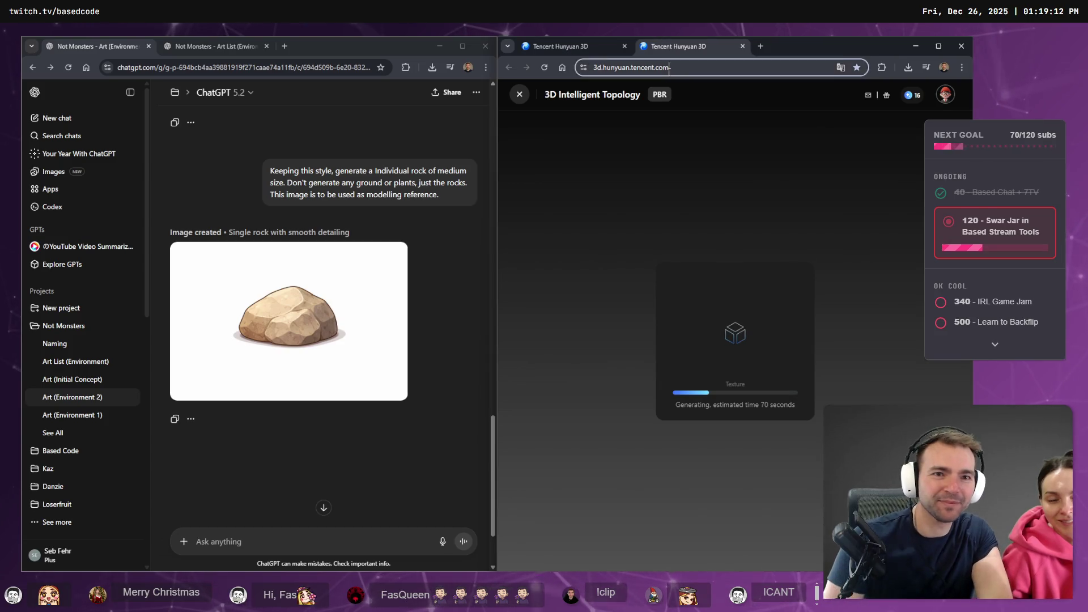
{"action": "left_click", "coordinate": [659, 72]}
{"action": "left_click", "coordinate": [703, 67]}
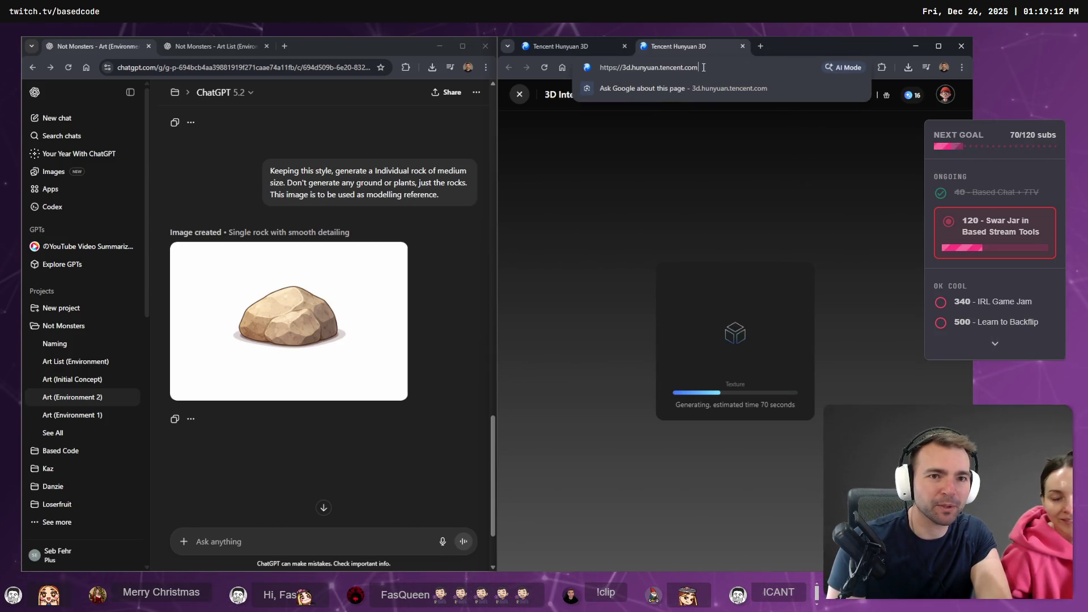
{"action": "key", "text": "alt+Return"}
{"action": "left_click_drag", "start_coordinate": [774, 41], "coordinate": [566, 48]}
{"action": "scroll", "coordinate": [289, 272], "scroll_direction": "up", "scroll_amount": 4}
{"action": "mouse_move", "coordinate": [289, 272]}
{"action": "left_mouse_down"}
{"action": "mouse_move", "coordinate": [503, 235]}
{"action": "mouse_move", "coordinate": [572, 275]}
{"action": "left_mouse_up"}
{"action": "left_click", "coordinate": [629, 341]}
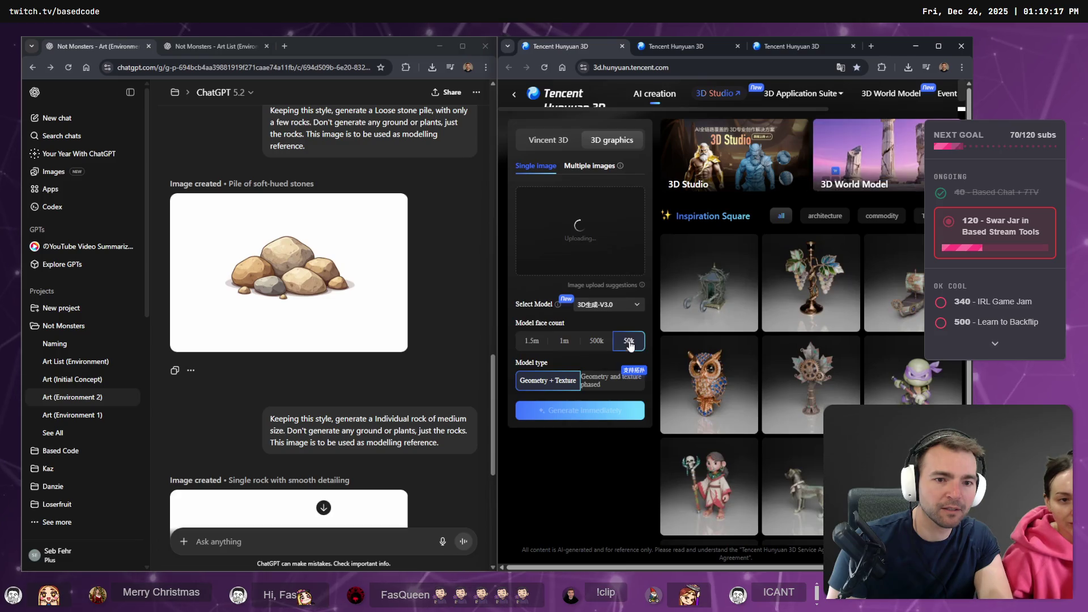
{"action": "left_click", "coordinate": [614, 385]}
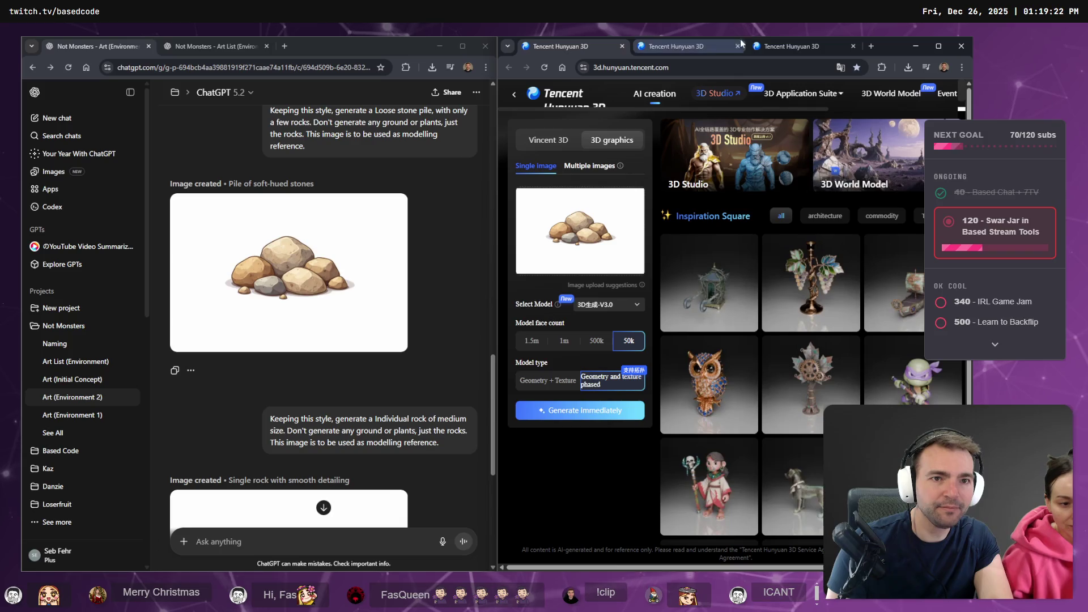
{"action": "left_click", "coordinate": [586, 411]}
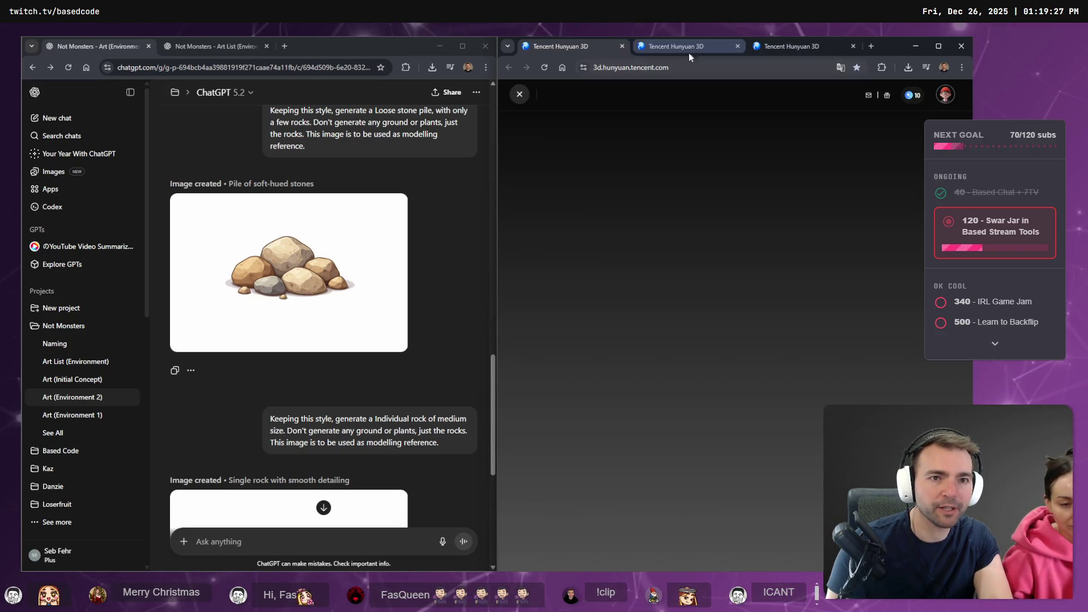
In another new Hunyuan tab, load the single rock image with 50k faces and phased generation.
{"action": "left_click", "coordinate": [752, 67]}
{"action": "left_click", "coordinate": [871, 47]}
{"action": "key", "text": "ctrl+v"}
{"action": "key", "text": "Return"}
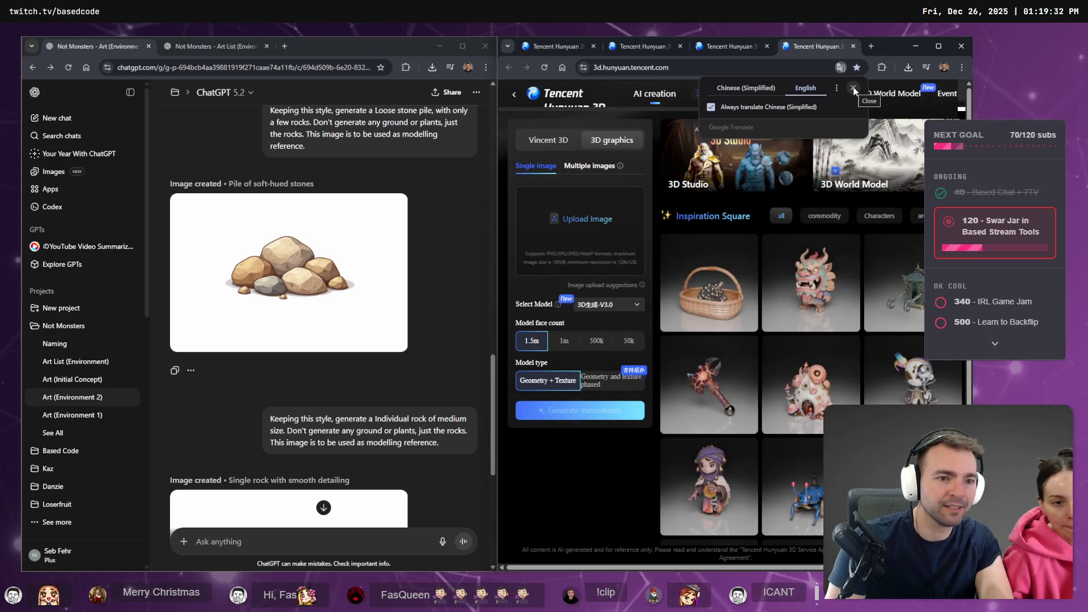
{"action": "left_click", "coordinate": [628, 341]}
{"action": "left_click", "coordinate": [612, 380]}
{"action": "scroll", "coordinate": [410, 356], "scroll_direction": "down", "scroll_amount": 4}
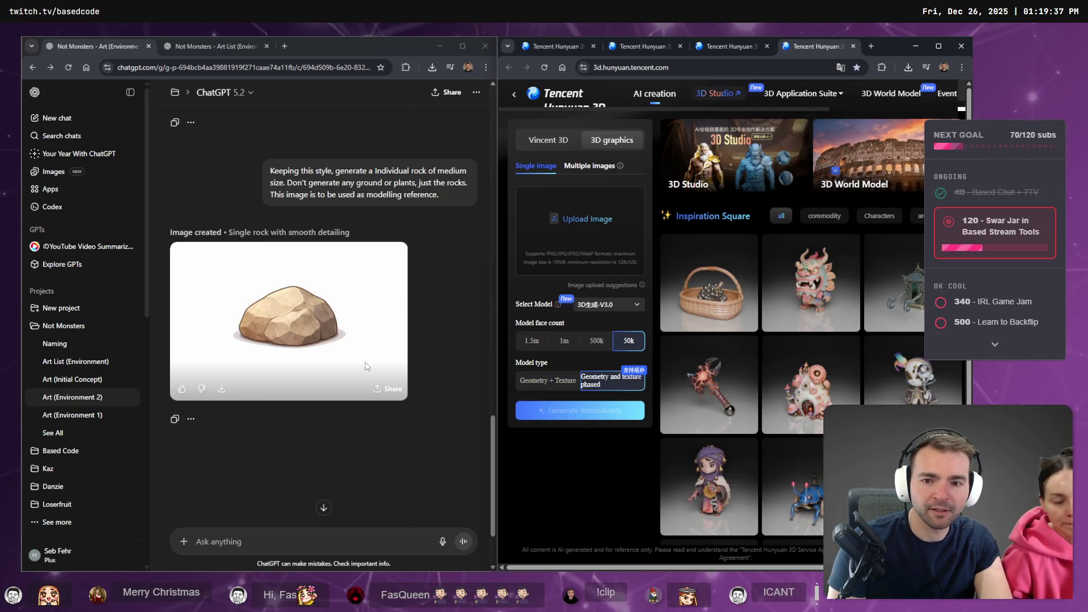
{"action": "left_click_drag", "start_coordinate": [313, 344], "coordinate": [595, 222]}
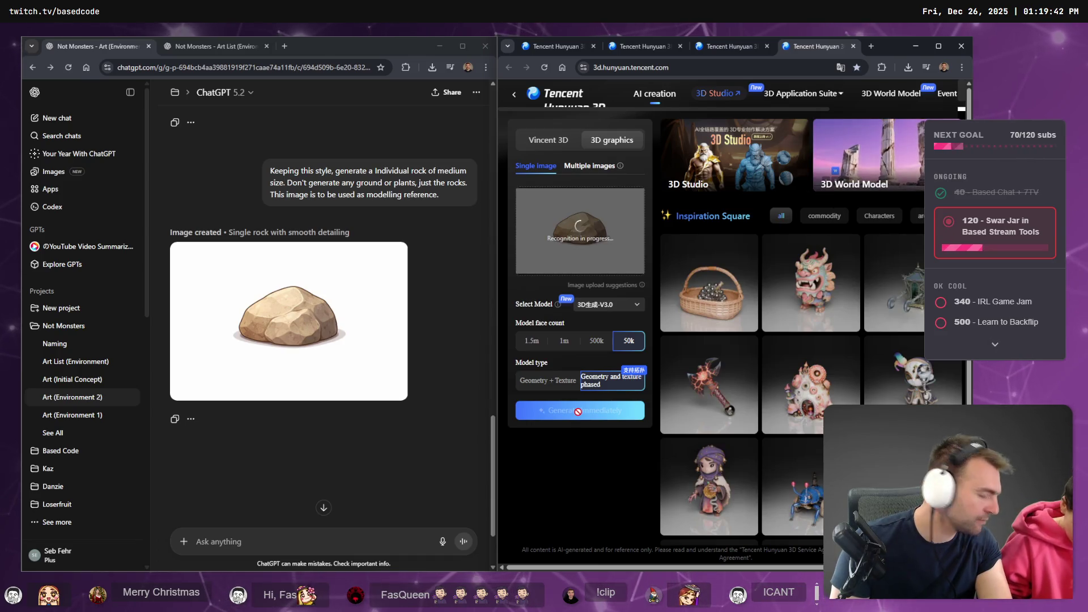
{"action": "left_click", "coordinate": [577, 412]}
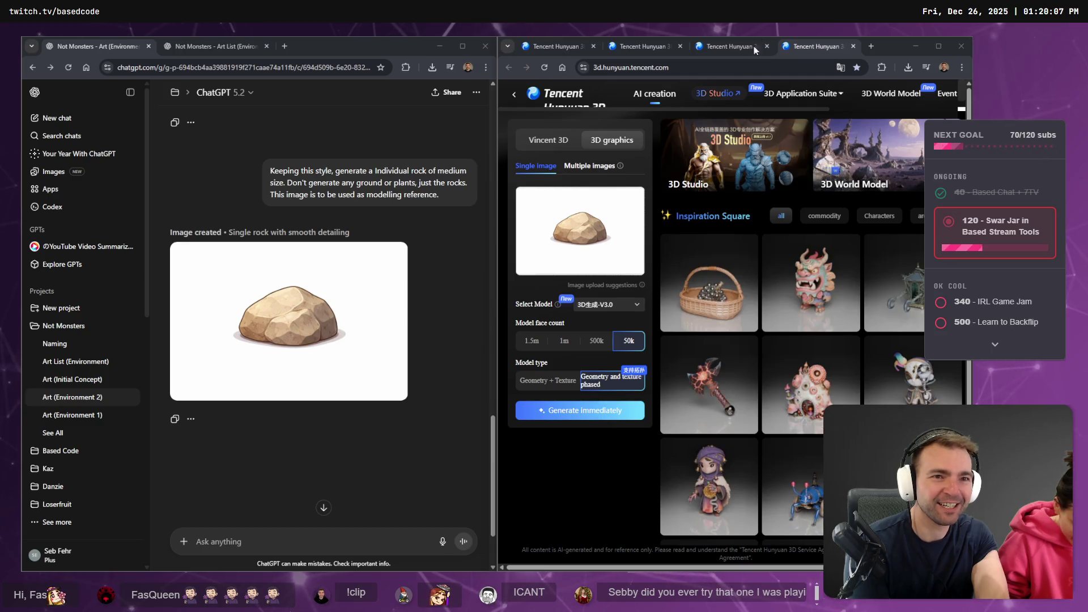
Retry Generate for the rock, then check the tabs and settle on the PBR model's generation progress.
{"action": "left_click", "coordinate": [583, 410]}
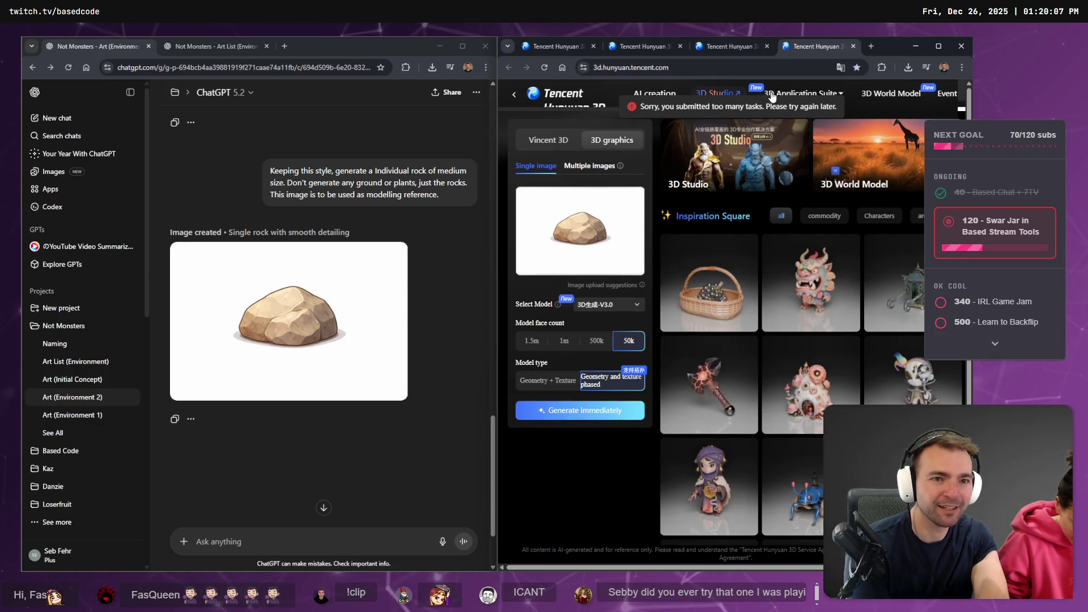
{"action": "left_click", "coordinate": [722, 49]}
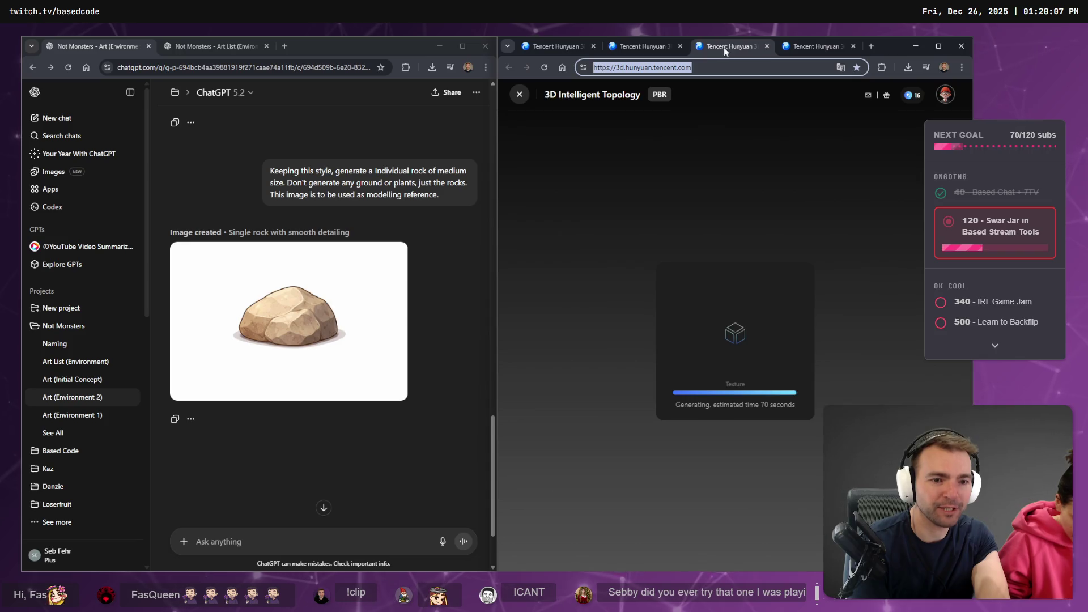
{"action": "left_click", "coordinate": [580, 48]}
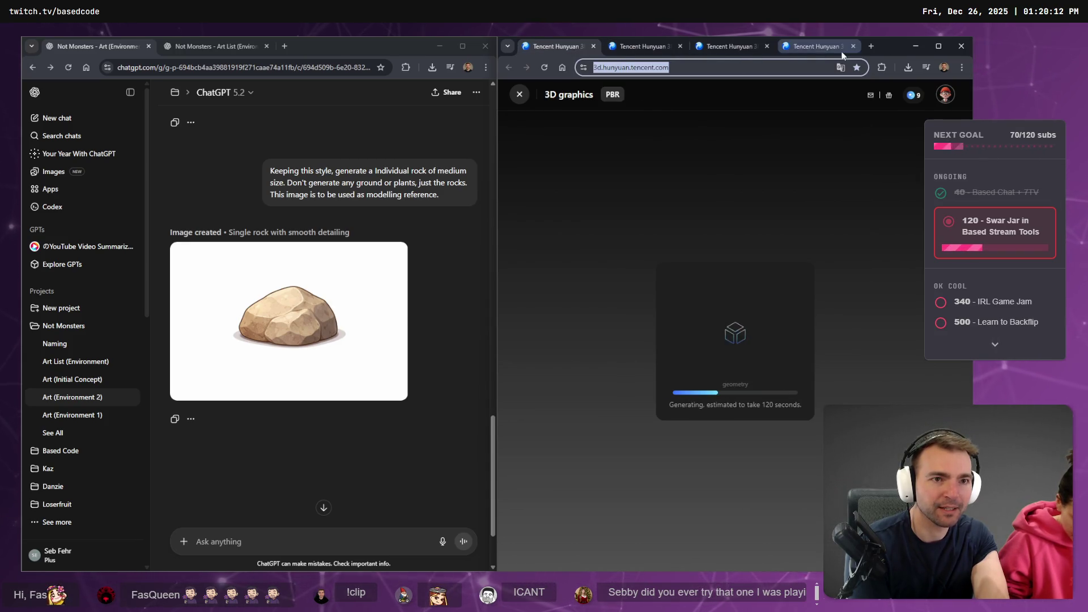
{"action": "left_click", "coordinate": [822, 49]}
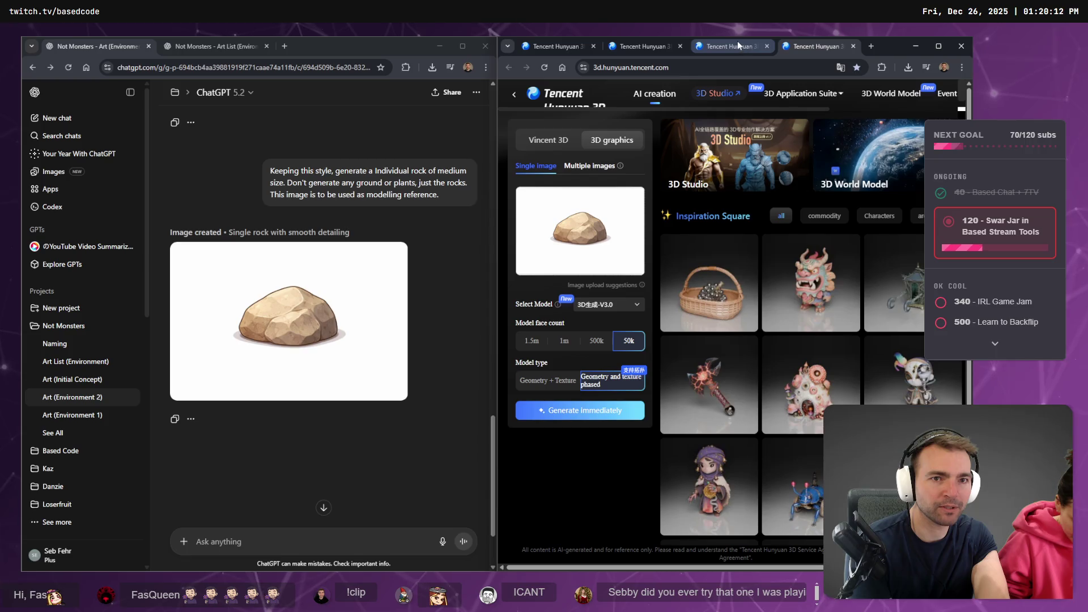
{"action": "left_click", "coordinate": [553, 46]}
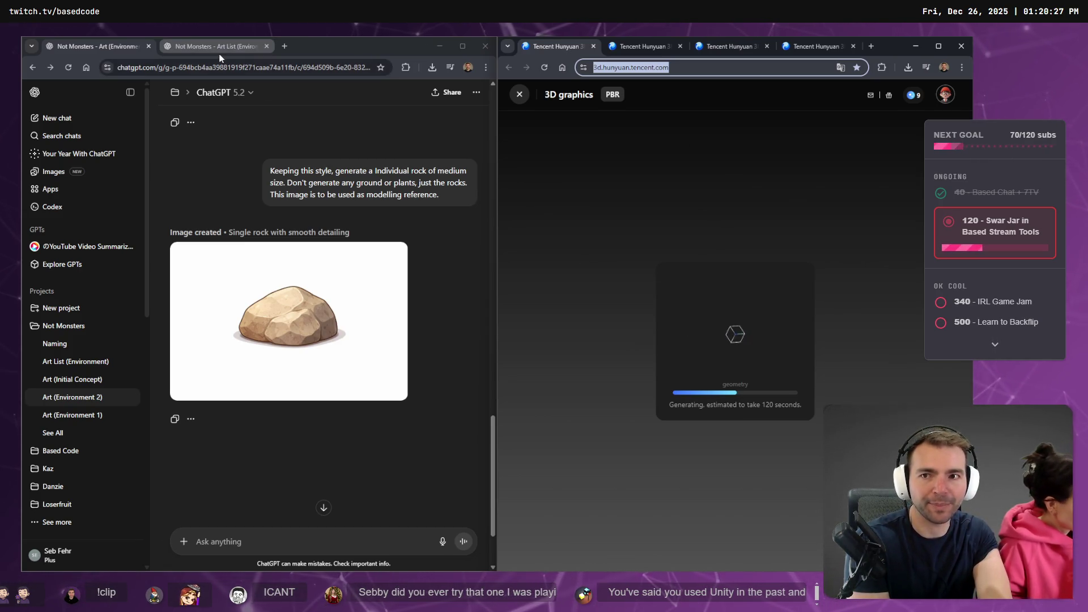
{"action": "mouse_move", "coordinate": [218, 54]}
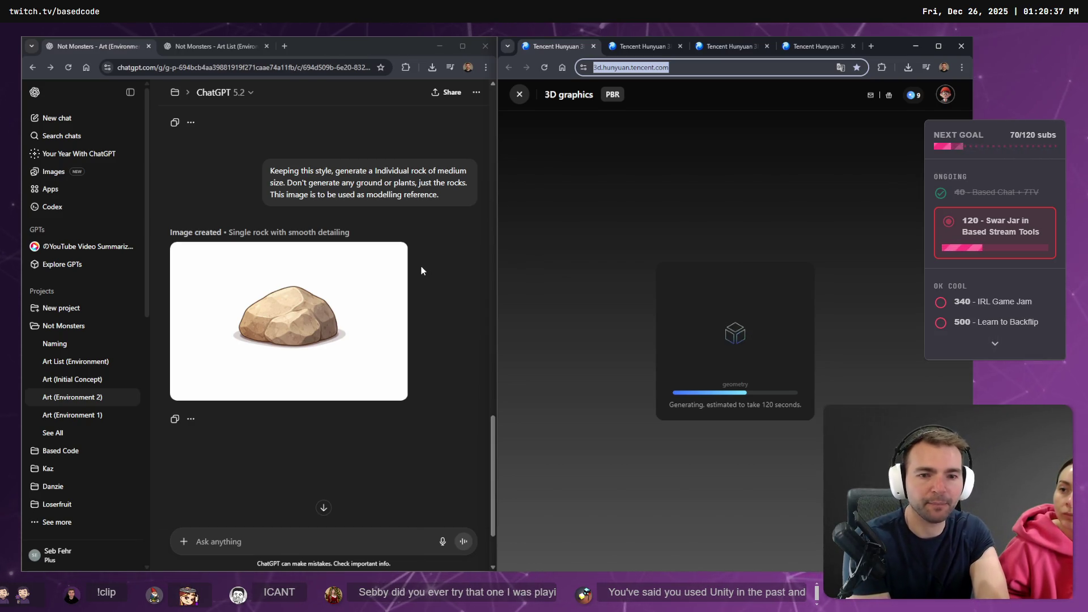
Set the image-to-3D model to 3D Generation V2.5 with 'Geometry and texture phased'.
{"action": "left_click", "coordinate": [872, 47]}
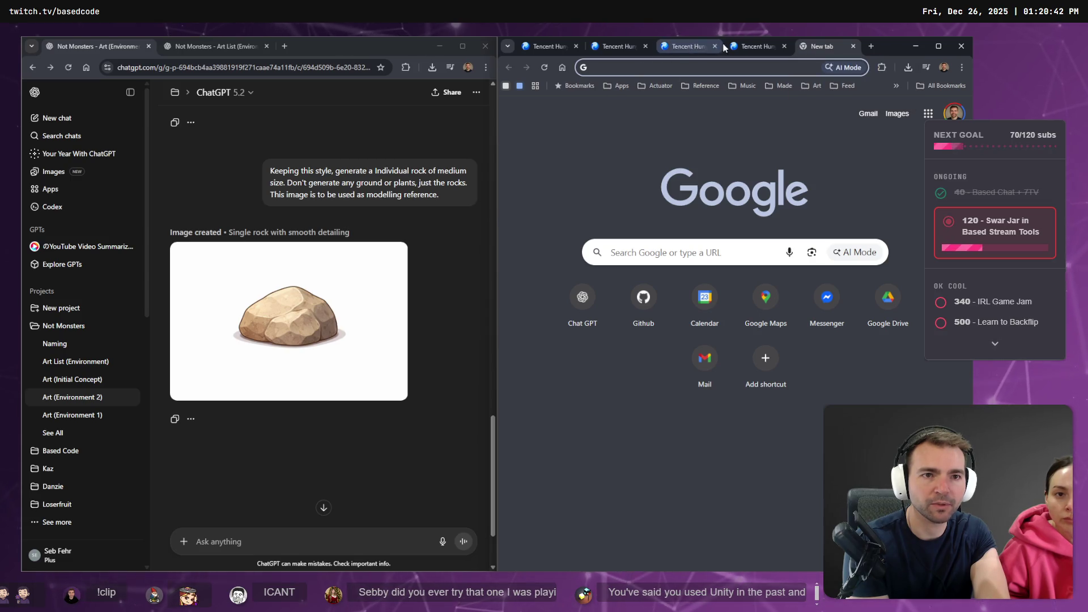
{"action": "left_click", "coordinate": [753, 47]}
{"action": "left_click", "coordinate": [655, 68]}
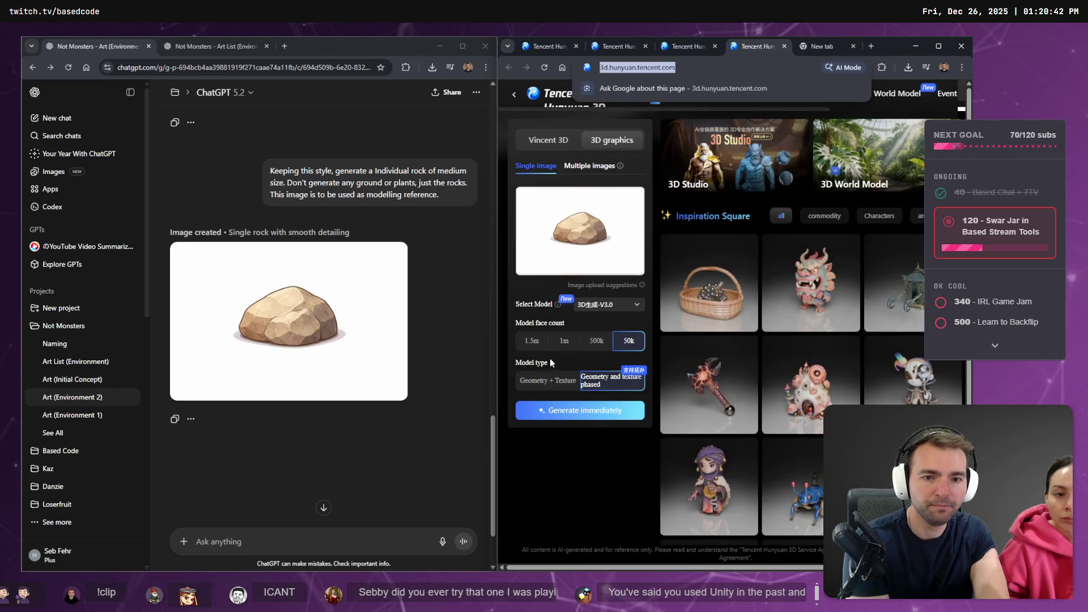
{"action": "left_click", "coordinate": [621, 306]}
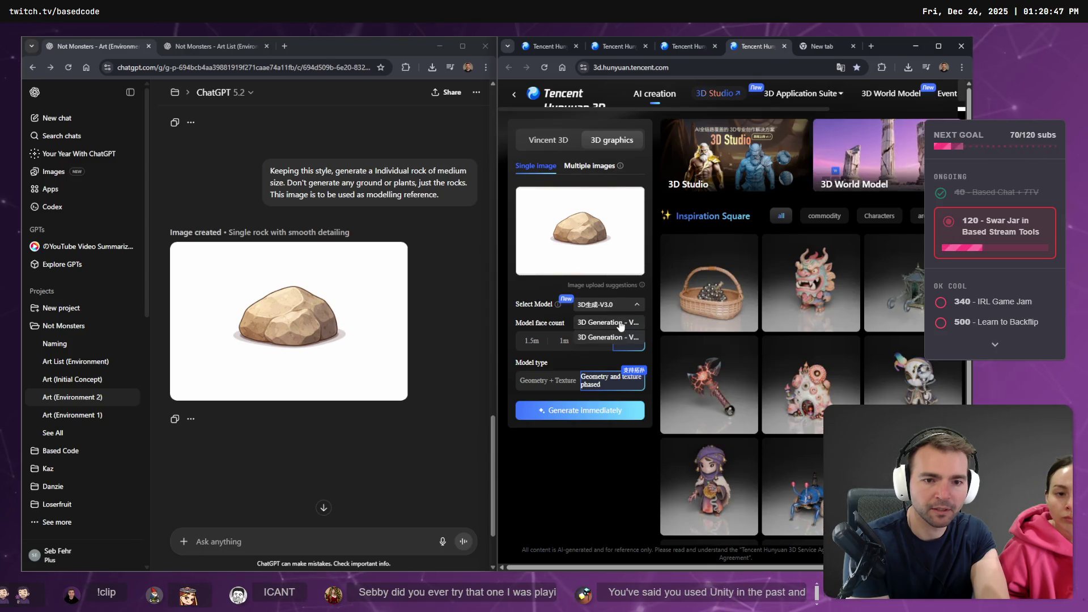
{"action": "left_click", "coordinate": [620, 323]}
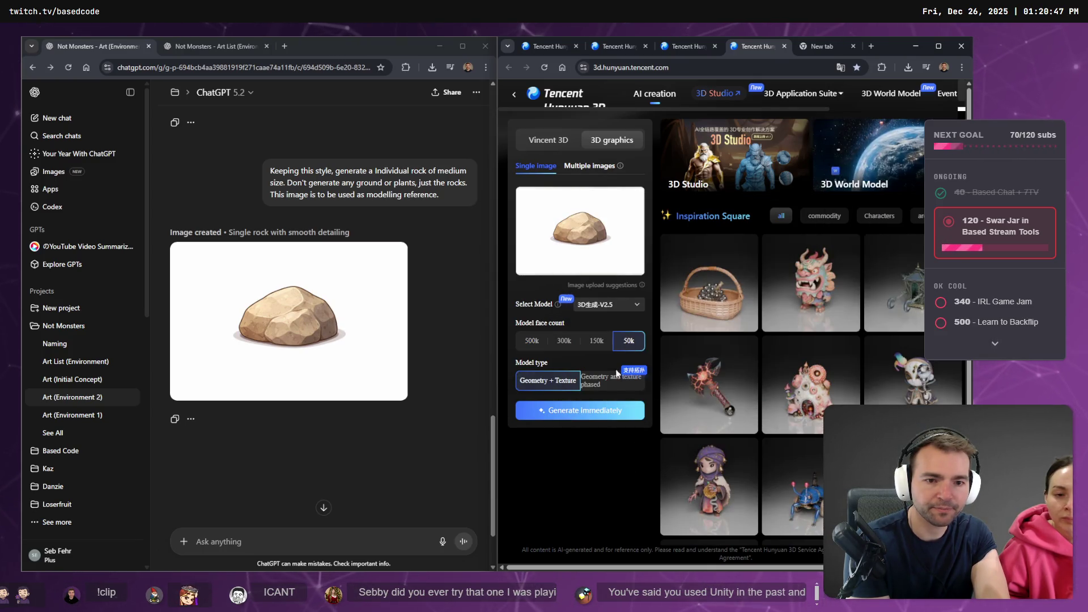
{"action": "left_click", "coordinate": [617, 374]}
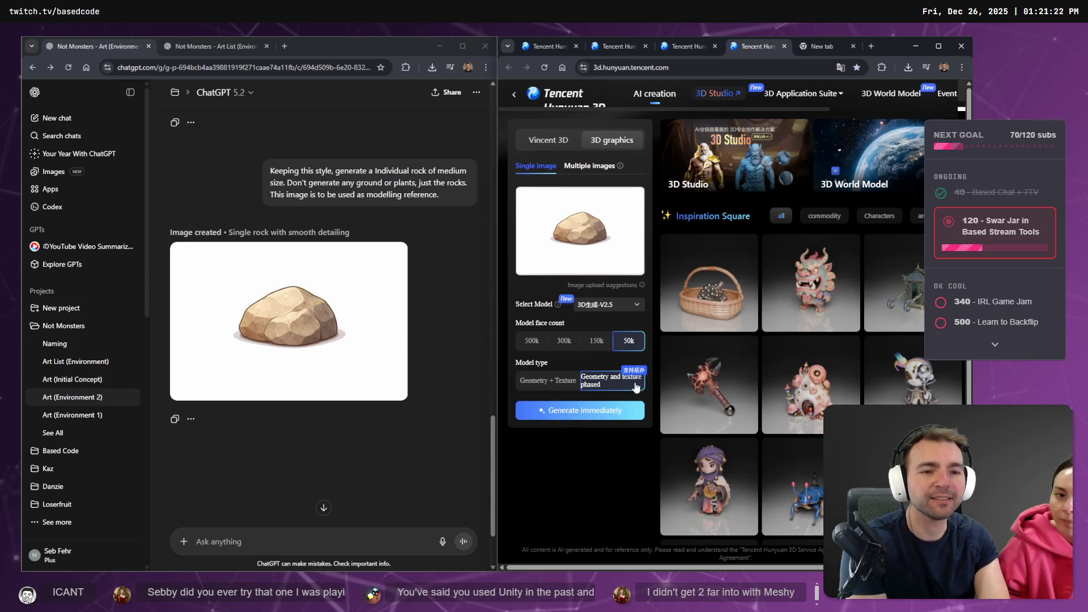
Close the extra new tab and view the finished hanging sign model's topology.
{"action": "left_click", "coordinate": [822, 49]}
{"action": "key", "text": "ctrl+w"}
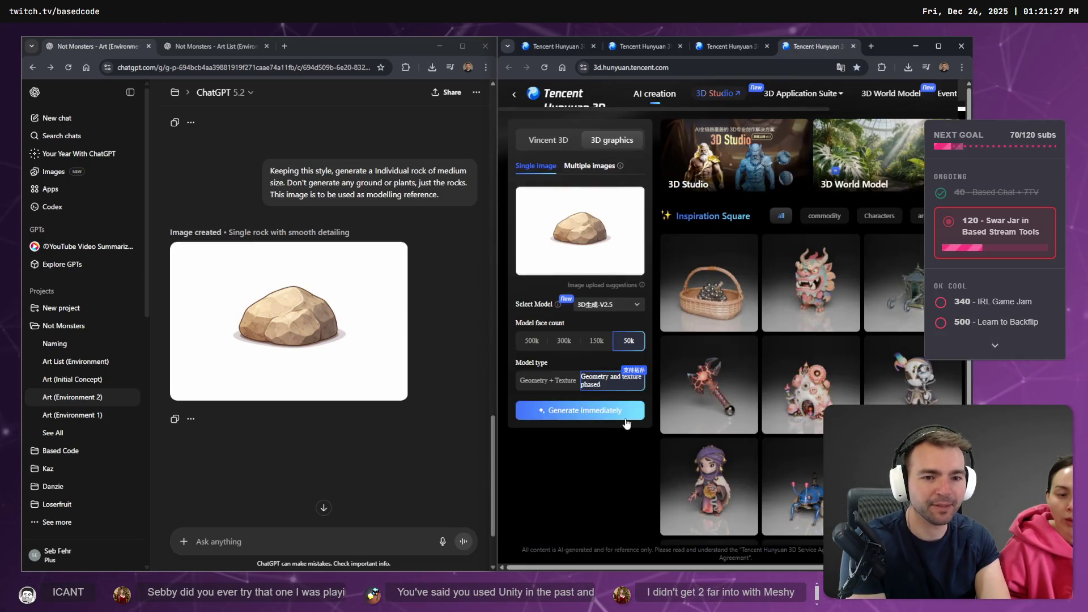
{"action": "left_click", "coordinate": [735, 46]}
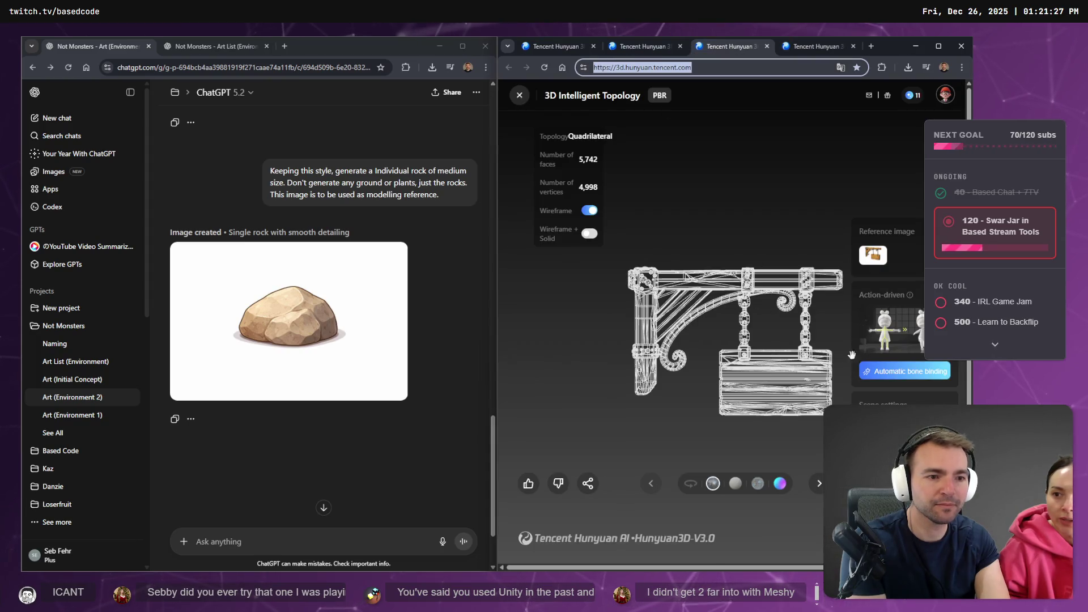
Show the hanging sign and windmill models textured instead of wireframe, rotating the windmill.
{"action": "left_click", "coordinate": [590, 211]}
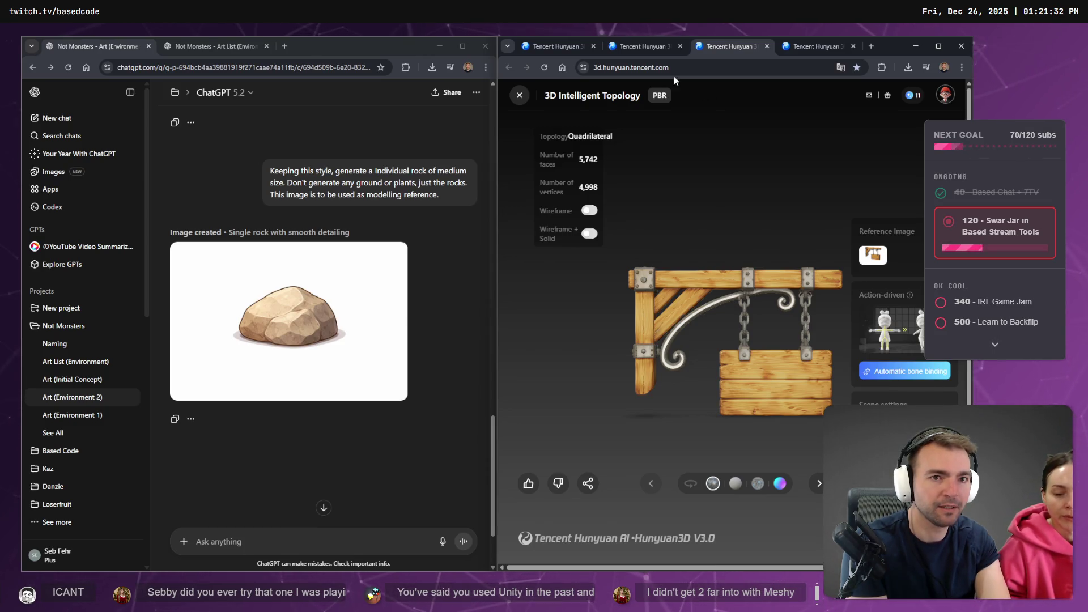
{"action": "left_click", "coordinate": [655, 50]}
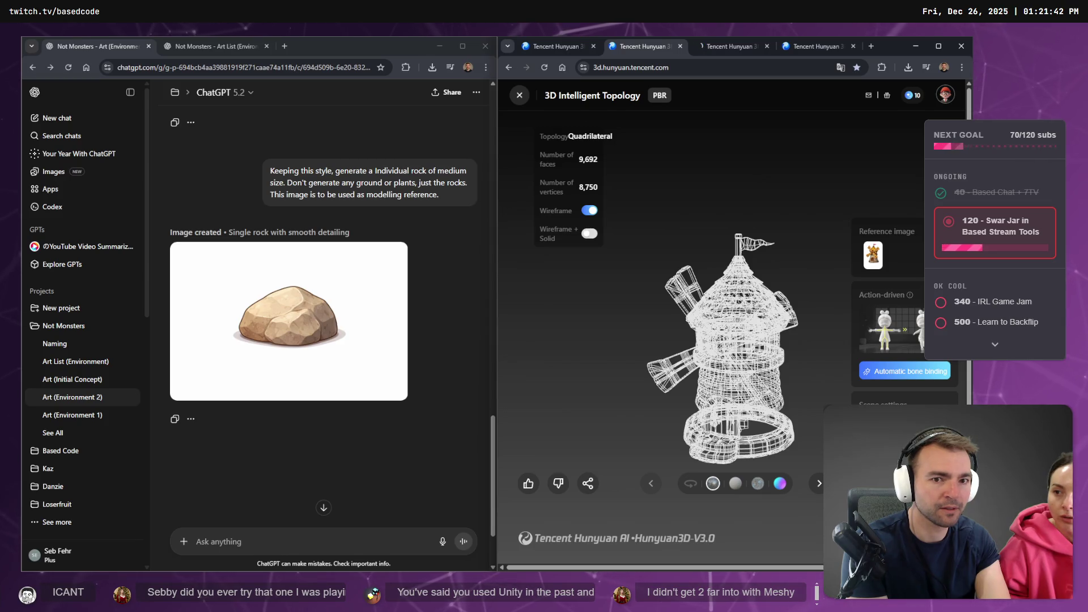
{"action": "left_click", "coordinate": [590, 211]}
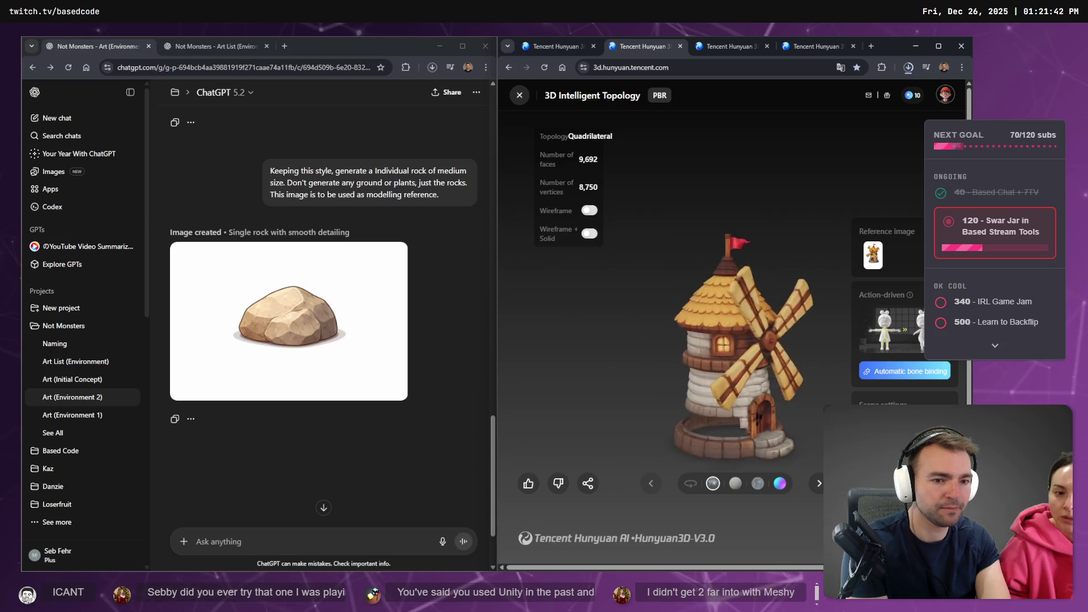
{"action": "left_click_drag", "start_coordinate": [810, 399], "coordinate": [743, 399]}
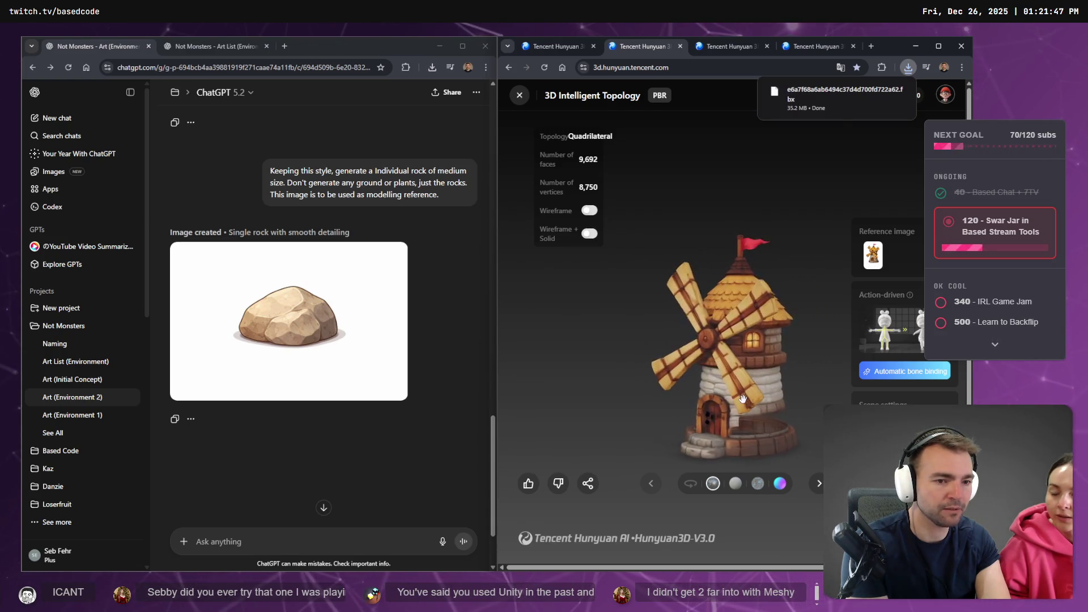
{"action": "mouse_move", "coordinate": [881, 397]}
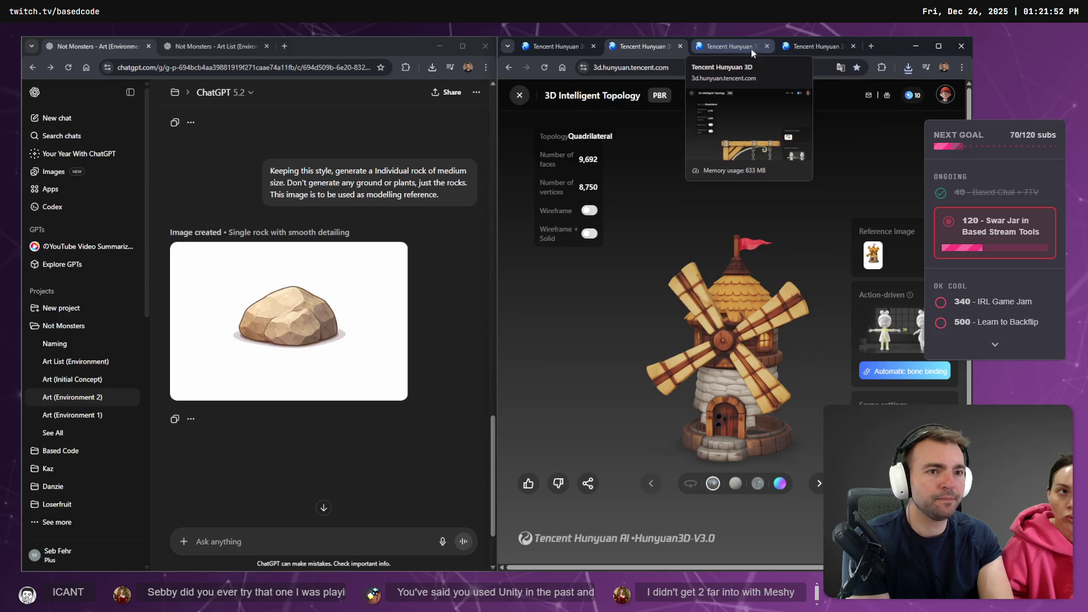
Open Chrome's recent downloads and bring up the options for the downloaded .fbx model.
{"action": "left_click", "coordinate": [807, 45]}
{"action": "left_click", "coordinate": [908, 66]}
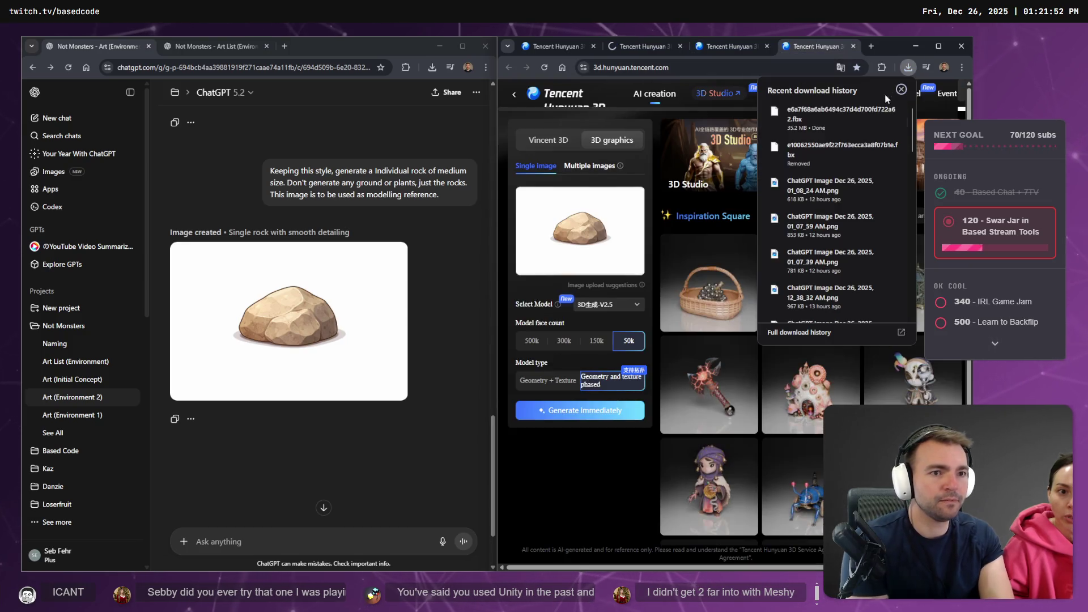
{"action": "right_click", "coordinate": [827, 110]}
{"action": "left_click", "coordinate": [742, 52]}
{"action": "left_click", "coordinate": [797, 48]}
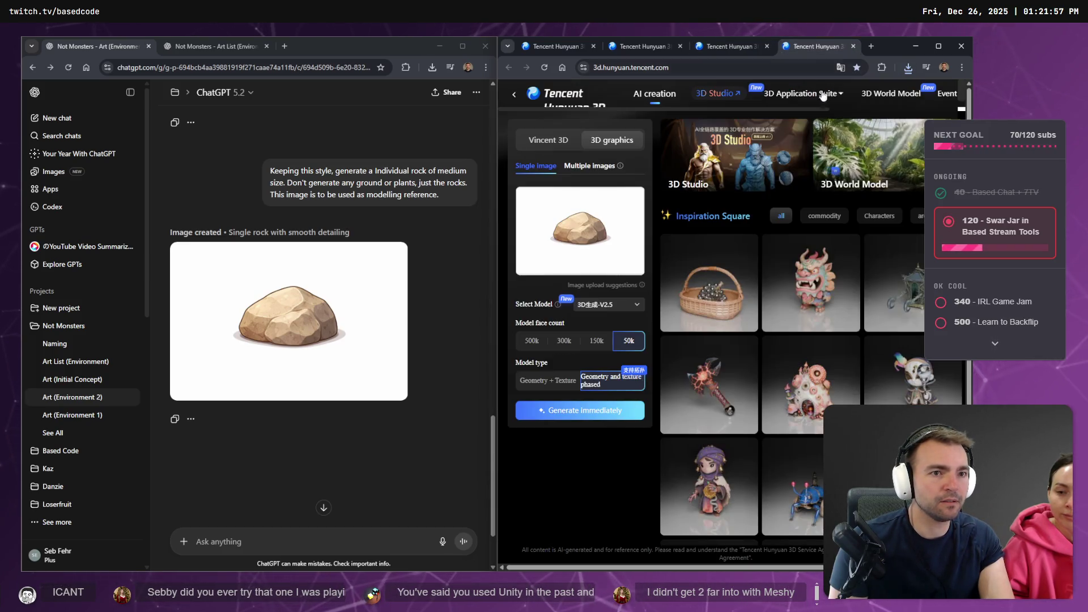
{"action": "left_click", "coordinate": [909, 67]}
{"action": "right_click", "coordinate": [838, 158]}
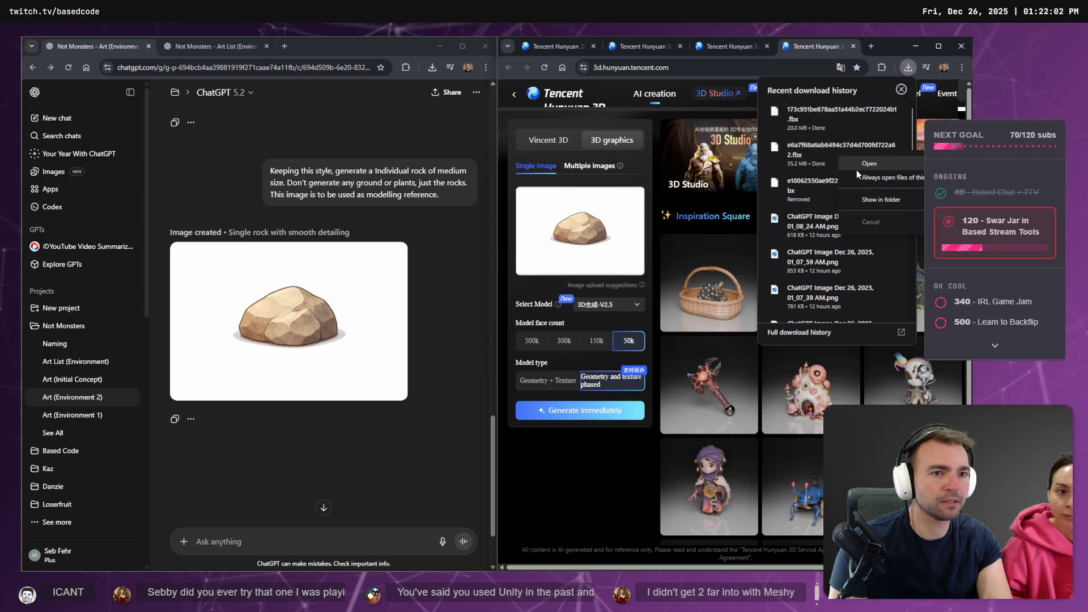
Rename the downloaded hanging sign model in Downloads to HangingSign.fbx, then return to Godot.
{"action": "left_click", "coordinate": [890, 200]}
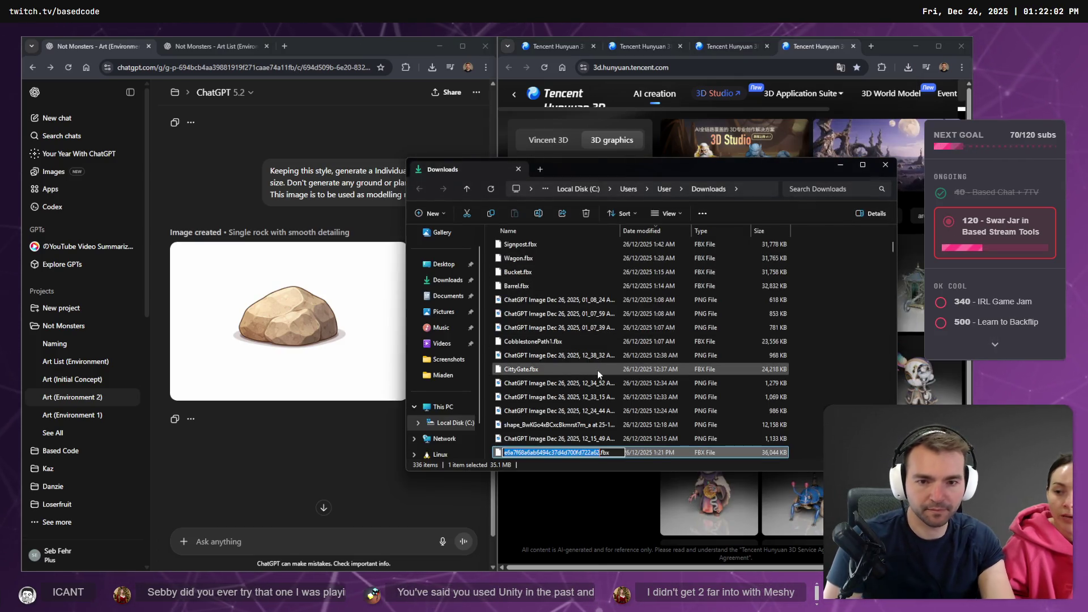
{"action": "type", "text": "HangingS"}
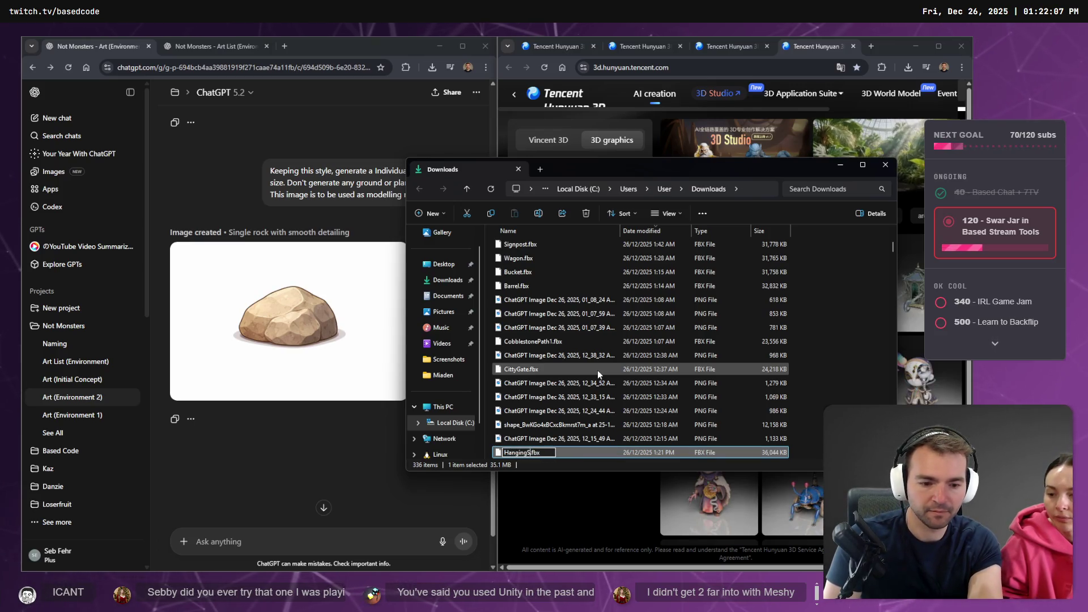
{"action": "type", "text": "ign"}
{"action": "key", "text": "Return"}
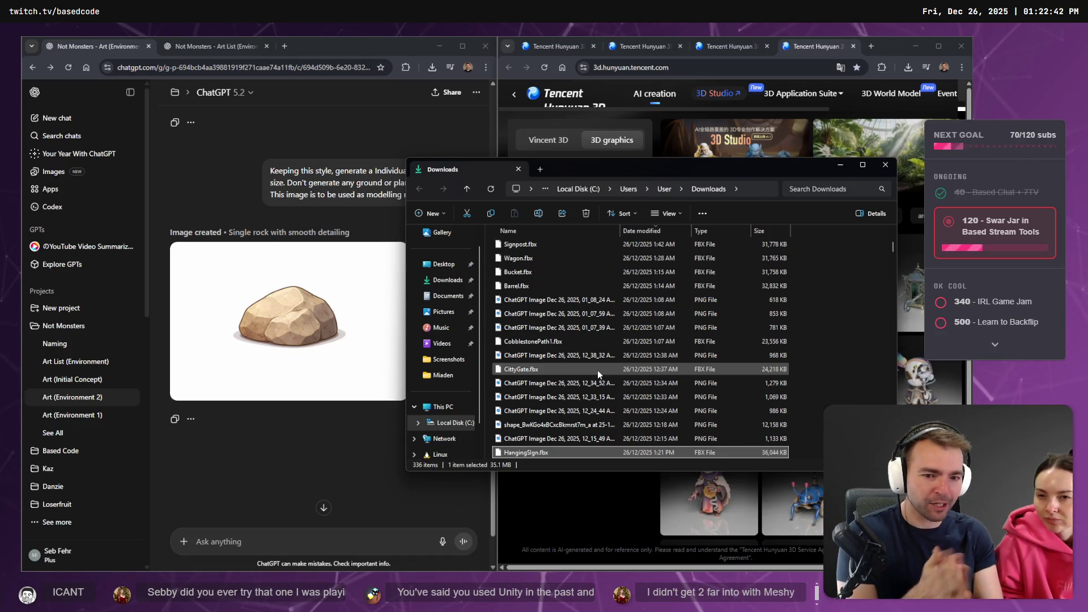
{"action": "left_click", "coordinate": [533, 453]}
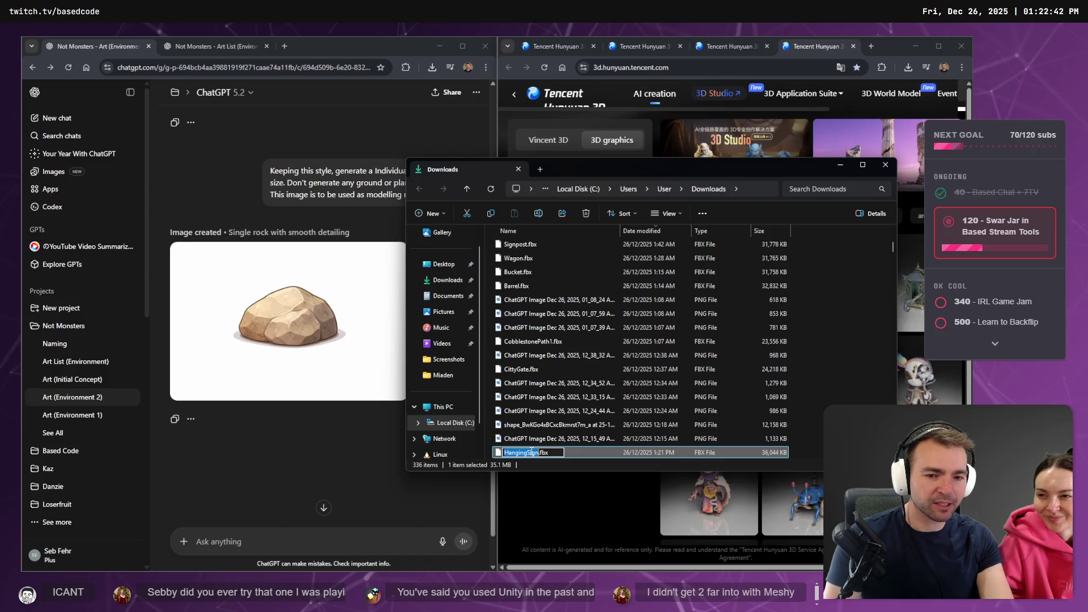
{"action": "key", "text": "Return"}
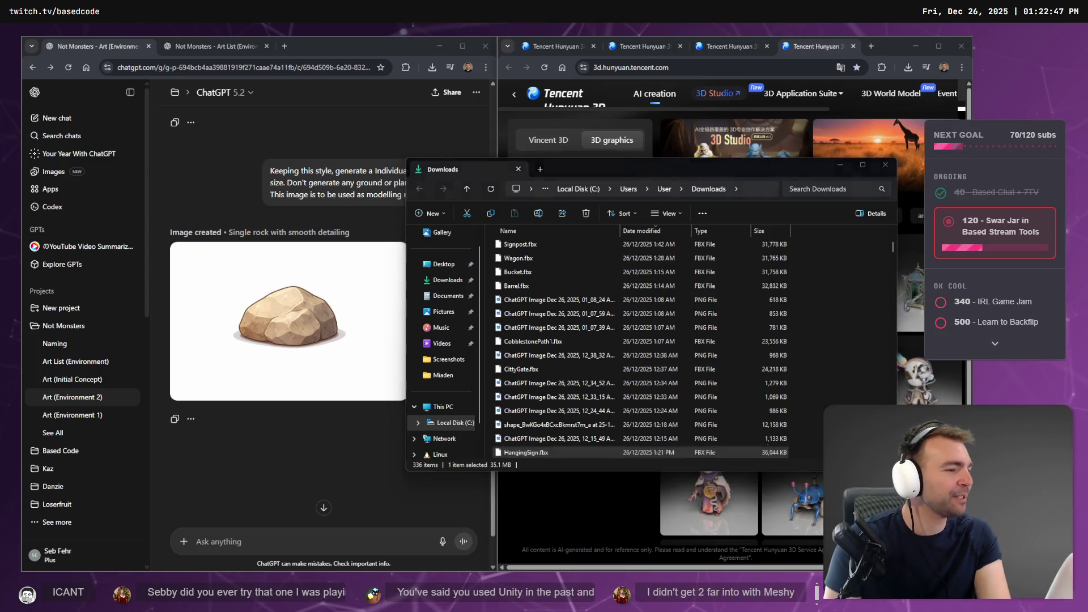
{"action": "key", "text": "alt+Tab"}
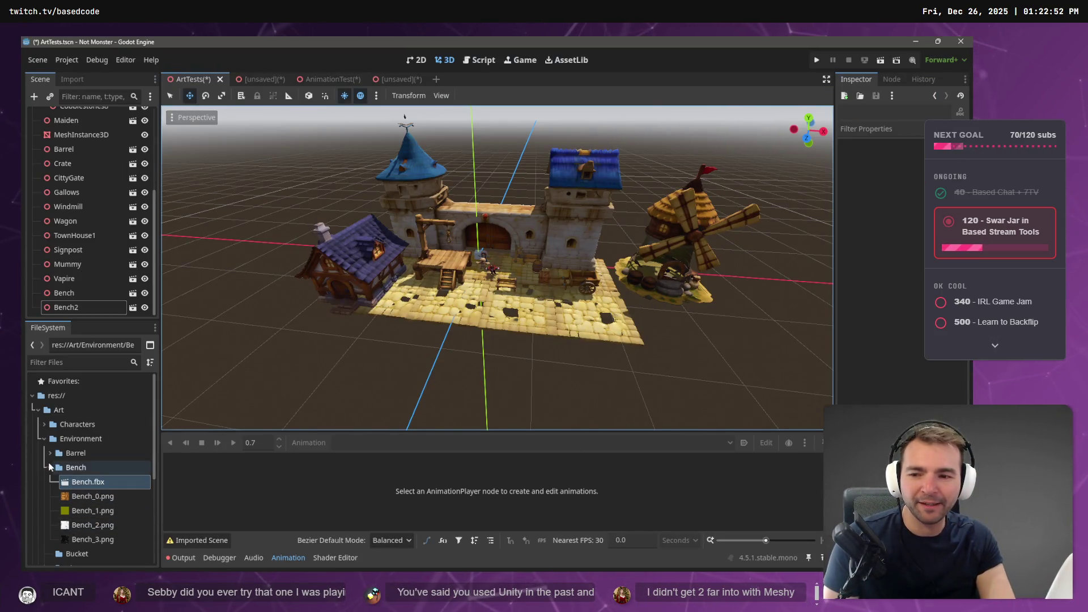
Collapse the Bench folder in Godot's project files and go back to the Downloads window.
{"action": "left_click", "coordinate": [51, 467]}
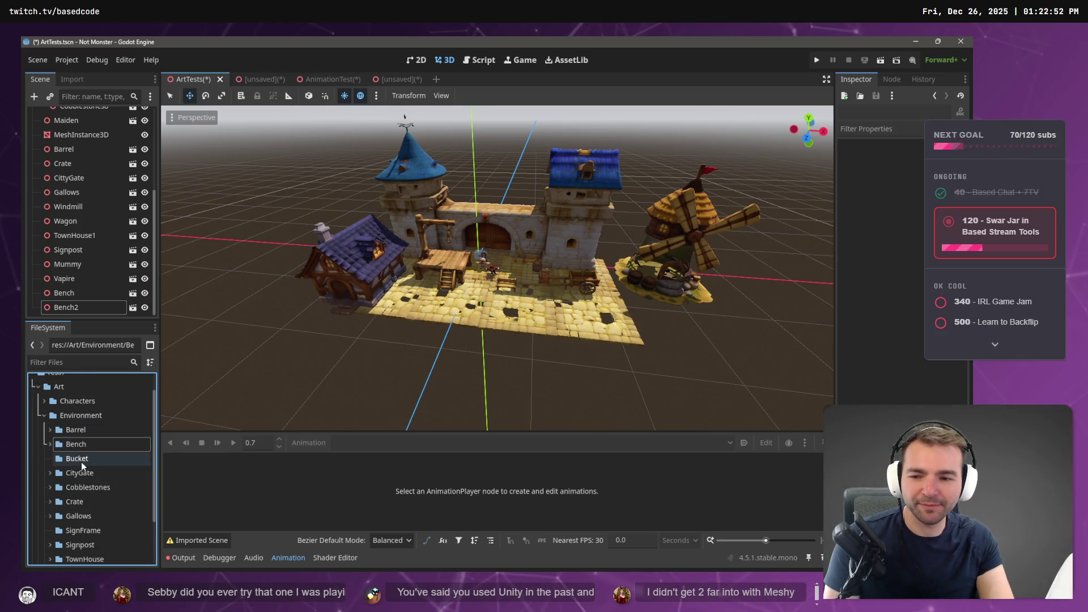
{"action": "key", "text": "alt+Tab"}
{"action": "scroll", "coordinate": [59, 477], "scroll_direction": "down", "scroll_amount": 3}
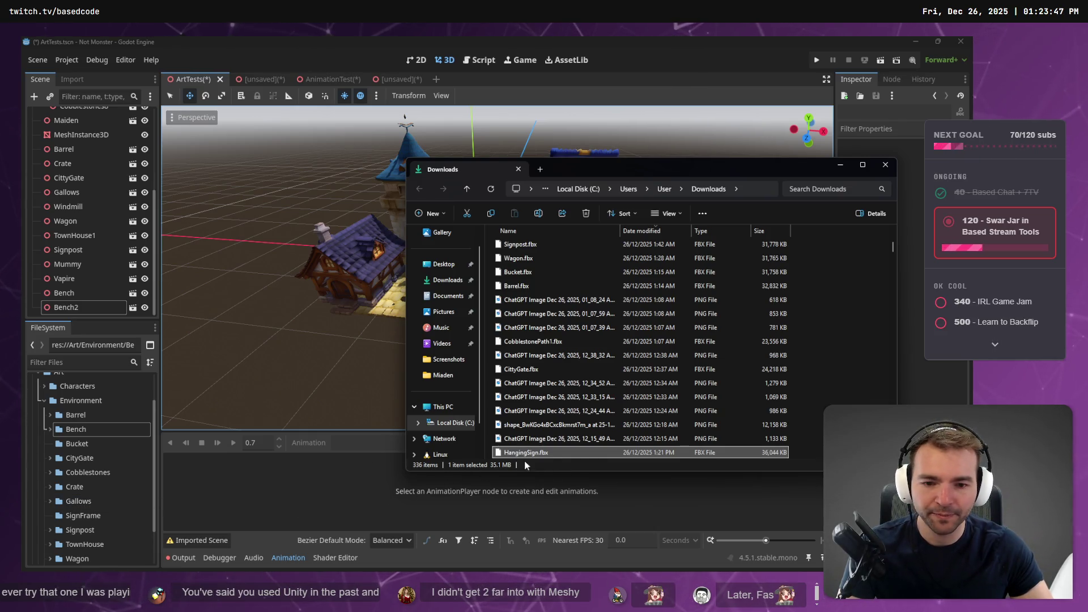
Try renaming HangingSign.fbx to SignFrame.fbx, then cancel because the name already exists.
{"action": "key", "text": "F2"}
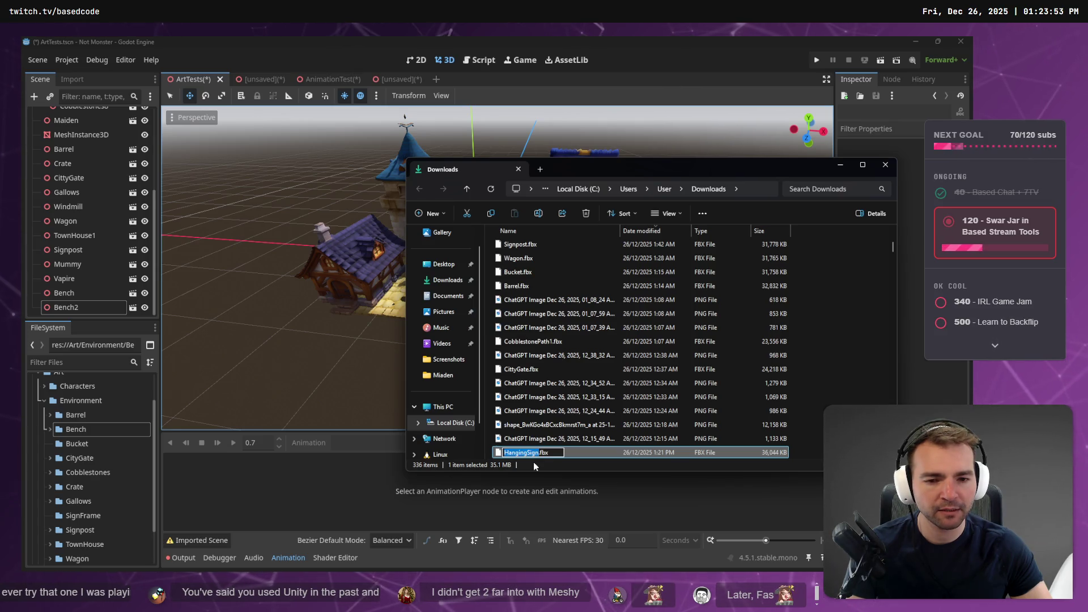
{"action": "type", "text": "ignFrame"}
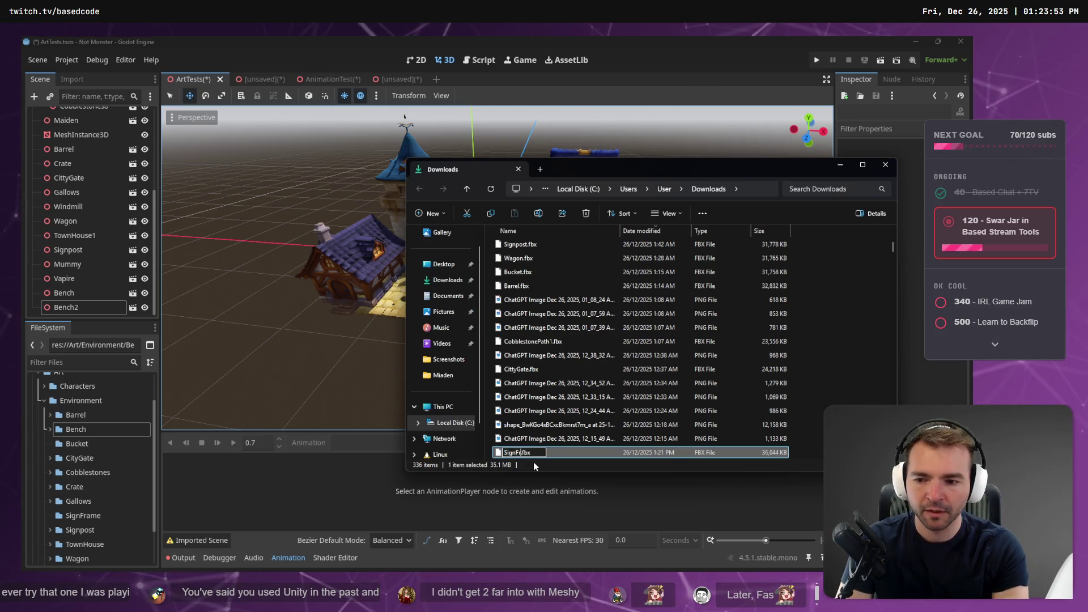
{"action": "key", "text": "Return"}
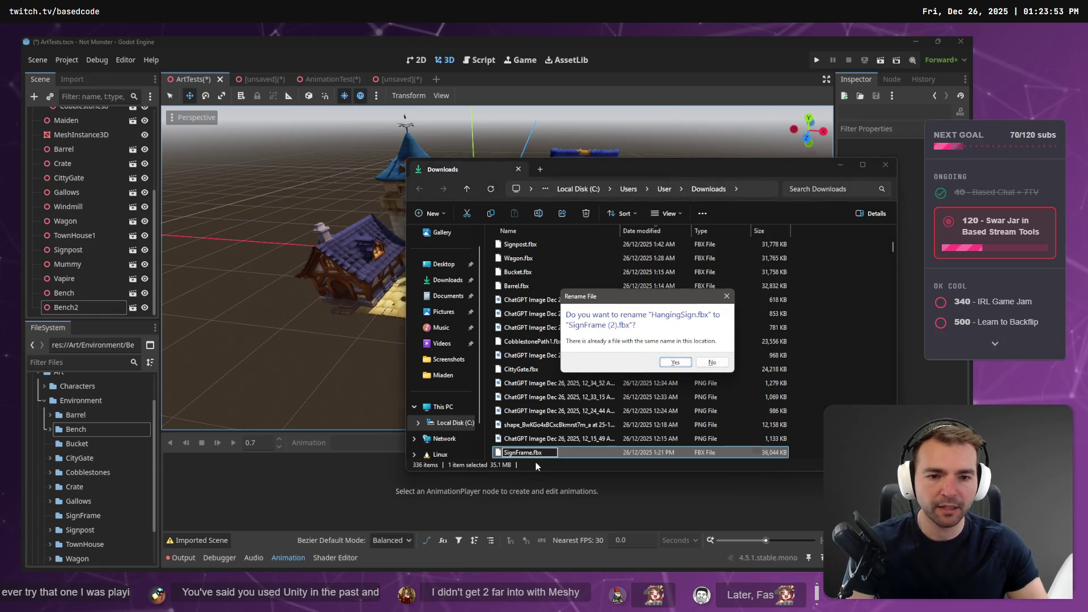
{"action": "key", "text": "Return"}
Drag the SignFrame.fbx download into the project's SignFrame folder in Godot.
{"action": "scroll", "coordinate": [562, 379], "scroll_direction": "up", "scroll_amount": 3}
{"action": "left_click", "coordinate": [561, 350]}
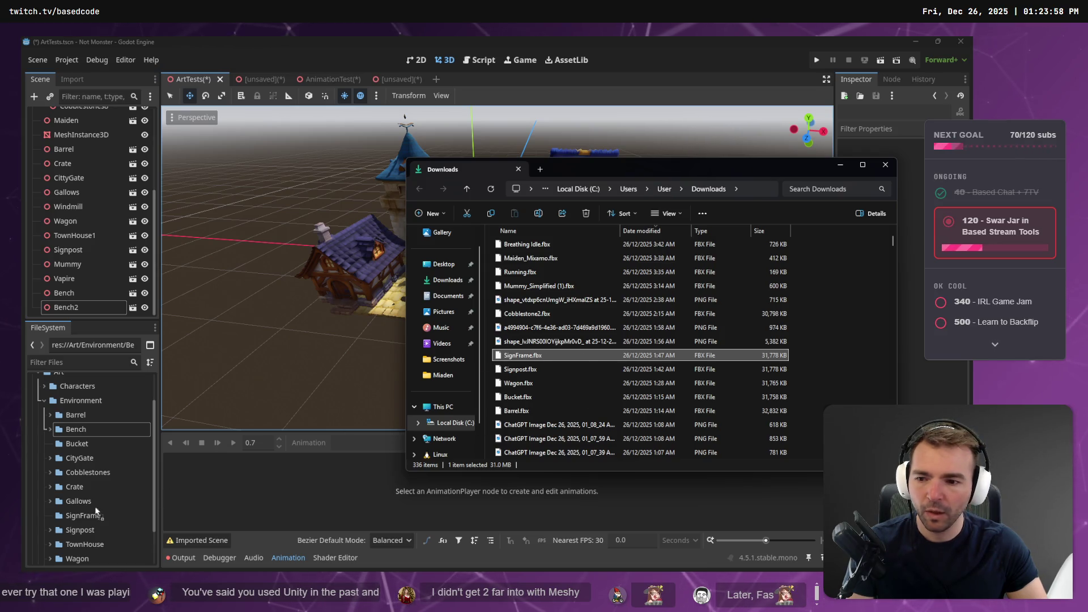
{"action": "left_click_drag", "start_coordinate": [81, 517], "coordinate": [81, 515]}
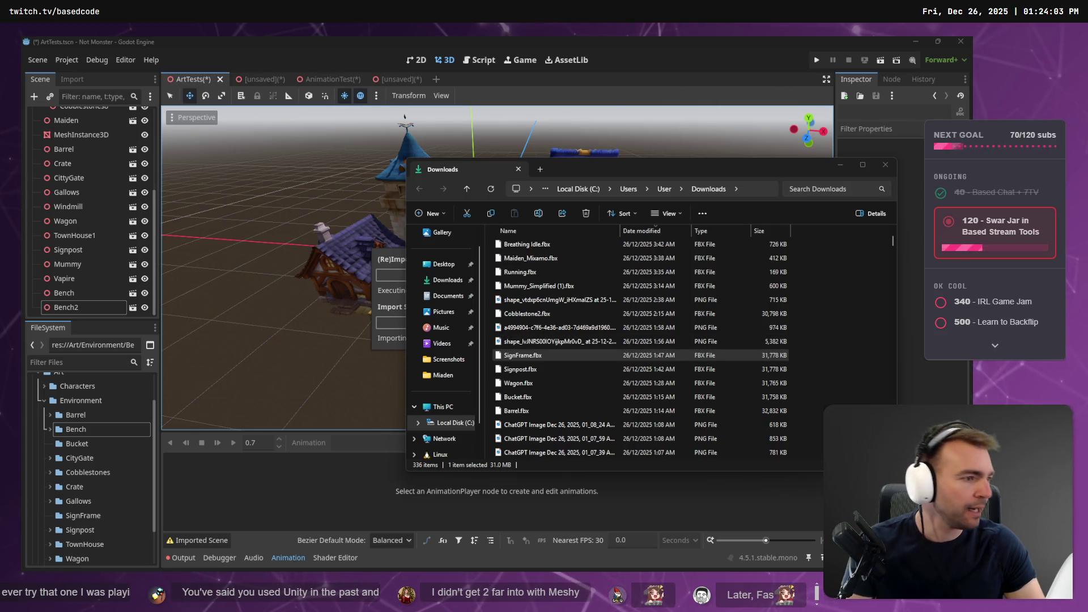
{"action": "key", "text": "ctrl+super+Right"}
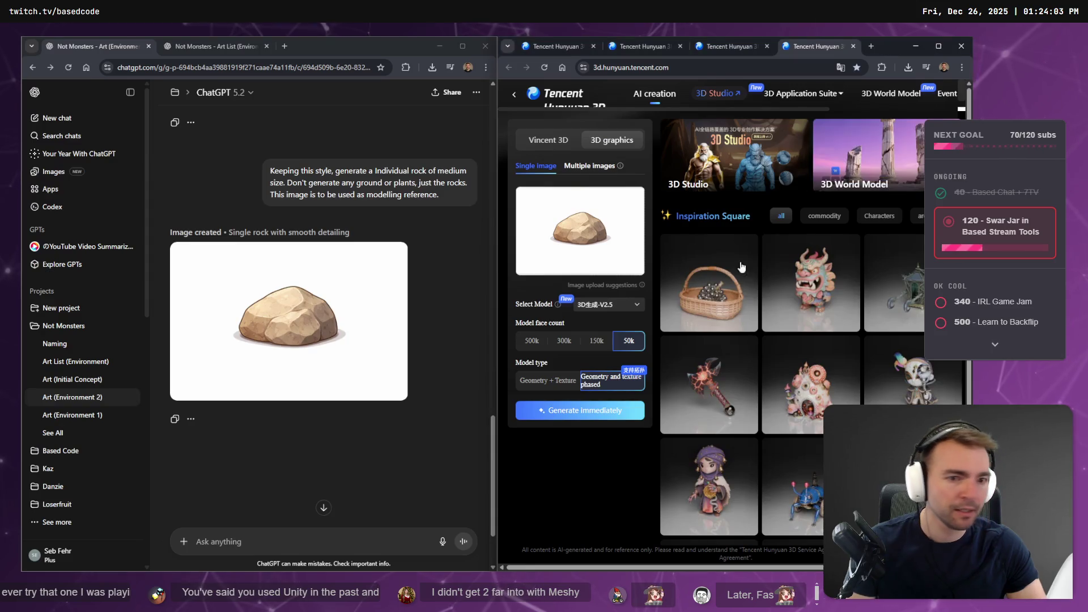
Check the Hunyuan 3D tabs for generation progress and the finished hanging sign model.
{"action": "left_click", "coordinate": [737, 46]}
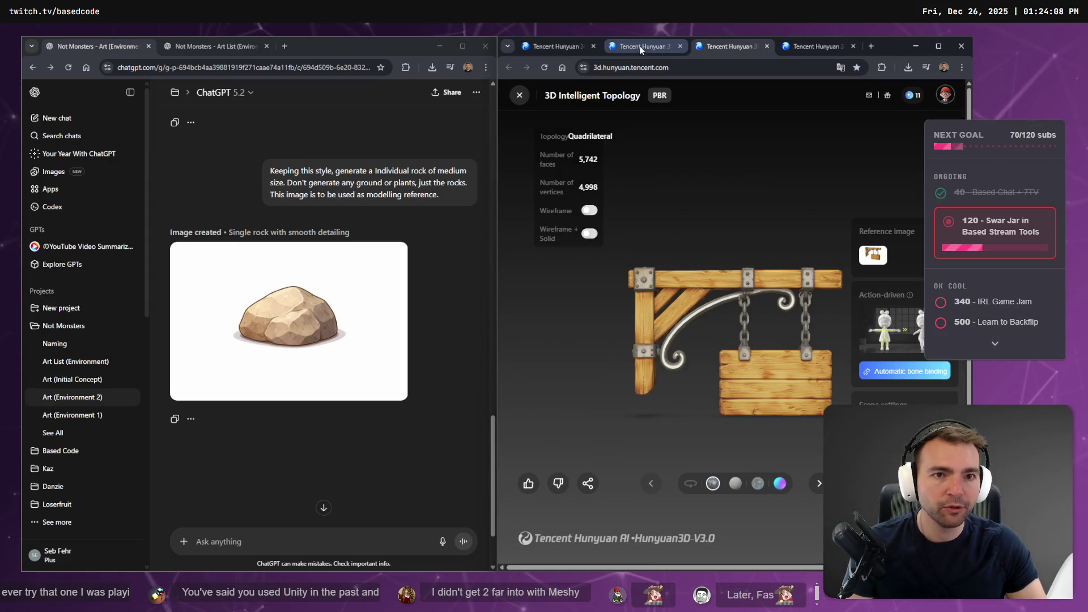
{"action": "left_click", "coordinate": [573, 45]}
{"action": "left_click", "coordinate": [612, 48]}
{"action": "left_click", "coordinate": [793, 48]}
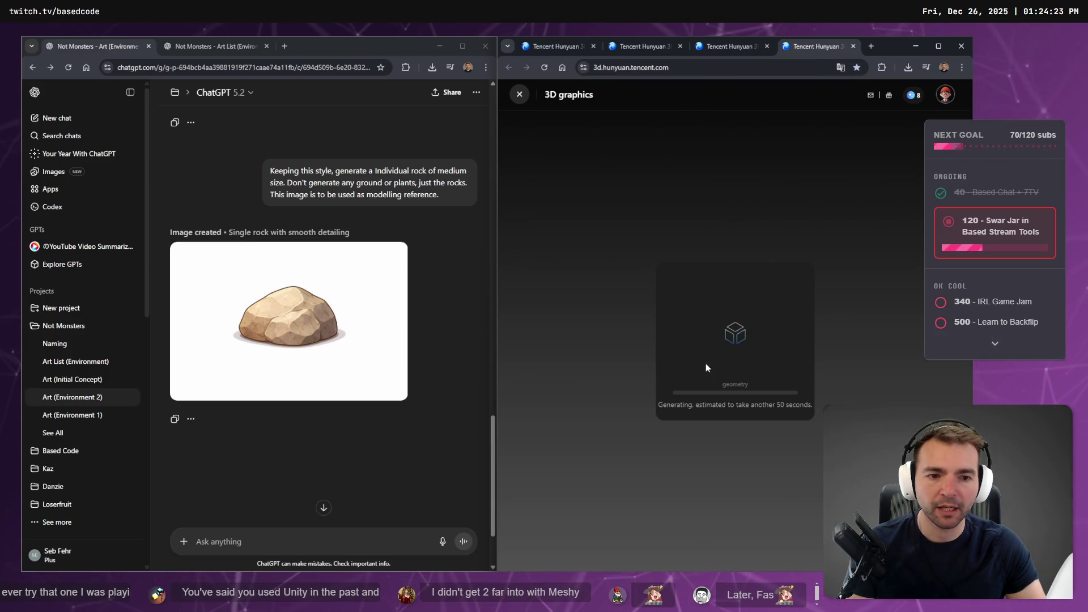
{"action": "left_click", "coordinate": [727, 48]}
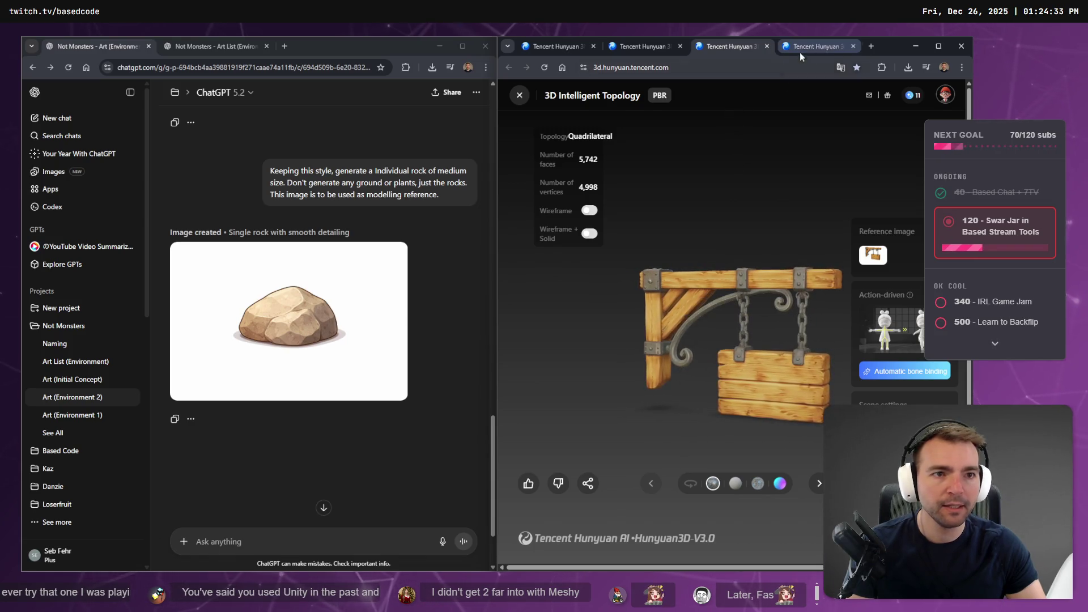
{"action": "mouse_move", "coordinate": [805, 46]}
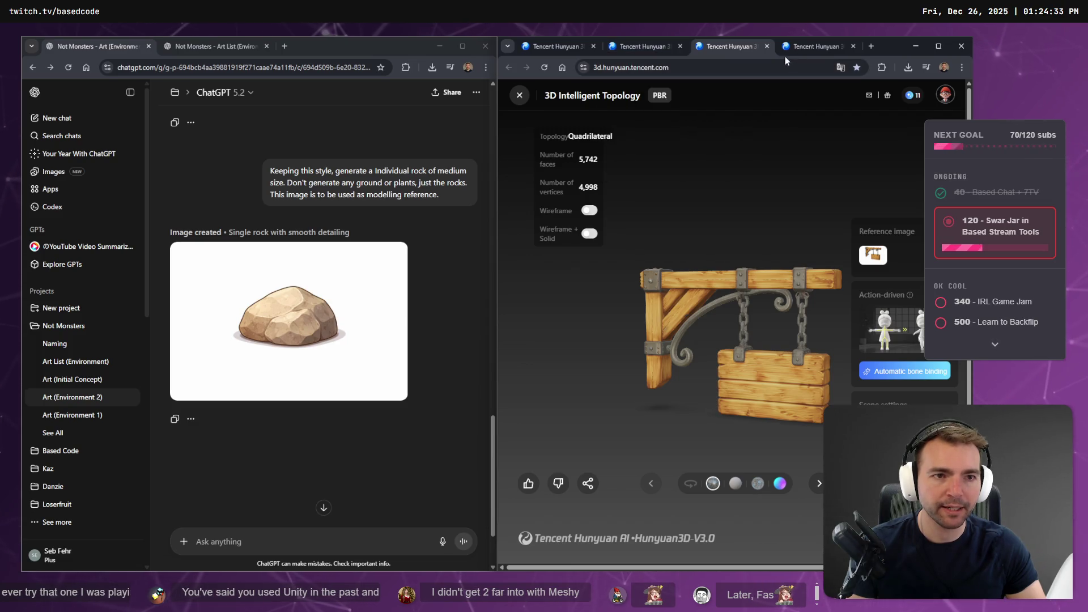
{"action": "key", "text": "alt+Tab"}
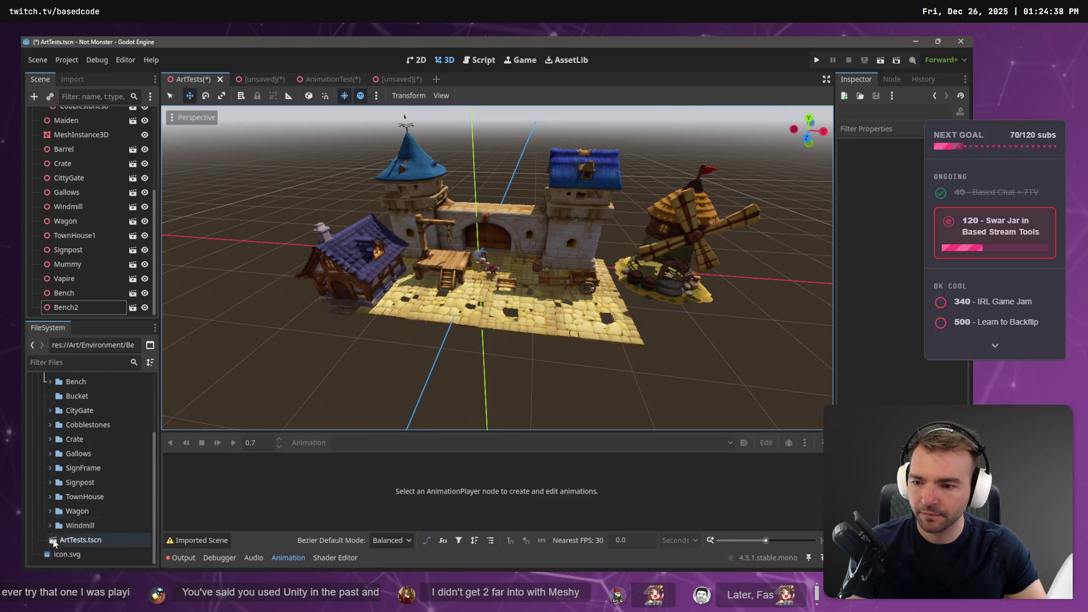
Expand the SignFrame folder and preview SignFrame.fbx's import settings, then close the preview.
{"action": "scroll", "coordinate": [51, 519], "scroll_direction": "down", "scroll_amount": 1}
{"action": "left_click", "coordinate": [50, 492]}
{"action": "double_click", "coordinate": [83, 505]}
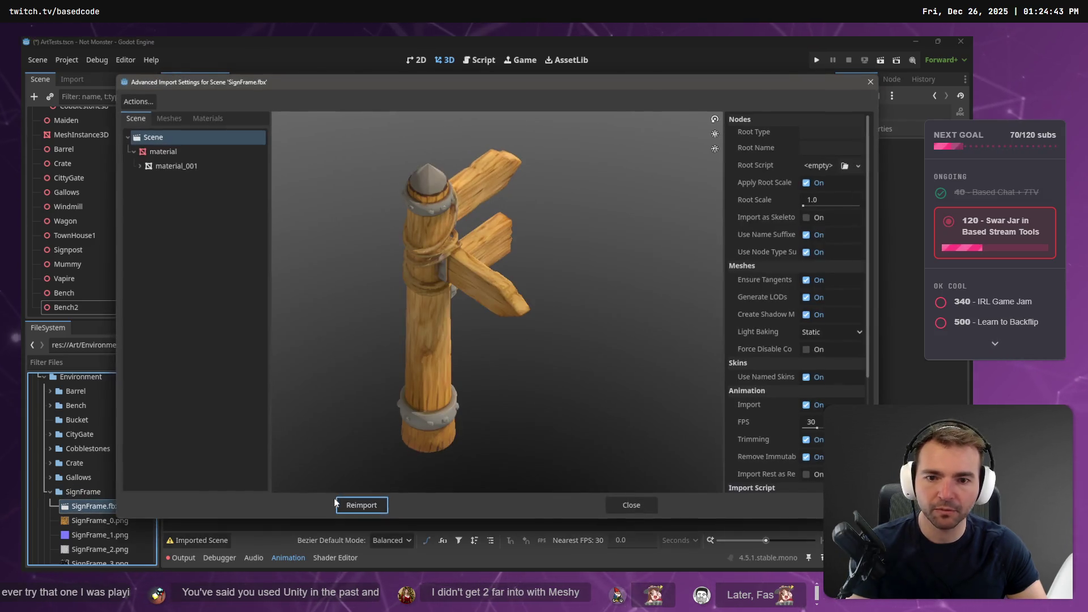
{"action": "left_click", "coordinate": [871, 83]}
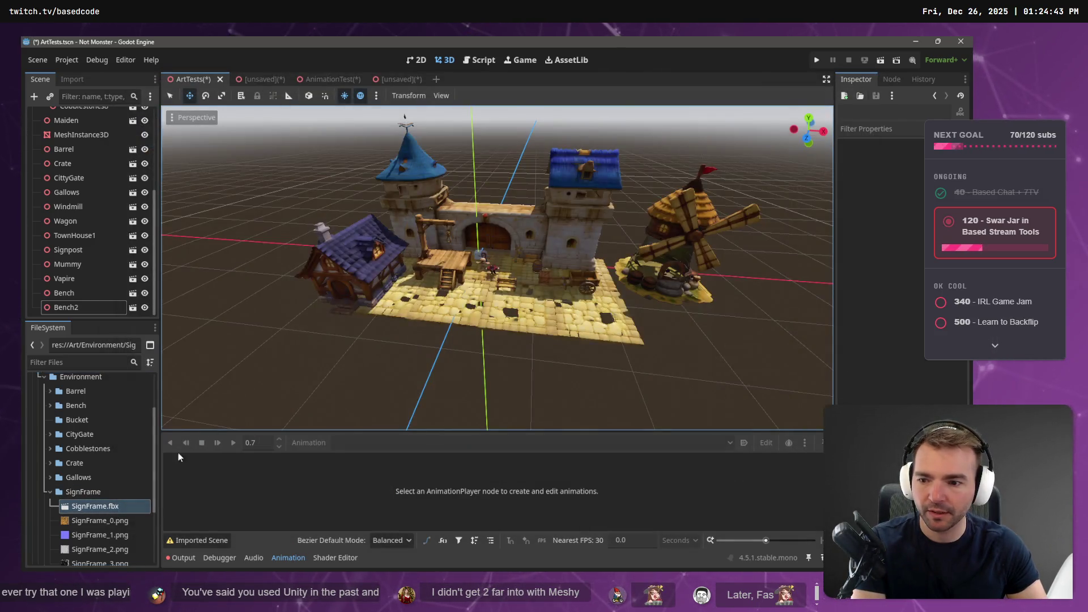
Delete SignFrame.fbx and its texture files from the SignFrame folder.
{"action": "scroll", "coordinate": [85, 518], "scroll_direction": "down", "scroll_amount": 2}
{"action": "left_click", "coordinate": [87, 517], "text": "shift"}
{"action": "key", "text": "Delete"}
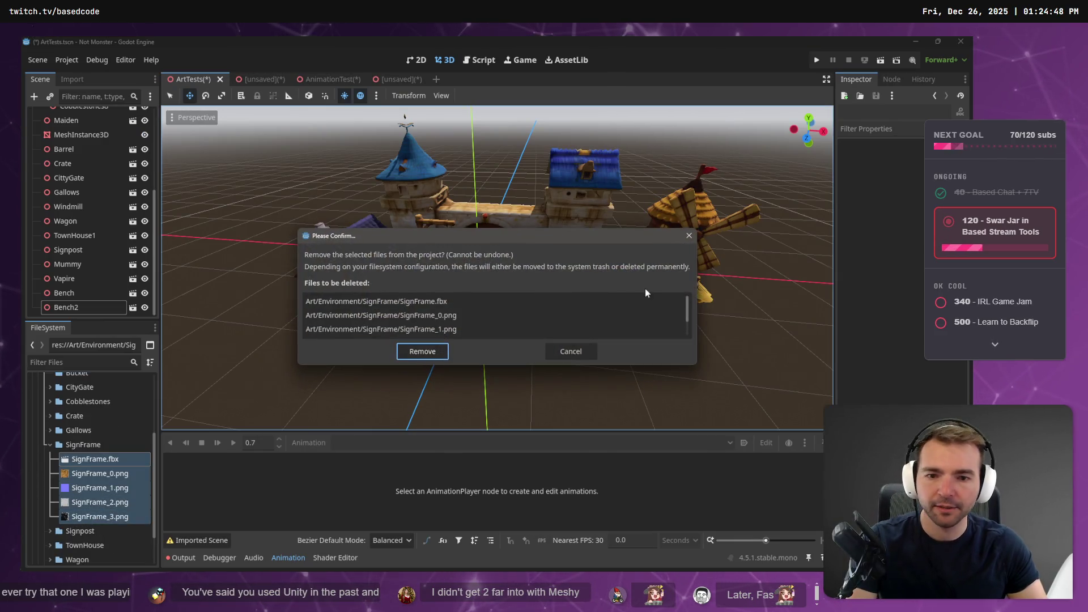
{"action": "left_click", "coordinate": [420, 350]}
{"action": "key", "text": "alt+Tab"}
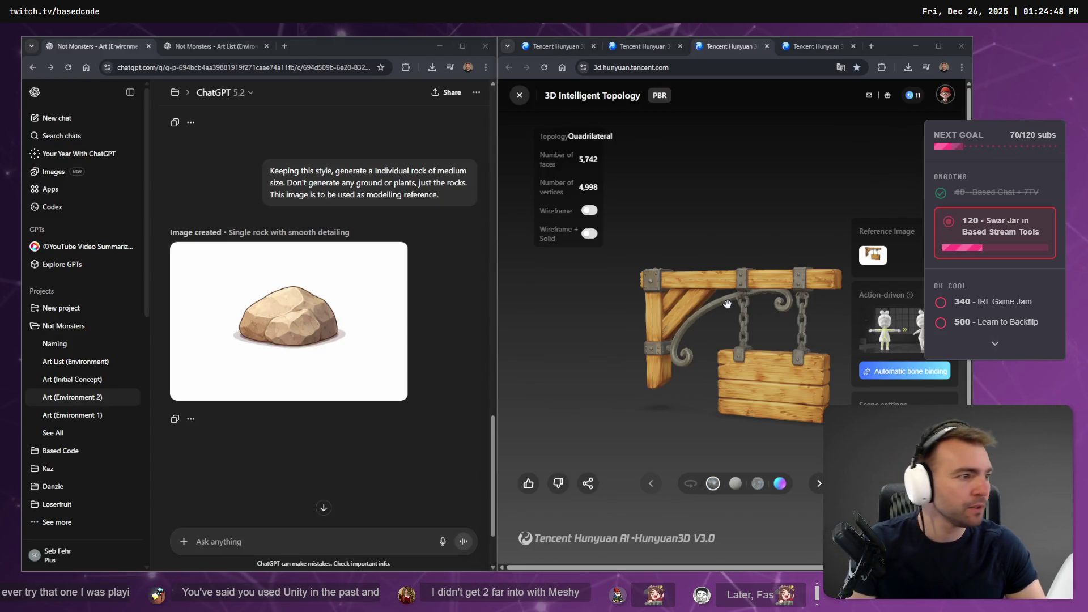
Delete the wrong SignFrame.fbx from the Downloads folder.
{"action": "key", "text": "alt+Tab"}
{"action": "left_click", "coordinate": [538, 355]}
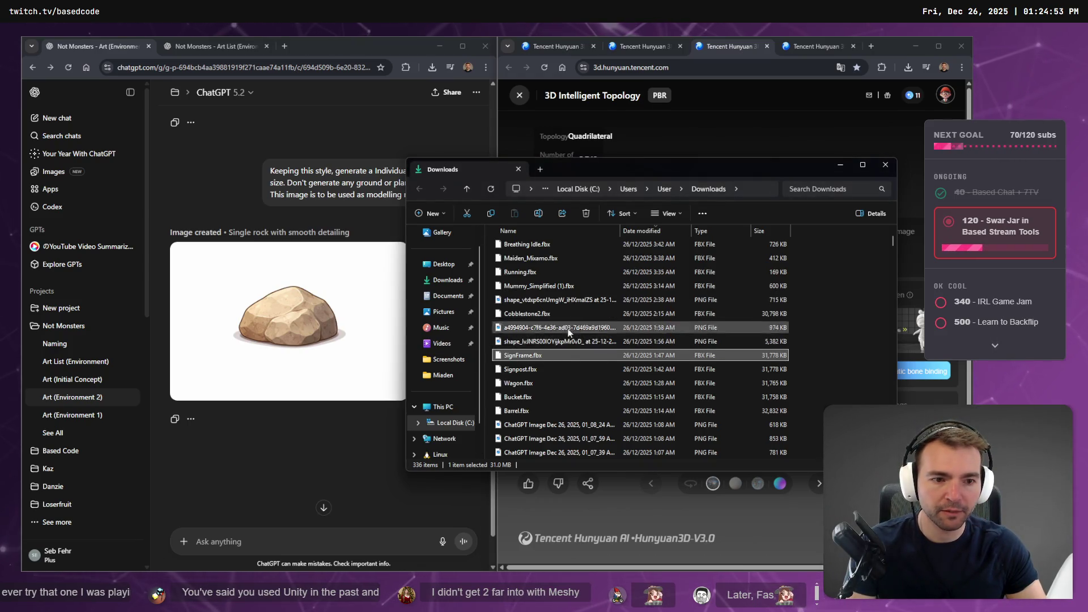
{"action": "scroll", "coordinate": [590, 339], "scroll_direction": "up", "scroll_amount": 2}
{"action": "key", "text": "Delete"}
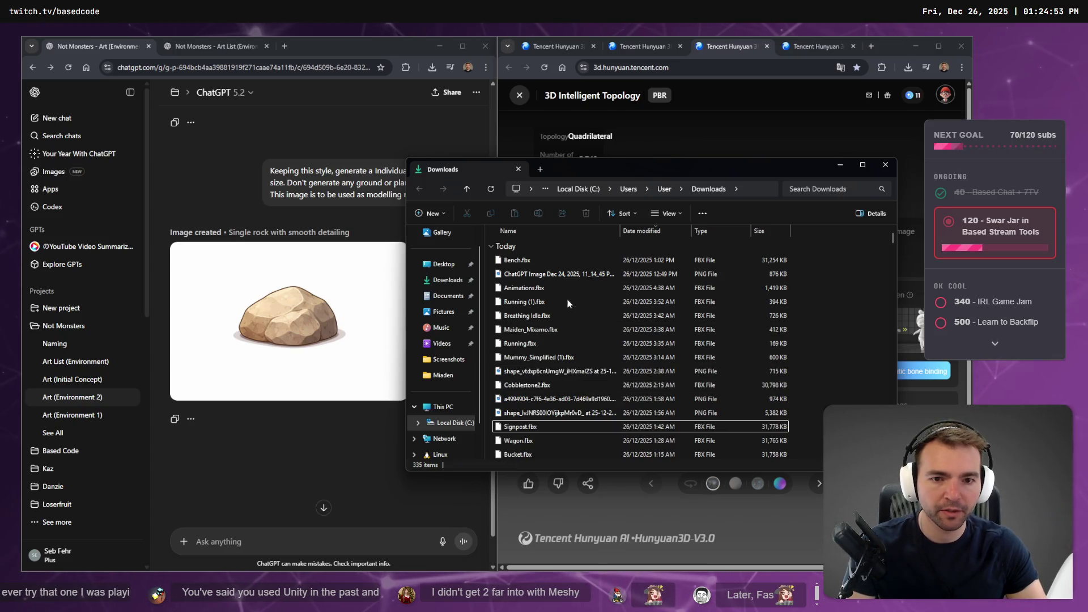
{"action": "scroll", "coordinate": [586, 386], "scroll_direction": "down", "scroll_amount": 5}
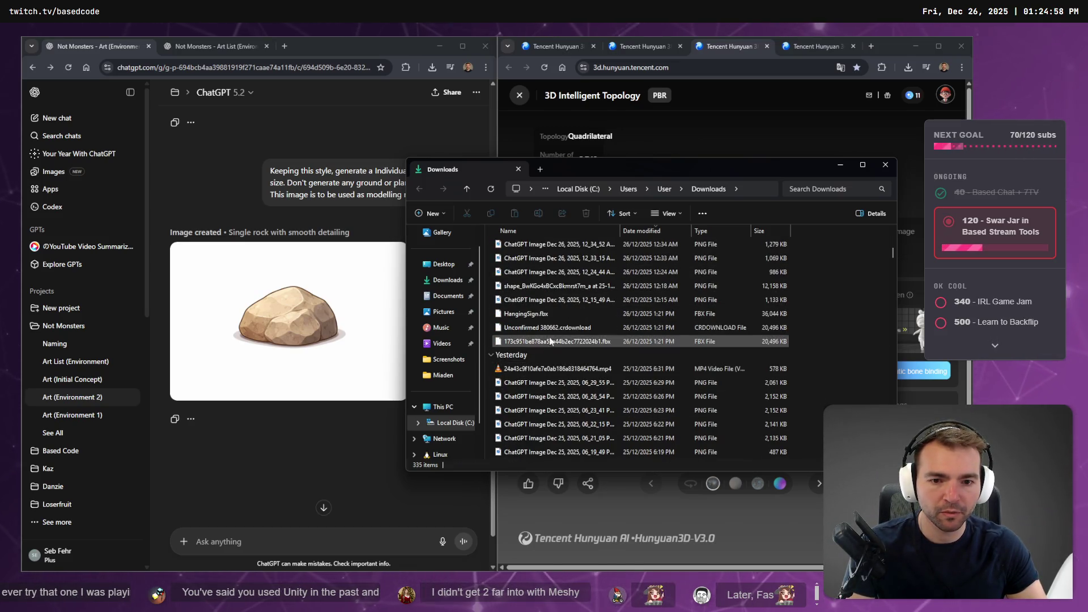
Rename HangingSign.fbx to SignFrame.fbx and drag it into the Godot project.
{"action": "left_click", "coordinate": [557, 344]}
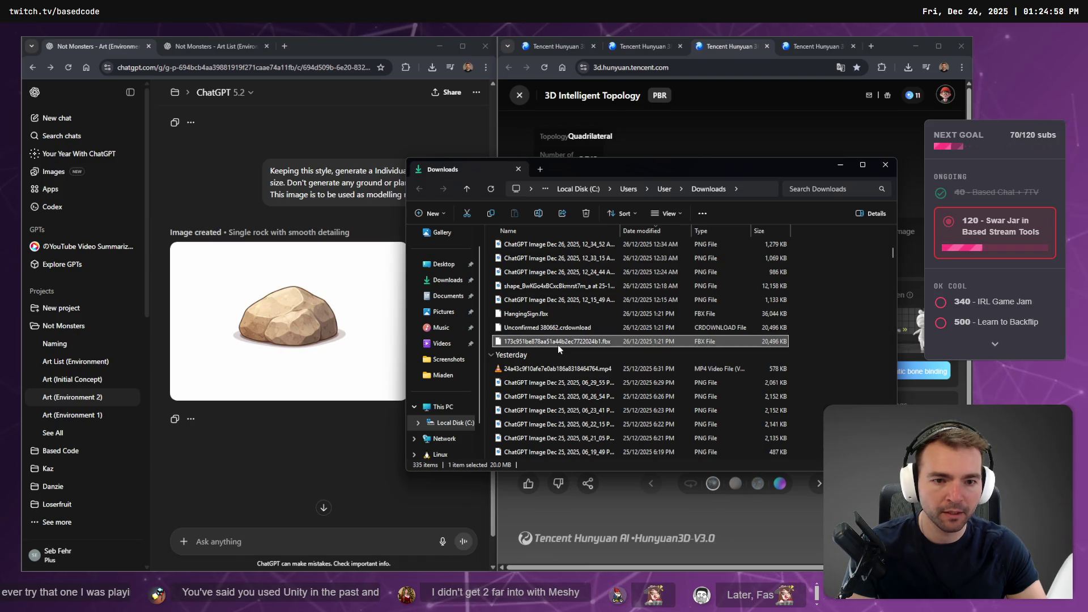
{"action": "left_click", "coordinate": [554, 313]}
{"action": "key", "text": "F2"}
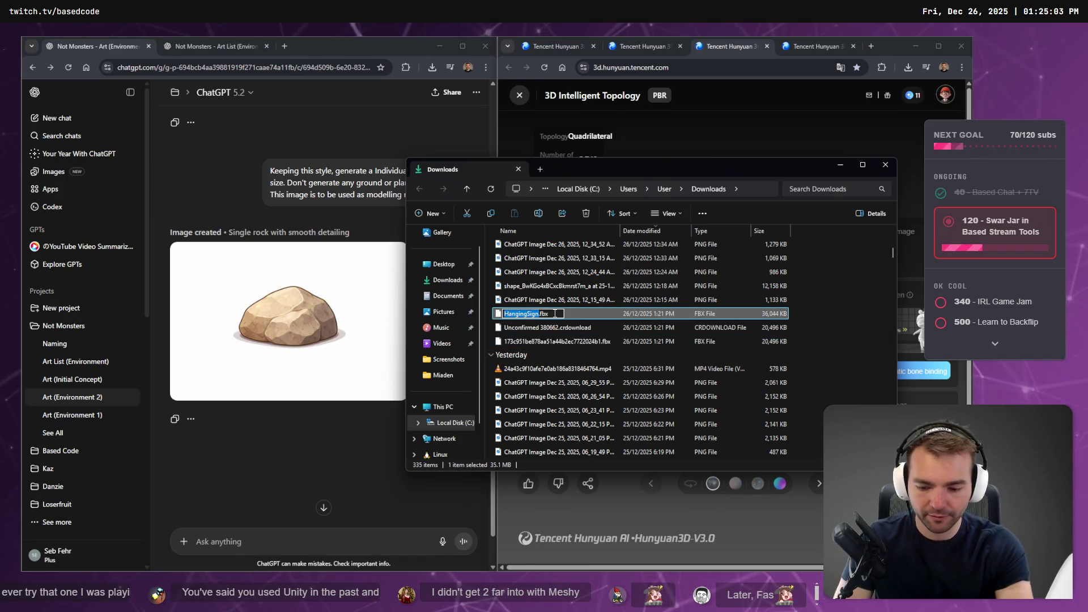
{"action": "type", "text": "SignFrame"}
{"action": "key", "text": "Return"}
{"action": "mouse_move", "coordinate": [554, 316]}
{"action": "left_mouse_down"}
{"action": "mouse_move", "coordinate": [179, 439]}
{"action": "mouse_move", "coordinate": [207, 444]}
{"action": "left_mouse_up"}
{"action": "key", "text": "alt+Tab"}
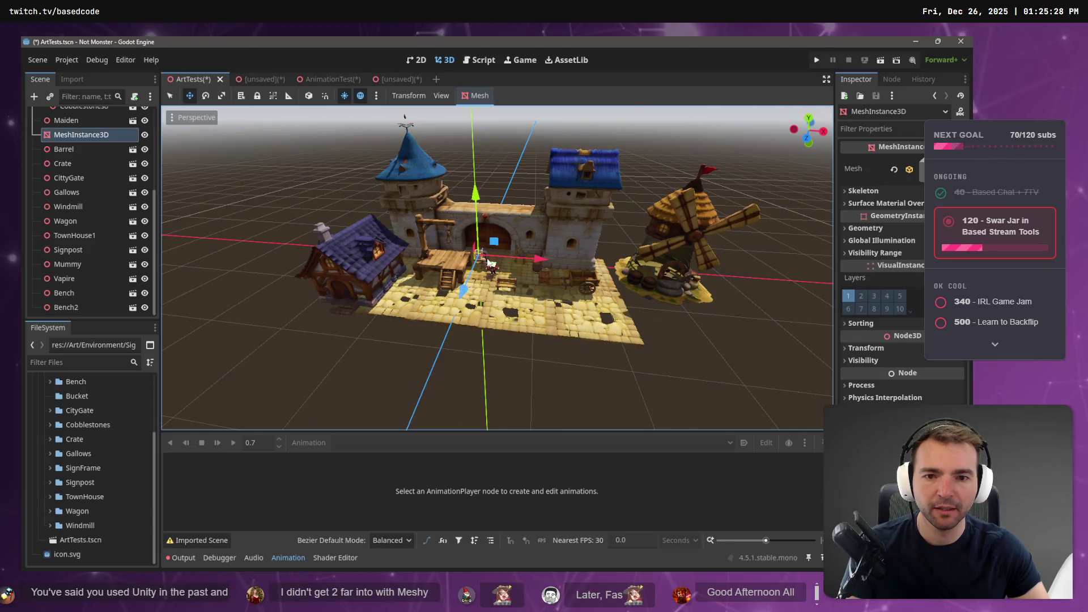
Inspect the imported mesh in the viewport and collapse the Node3D group in the scene tree.
{"action": "scroll", "coordinate": [507, 252], "scroll_direction": "up", "scroll_amount": 3}
{"action": "key", "text": "f"}
{"action": "left_click", "coordinate": [409, 160]}
{"action": "left_click", "coordinate": [414, 184]}
{"action": "scroll", "coordinate": [415, 184], "scroll_direction": "down", "scroll_amount": 5}
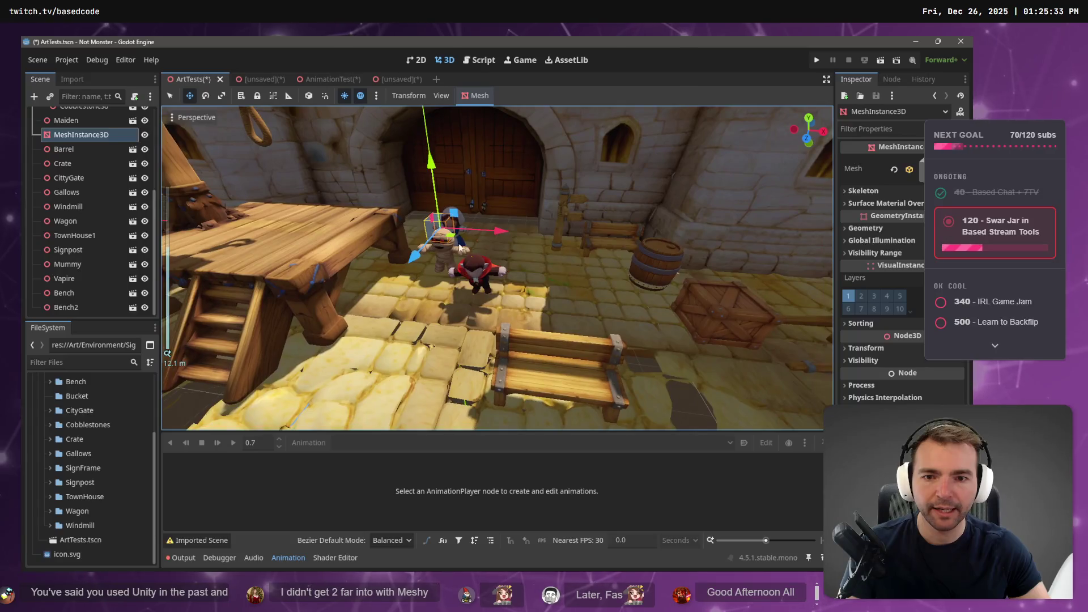
{"action": "left_click", "coordinate": [244, 302]}
{"action": "scroll", "coordinate": [56, 166], "scroll_direction": "up", "scroll_amount": 2}
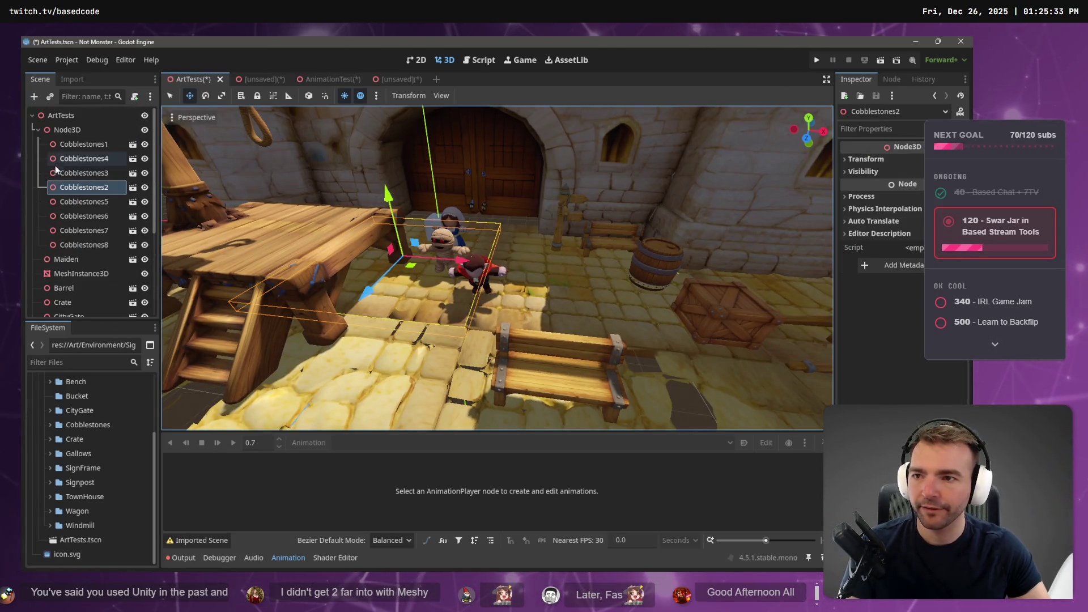
{"action": "left_click", "coordinate": [37, 130]}
Add a plain Node3D child under the ArtTests root node.
{"action": "left_click", "coordinate": [55, 115]}
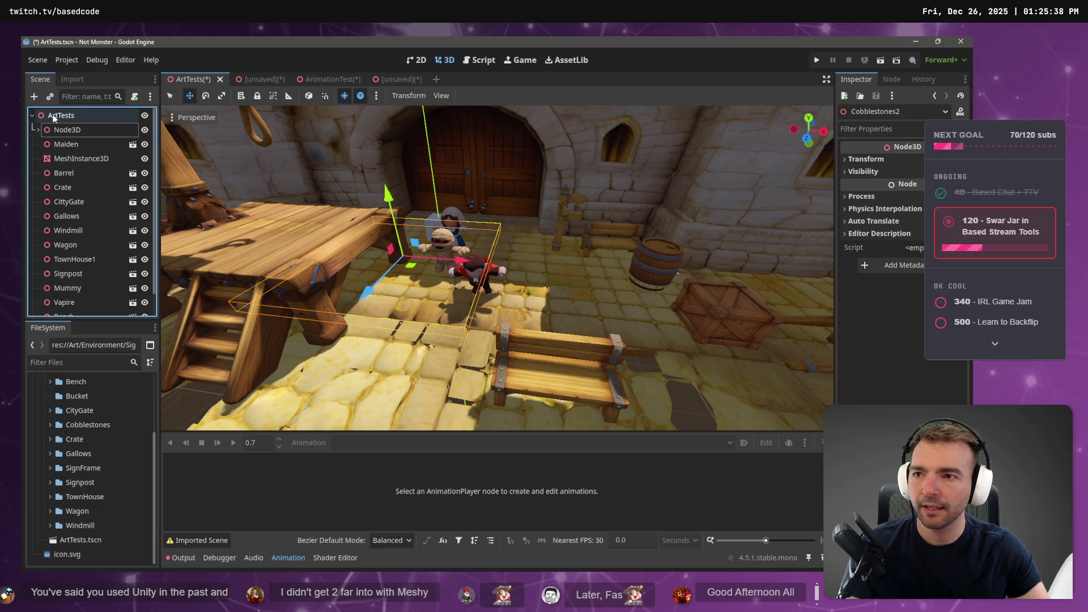
{"action": "right_click", "coordinate": [53, 115]}
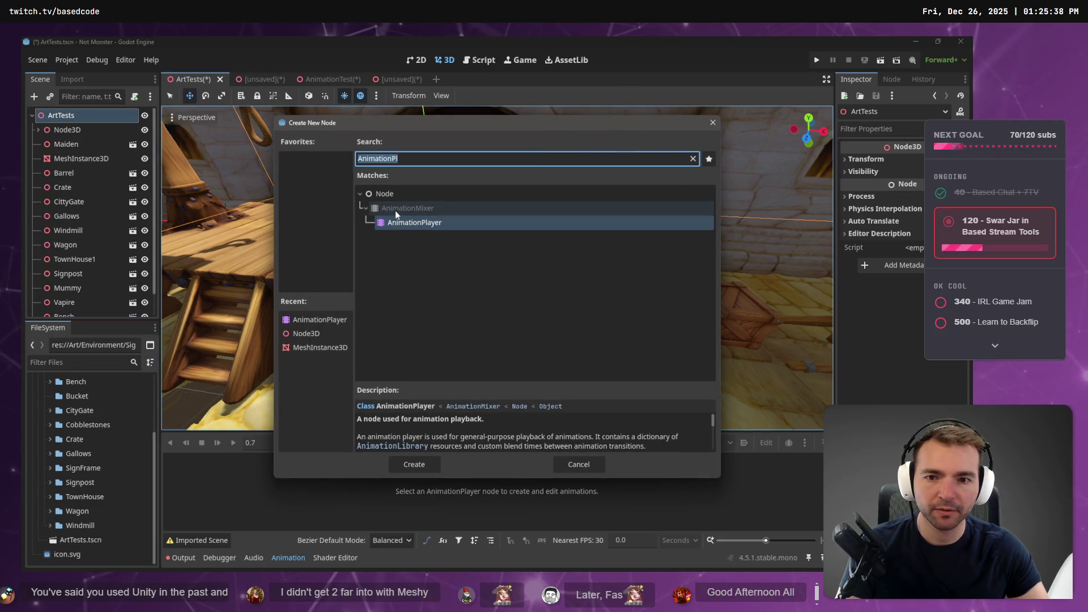
{"action": "key", "text": "BackSpace"}
{"action": "double_click", "coordinate": [395, 251]}
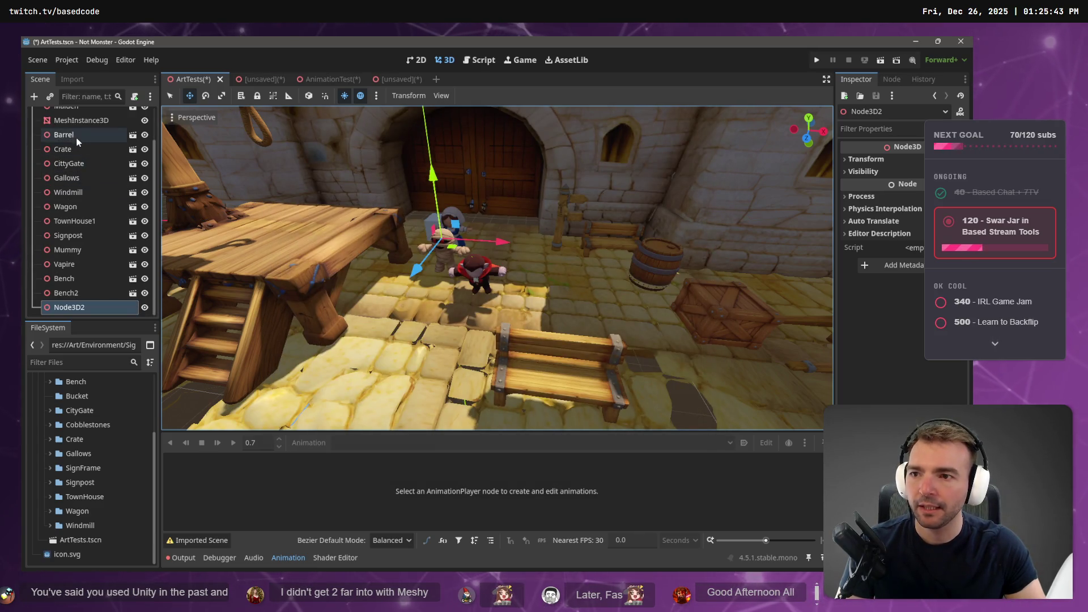
Move Vapire, Mummy and Maiden under the new Node3D2 node.
{"action": "left_click", "coordinate": [76, 264]}
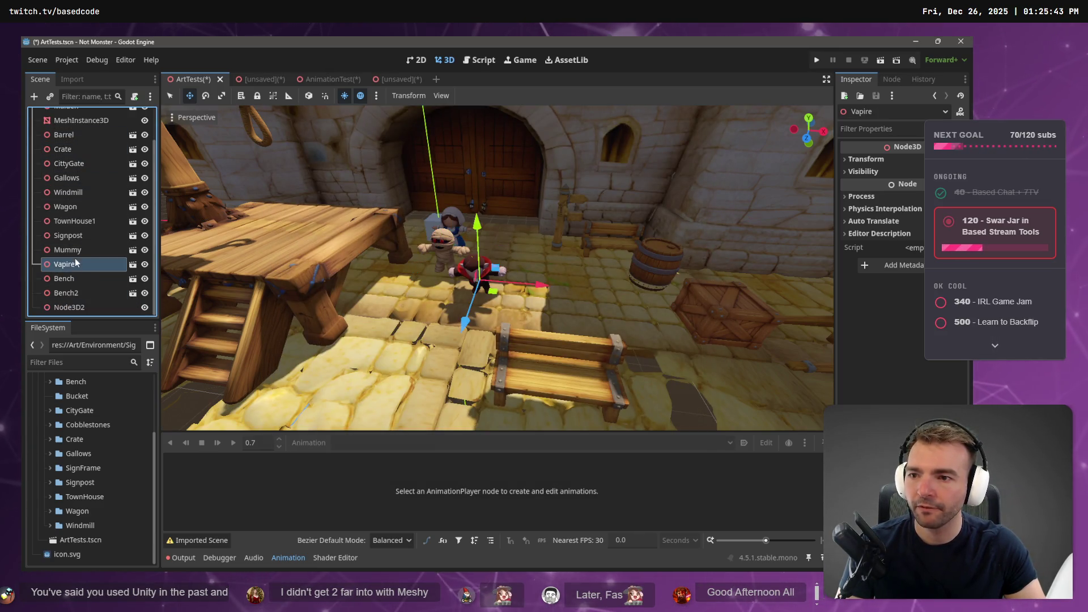
{"action": "left_click", "coordinate": [75, 250], "text": "shift"}
{"action": "scroll", "coordinate": [78, 243], "scroll_direction": "up", "scroll_amount": 2}
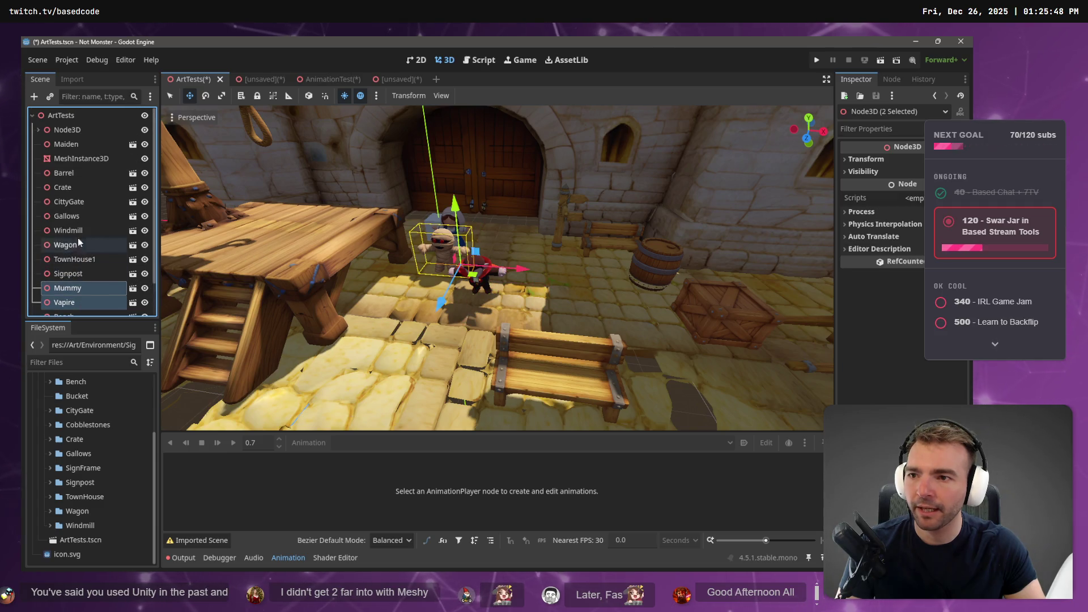
{"action": "left_click", "coordinate": [66, 145], "text": "ctrl"}
{"action": "scroll", "coordinate": [75, 168], "scroll_direction": "down", "scroll_amount": 3}
{"action": "left_click_drag", "start_coordinate": [72, 266], "coordinate": [69, 309]}
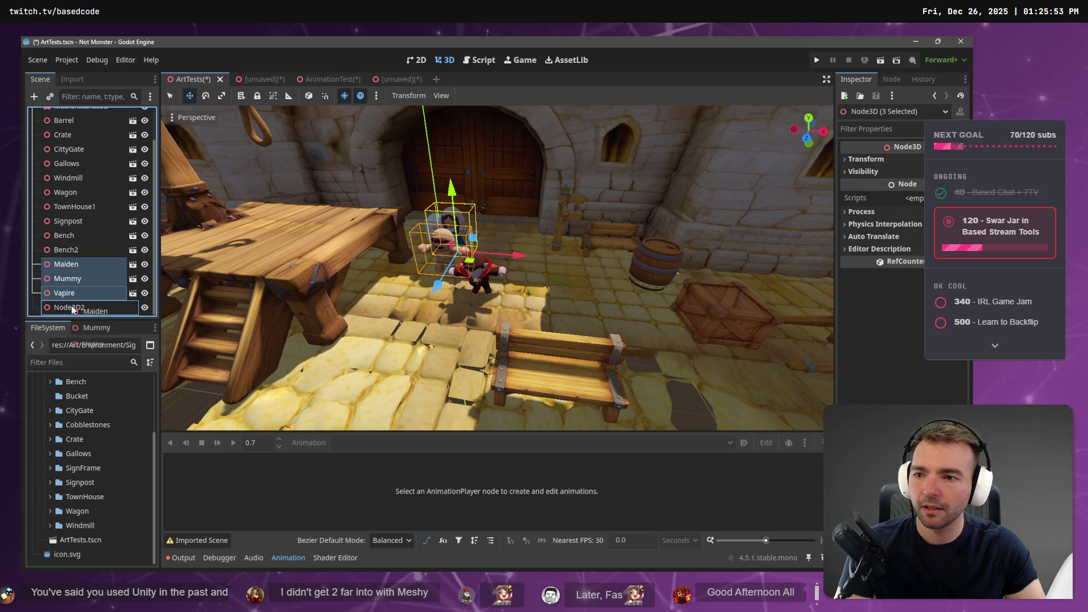
Rename the new grouping node to Characters.
{"action": "double_click", "coordinate": [80, 265]}
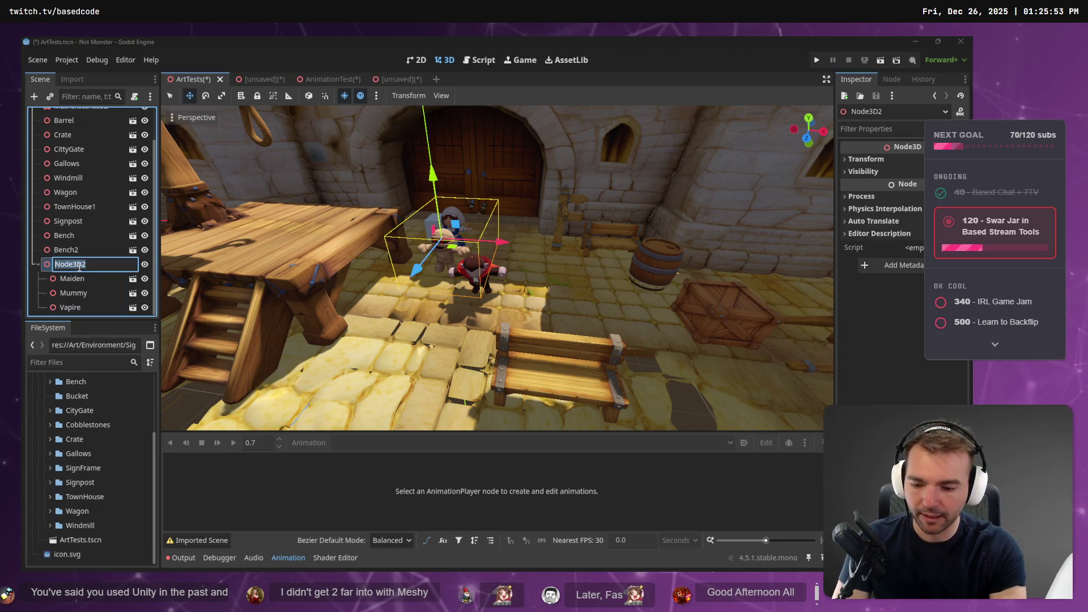
{"action": "type", "text": "Characters"}
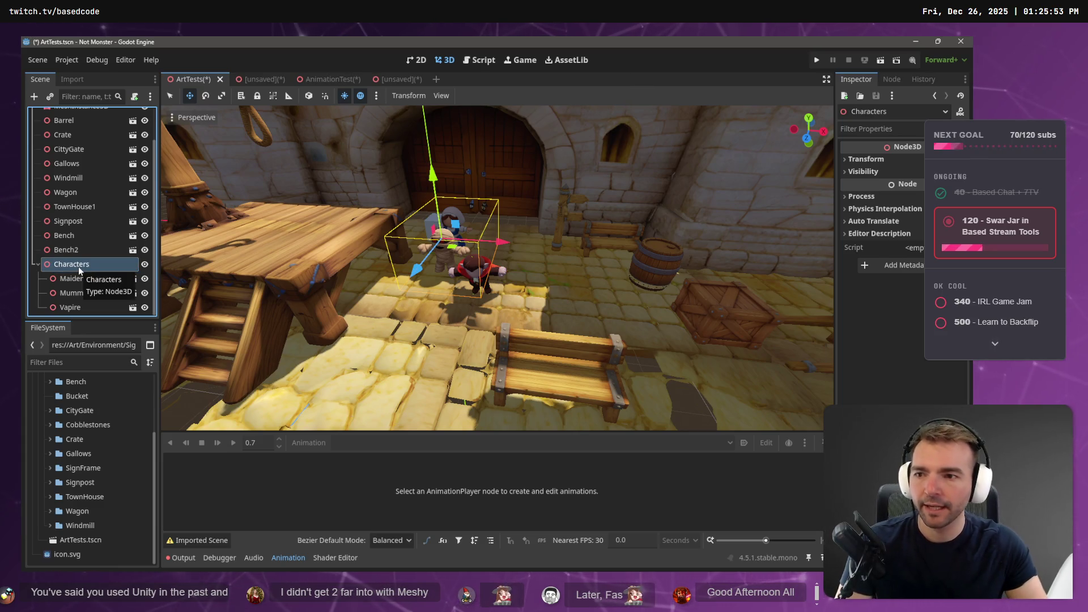
{"action": "key", "text": "Return"}
{"action": "scroll", "coordinate": [123, 182], "scroll_direction": "up", "scroll_amount": 3}
{"action": "right_click", "coordinate": [62, 114]}
Add a Node3D under ArtTests and name it Env.
{"action": "left_click", "coordinate": [87, 126]}
{"action": "type", "text": "Env"}
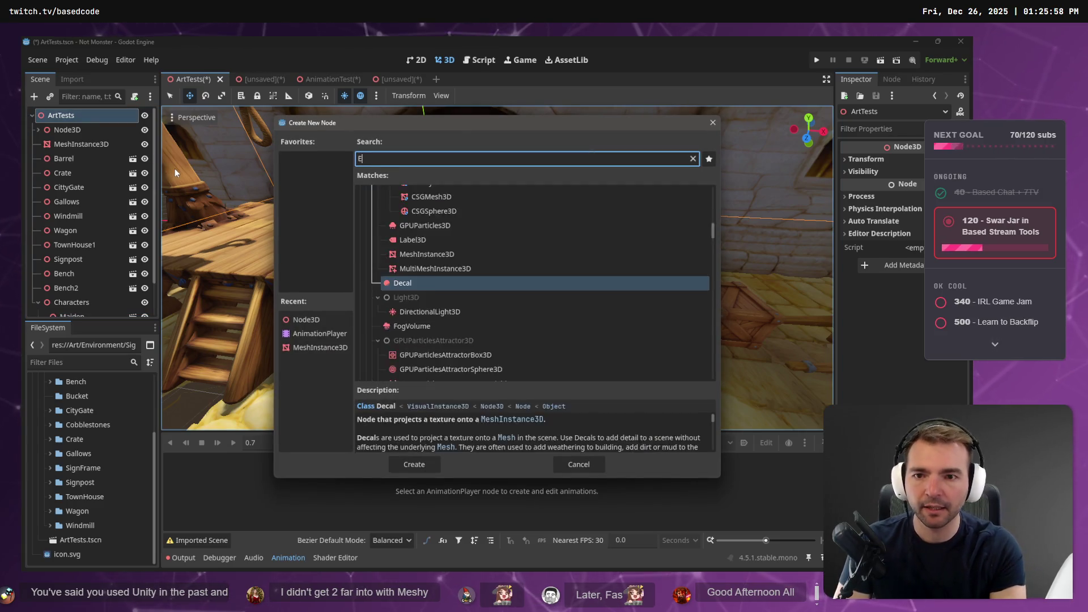
{"action": "key", "text": "Up"}
{"action": "key", "text": "Up"}
{"action": "key", "text": "Up"}
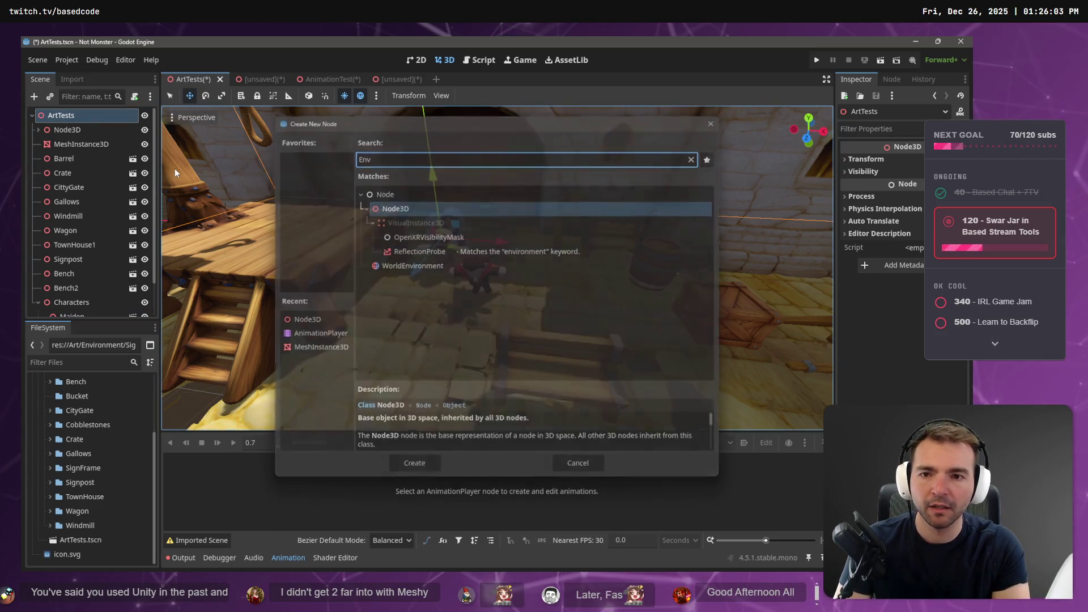
{"action": "key", "text": "Return"}
{"action": "type", "text": "Env"}
{"action": "key", "text": "Return"}
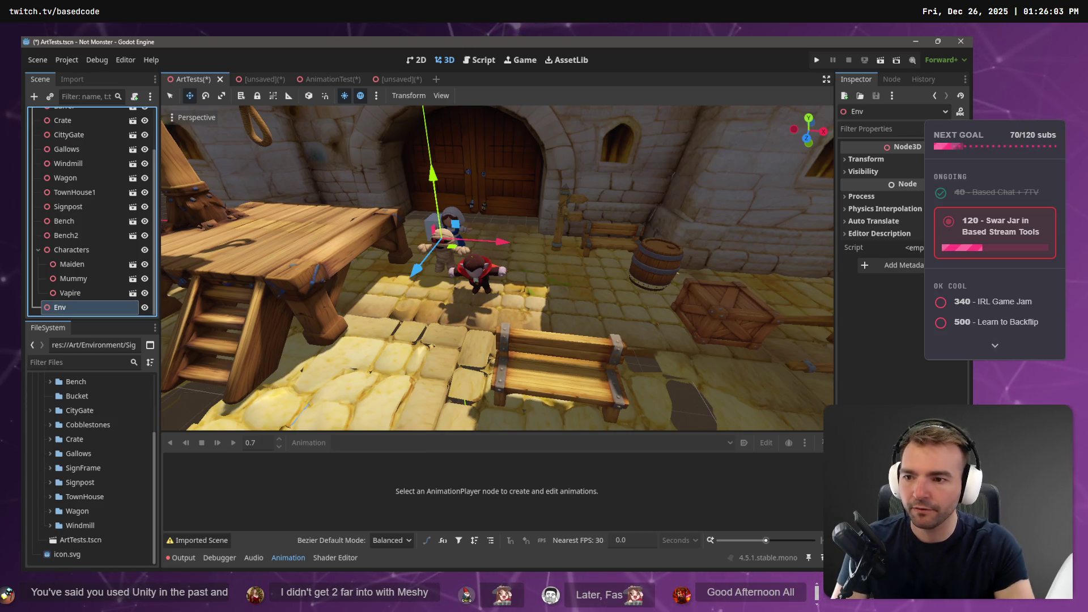
Move Node3D and the Barrel through Bench2 props into Env, then collapse Characters and Env.
{"action": "left_click", "coordinate": [102, 235]}
{"action": "scroll", "coordinate": [90, 187], "scroll_direction": "up", "scroll_amount": 2}
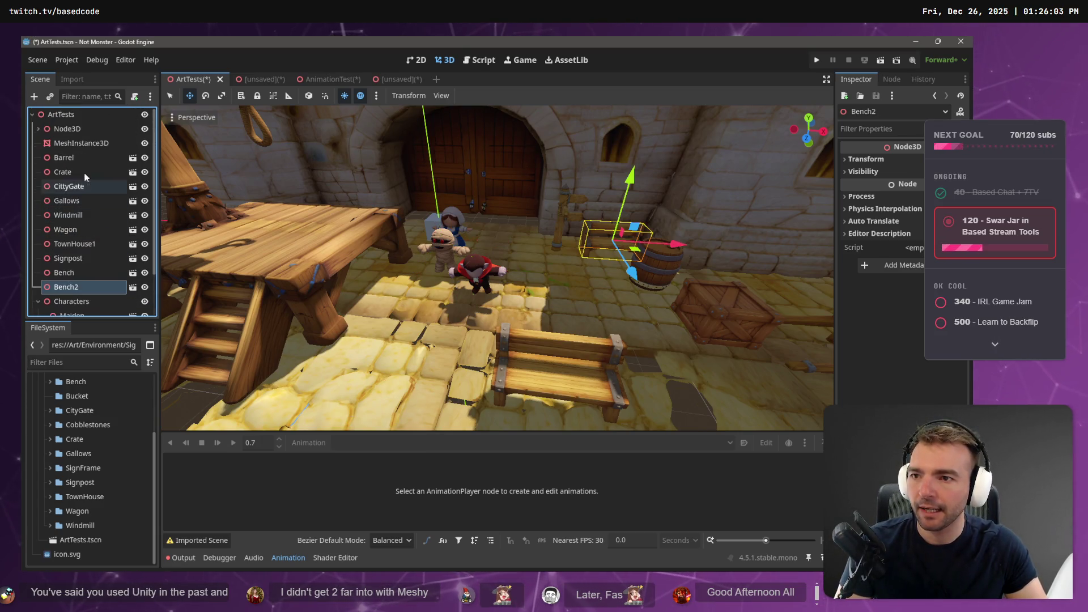
{"action": "left_click", "coordinate": [78, 128], "text": "shift"}
{"action": "left_click", "coordinate": [80, 142]}
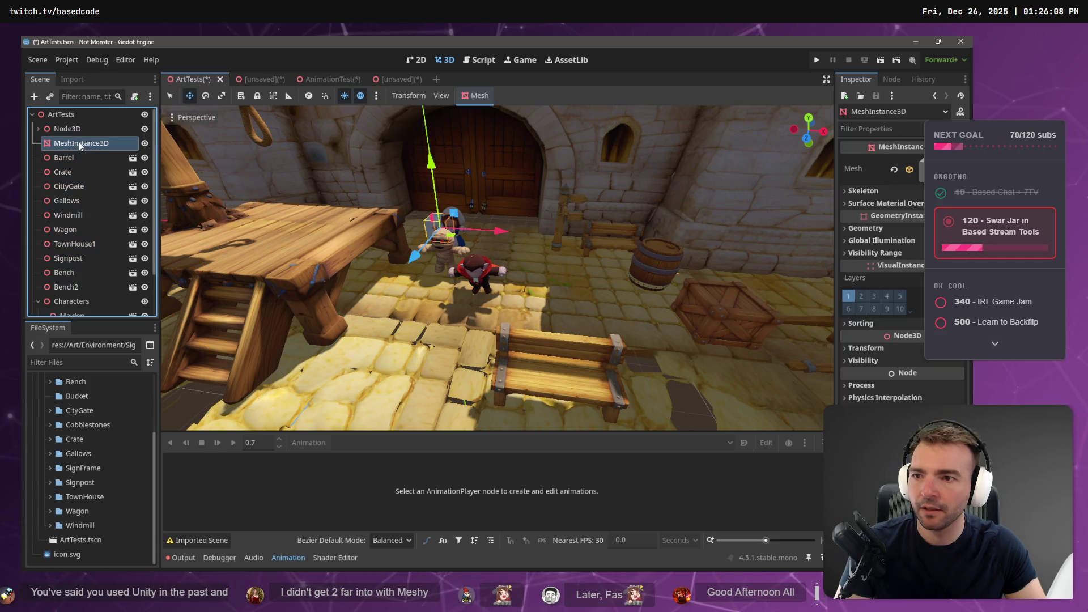
{"action": "left_click_drag", "start_coordinate": [420, 214], "coordinate": [195, 214]}
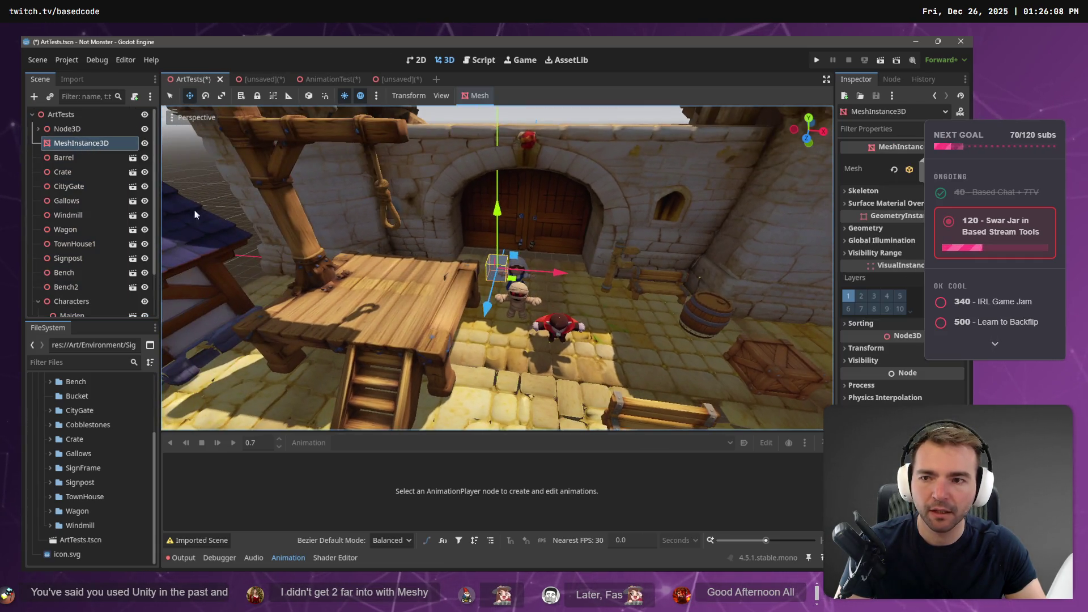
{"action": "left_click", "coordinate": [67, 129]}
{"action": "left_click", "coordinate": [75, 159]}
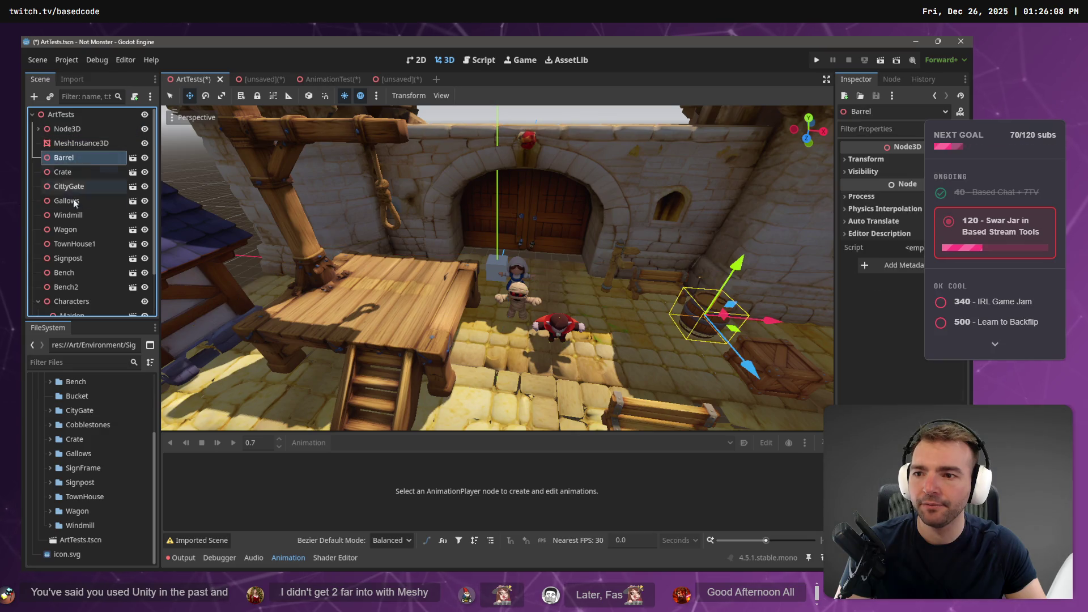
{"action": "left_click", "coordinate": [80, 287], "text": "shift"}
{"action": "left_click", "coordinate": [80, 129], "text": "ctrl"}
{"action": "mouse_move", "coordinate": [81, 131]}
{"action": "left_mouse_down"}
{"action": "mouse_move", "coordinate": [85, 227]}
{"action": "mouse_move", "coordinate": [49, 174]}
{"action": "left_mouse_up"}
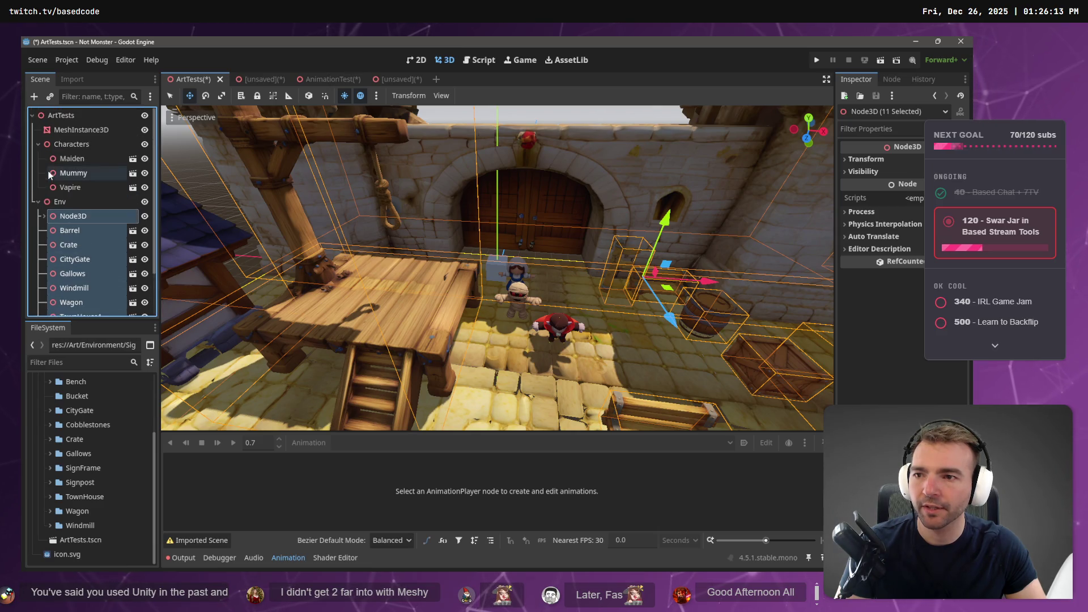
{"action": "left_click", "coordinate": [38, 144]}
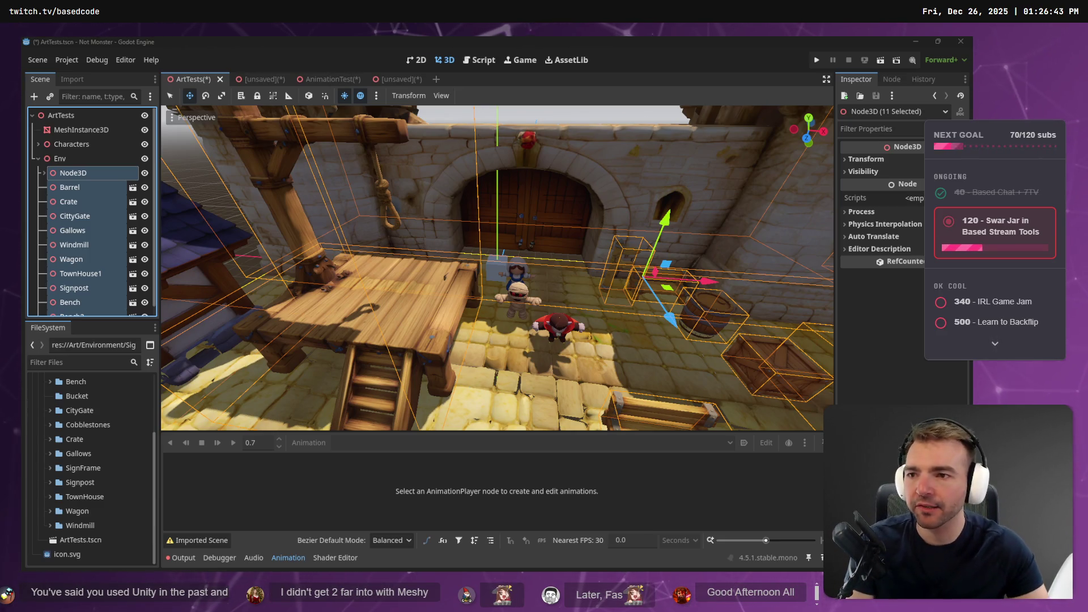
{"action": "left_click", "coordinate": [38, 157]}
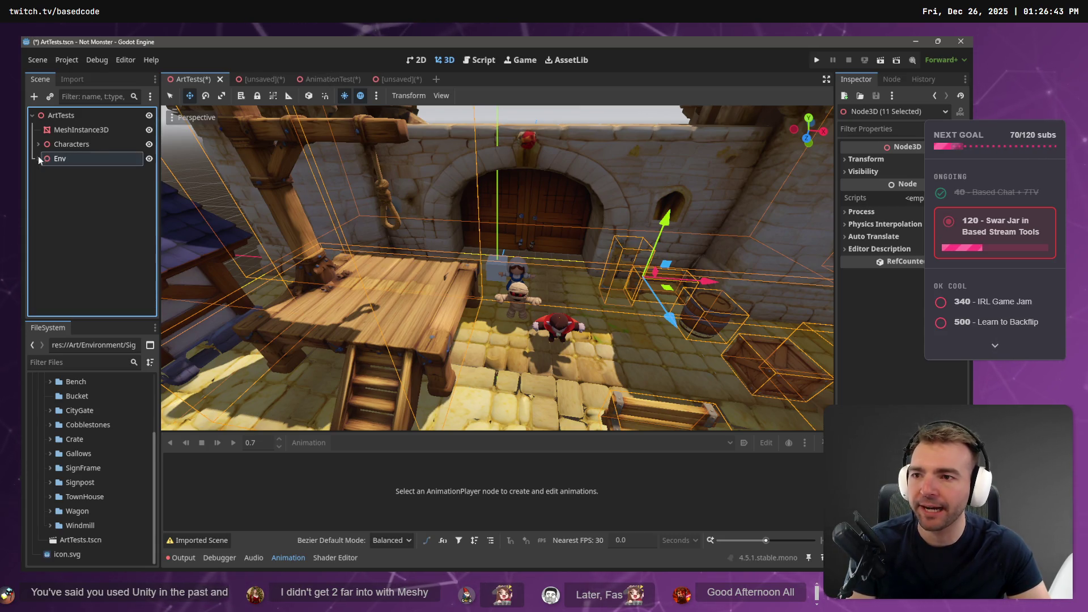
Expand the Characters and Env groups in the Scene tree.
{"action": "left_click", "coordinate": [59, 145]}
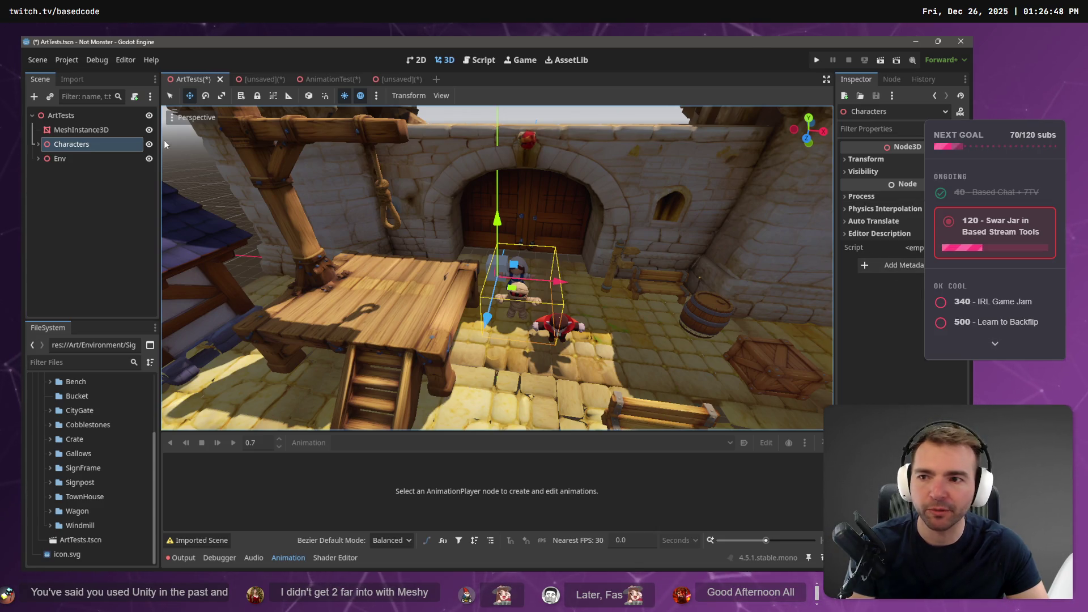
{"action": "left_click", "coordinate": [36, 143]}
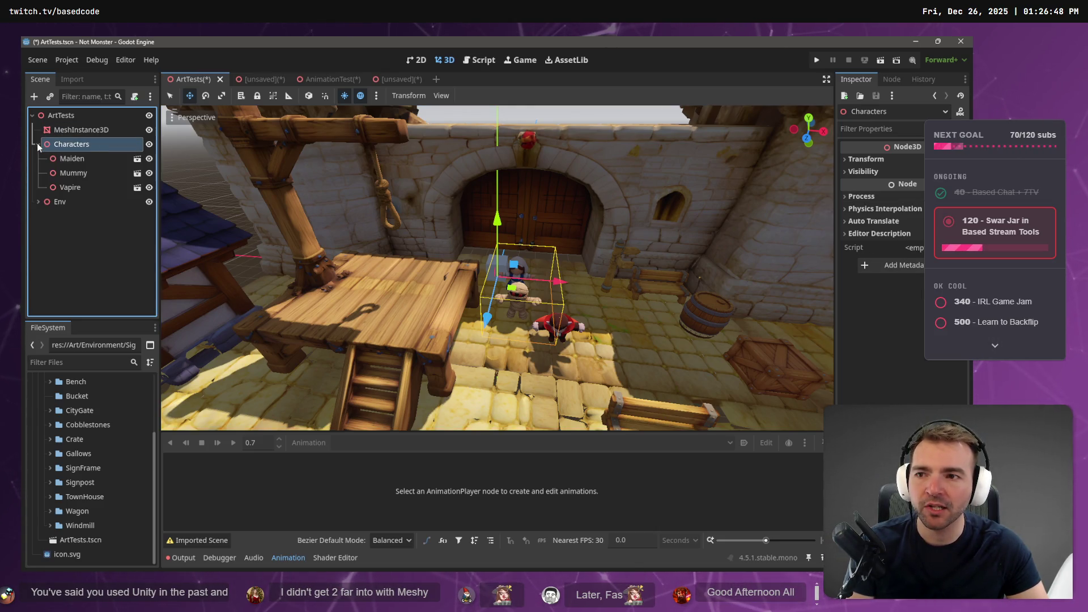
{"action": "left_click", "coordinate": [36, 144]}
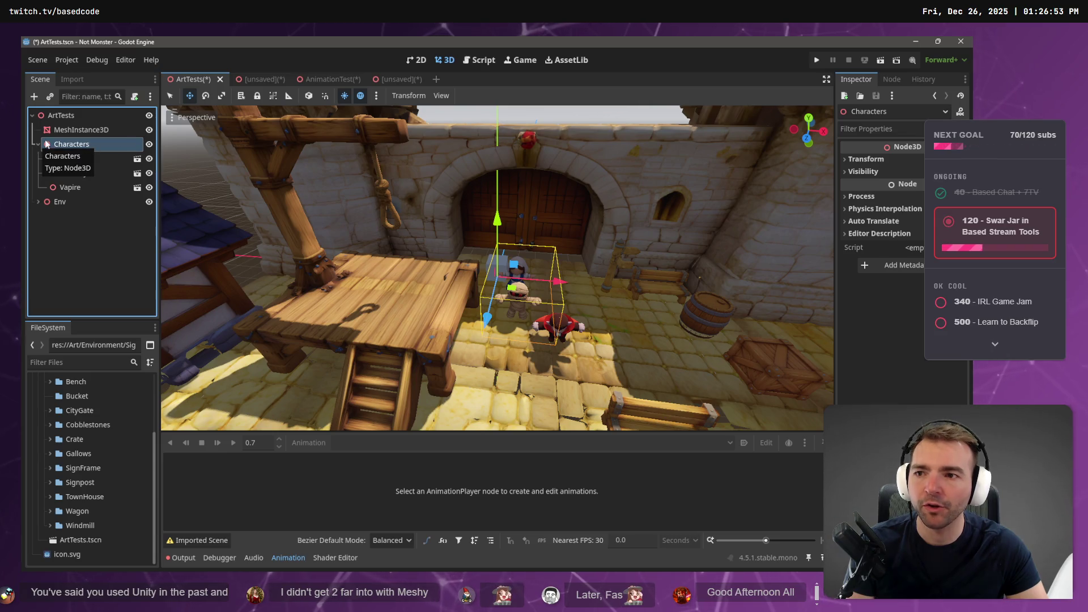
{"action": "left_click", "coordinate": [38, 201]}
{"action": "scroll", "coordinate": [57, 209], "scroll_direction": "down", "scroll_amount": 2}
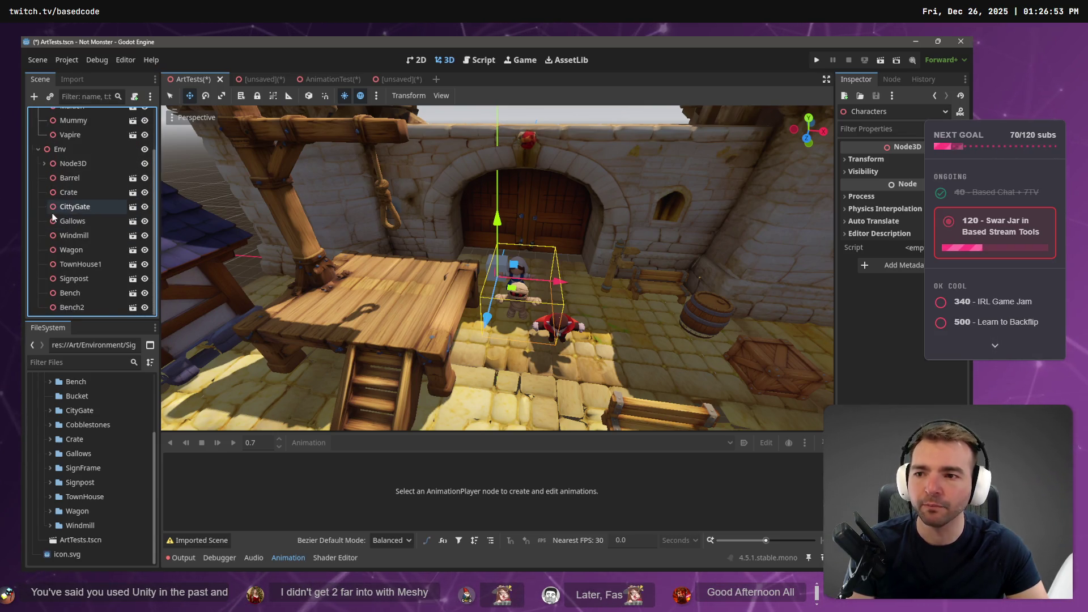
{"action": "left_click", "coordinate": [81, 308]}
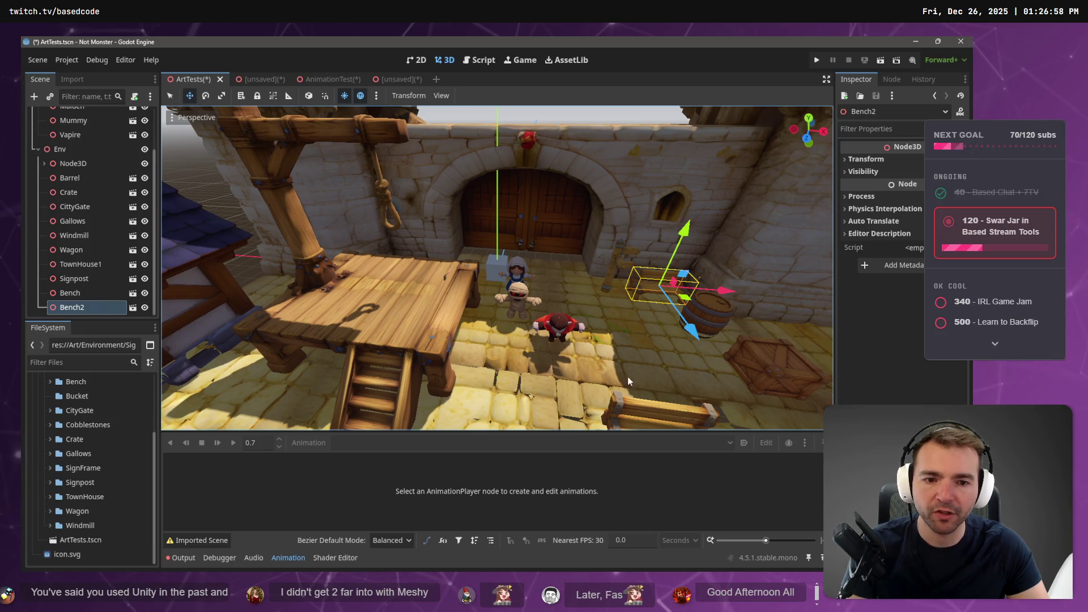
Lower the foreground Bench by about 0.427 along its vertical axis.
{"action": "left_click", "coordinate": [632, 400]}
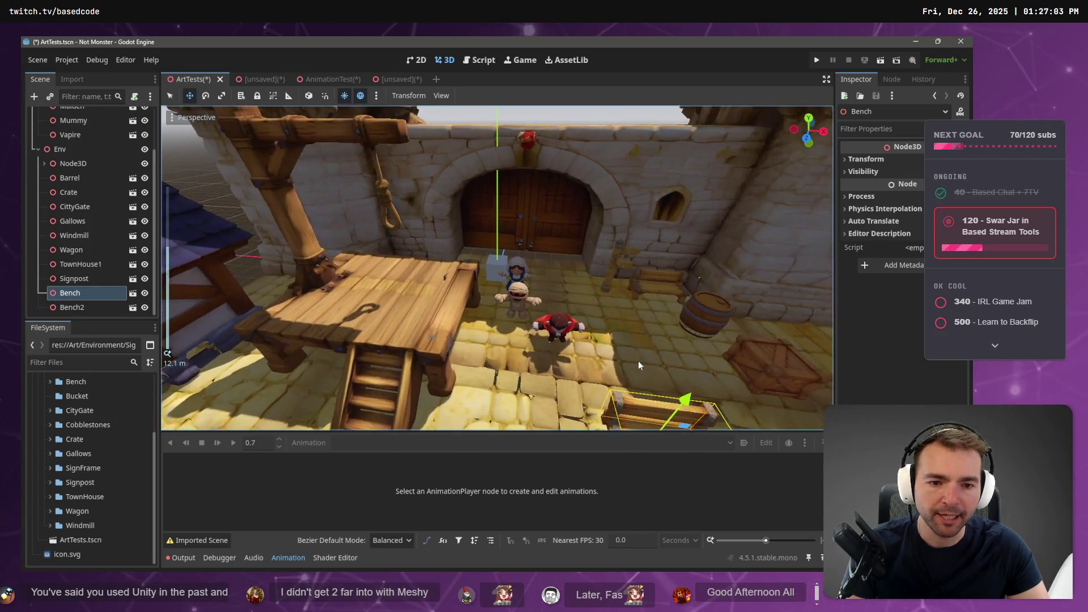
{"action": "scroll", "coordinate": [640, 365], "scroll_direction": "down", "scroll_amount": 2}
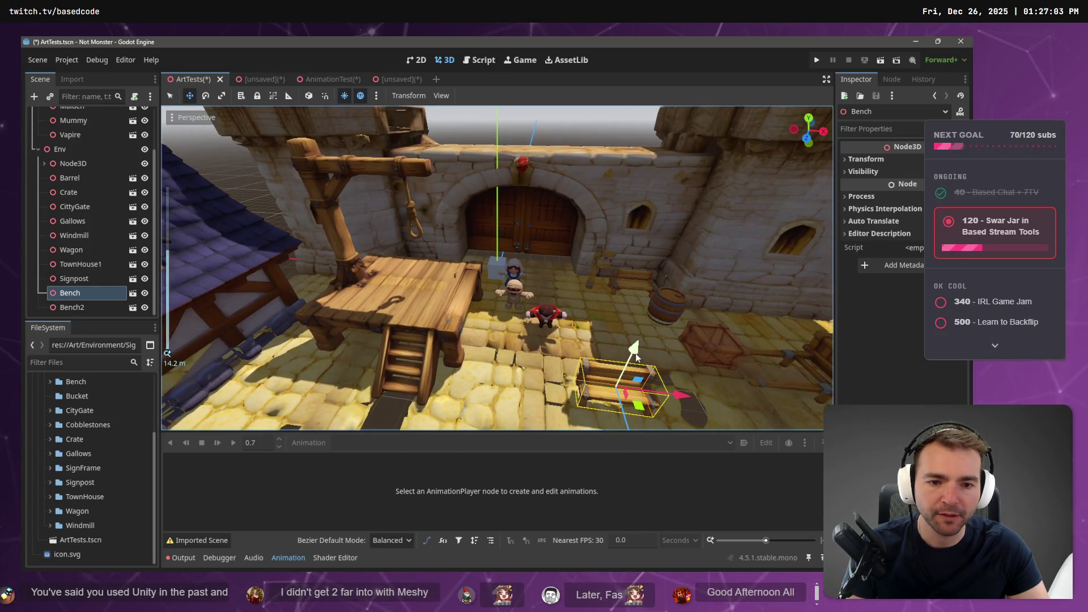
{"action": "left_click_drag", "start_coordinate": [635, 355], "coordinate": [637, 363]}
{"action": "scroll", "coordinate": [121, 478], "scroll_direction": "up", "scroll_amount": 3}
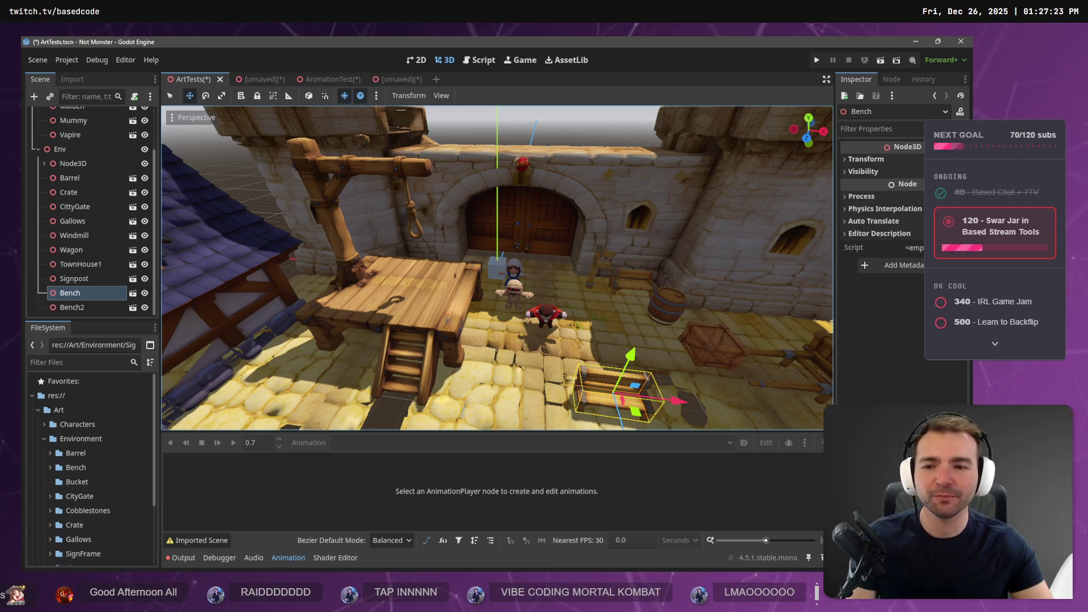
Expand the Environment SignFrame folder and open SignFrame.fbx's import settings.
{"action": "scroll", "coordinate": [82, 499], "scroll_direction": "down", "scroll_amount": 2}
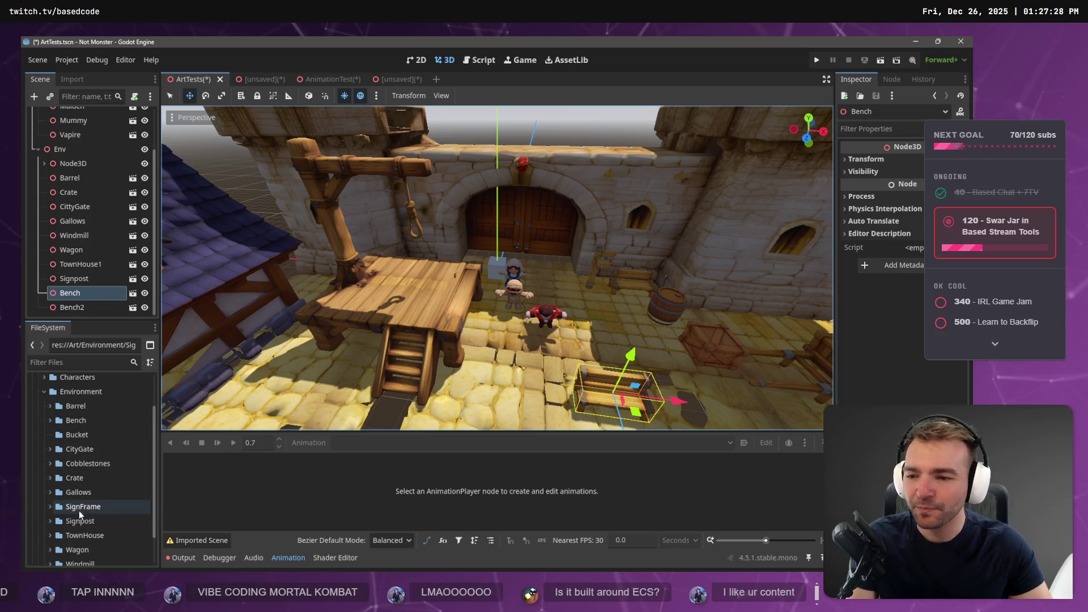
{"action": "left_click", "coordinate": [50, 506]}
{"action": "scroll", "coordinate": [102, 487], "scroll_direction": "down", "scroll_amount": 2}
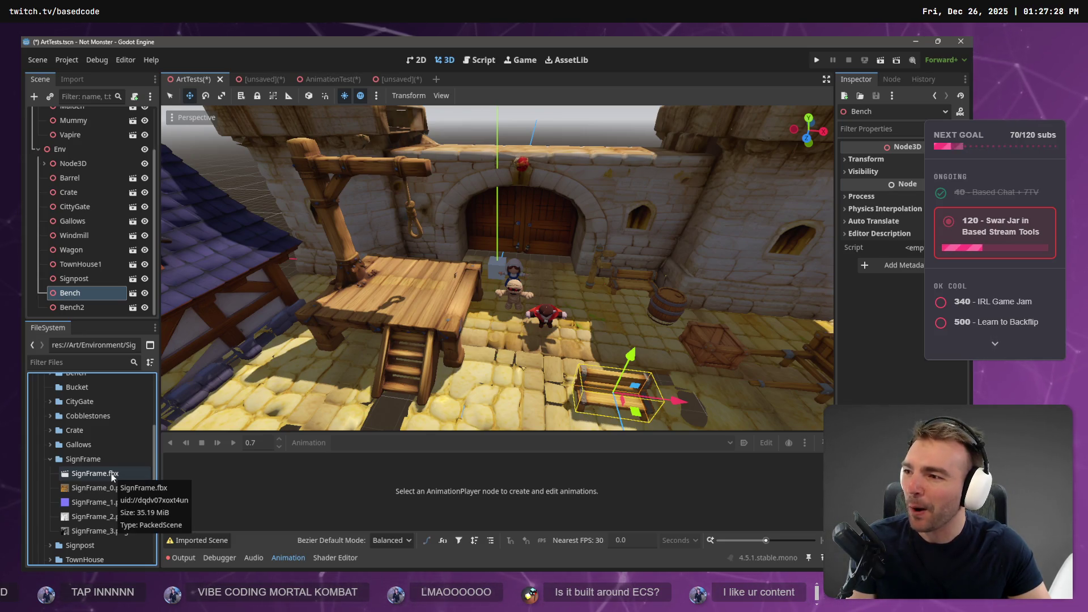
{"action": "left_click", "coordinate": [112, 475]}
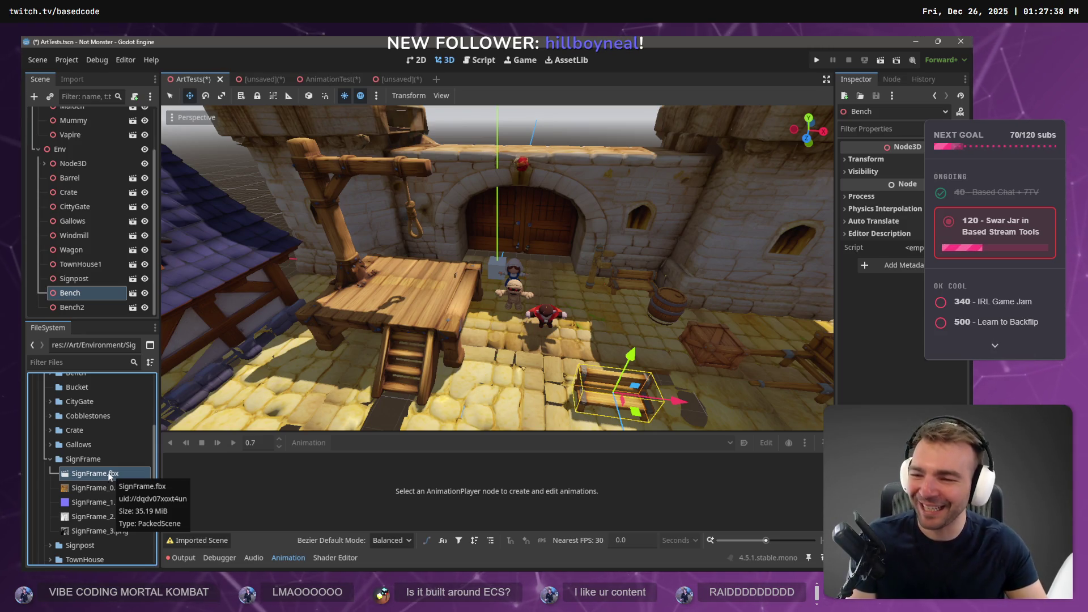
{"action": "double_click", "coordinate": [109, 474]}
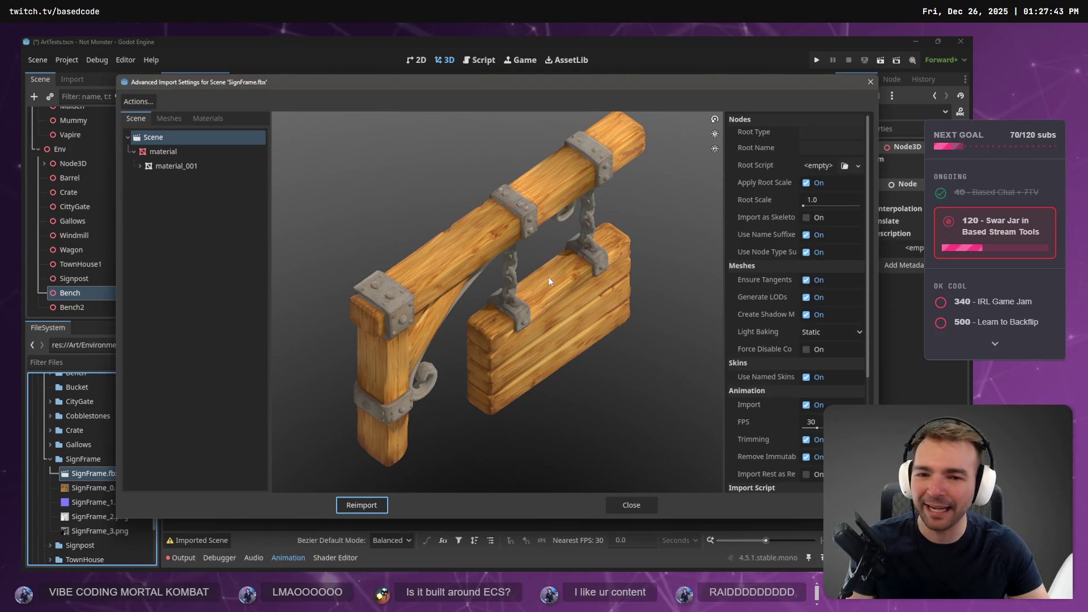
Preview SignFrame.fbx from the front and close its import settings unchanged.
{"action": "scroll", "coordinate": [599, 341], "scroll_direction": "down", "scroll_amount": 3}
{"action": "mouse_move", "coordinate": [555, 321]}
{"action": "left_mouse_down"}
{"action": "mouse_move", "coordinate": [491, 305]}
{"action": "mouse_move", "coordinate": [548, 321]}
{"action": "mouse_move", "coordinate": [509, 290]}
{"action": "mouse_move", "coordinate": [447, 311]}
{"action": "mouse_move", "coordinate": [527, 318]}
{"action": "mouse_move", "coordinate": [581, 473]}
{"action": "left_mouse_up"}
{"action": "left_click", "coordinate": [625, 506]}
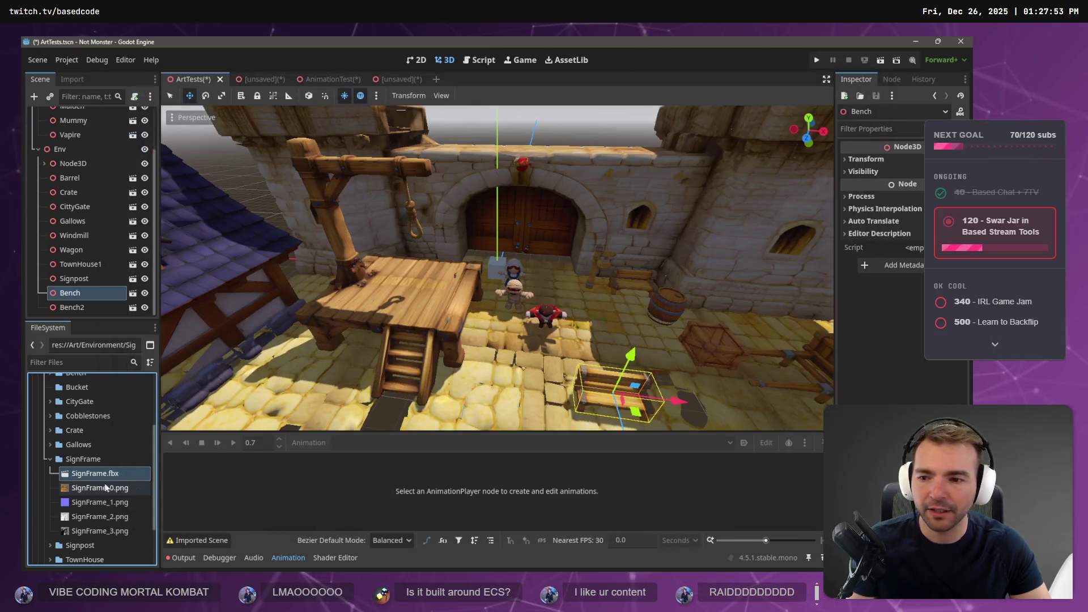
Drop a SignFrame instance into the town scene and raise it about 2 units.
{"action": "scroll", "coordinate": [444, 302], "scroll_direction": "down", "scroll_amount": 5}
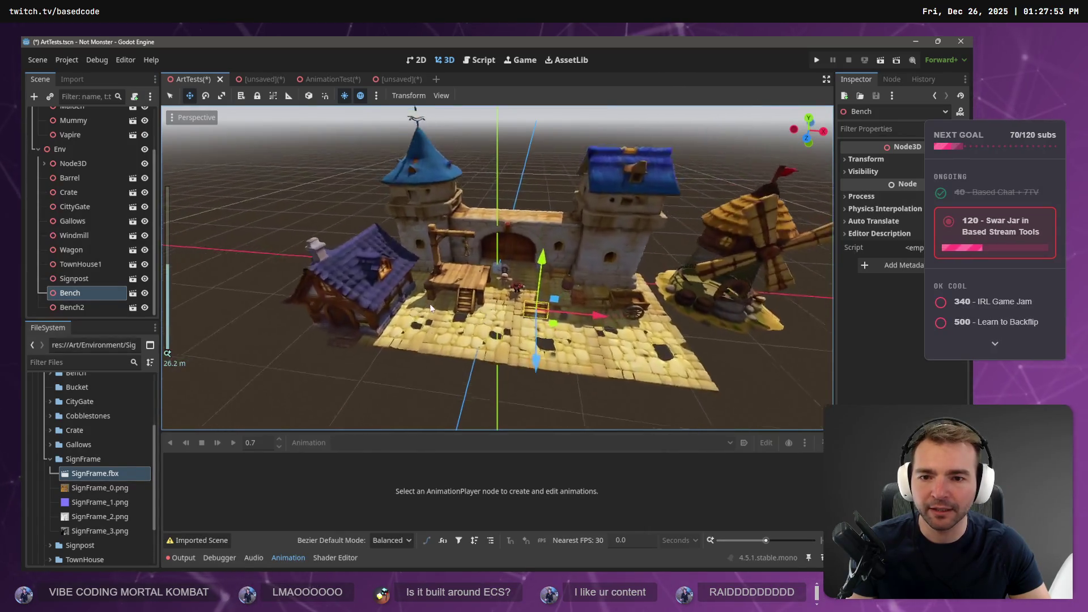
{"action": "scroll", "coordinate": [462, 281], "scroll_direction": "up", "scroll_amount": 2}
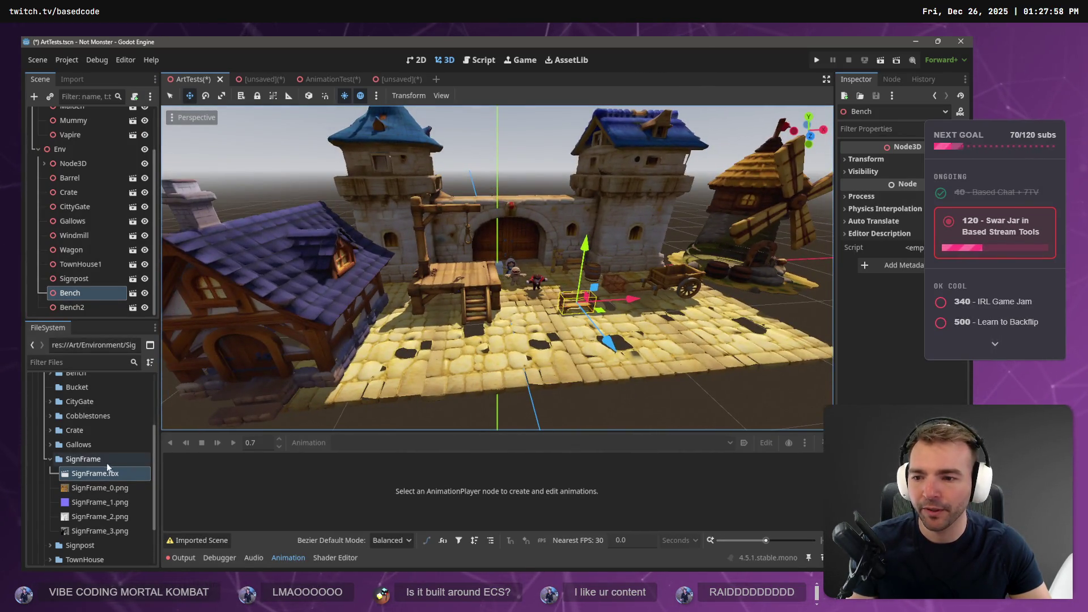
{"action": "mouse_move", "coordinate": [95, 473]}
{"action": "left_mouse_down"}
{"action": "mouse_move", "coordinate": [224, 419]}
{"action": "mouse_move", "coordinate": [351, 331]}
{"action": "mouse_move", "coordinate": [458, 344]}
{"action": "mouse_move", "coordinate": [500, 331]}
{"action": "left_mouse_up"}
{"action": "left_click_drag", "start_coordinate": [506, 278], "coordinate": [508, 241]}
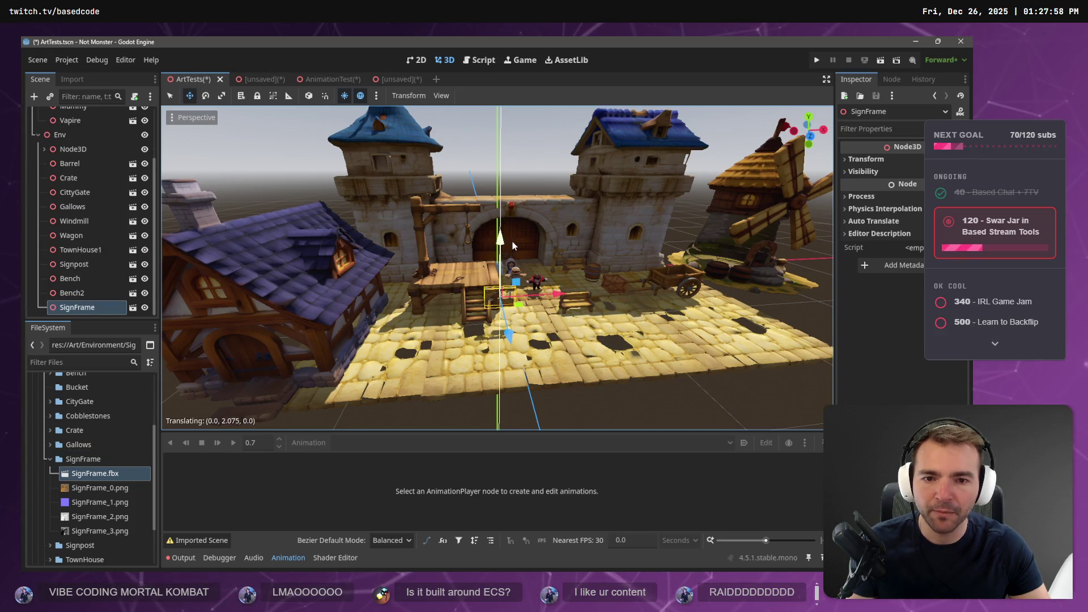
{"action": "right_click", "coordinate": [115, 479]}
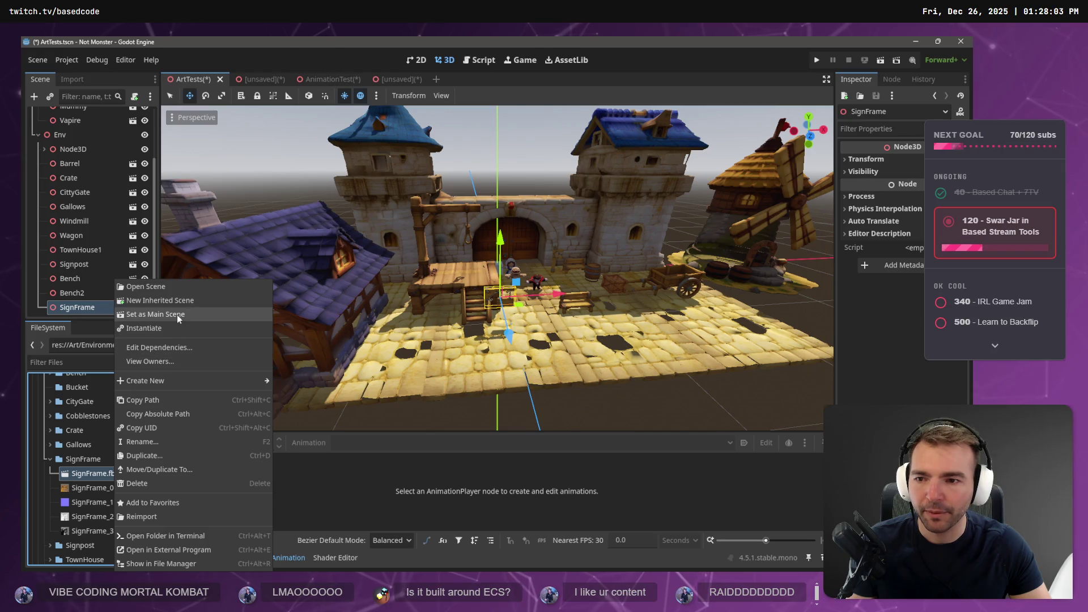
{"action": "left_click", "coordinate": [92, 475]}
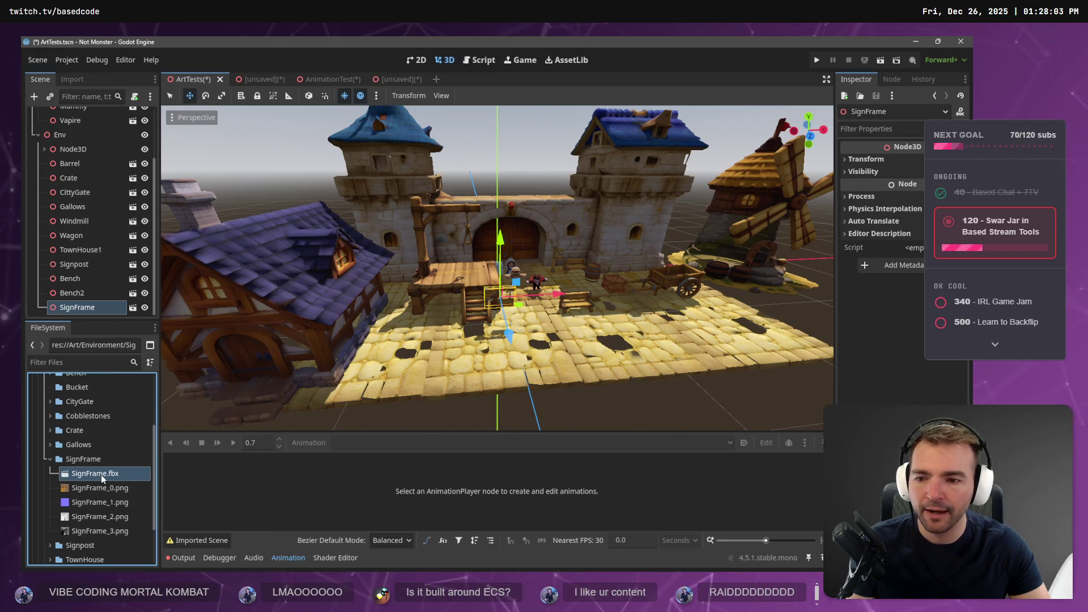
Reimport SignFrame.fbx with its root scale changed from 1.0 to 1.4.
{"action": "double_click", "coordinate": [88, 475]}
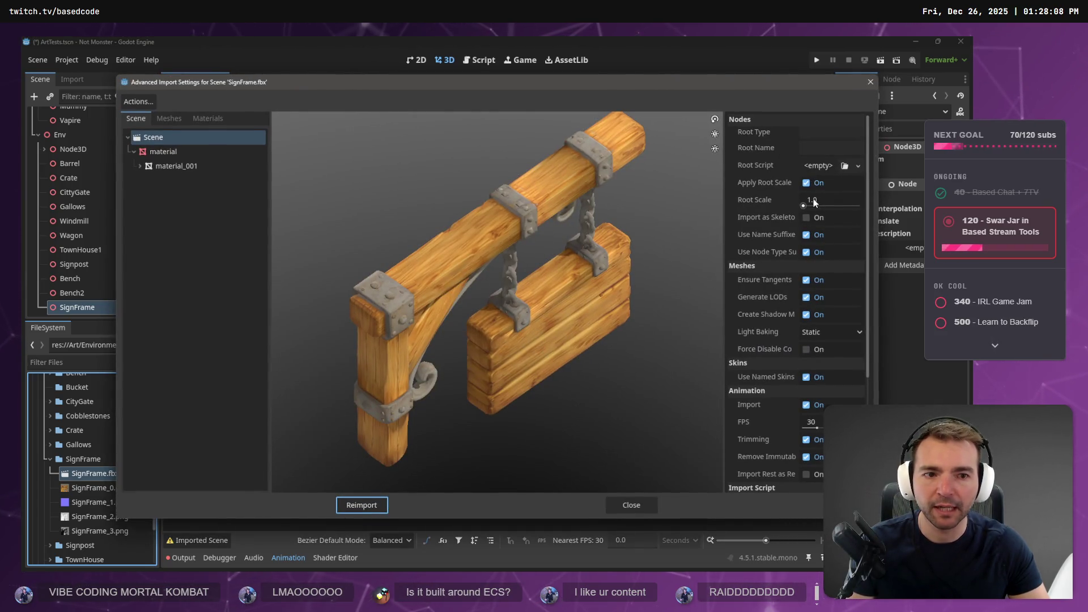
{"action": "left_click", "coordinate": [829, 201]}
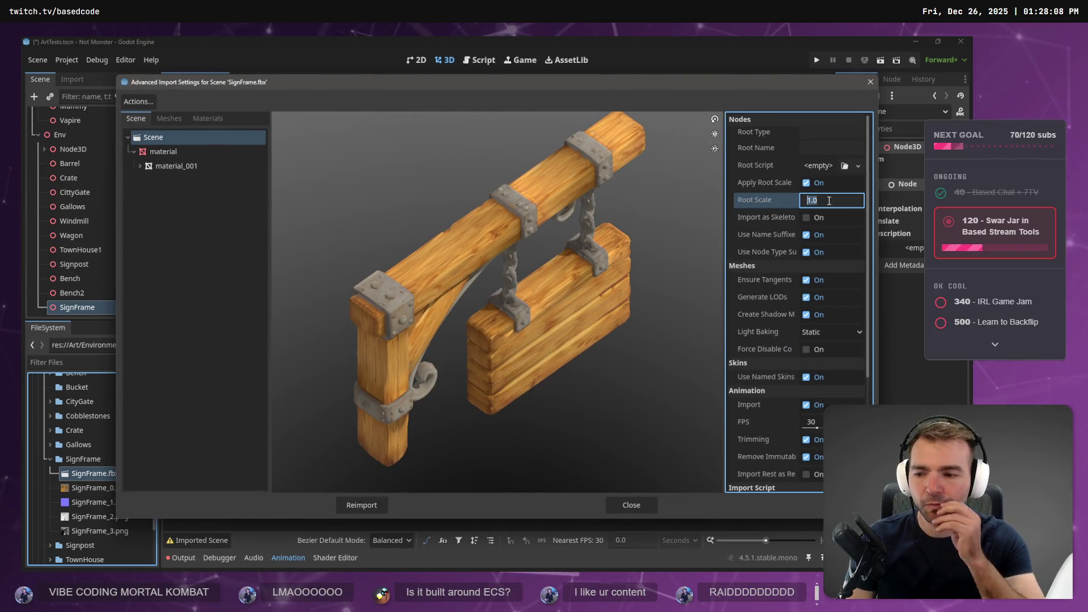
{"action": "type", "text": "1."}
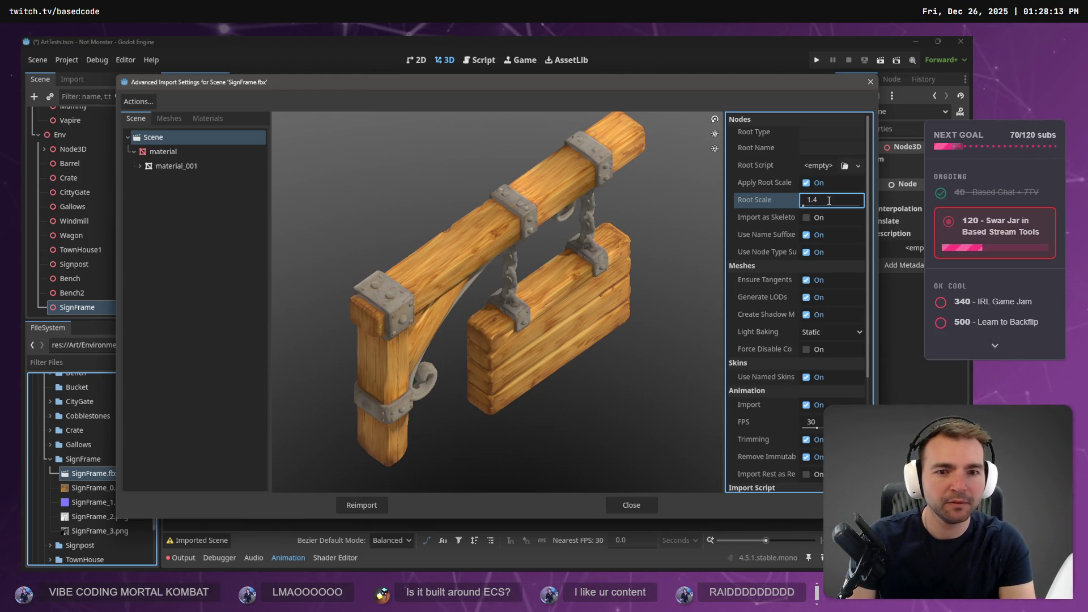
{"action": "left_click", "coordinate": [343, 503]}
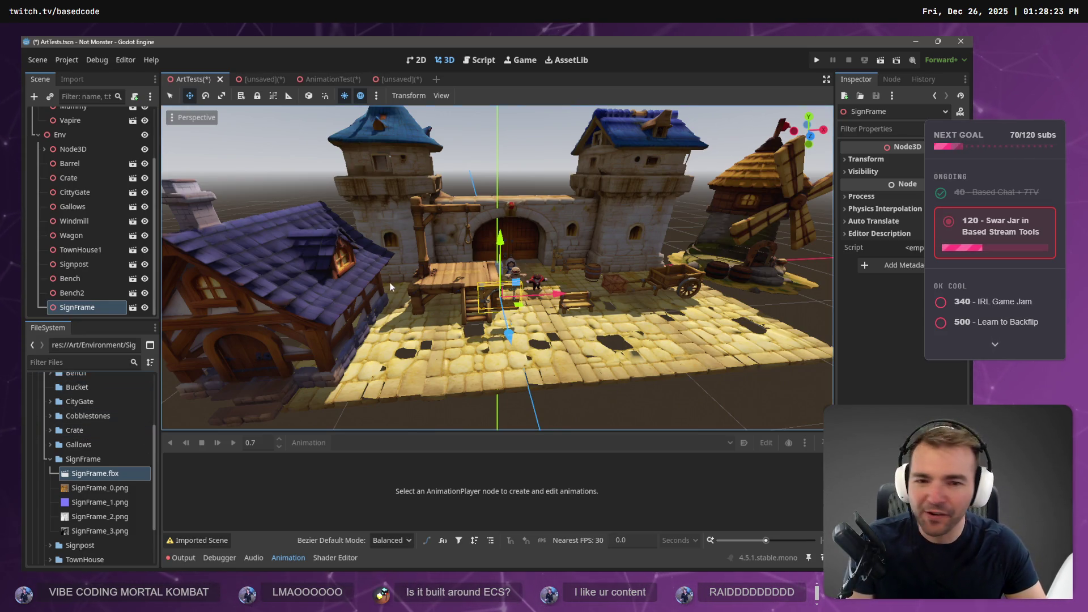
Move closer to the town and collapse the Node3D group in the scene tree.
{"action": "scroll", "coordinate": [539, 314], "scroll_direction": "down", "scroll_amount": 5}
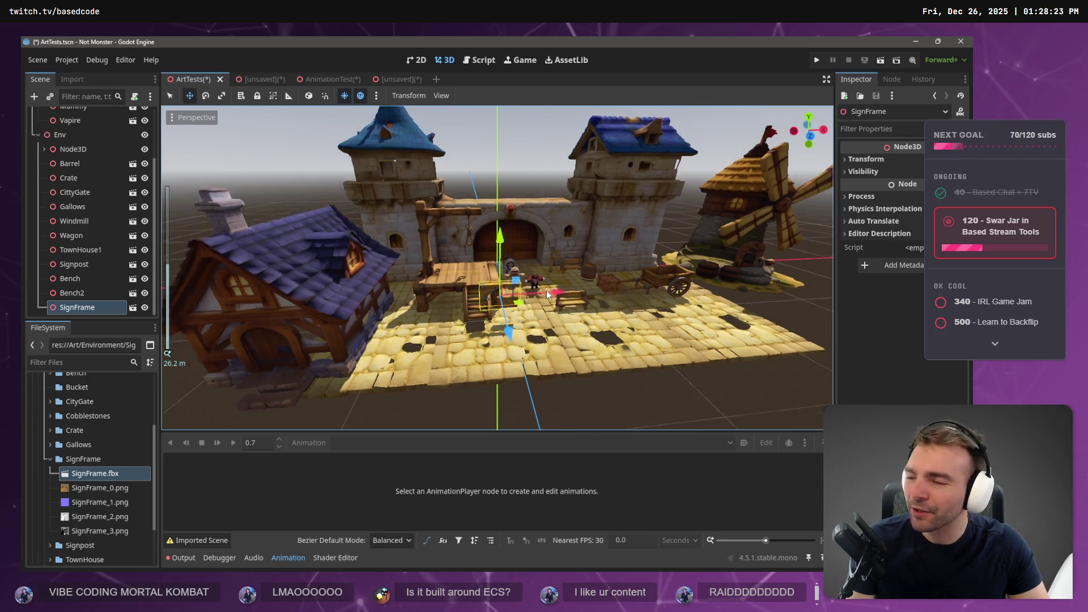
{"action": "mouse_move", "coordinate": [545, 296]}
{"action": "left_mouse_down"}
{"action": "mouse_move", "coordinate": [480, 321]}
{"action": "mouse_move", "coordinate": [550, 326]}
{"action": "mouse_move", "coordinate": [361, 326]}
{"action": "mouse_move", "coordinate": [396, 317]}
{"action": "left_mouse_up"}
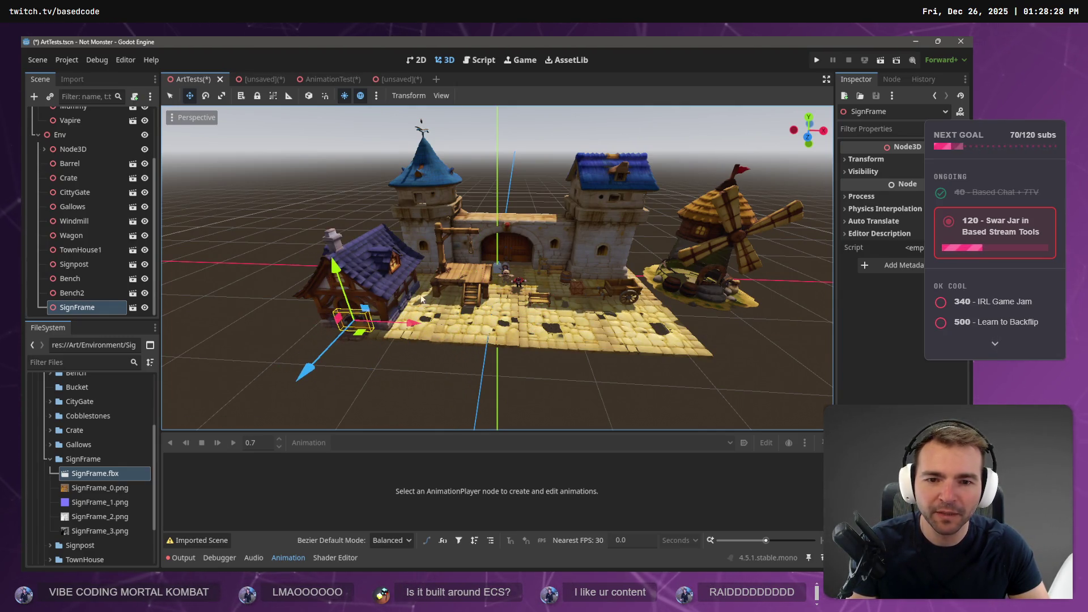
{"action": "left_click", "coordinate": [399, 250]}
{"action": "left_click", "coordinate": [400, 250]}
{"action": "left_click", "coordinate": [508, 270]}
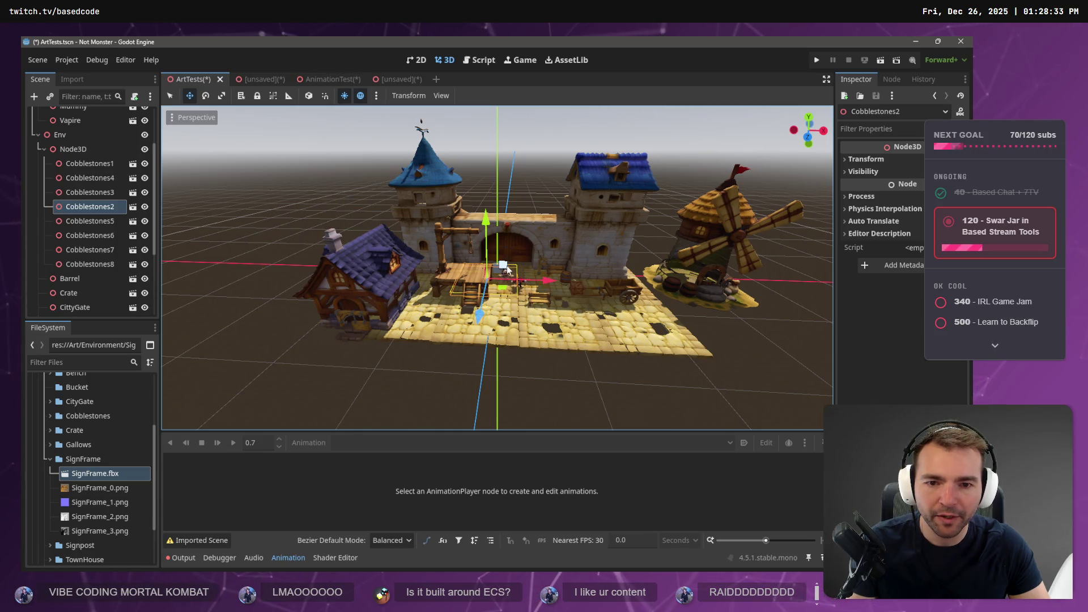
{"action": "left_click", "coordinate": [44, 149]}
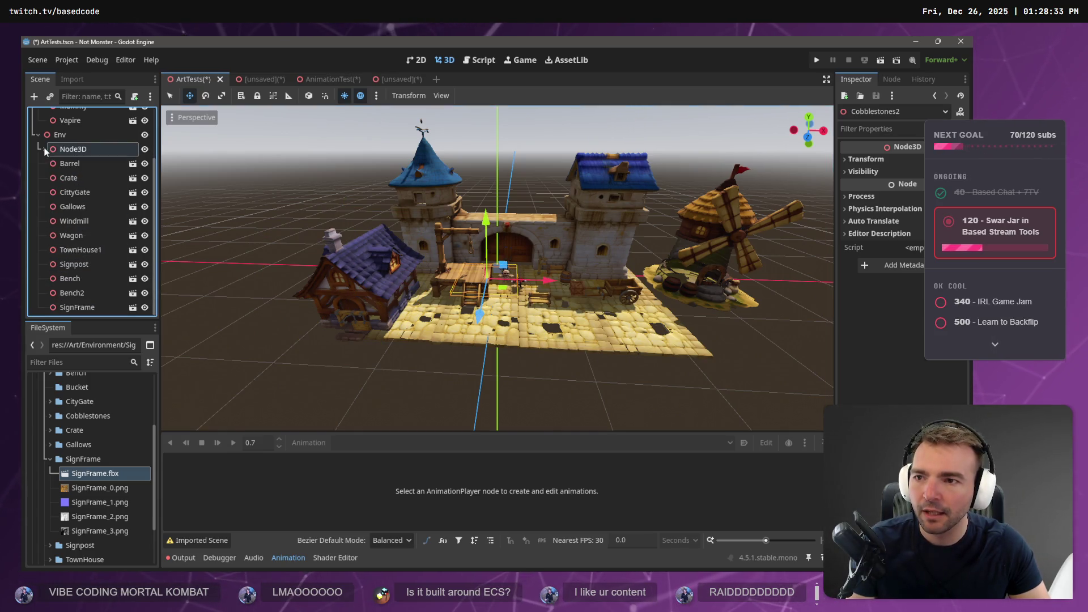
Move the Maiden character to stand by the purple TownHouse1 doorway.
{"action": "scroll", "coordinate": [74, 165], "scroll_direction": "up", "scroll_amount": 3}
{"action": "left_click", "coordinate": [83, 159]}
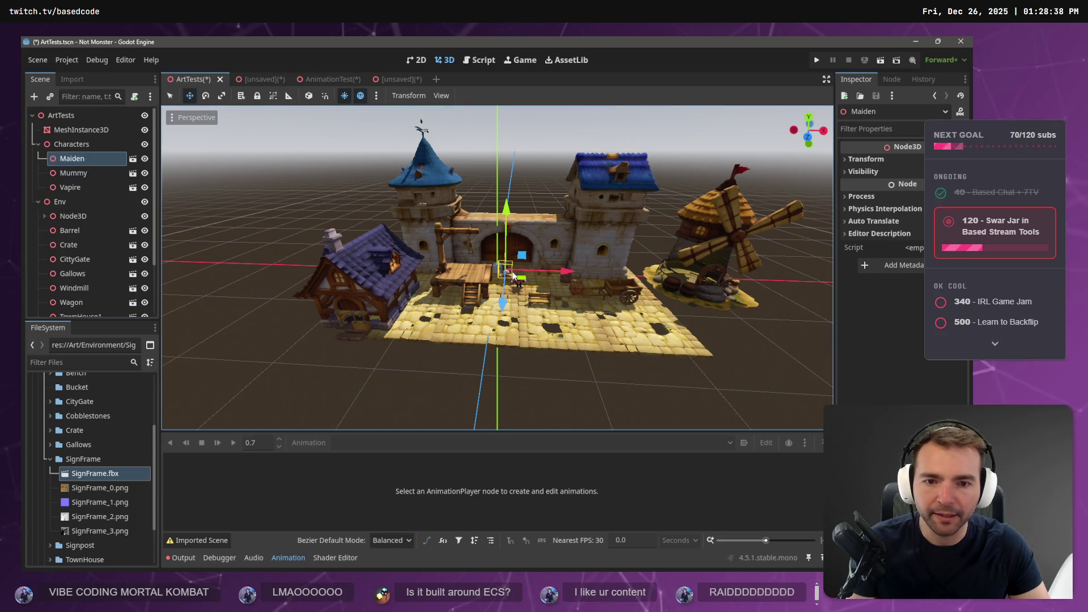
{"action": "left_click_drag", "start_coordinate": [502, 300], "coordinate": [449, 379]}
{"action": "left_click_drag", "start_coordinate": [516, 322], "coordinate": [409, 326]}
{"action": "key", "text": "f"}
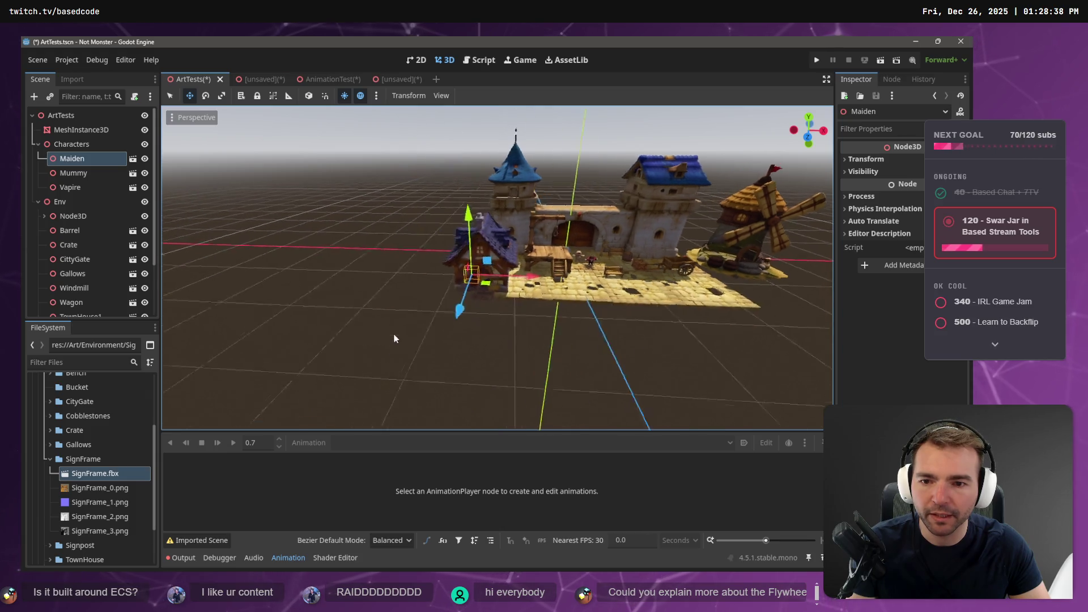
{"action": "scroll", "coordinate": [453, 328], "scroll_direction": "up", "scroll_amount": 5}
{"action": "mouse_move", "coordinate": [492, 313]}
{"action": "left_mouse_down"}
{"action": "mouse_move", "coordinate": [494, 378]}
{"action": "mouse_move", "coordinate": [513, 369]}
{"action": "left_mouse_up"}
{"action": "mouse_move", "coordinate": [556, 314]}
{"action": "left_mouse_down"}
{"action": "mouse_move", "coordinate": [630, 305]}
{"action": "mouse_move", "coordinate": [618, 302]}
{"action": "left_mouse_up"}
{"action": "mouse_move", "coordinate": [558, 272]}
{"action": "left_mouse_down"}
{"action": "mouse_move", "coordinate": [552, 338]}
{"action": "mouse_move", "coordinate": [544, 317]}
{"action": "mouse_move", "coordinate": [569, 308]}
{"action": "mouse_move", "coordinate": [441, 300]}
{"action": "mouse_move", "coordinate": [601, 314]}
{"action": "mouse_move", "coordinate": [506, 321]}
{"action": "mouse_move", "coordinate": [557, 332]}
{"action": "mouse_move", "coordinate": [501, 179]}
{"action": "left_mouse_up"}
{"action": "key", "text": "f"}
{"action": "left_click", "coordinate": [530, 314]}
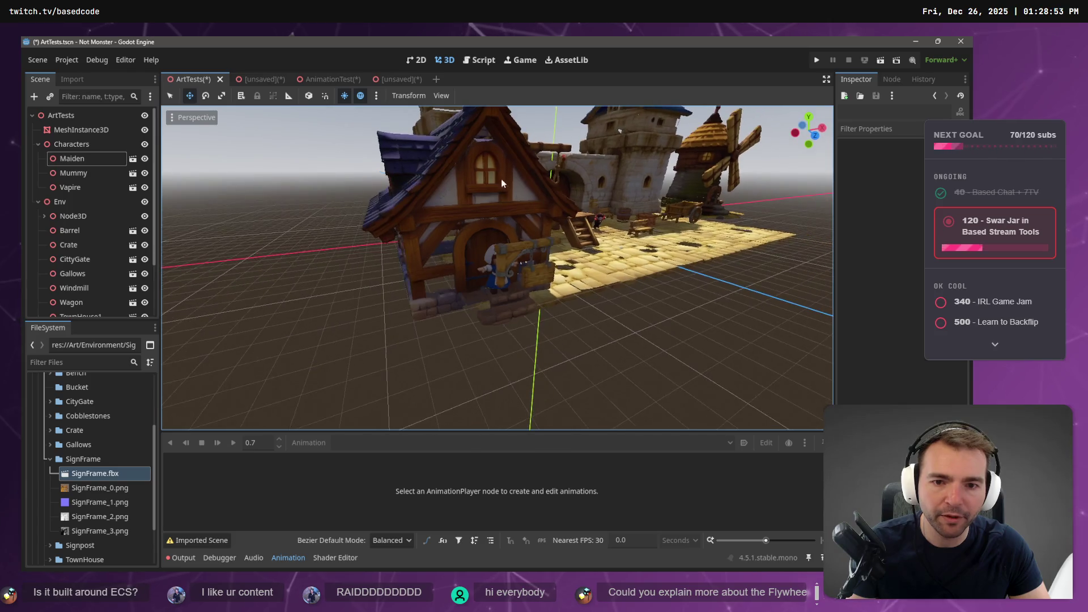
Select the TownHouse1 model and expand its TownHouse folder in FileSystem.
{"action": "left_click", "coordinate": [504, 184]}
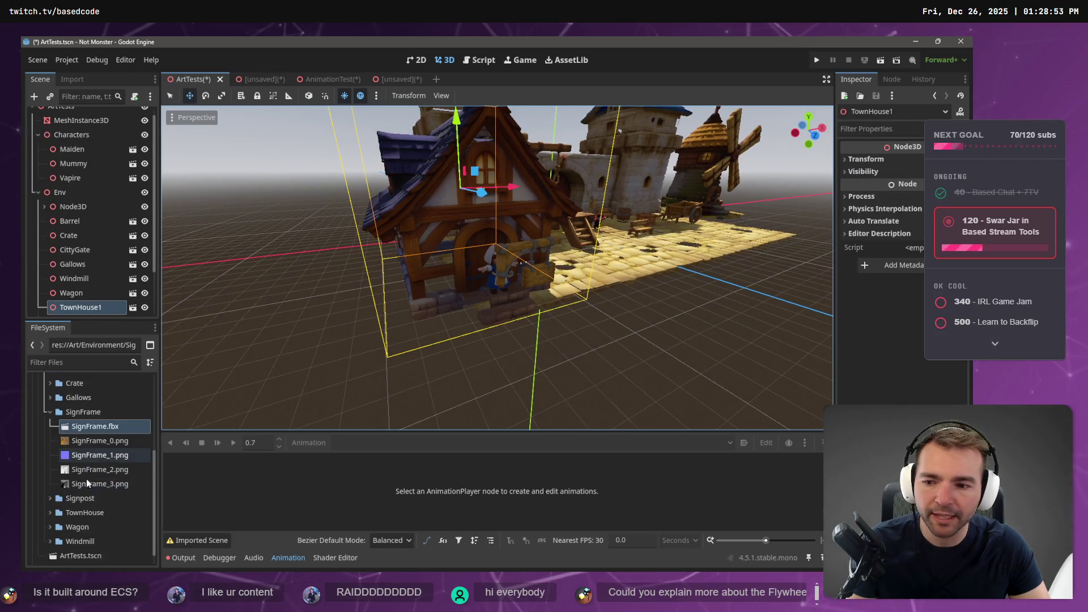
{"action": "scroll", "coordinate": [86, 478], "scroll_direction": "down", "scroll_amount": 3}
{"action": "left_click", "coordinate": [51, 497]}
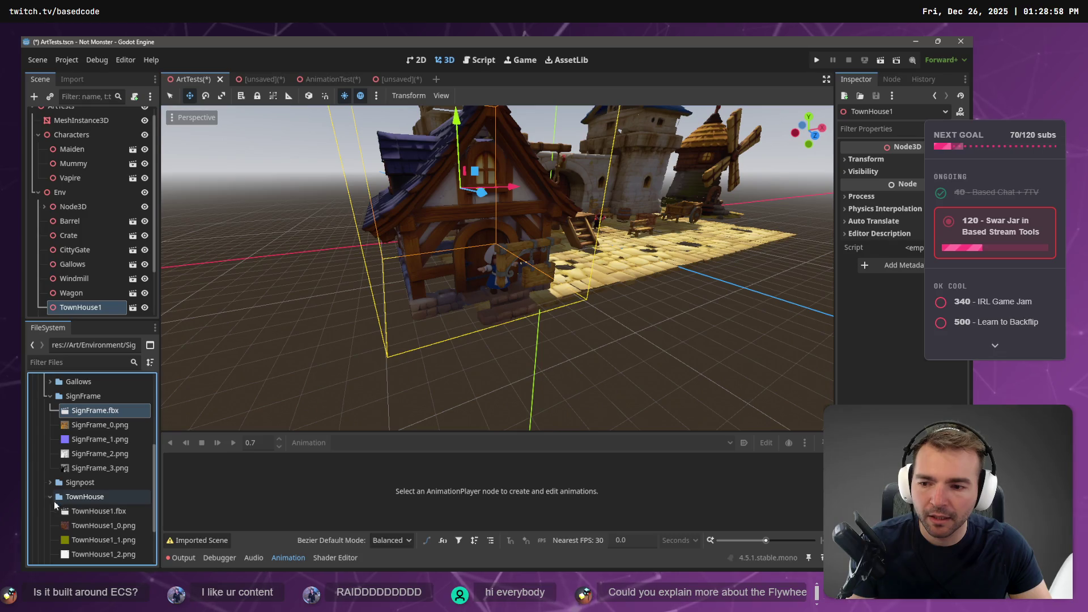
Reimport TownHouse1.fbx at a larger root scale and orbit around the enlarged house.
{"action": "double_click", "coordinate": [78, 512]}
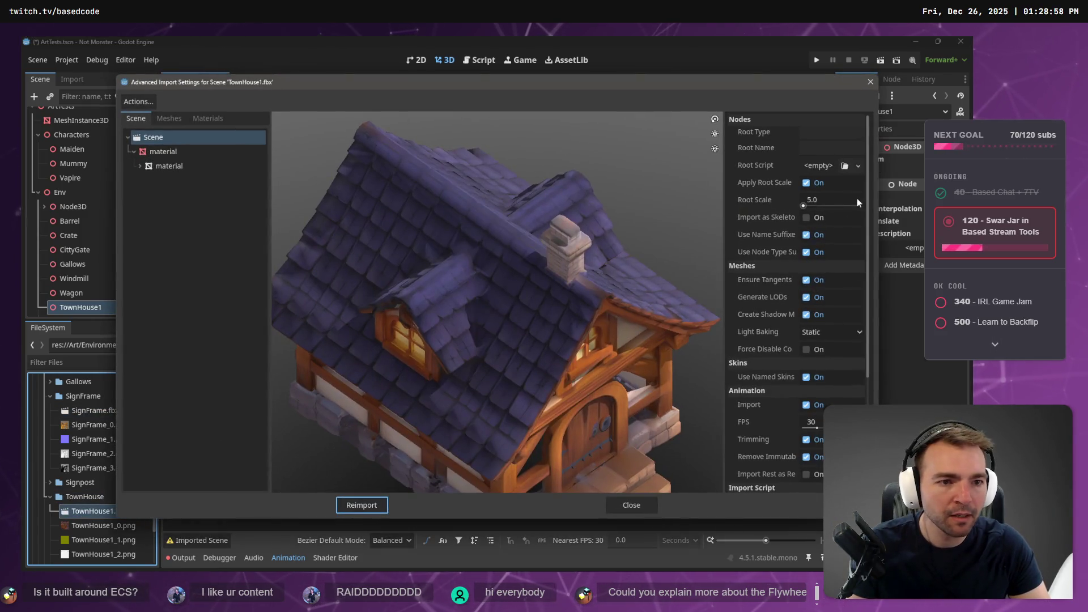
{"action": "left_click", "coordinate": [827, 199]}
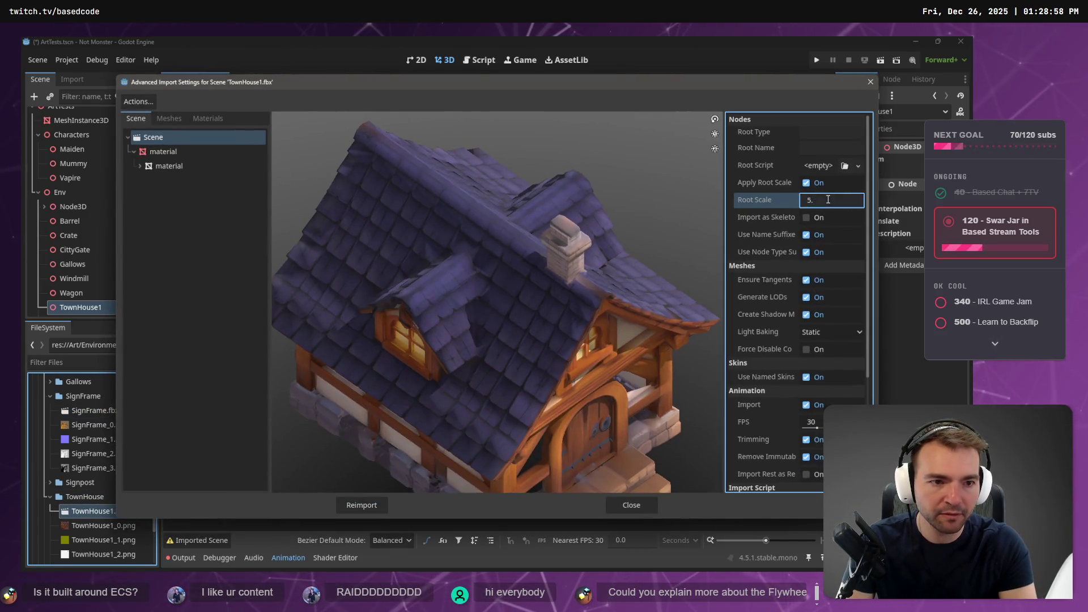
{"action": "left_click", "coordinate": [361, 505]}
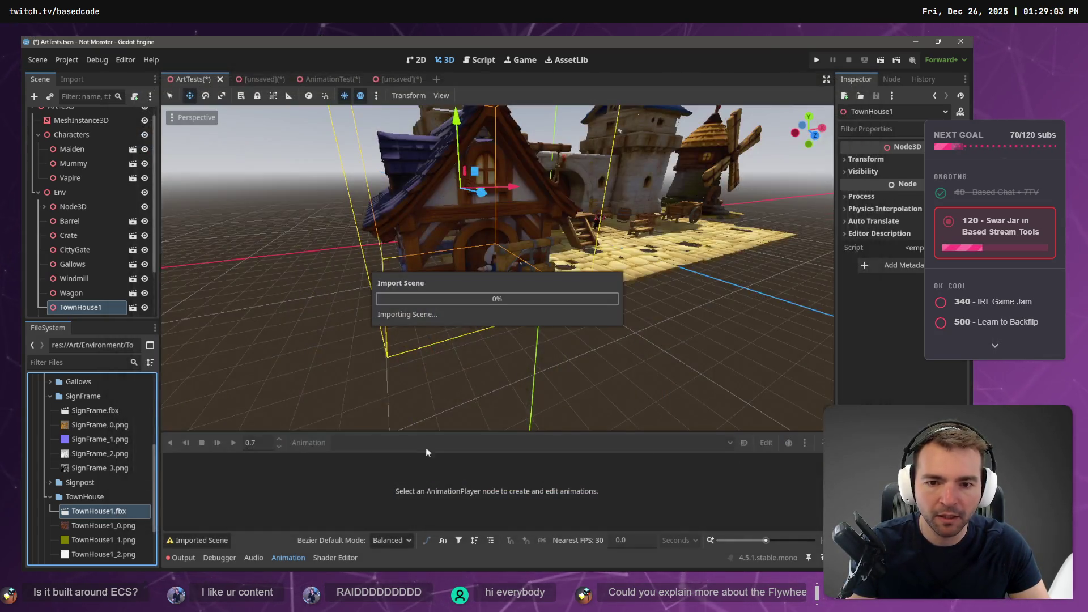
{"action": "mouse_move", "coordinate": [457, 121]}
{"action": "left_mouse_down"}
{"action": "mouse_move", "coordinate": [457, 62]}
{"action": "mouse_move", "coordinate": [455, 120]}
{"action": "left_mouse_up"}
{"action": "mouse_move", "coordinate": [482, 266]}
{"action": "left_mouse_down"}
{"action": "mouse_move", "coordinate": [389, 265]}
{"action": "mouse_move", "coordinate": [521, 264]}
{"action": "mouse_move", "coordinate": [584, 296]}
{"action": "mouse_move", "coordinate": [534, 243]}
{"action": "left_mouse_up"}
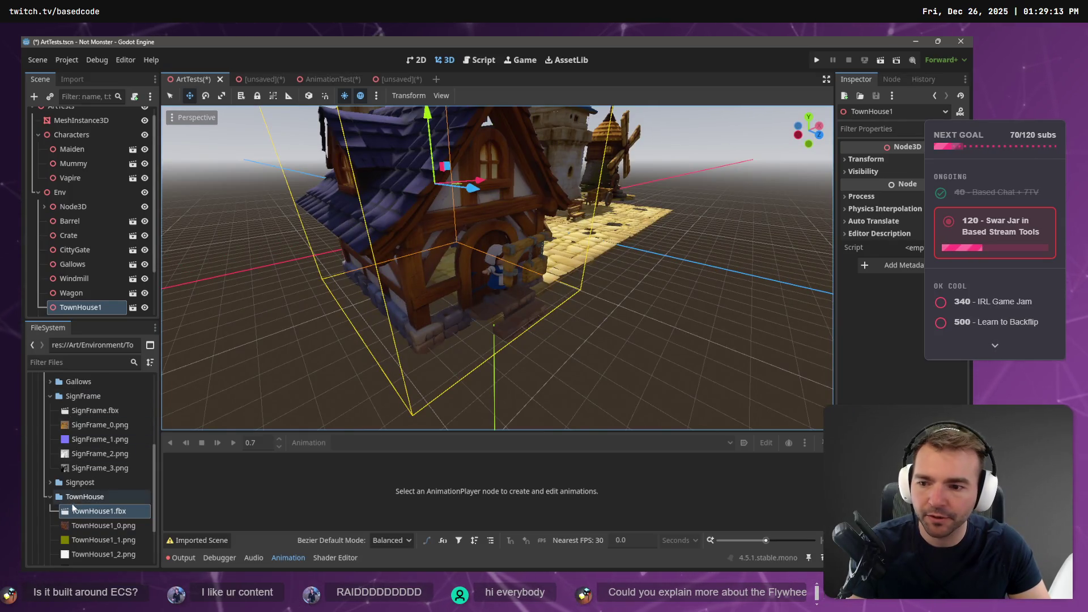
Rotate SignFrame about -105 degrees and lift it about 2.4 units onto the house front.
{"action": "scroll", "coordinate": [90, 294], "scroll_direction": "down", "scroll_amount": 3}
{"action": "left_click", "coordinate": [84, 307]}
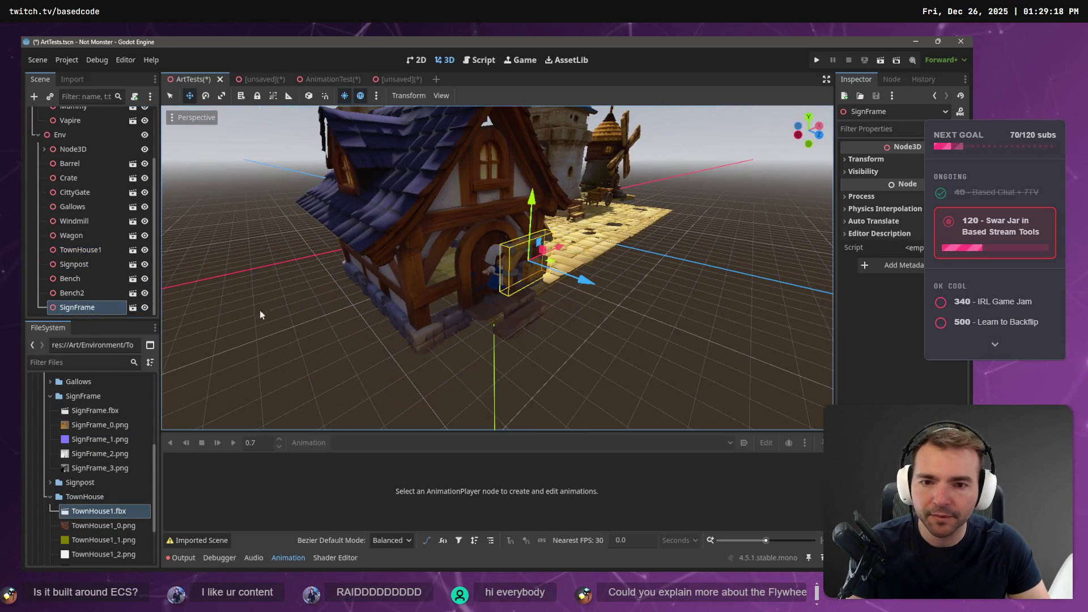
{"action": "key", "text": "e"}
{"action": "mouse_move", "coordinate": [547, 272]}
{"action": "left_mouse_down"}
{"action": "mouse_move", "coordinate": [488, 289]}
{"action": "mouse_move", "coordinate": [504, 286]}
{"action": "left_mouse_up"}
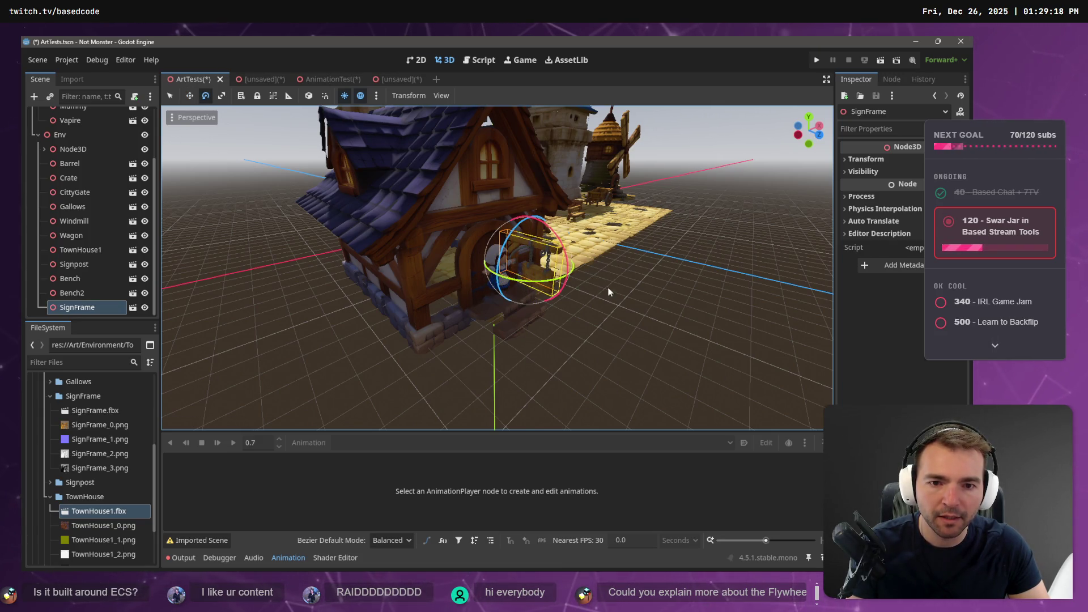
{"action": "key", "text": "w"}
{"action": "left_click_drag", "start_coordinate": [559, 249], "coordinate": [521, 261]}
{"action": "left_click_drag", "start_coordinate": [485, 215], "coordinate": [491, 136]}
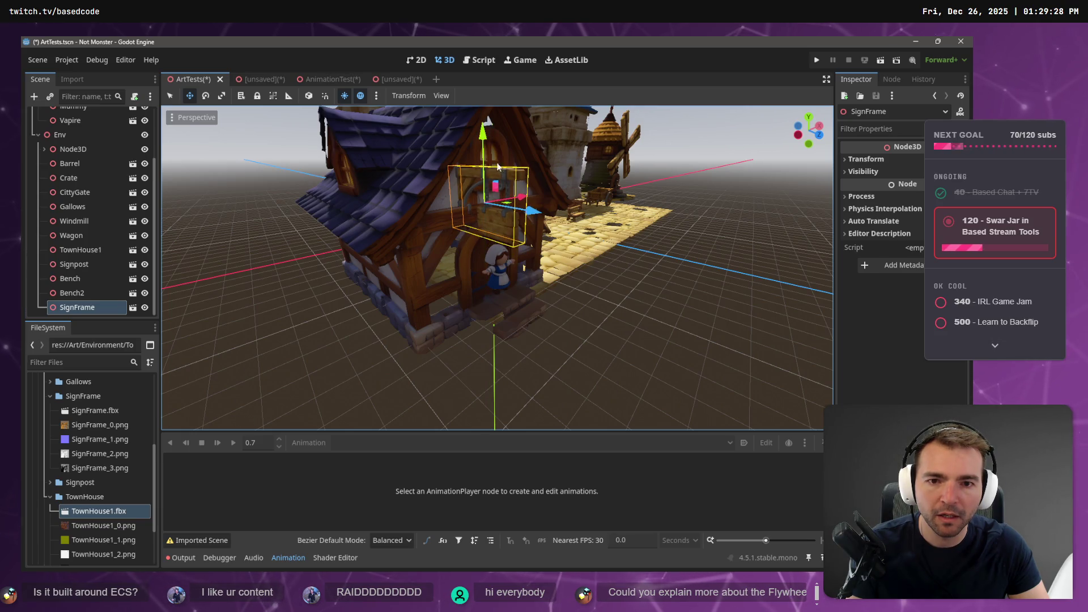
{"action": "left_click_drag", "start_coordinate": [520, 200], "coordinate": [563, 218]}
{"action": "mouse_move", "coordinate": [688, 249]}
{"action": "left_mouse_down"}
{"action": "mouse_move", "coordinate": [399, 253]}
{"action": "mouse_move", "coordinate": [406, 266]}
{"action": "mouse_move", "coordinate": [559, 291]}
{"action": "mouse_move", "coordinate": [558, 278]}
{"action": "mouse_move", "coordinate": [440, 252]}
{"action": "mouse_move", "coordinate": [457, 247]}
{"action": "mouse_move", "coordinate": [363, 306]}
{"action": "left_mouse_up"}
{"action": "double_click", "coordinate": [96, 411]}
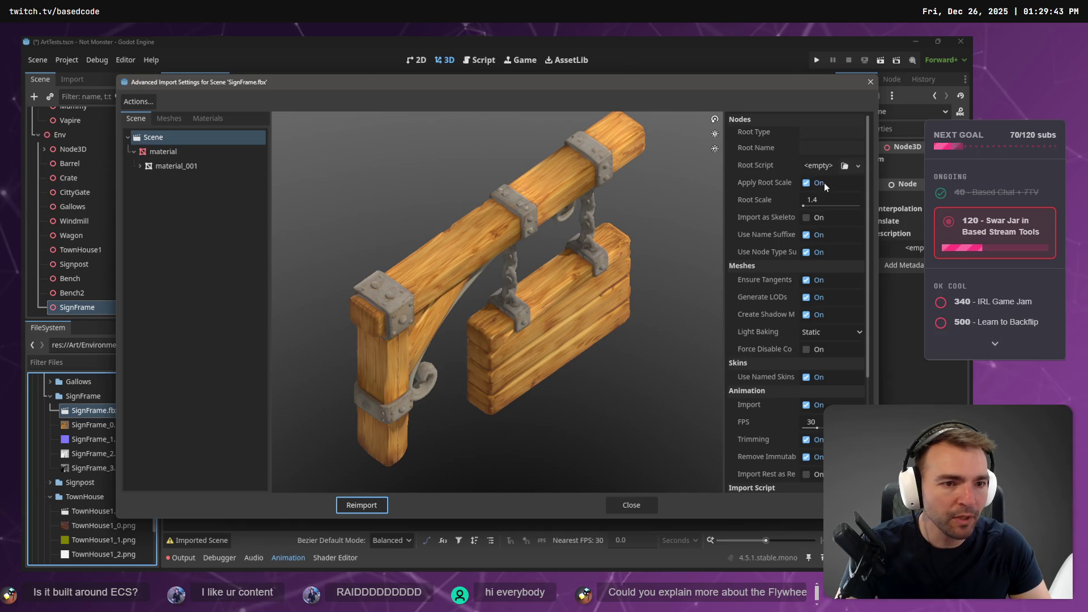
Reimport SignFrame.fbx with root scale 1.8 and view the sign from above.
{"action": "left_click", "coordinate": [834, 200]}
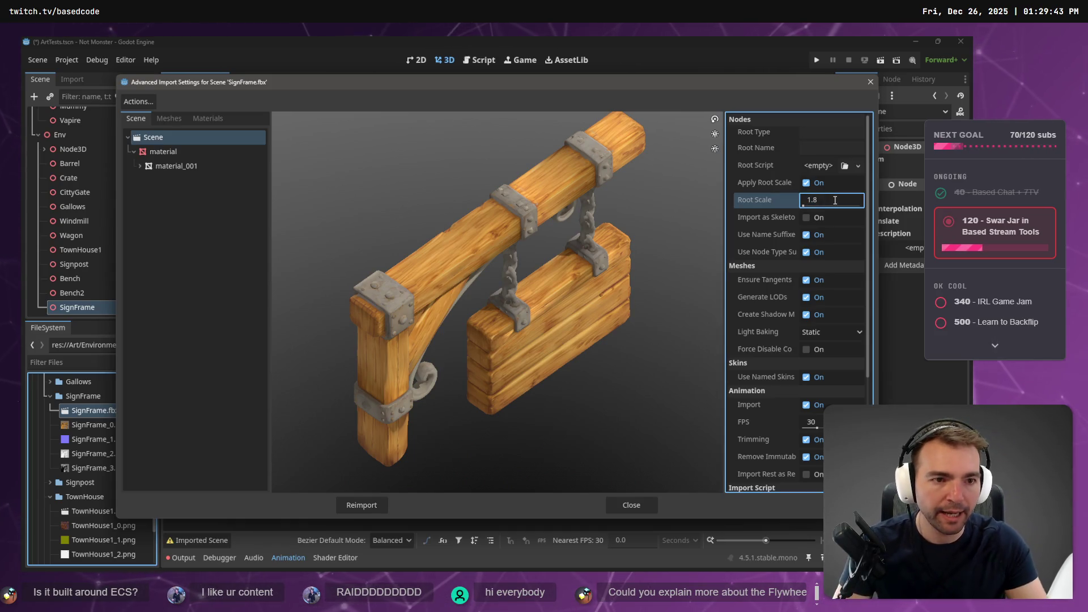
{"action": "left_click", "coordinate": [362, 504]}
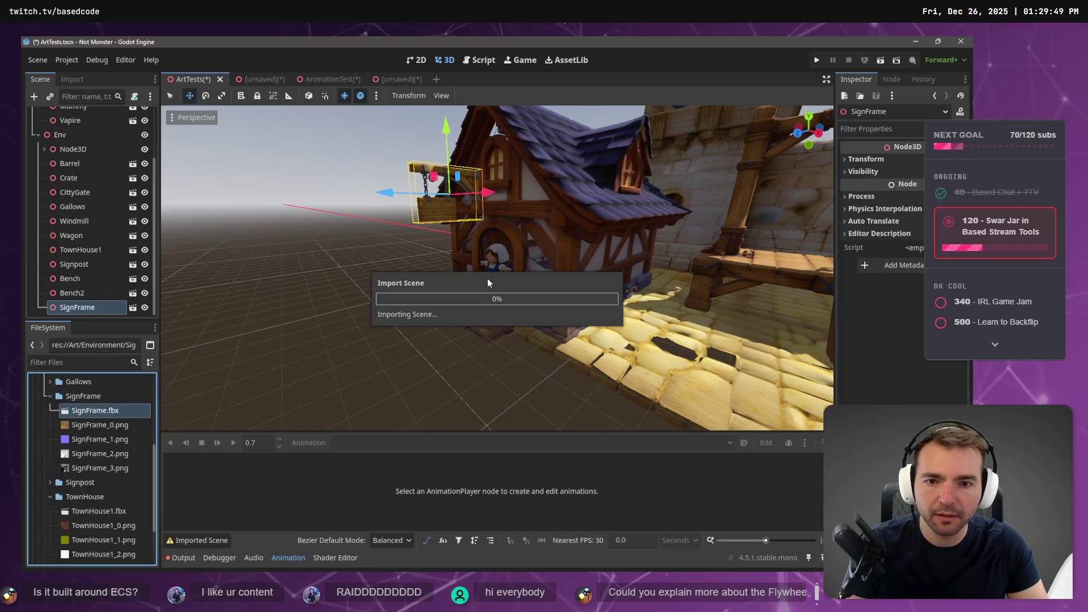
{"action": "mouse_move", "coordinate": [488, 197]}
{"action": "left_mouse_down"}
{"action": "mouse_move", "coordinate": [377, 211]}
{"action": "mouse_move", "coordinate": [627, 263]}
{"action": "mouse_move", "coordinate": [628, 252]}
{"action": "mouse_move", "coordinate": [280, 256]}
{"action": "mouse_move", "coordinate": [385, 260]}
{"action": "left_mouse_up"}
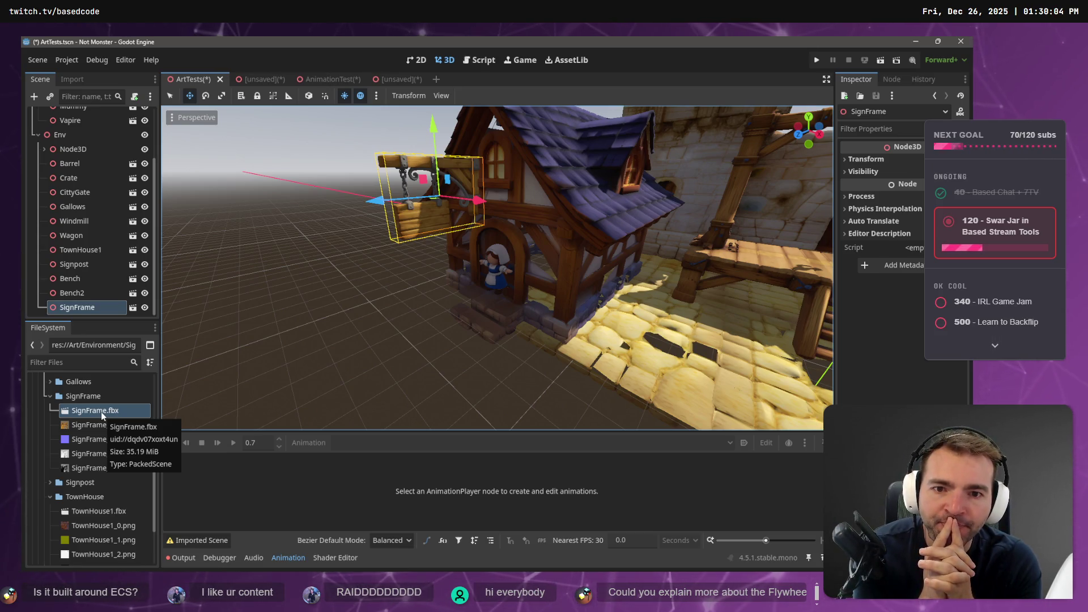
Confirm the 1.8 root scale, reimport SignFrame again, and inspect the whole town.
{"action": "double_click", "coordinate": [101, 411]}
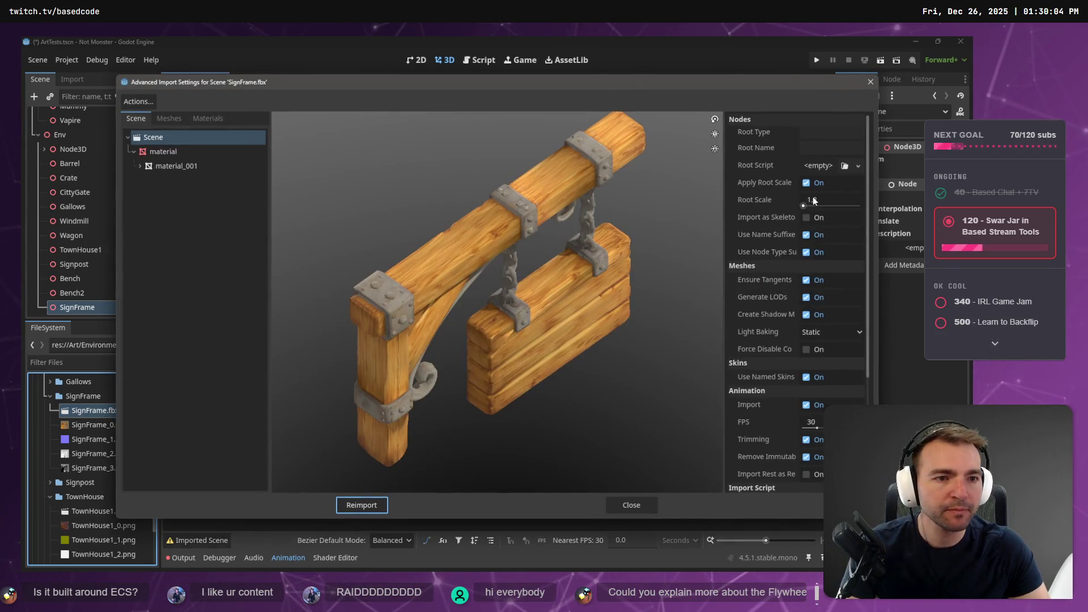
{"action": "left_click", "coordinate": [827, 200]}
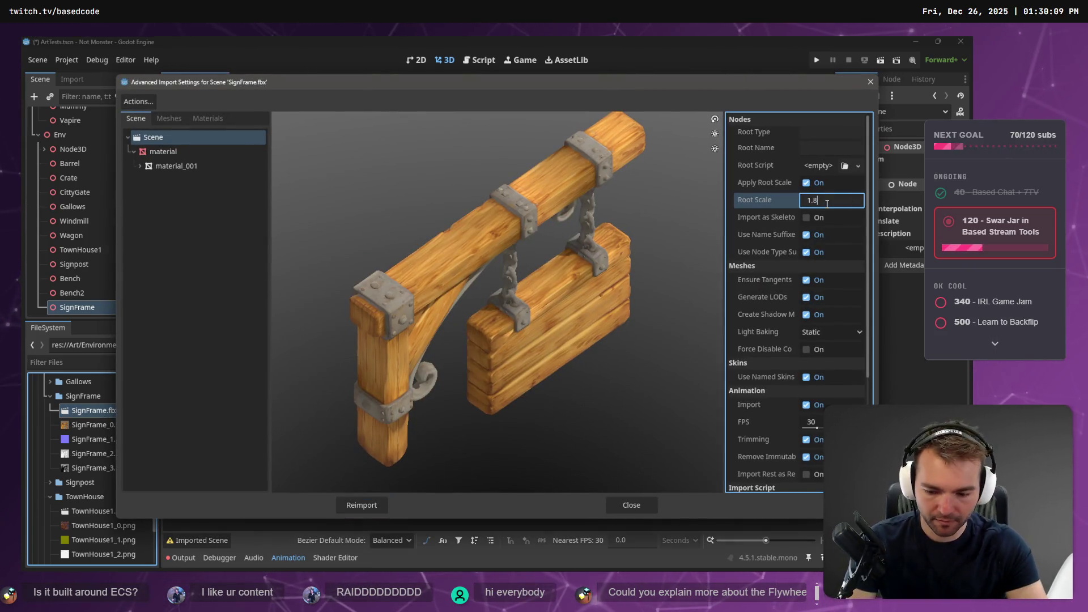
{"action": "left_click", "coordinate": [361, 505]}
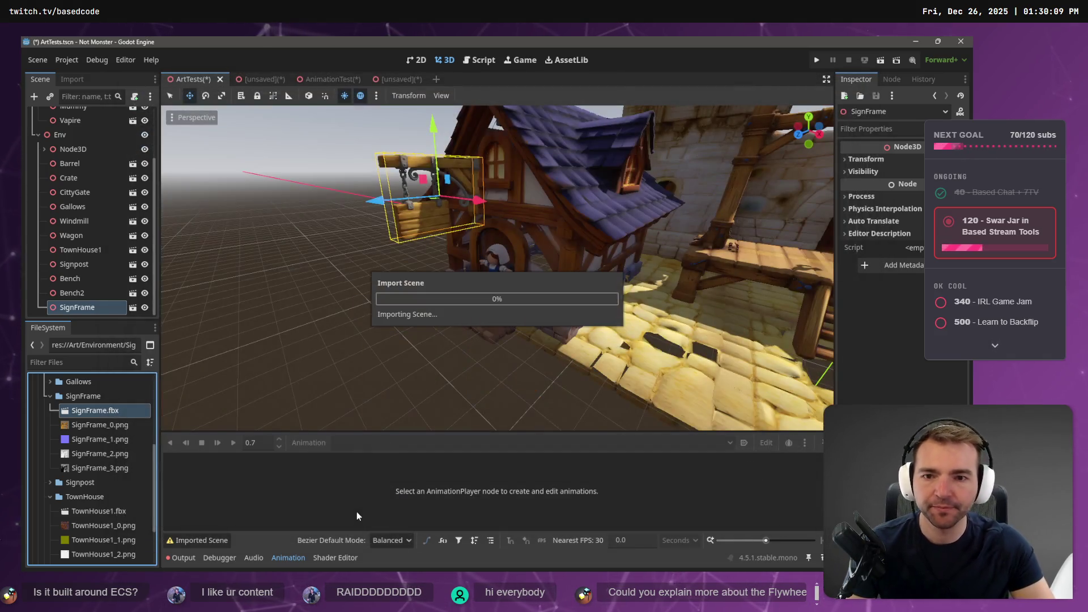
{"action": "scroll", "coordinate": [517, 297], "scroll_direction": "up", "scroll_amount": 2}
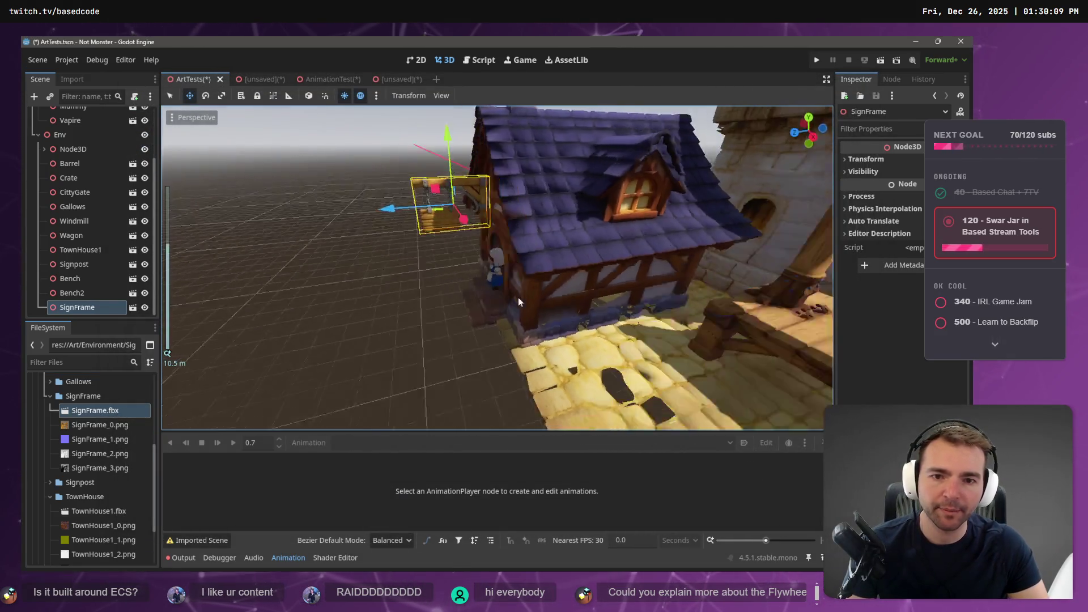
{"action": "scroll", "coordinate": [617, 299], "scroll_direction": "down", "scroll_amount": 5}
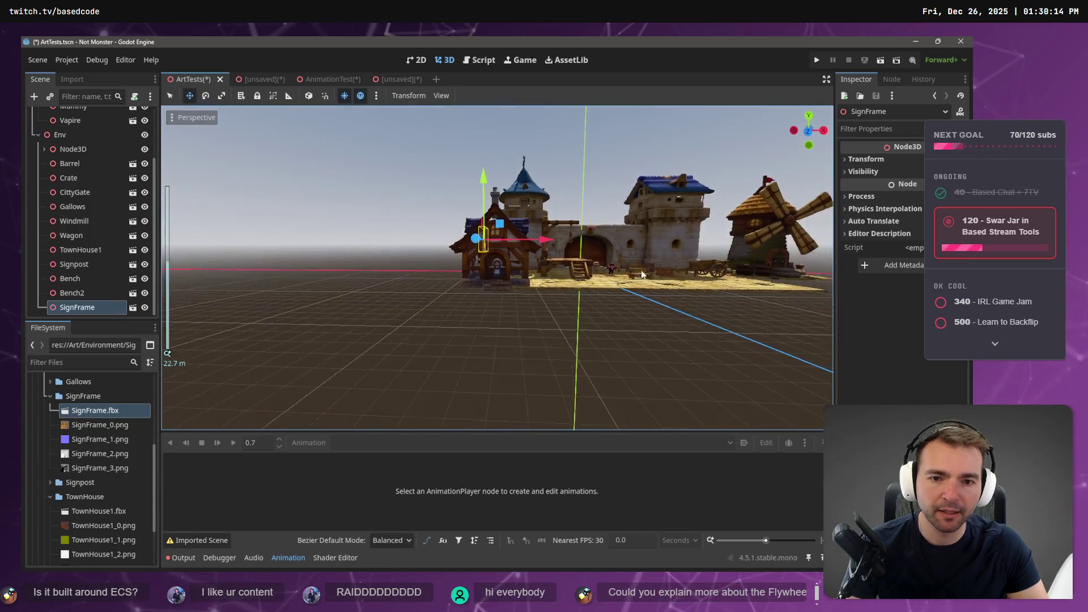
{"action": "left_click_drag", "start_coordinate": [621, 308], "coordinate": [531, 309]}
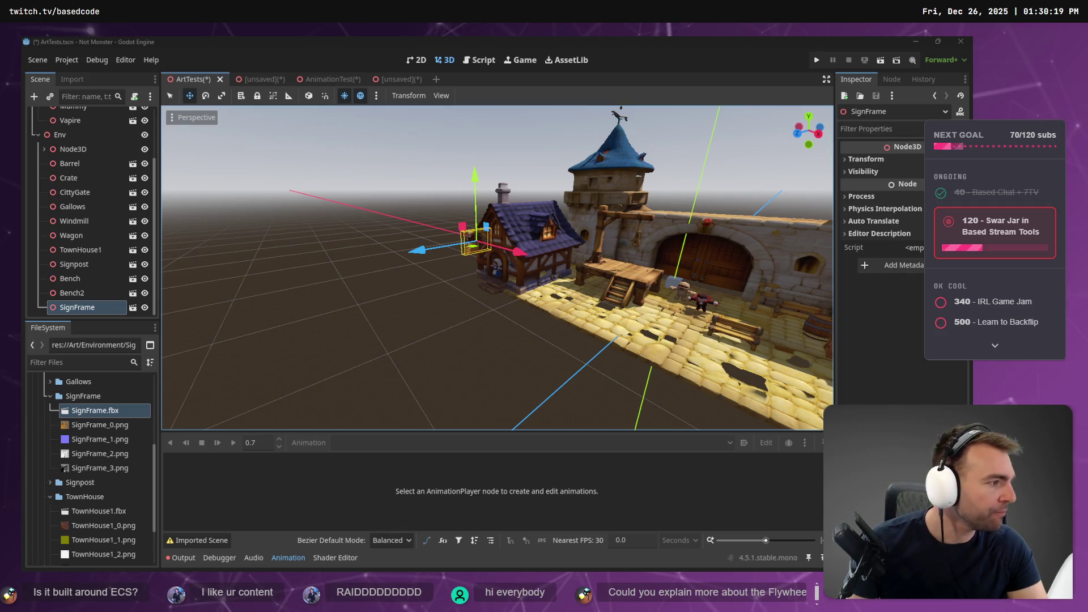
{"action": "key", "text": "alt+Tab"}
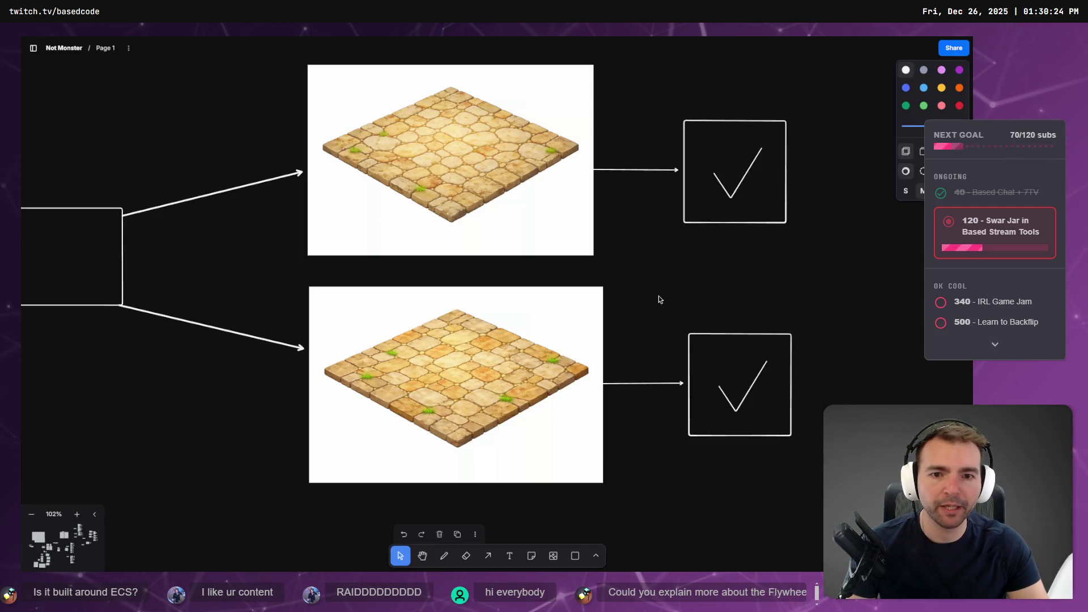
On the Random Thoughts board, draw a wide rectangle on empty canvas.
{"action": "left_click", "coordinate": [33, 48]}
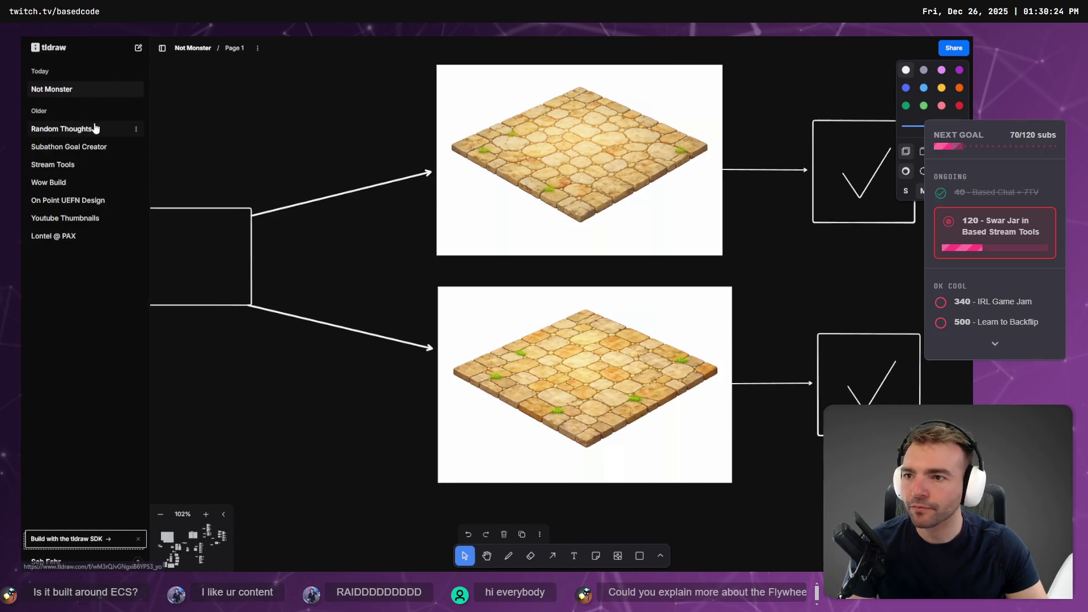
{"action": "left_click", "coordinate": [94, 129]}
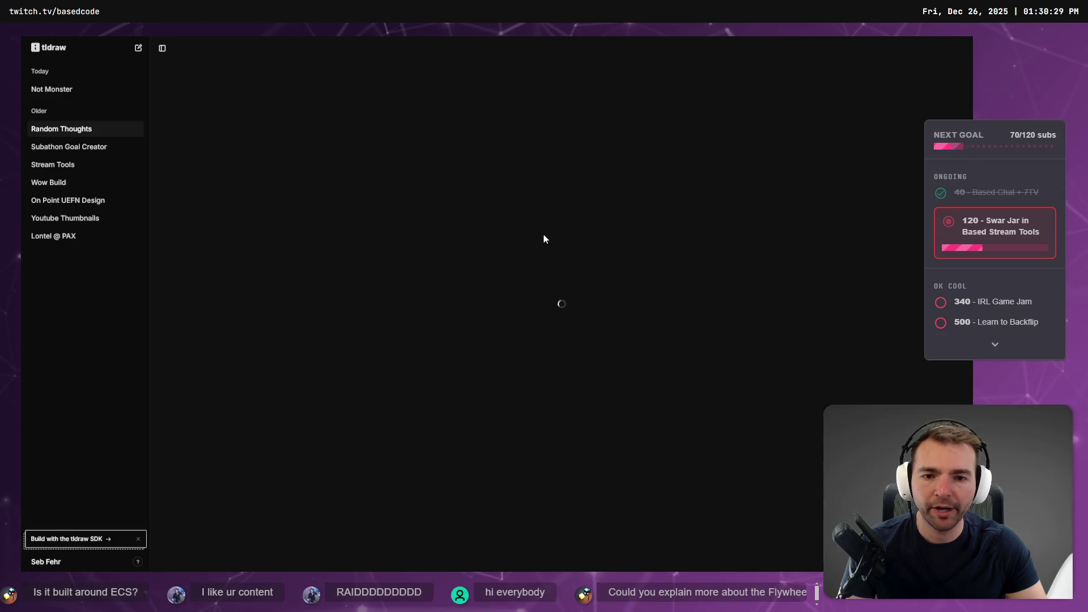
{"action": "left_click", "coordinate": [162, 48]}
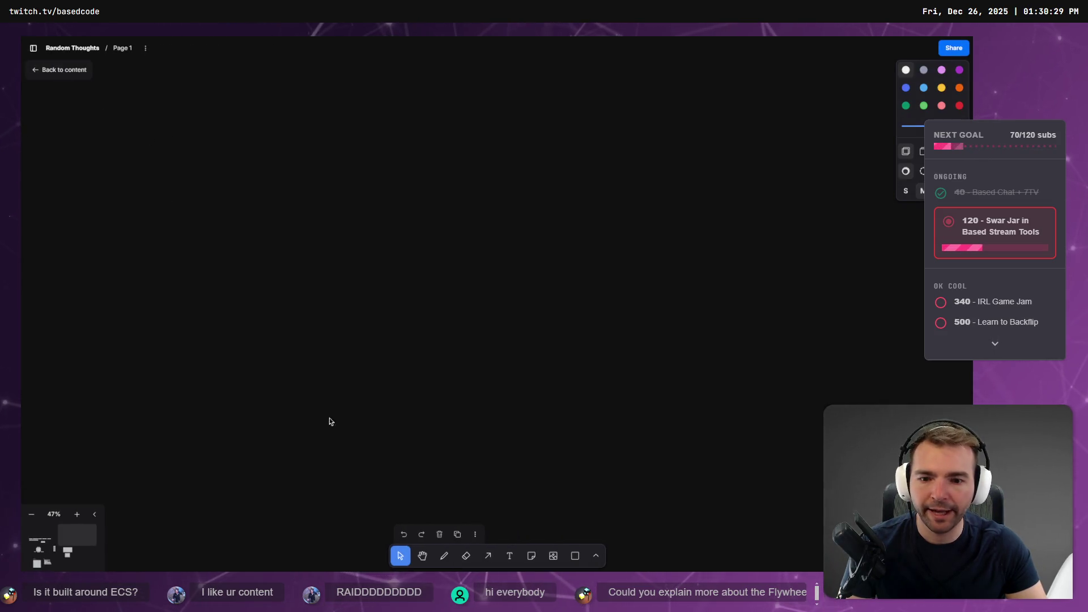
{"action": "left_click", "coordinate": [575, 557]}
{"action": "left_click", "coordinate": [430, 215]}
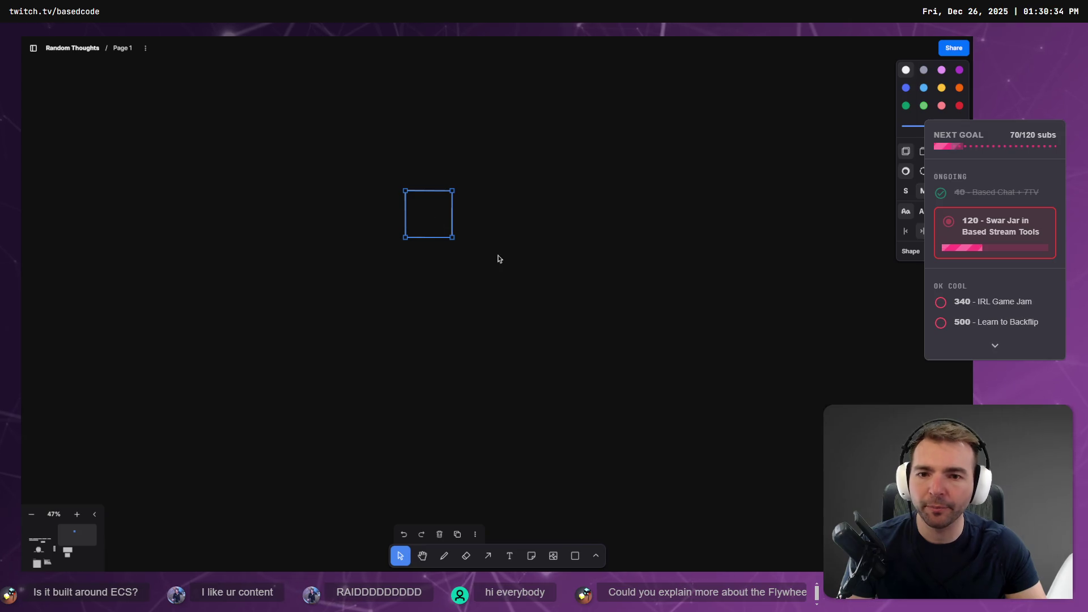
{"action": "mouse_move", "coordinate": [452, 238]}
{"action": "left_mouse_down"}
{"action": "mouse_move", "coordinate": [515, 311]}
{"action": "mouse_move", "coordinate": [518, 272]}
{"action": "mouse_move", "coordinate": [550, 275]}
{"action": "left_mouse_up"}
Label the rectangle 'Thing : GameObject' with lines '- Start' and 'Update()'.
{"action": "key", "text": "t"}
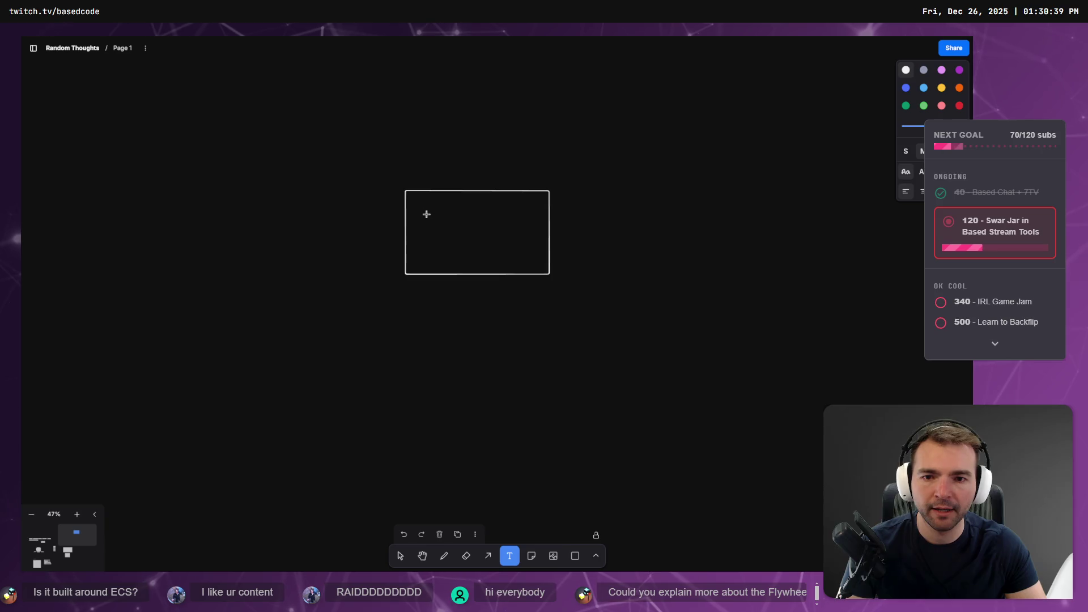
{"action": "left_click", "coordinate": [426, 214]}
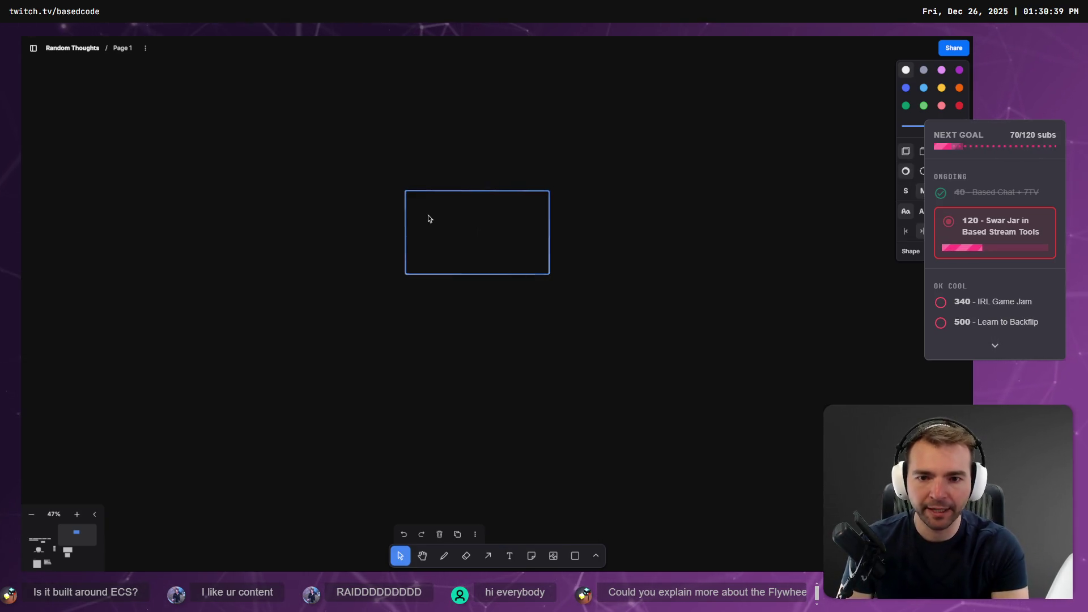
{"action": "type", "text": "Th"}
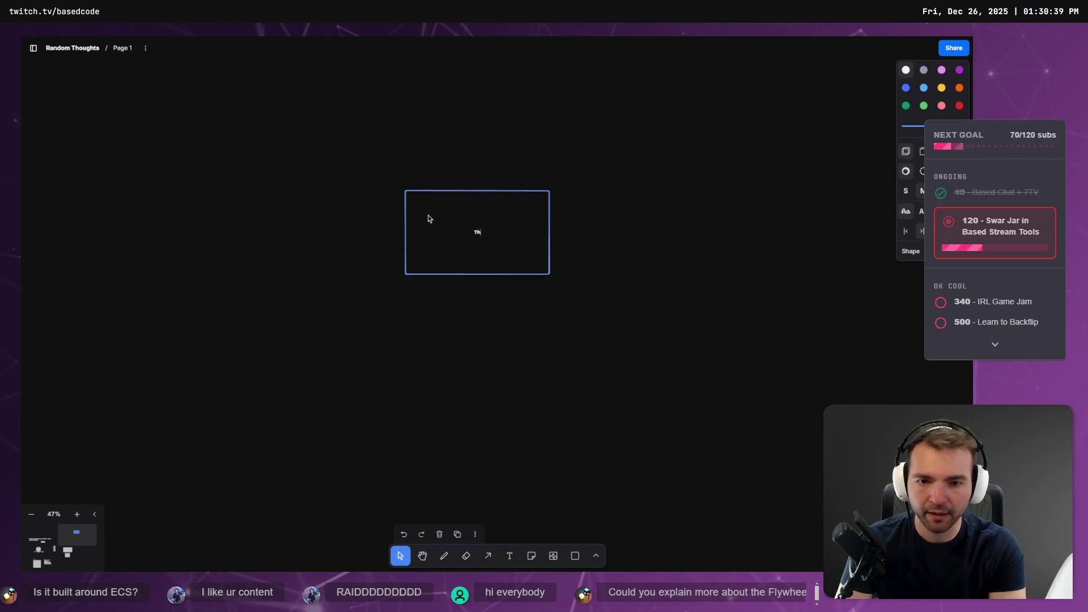
{"action": "type", "text": "ing : GameObject"}
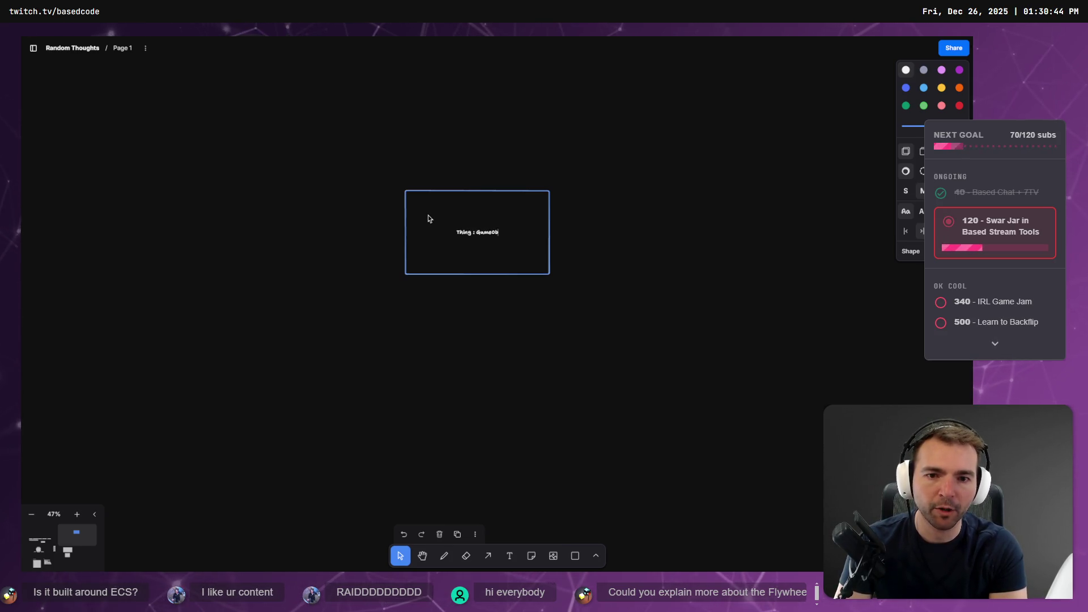
{"action": "key", "text": "Return"}
{"action": "type", "text": "- "}
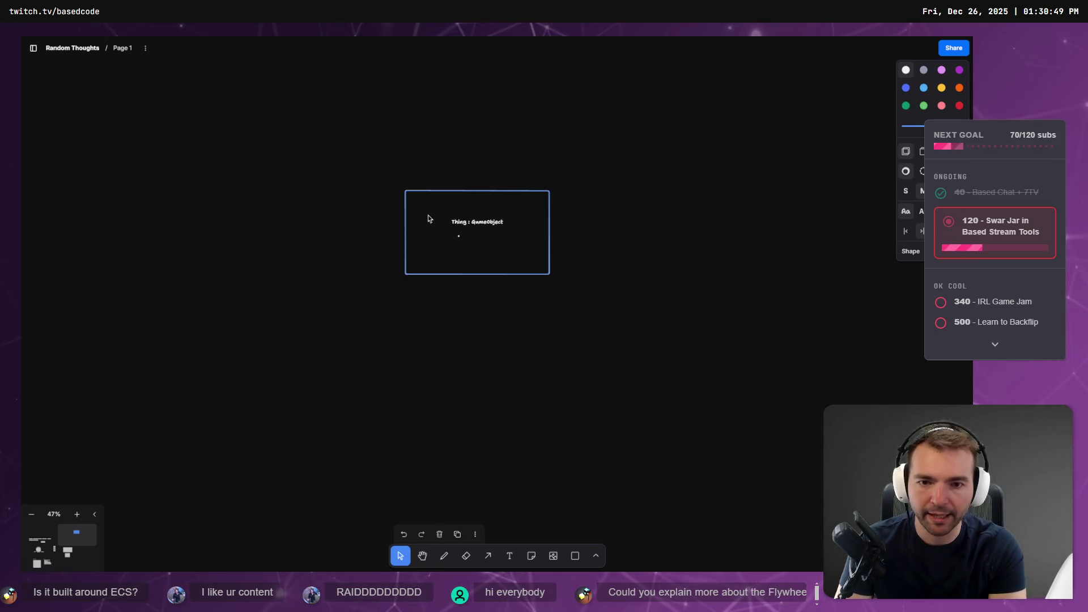
{"action": "type", "text": "Start"}
{"action": "key", "text": "Return"}
{"action": "type", "text": "Update()"}
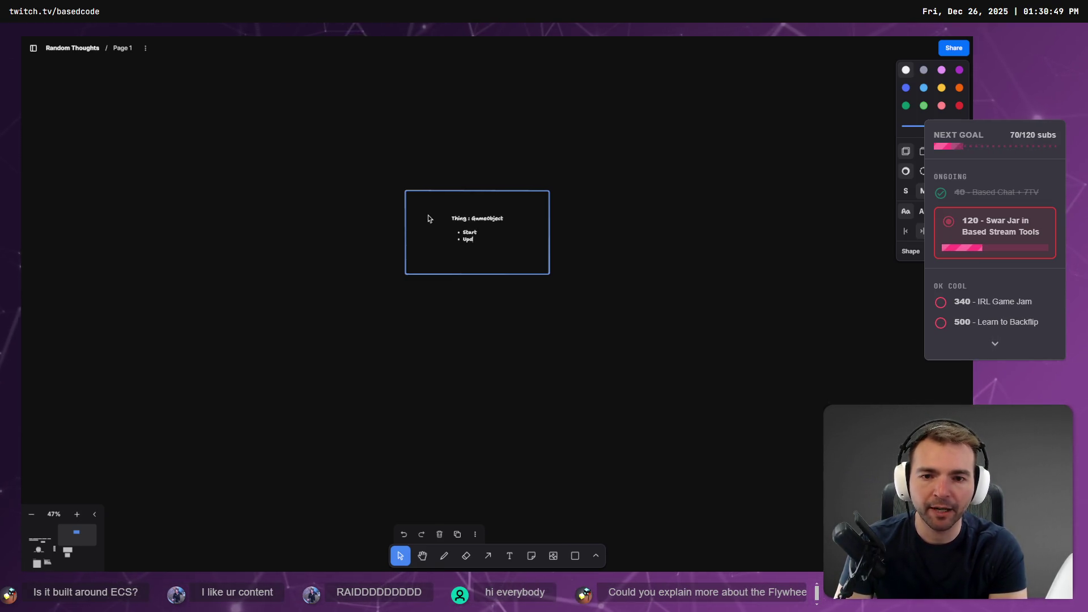
Complete the bullet list as Awake(), Start(), Update() and FixedUpdate().
{"action": "key", "text": "Up"}
{"action": "type", "text": "()"}
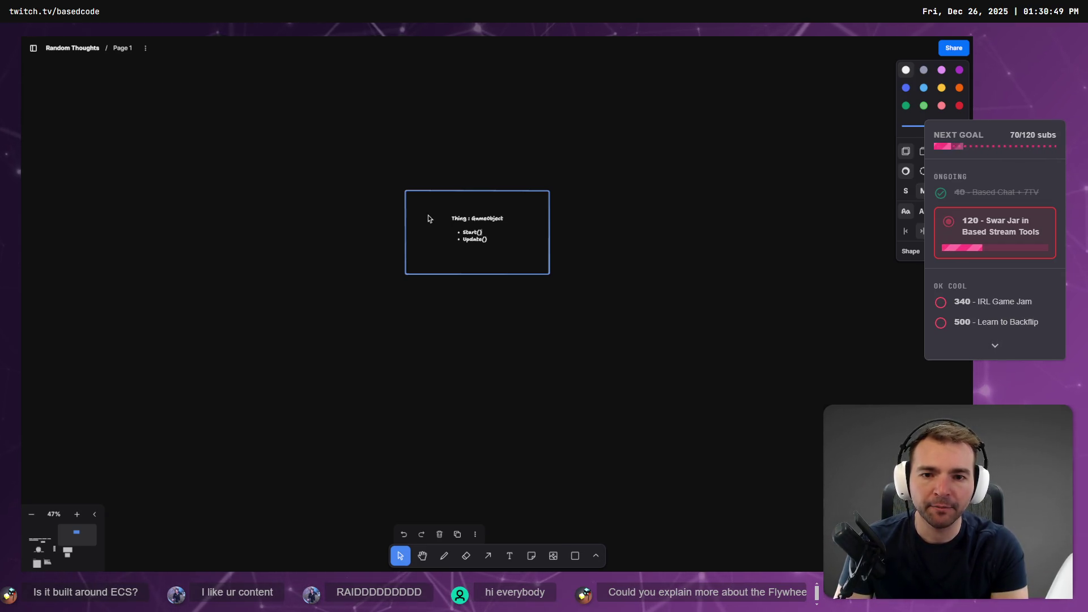
{"action": "key", "text": "Down"}
{"action": "key", "text": "Return"}
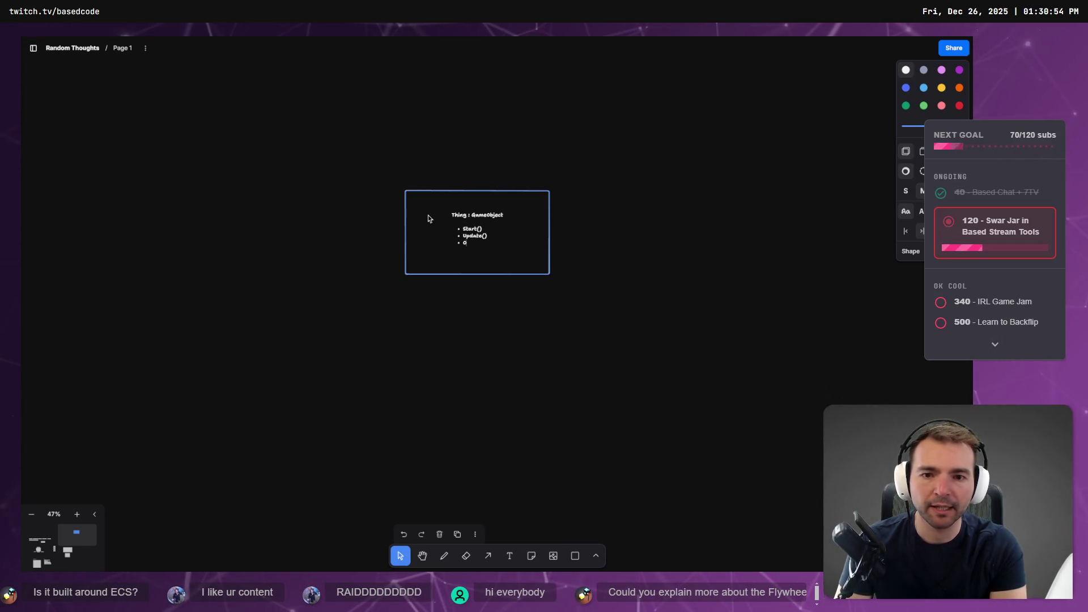
{"action": "key", "text": "Up"}
{"action": "key", "text": "Up"}
{"action": "key", "text": "Home"}
{"action": "key", "text": "Return"}
{"action": "key", "text": "Up"}
{"action": "type", "text": "Awake()"}
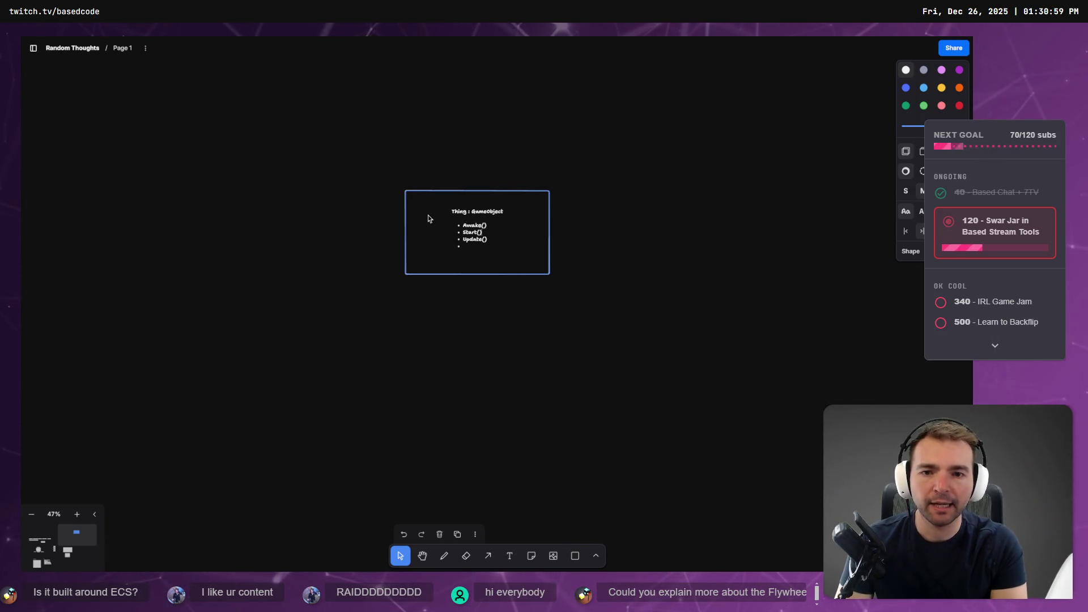
{"action": "type", "text": "La"}
{"action": "key", "text": "BackSpace"}
{"action": "key", "text": "BackSpace"}
{"action": "key", "text": "BackSpace"}
{"action": "key", "text": "BackSpace"}
{"action": "key", "text": "BackSpace"}
{"action": "type", "text": "FixedUpdate()"}
Exit text editing and deselect the Thing : GameObject box.
{"action": "left_click", "coordinate": [439, 468]}
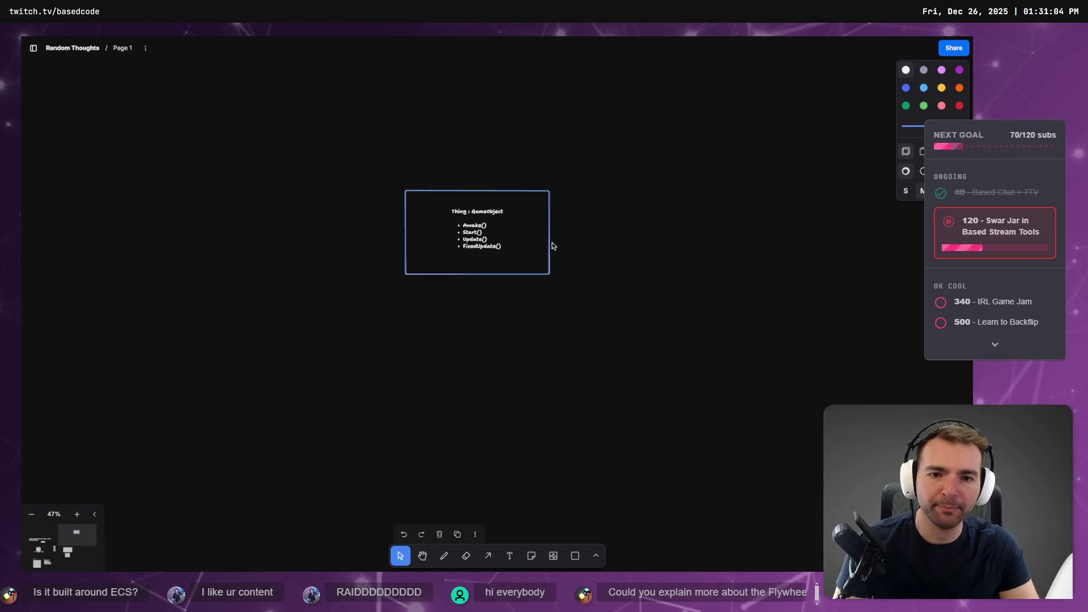
{"action": "left_click", "coordinate": [553, 246]}
{"action": "scroll", "coordinate": [587, 219], "scroll_direction": "up", "scroll_amount": 2}
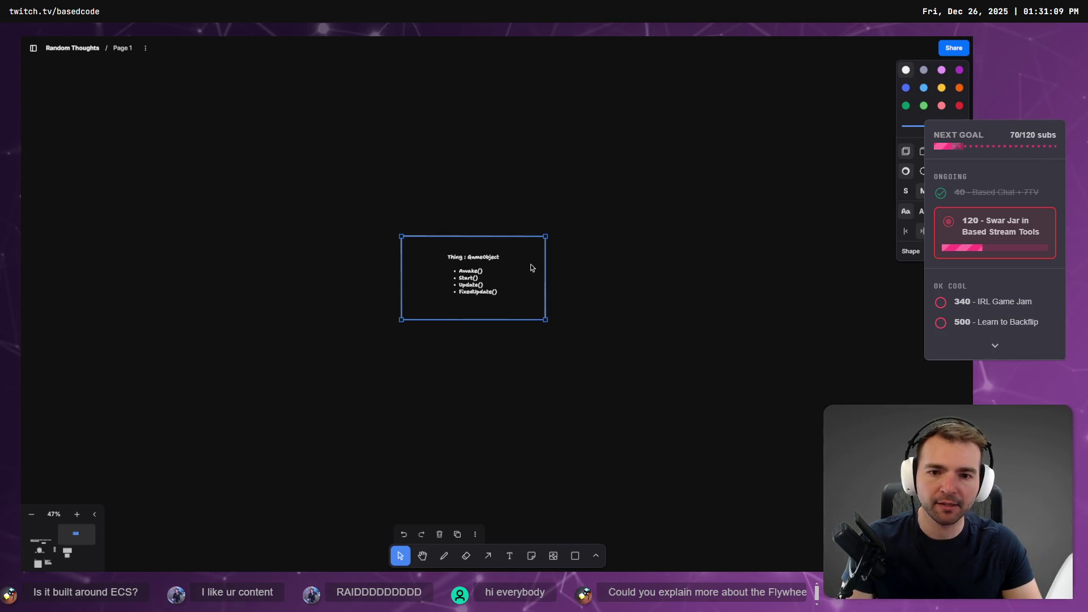
{"action": "double_click", "coordinate": [494, 260]}
{"action": "key", "text": "Escape"}
{"action": "left_click", "coordinate": [590, 314]}
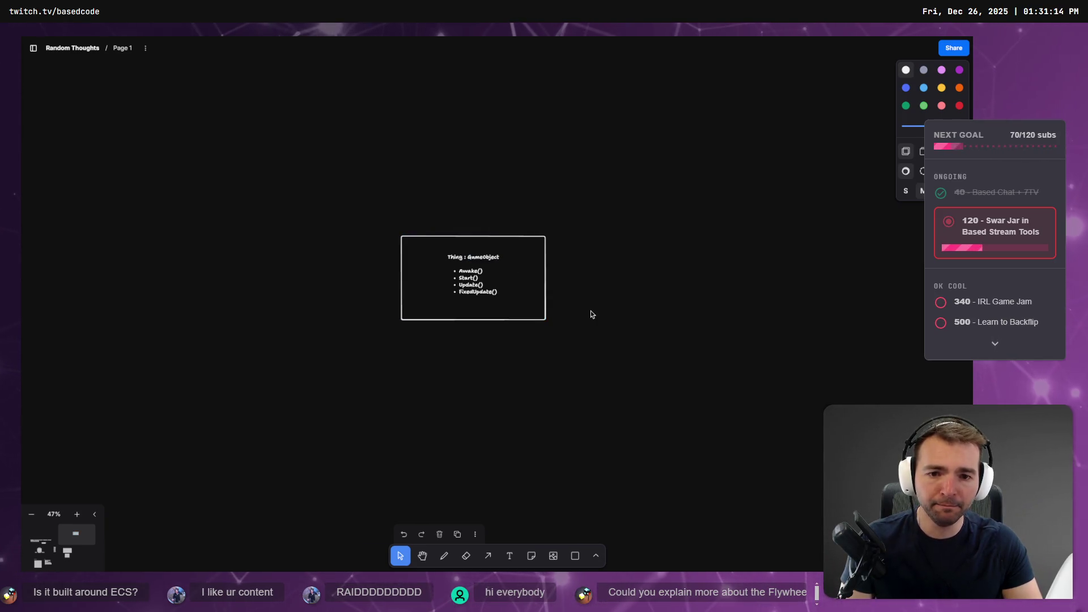
Narrow the Thing : GameObject box and duplicate it to the right.
{"action": "left_click", "coordinate": [404, 320]}
{"action": "mouse_move", "coordinate": [400, 320]}
{"action": "left_mouse_down"}
{"action": "mouse_move", "coordinate": [449, 315]}
{"action": "mouse_move", "coordinate": [437, 315]}
{"action": "left_mouse_up"}
{"action": "left_click_drag", "start_coordinate": [500, 306], "coordinate": [797, 306]}
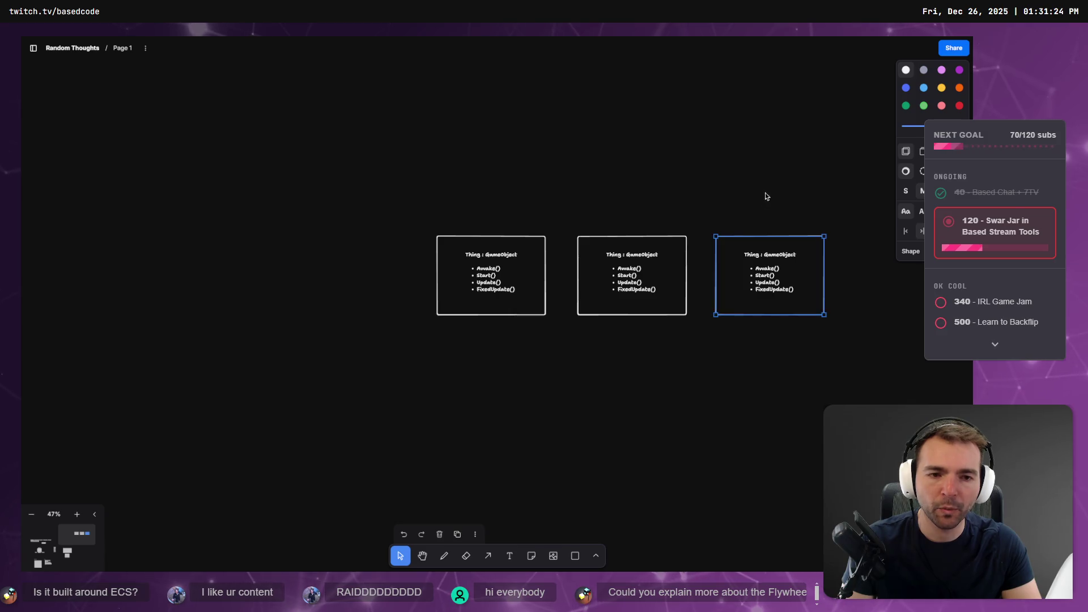
{"action": "scroll", "coordinate": [539, 340], "scroll_direction": "right", "scroll_amount": 4}
{"action": "left_click", "coordinate": [509, 287]}
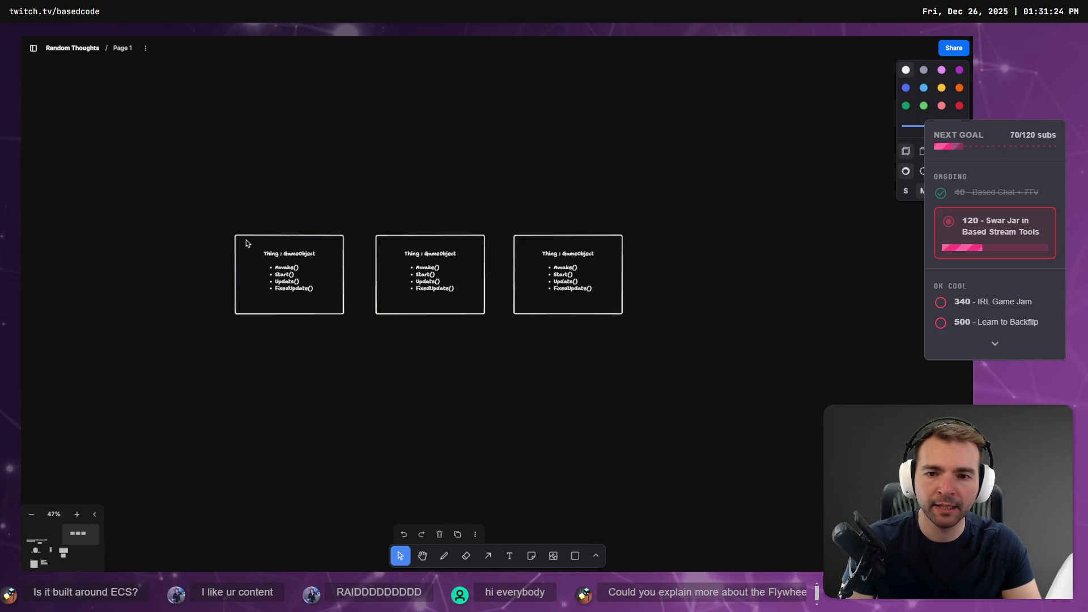
{"action": "scroll", "coordinate": [442, 194], "scroll_direction": "up", "scroll_amount": 1}
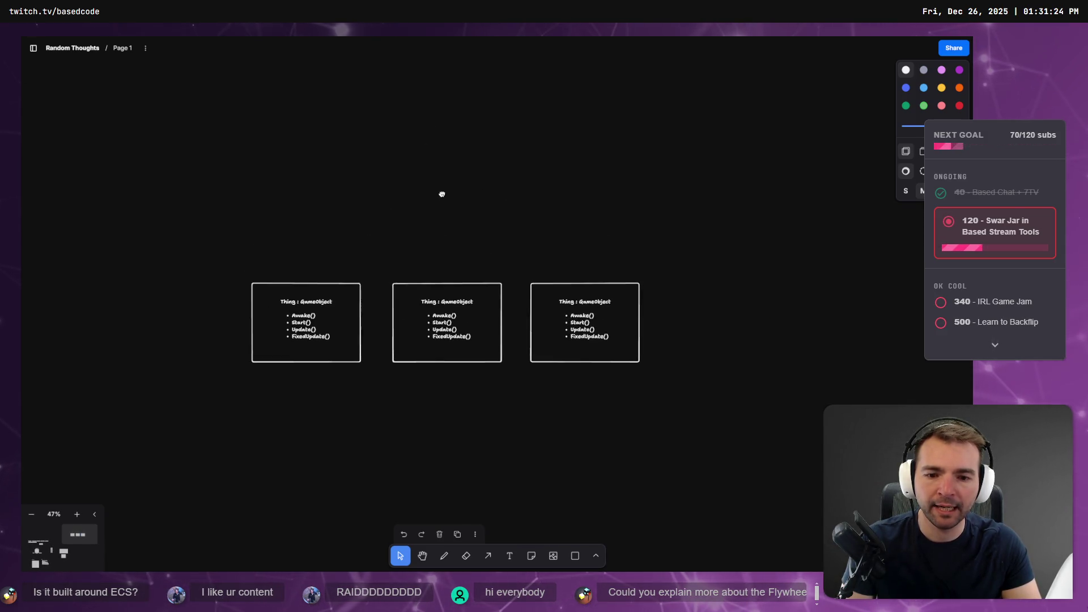
Draw a large rectangle above the Thing boxes and a small box copy beside it.
{"action": "left_click", "coordinate": [575, 557]}
{"action": "mouse_move", "coordinate": [460, 151]}
{"action": "left_mouse_down"}
{"action": "mouse_move", "coordinate": [646, 230]}
{"action": "mouse_move", "coordinate": [444, 153]}
{"action": "mouse_move", "coordinate": [461, 154]}
{"action": "left_mouse_up"}
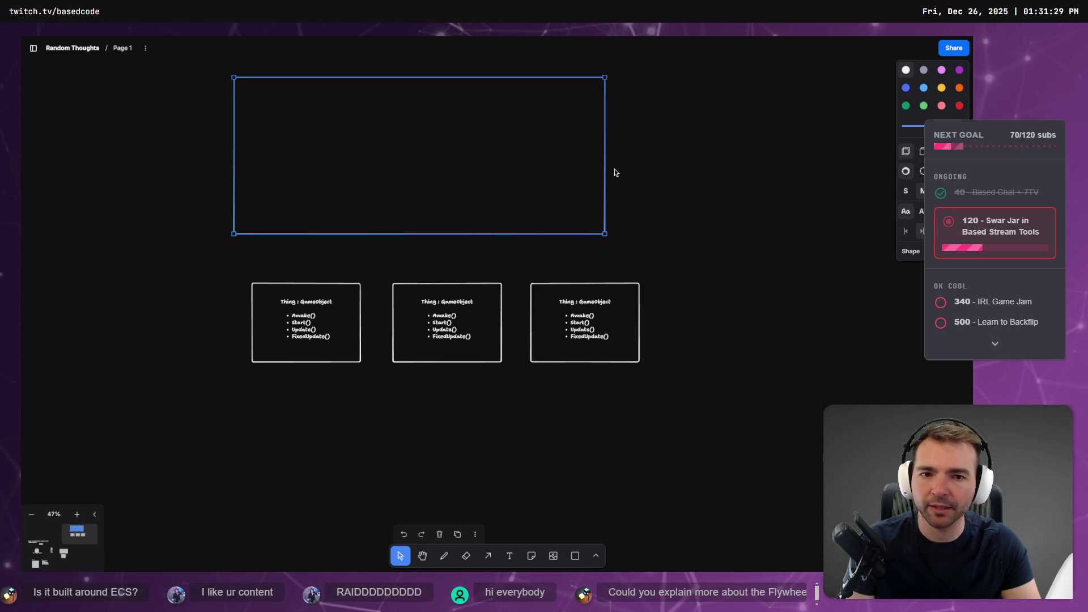
{"action": "mouse_move", "coordinate": [605, 234]}
{"action": "left_mouse_down"}
{"action": "mouse_move", "coordinate": [617, 236]}
{"action": "mouse_move", "coordinate": [390, 187]}
{"action": "mouse_move", "coordinate": [491, 187]}
{"action": "mouse_move", "coordinate": [479, 214]}
{"action": "mouse_move", "coordinate": [545, 247]}
{"action": "mouse_move", "coordinate": [527, 238]}
{"action": "left_mouse_up"}
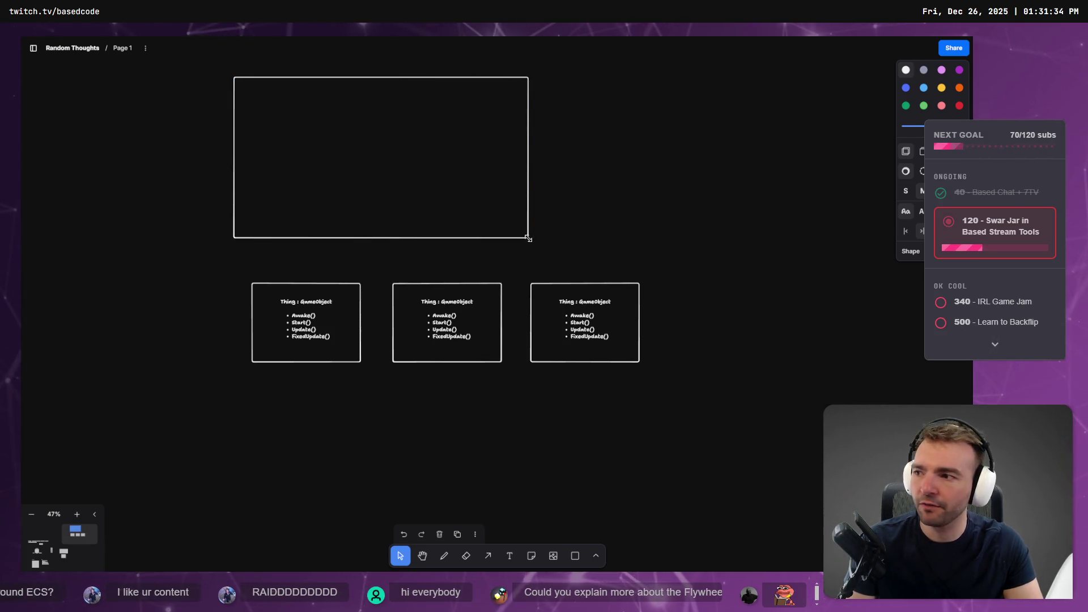
{"action": "mouse_move", "coordinate": [451, 165]}
{"action": "left_mouse_down"}
{"action": "mouse_move", "coordinate": [321, 158]}
{"action": "mouse_move", "coordinate": [716, 181]}
{"action": "mouse_move", "coordinate": [770, 198]}
{"action": "left_mouse_up"}
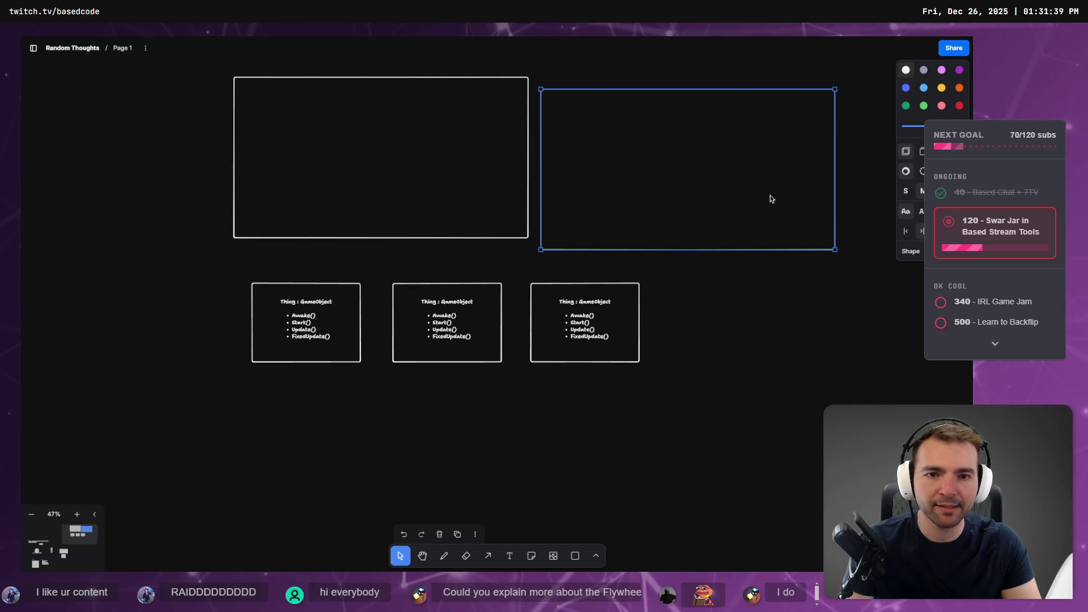
{"action": "mouse_move", "coordinate": [835, 250]}
{"action": "left_mouse_down"}
{"action": "mouse_move", "coordinate": [685, 182]}
{"action": "mouse_move", "coordinate": [626, 185]}
{"action": "left_mouse_up"}
{"action": "mouse_move", "coordinate": [566, 143]}
{"action": "left_mouse_down"}
{"action": "mouse_move", "coordinate": [566, 134]}
{"action": "mouse_move", "coordinate": [469, 140]}
{"action": "left_mouse_up"}
Draw arrows from the middle, left and right Thing boxes into the large rectangle.
{"action": "left_click", "coordinate": [488, 556]}
{"action": "left_click_drag", "start_coordinate": [412, 303], "coordinate": [335, 96]}
{"action": "mouse_move", "coordinate": [334, 135]}
{"action": "left_mouse_down"}
{"action": "mouse_move", "coordinate": [391, 129]}
{"action": "mouse_move", "coordinate": [263, 122]}
{"action": "mouse_move", "coordinate": [97, 66]}
{"action": "mouse_move", "coordinate": [129, 121]}
{"action": "mouse_move", "coordinate": [242, 145]}
{"action": "left_mouse_up"}
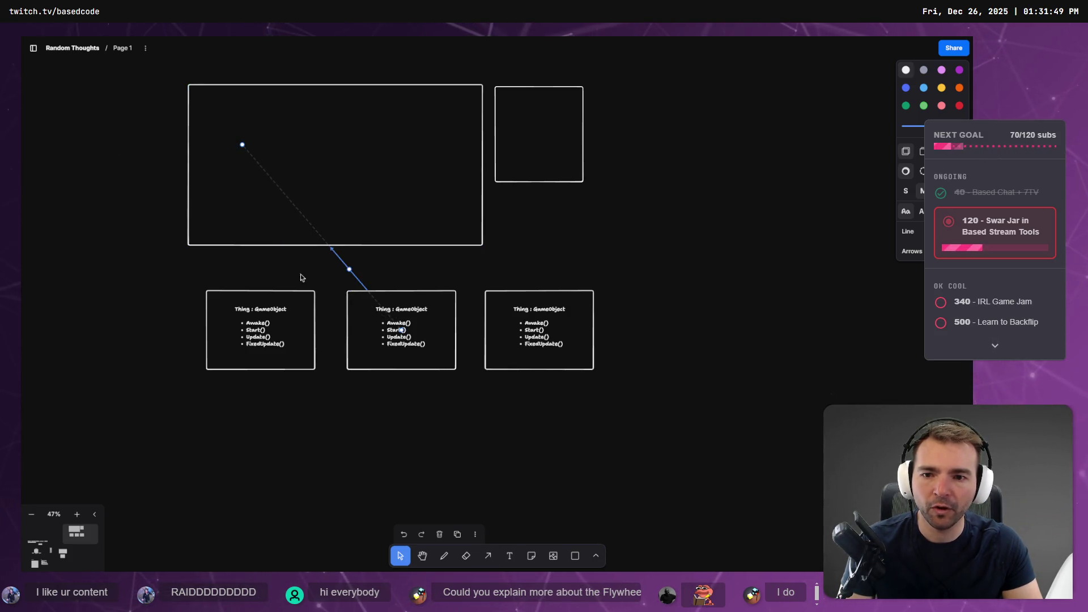
{"action": "key", "text": "a"}
{"action": "mouse_move", "coordinate": [266, 317]}
{"action": "left_mouse_down"}
{"action": "mouse_move", "coordinate": [418, 99]}
{"action": "mouse_move", "coordinate": [425, 130]}
{"action": "left_mouse_up"}
{"action": "key", "text": "a"}
{"action": "left_click_drag", "start_coordinate": [548, 358], "coordinate": [341, 129]}
{"action": "left_click_drag", "start_coordinate": [388, 157], "coordinate": [390, 163]}
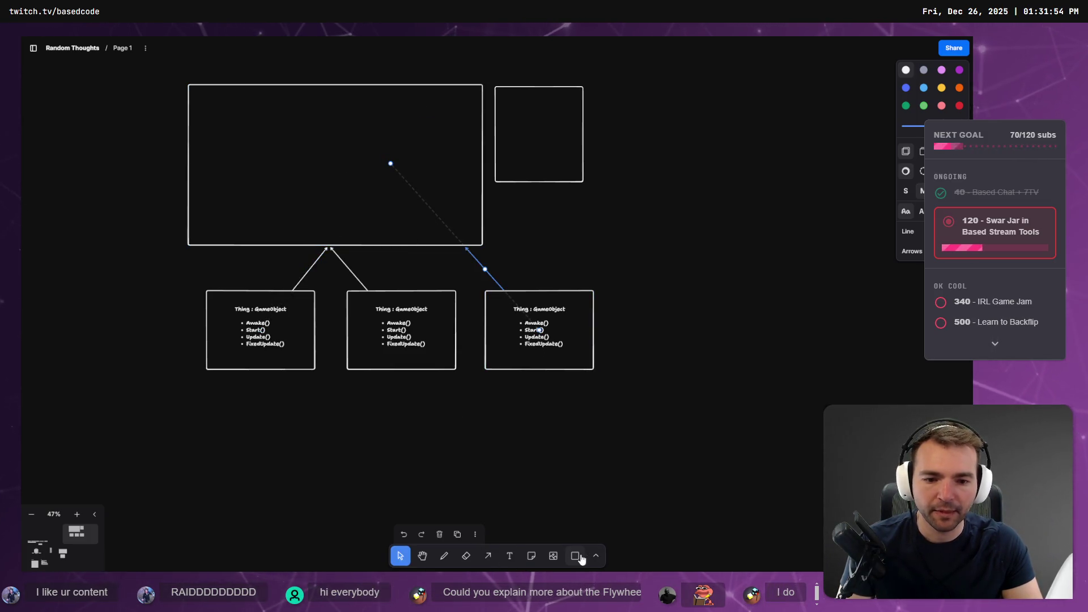
Add a small box inside the large rectangle and attach an arrow to the top-right inner box.
{"action": "mouse_move", "coordinate": [244, 150]}
{"action": "left_mouse_down"}
{"action": "mouse_move", "coordinate": [355, 184]}
{"action": "mouse_move", "coordinate": [334, 186]}
{"action": "mouse_move", "coordinate": [408, 138]}
{"action": "mouse_move", "coordinate": [431, 219]}
{"action": "left_mouse_up"}
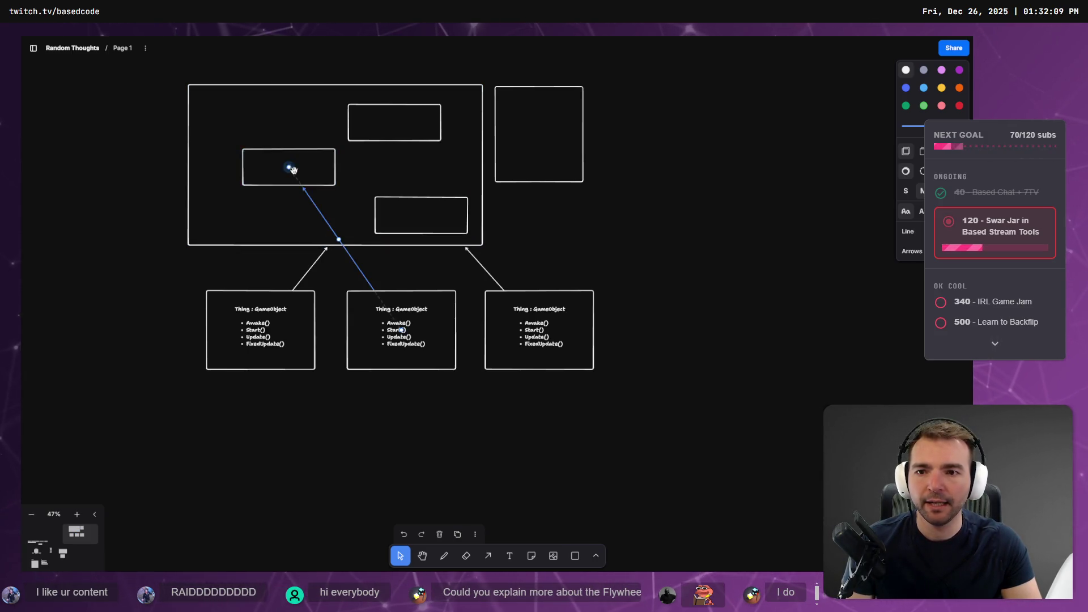
{"action": "mouse_move", "coordinate": [424, 125]}
{"action": "left_mouse_down"}
{"action": "mouse_move", "coordinate": [391, 132]}
{"action": "mouse_move", "coordinate": [411, 205]}
{"action": "left_mouse_up"}
{"action": "left_click", "coordinate": [563, 277]}
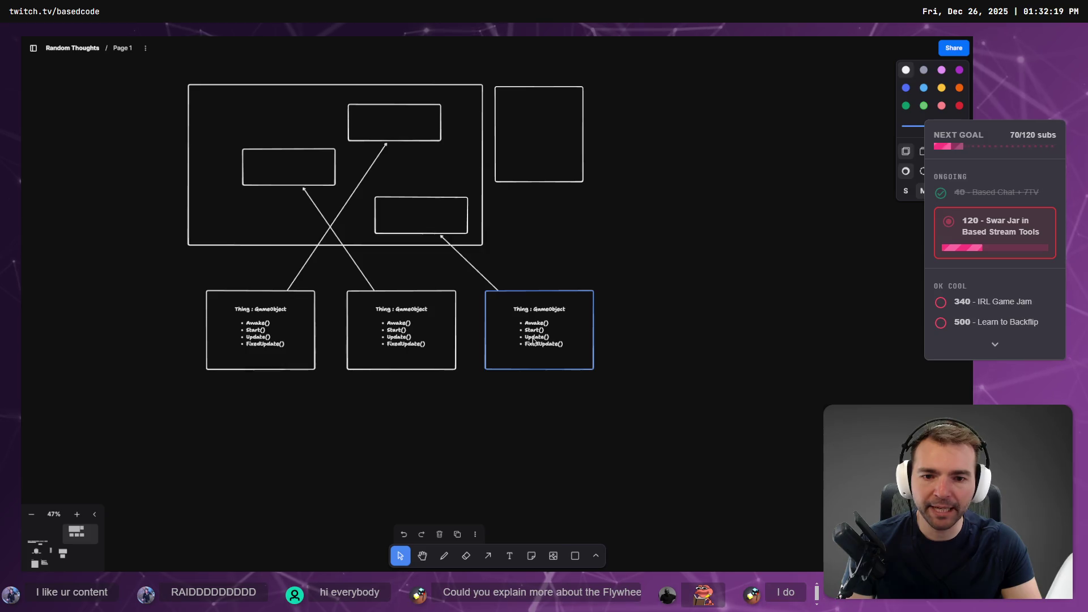
{"action": "left_click", "coordinate": [260, 340]}
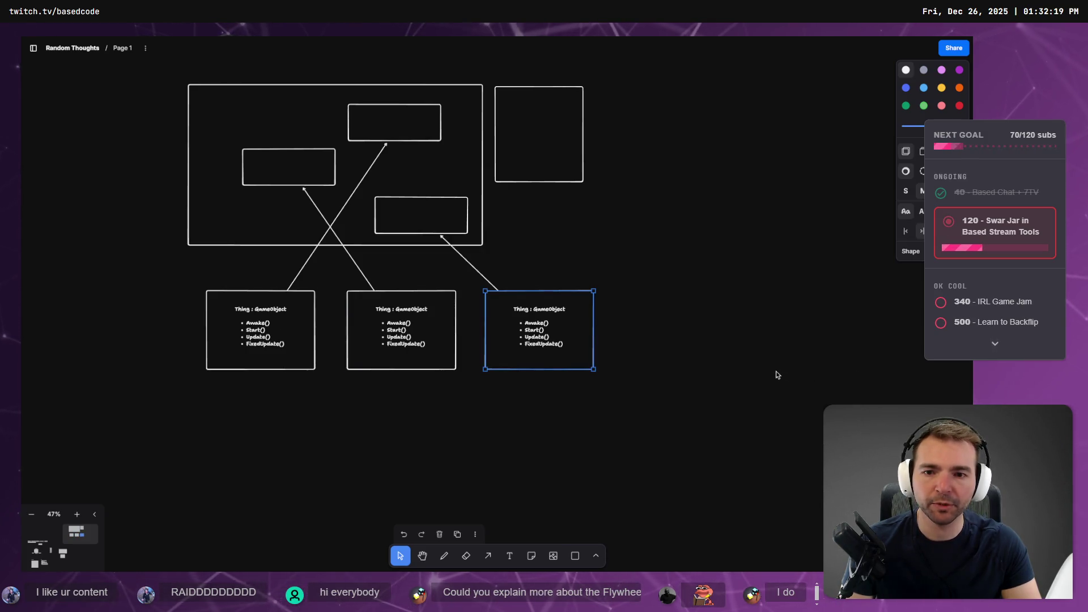
Nudge the empty right-hand box slightly right and recentre the diagram.
{"action": "left_click", "coordinate": [726, 308]}
{"action": "left_click", "coordinate": [582, 132]}
{"action": "left_click_drag", "start_coordinate": [575, 131], "coordinate": [610, 127]}
{"action": "left_click_drag", "start_coordinate": [699, 131], "coordinate": [675, 215]}
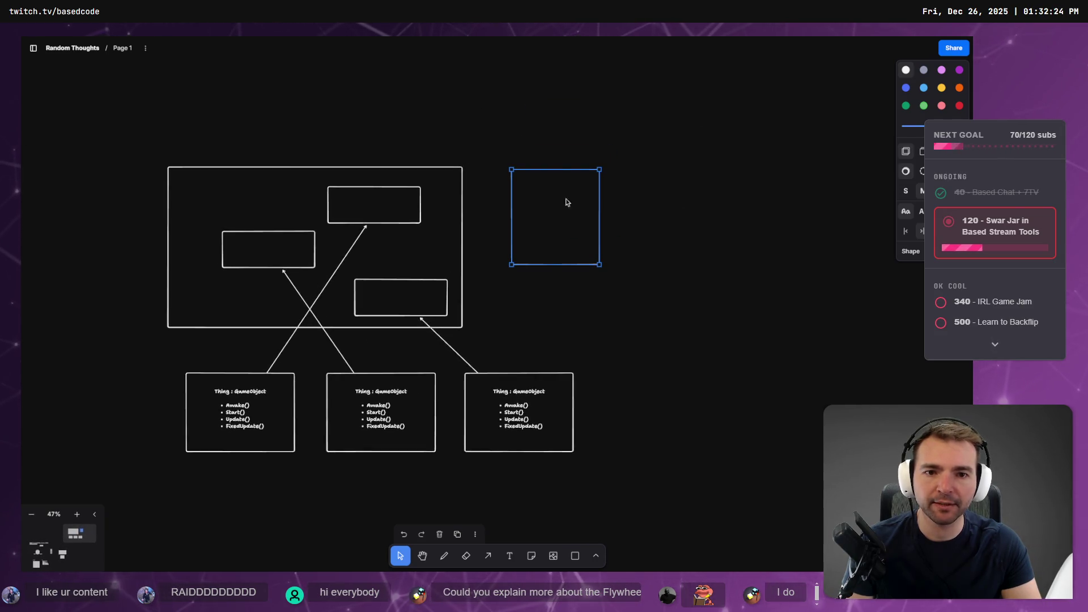
{"action": "key", "text": "Escape"}
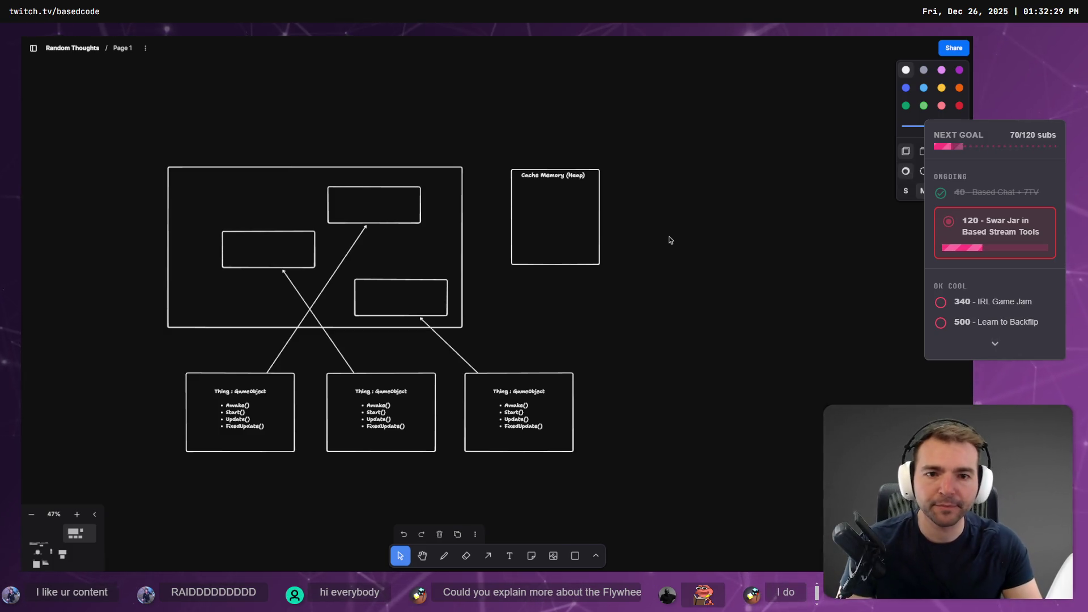
Paste the 'Cache Memory (Heap)' label into the large box and change it to 'RAM Memory (Heap)'.
{"action": "key", "text": "ctrl+c"}
{"action": "key", "text": "Escape"}
{"action": "key", "text": "ctrl+v"}
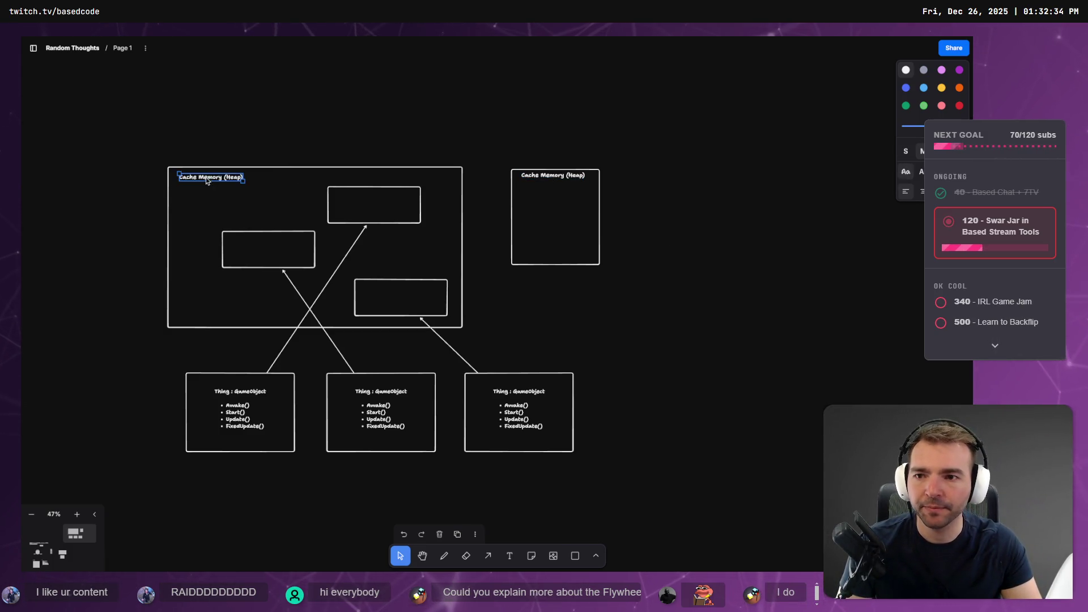
{"action": "double_click", "coordinate": [208, 180]}
{"action": "double_click", "coordinate": [191, 178]}
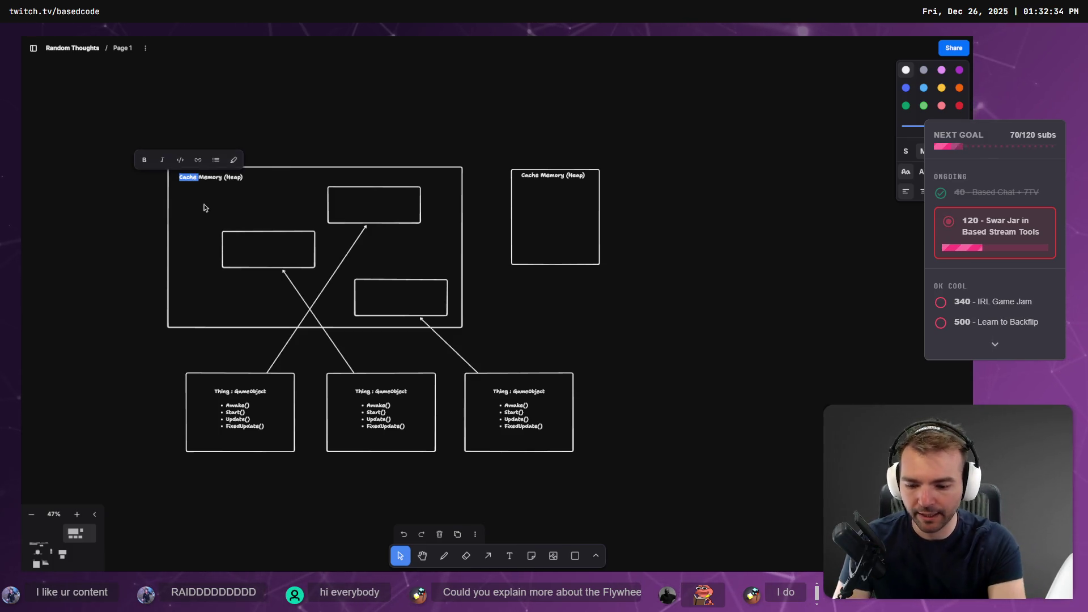
{"action": "type", "text": "RAM"}
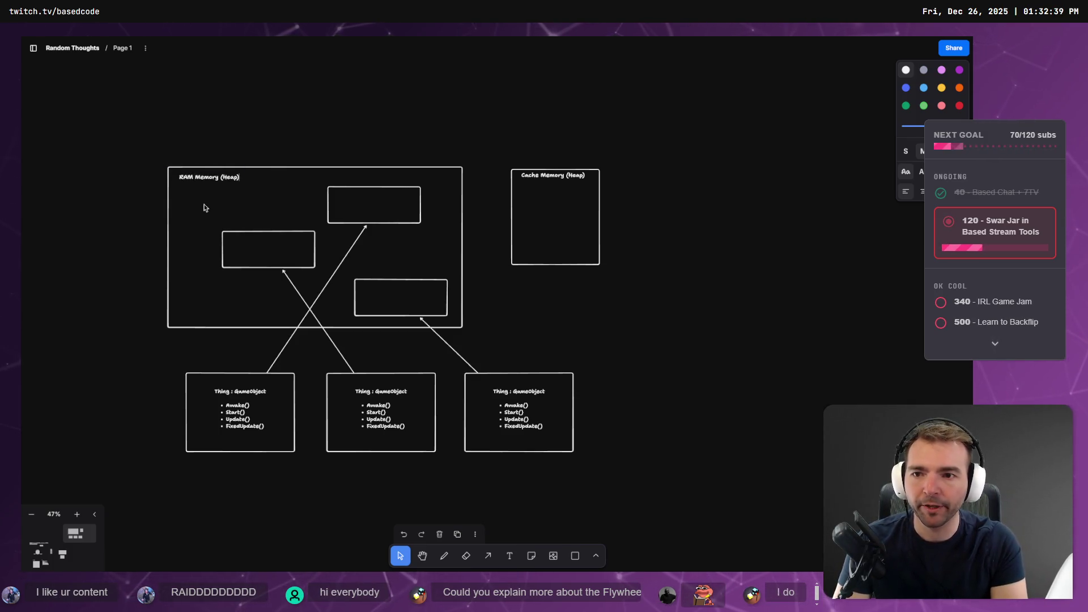
{"action": "key", "text": "ctrl+shift+Left"}
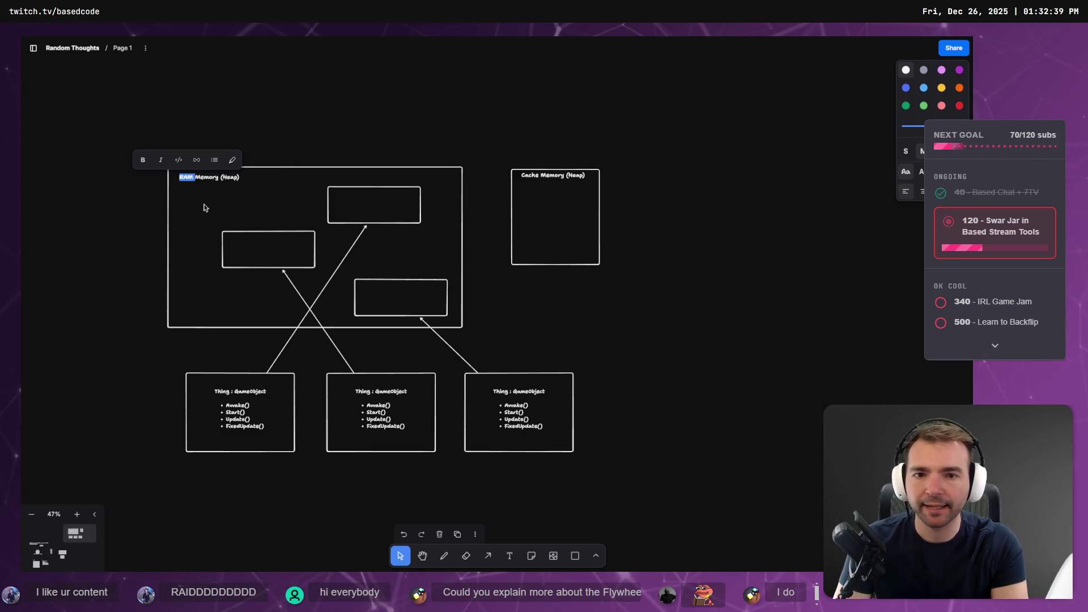
{"action": "left_click", "coordinate": [205, 207]}
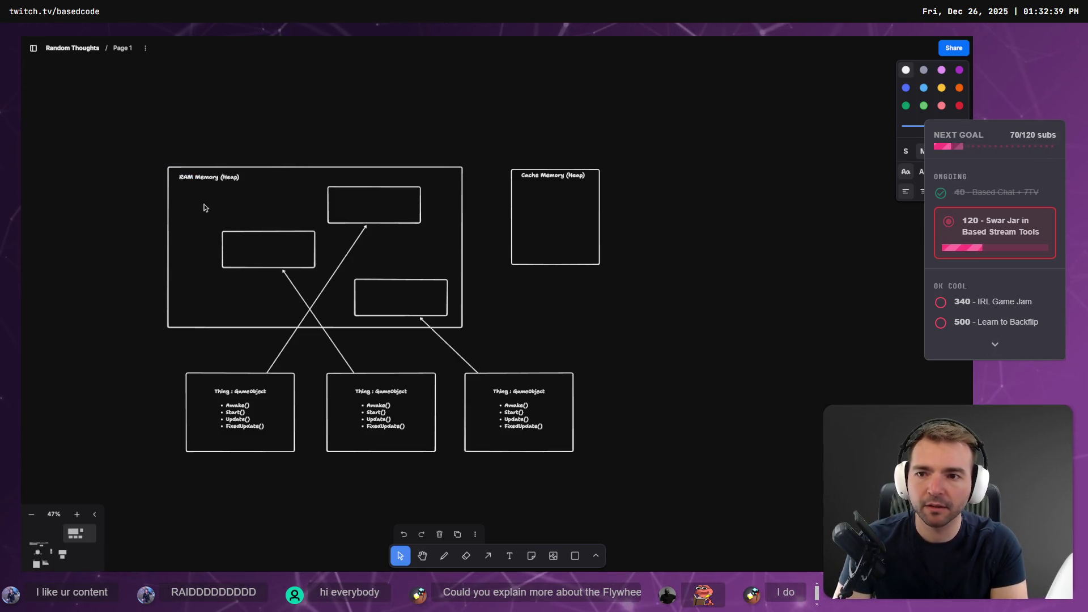
{"action": "key", "text": "Escape"}
Change the other label to 'Cache Memory (Stack)'.
{"action": "left_click", "coordinate": [573, 174], "text": "shift"}
{"action": "double_click", "coordinate": [574, 175]}
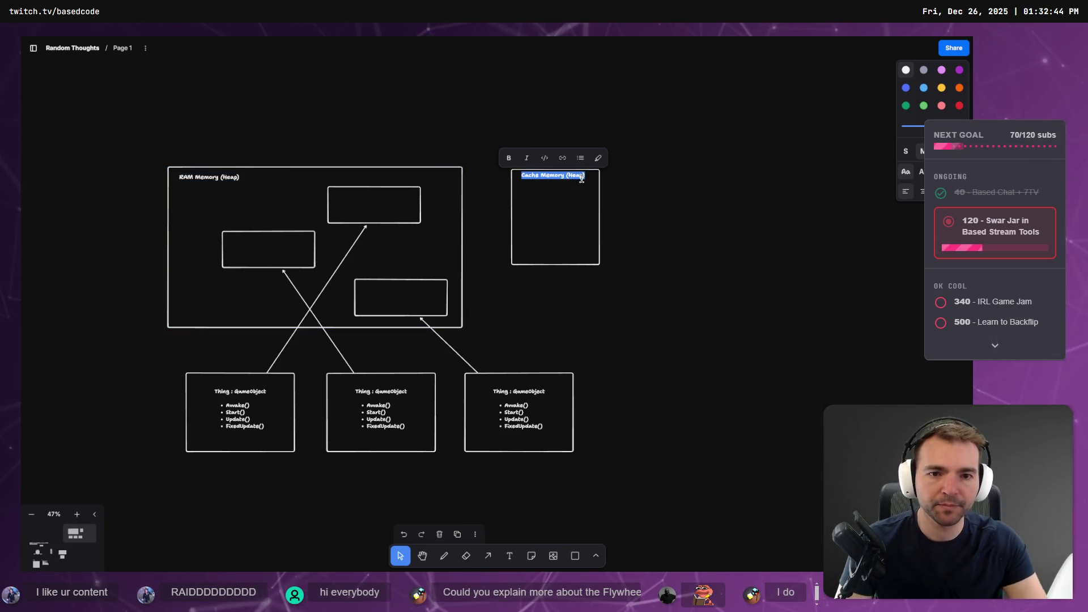
{"action": "key", "text": "Escape"}
{"action": "type", "text": "Stack"}
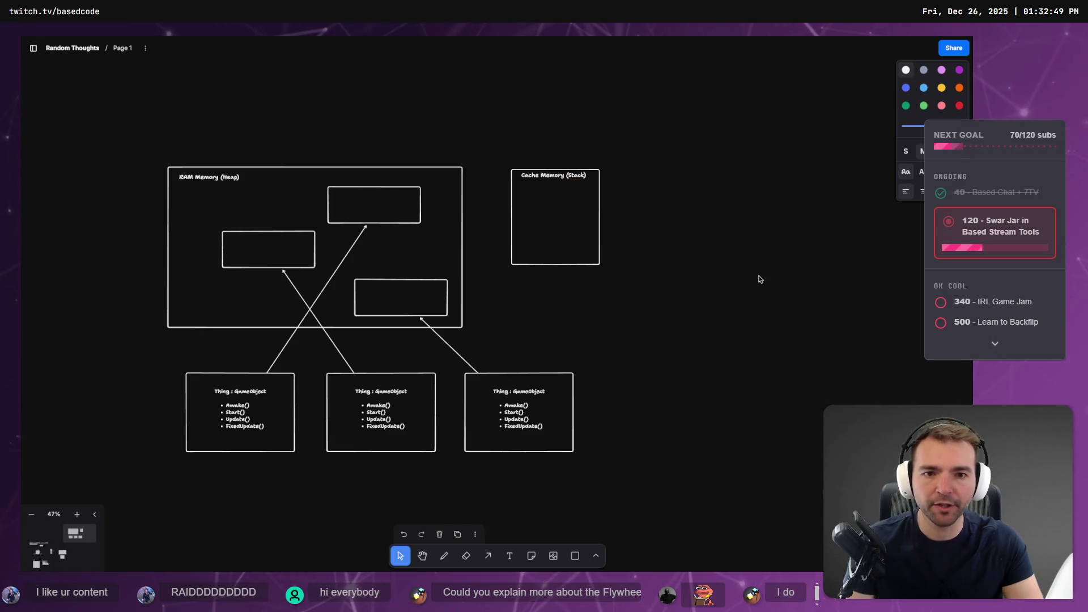
{"action": "left_click", "coordinate": [452, 232]}
{"action": "left_click", "coordinate": [374, 428]}
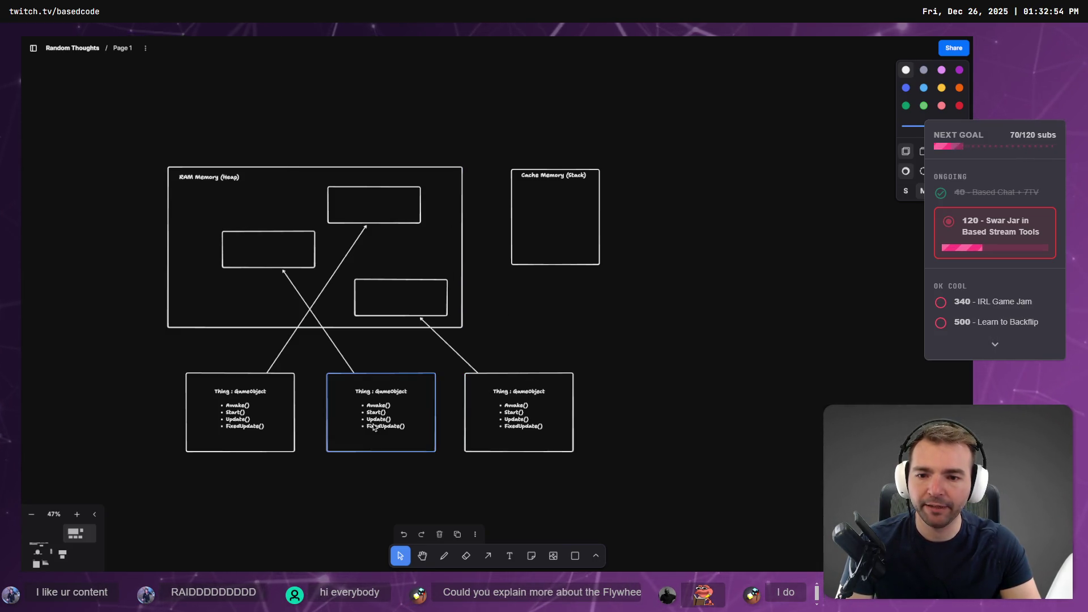
Underline Update() in the middle Thing box with a freehand stroke.
{"action": "key", "text": "a"}
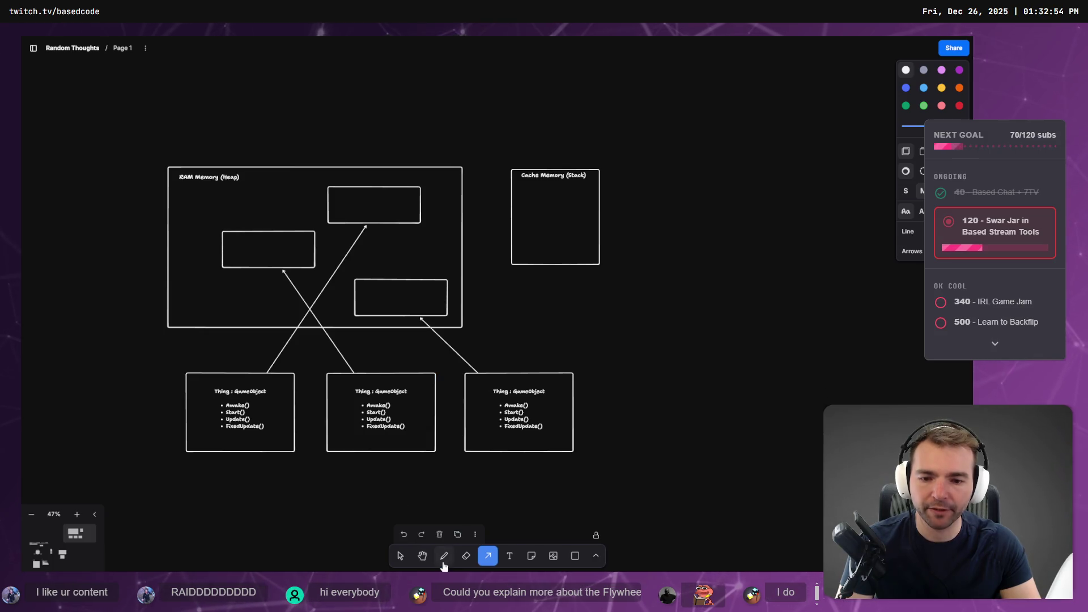
{"action": "left_click", "coordinate": [444, 563]}
{"action": "left_click_drag", "start_coordinate": [360, 422], "coordinate": [396, 422]}
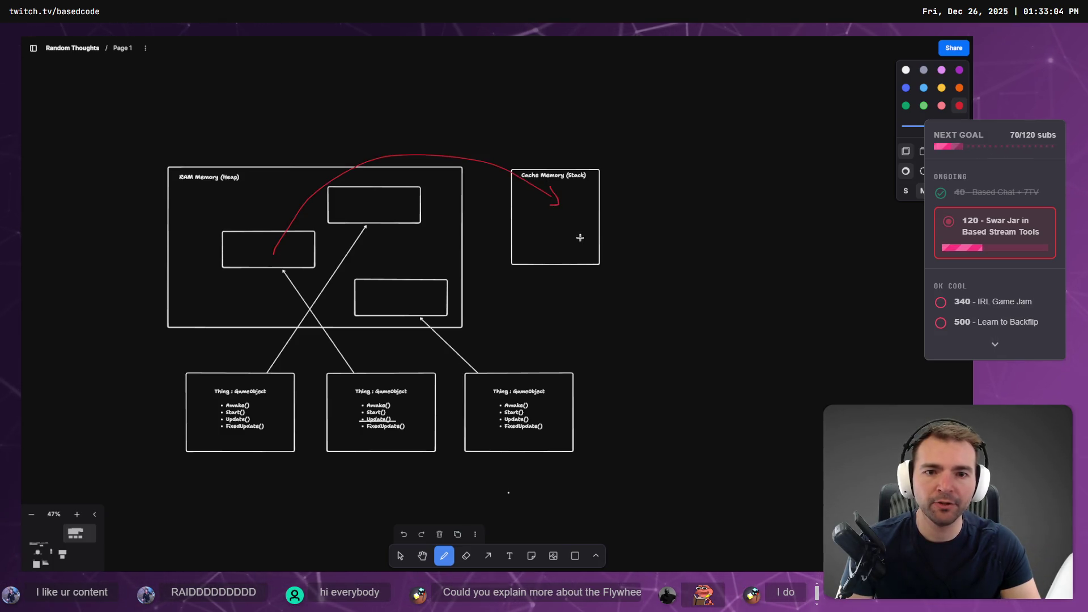
Write a red 'Update()' label inside the Cache Memory (Stack) box.
{"action": "key", "text": "t"}
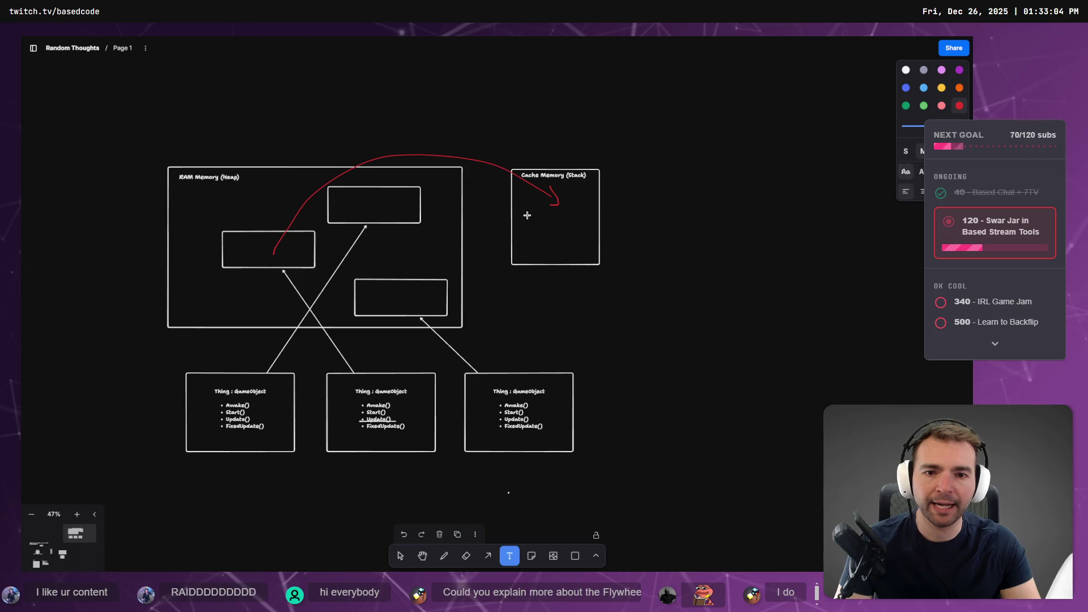
{"action": "left_click", "coordinate": [525, 214]}
{"action": "type", "text": "Upda"}
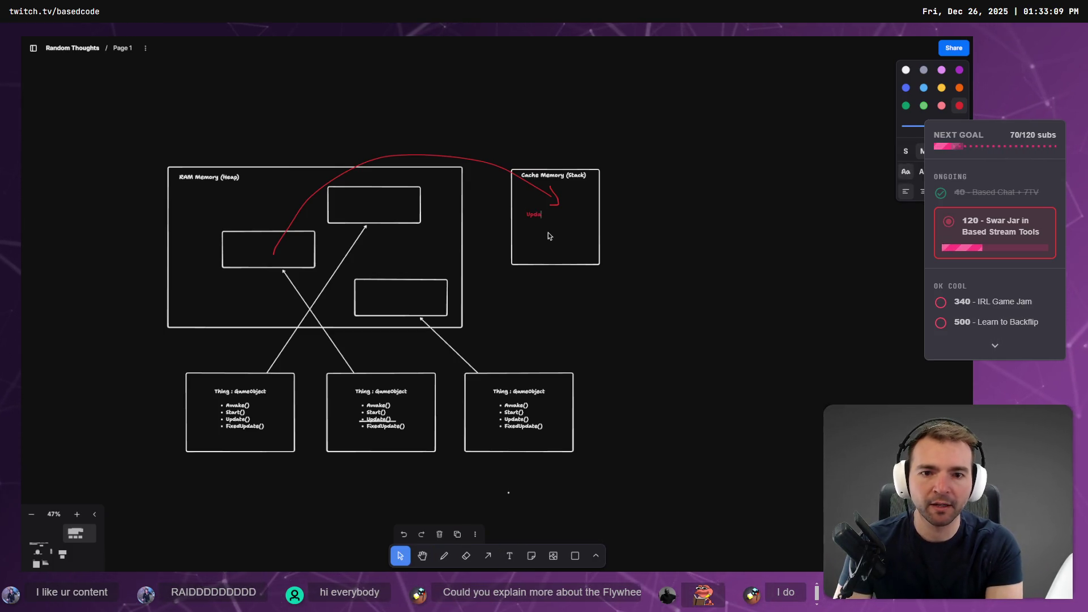
{"action": "type", "text": "te()"}
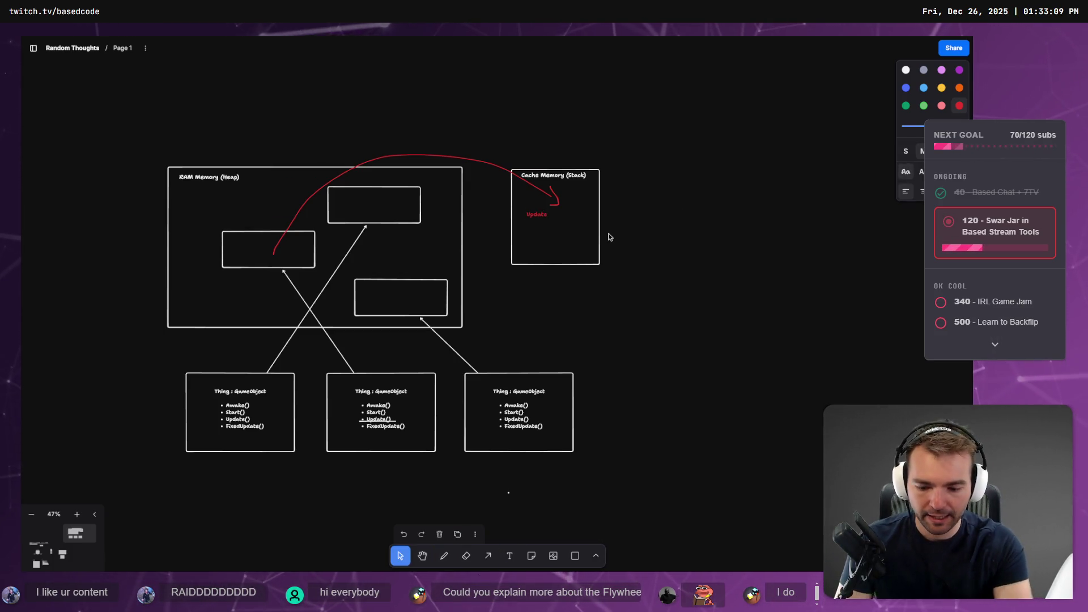
{"action": "key", "text": "Return"}
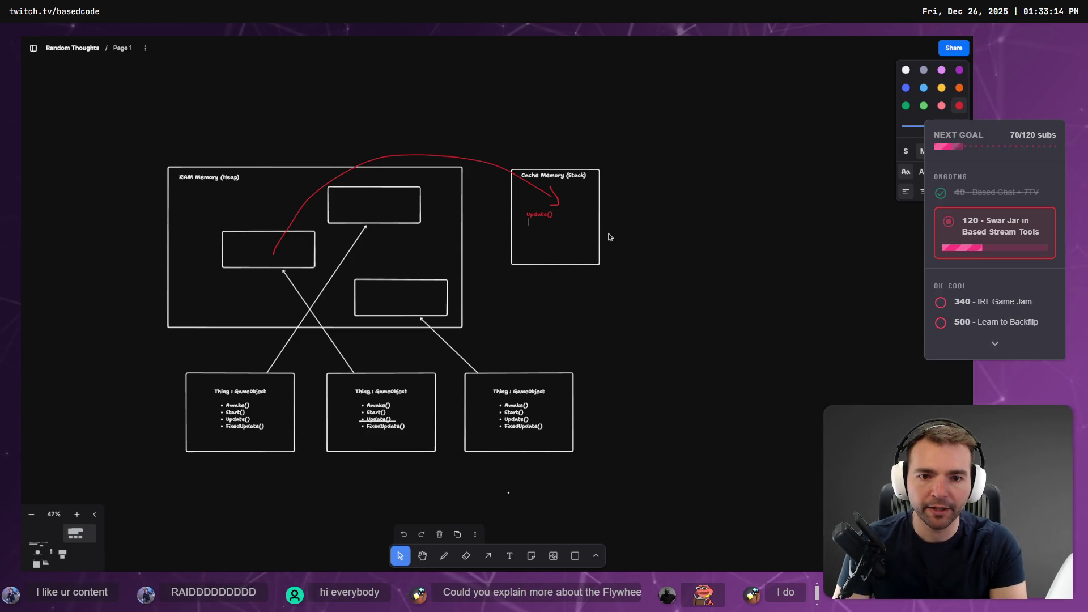
{"action": "key", "text": "Escape"}
Draw red freehand arrows from Update() to the left and lower heap boxes.
{"action": "key", "text": "a"}
{"action": "mouse_move", "coordinate": [532, 216]}
{"action": "left_mouse_down"}
{"action": "mouse_move", "coordinate": [340, 170]}
{"action": "mouse_move", "coordinate": [308, 187]}
{"action": "left_mouse_up"}
{"action": "key", "text": "Escape"}
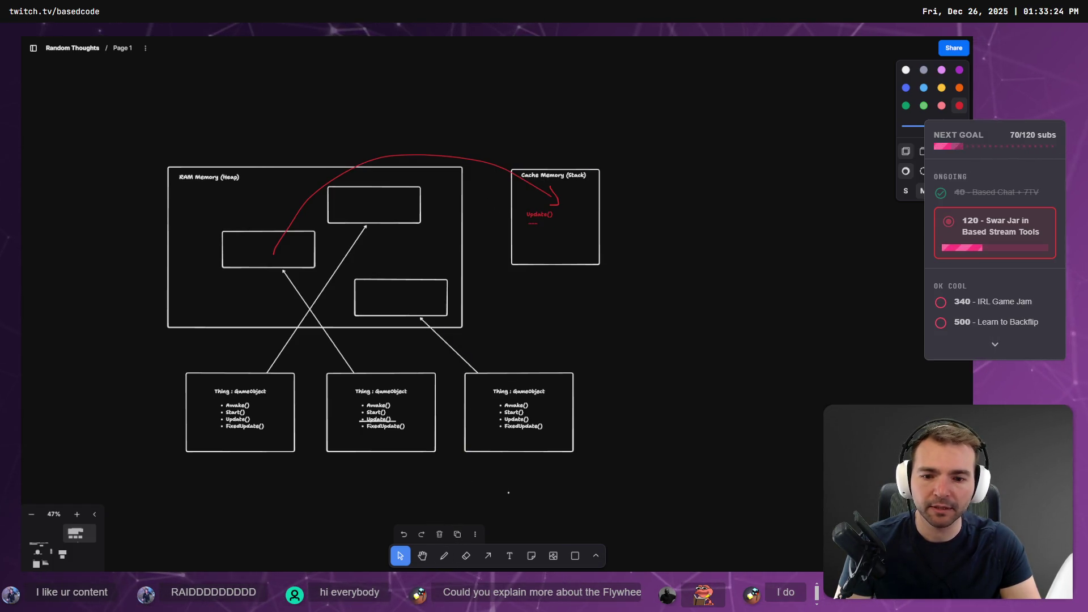
{"action": "key", "text": "d"}
{"action": "mouse_move", "coordinate": [520, 210]}
{"action": "left_mouse_down"}
{"action": "mouse_move", "coordinate": [311, 100]}
{"action": "mouse_move", "coordinate": [266, 223]}
{"action": "mouse_move", "coordinate": [276, 220]}
{"action": "left_mouse_up"}
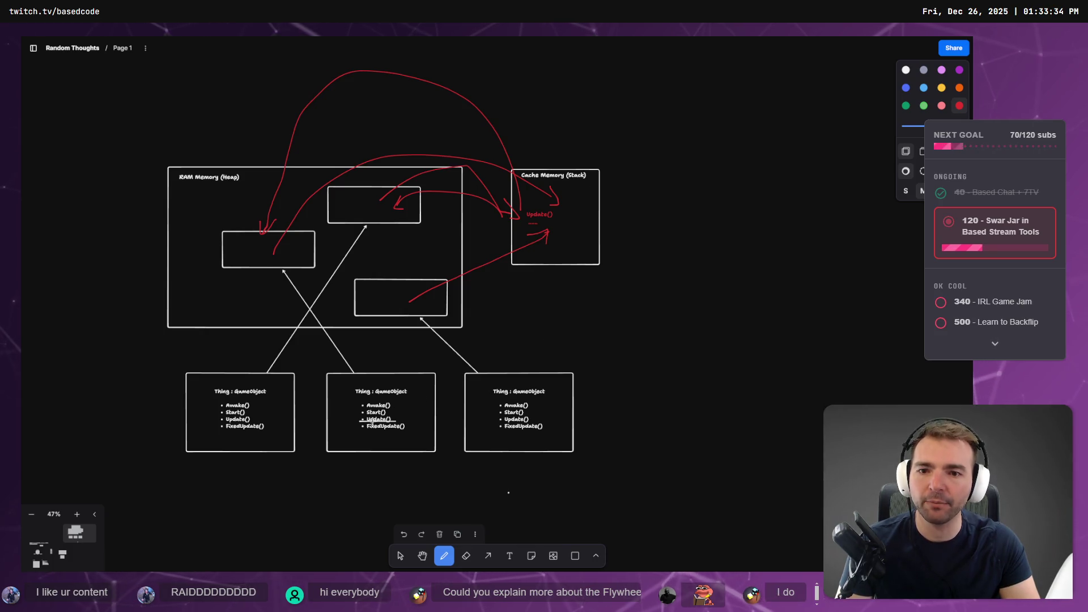
{"action": "left_click_drag", "start_coordinate": [527, 232], "coordinate": [392, 307]}
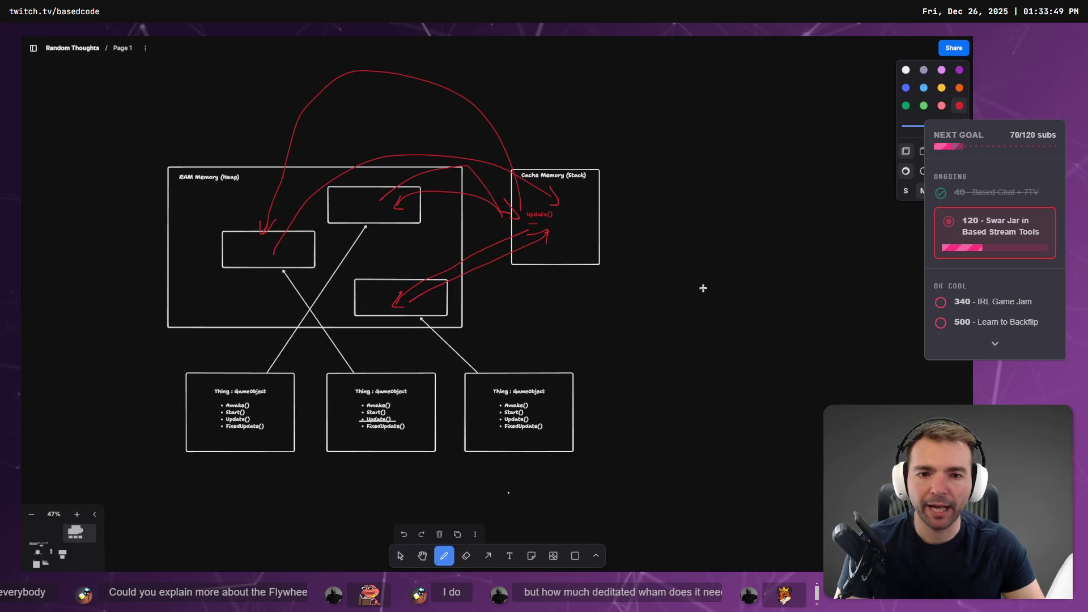
{"action": "left_click", "coordinate": [574, 555]}
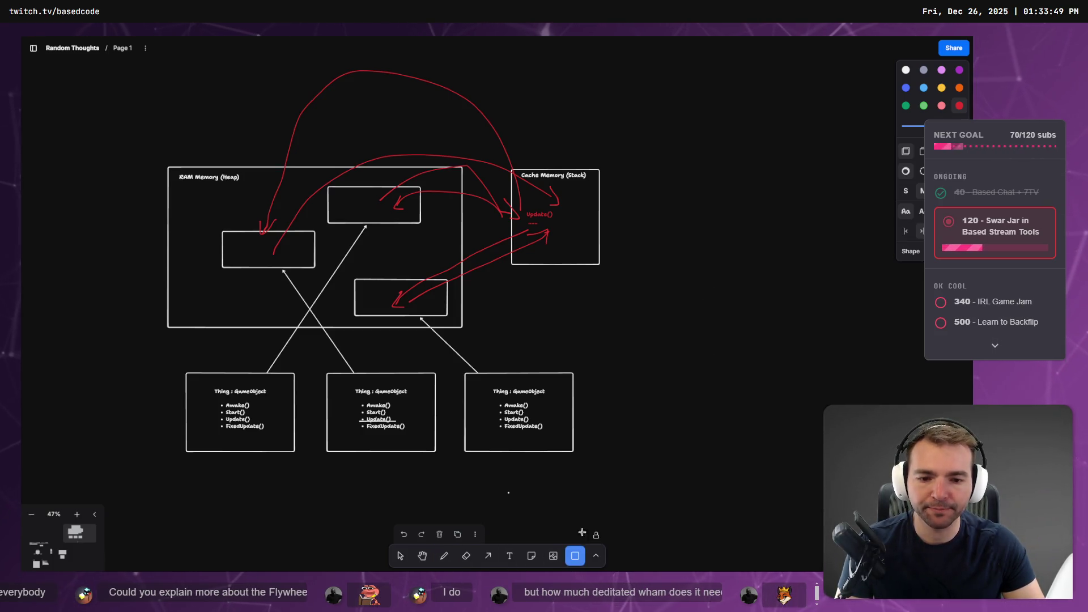
Duplicate the third Thing : GameObject box beside the Cache Memory (Stack) box and zoom in.
{"action": "scroll", "coordinate": [510, 396], "scroll_direction": "right", "scroll_amount": 5}
{"action": "left_click", "coordinate": [400, 558]}
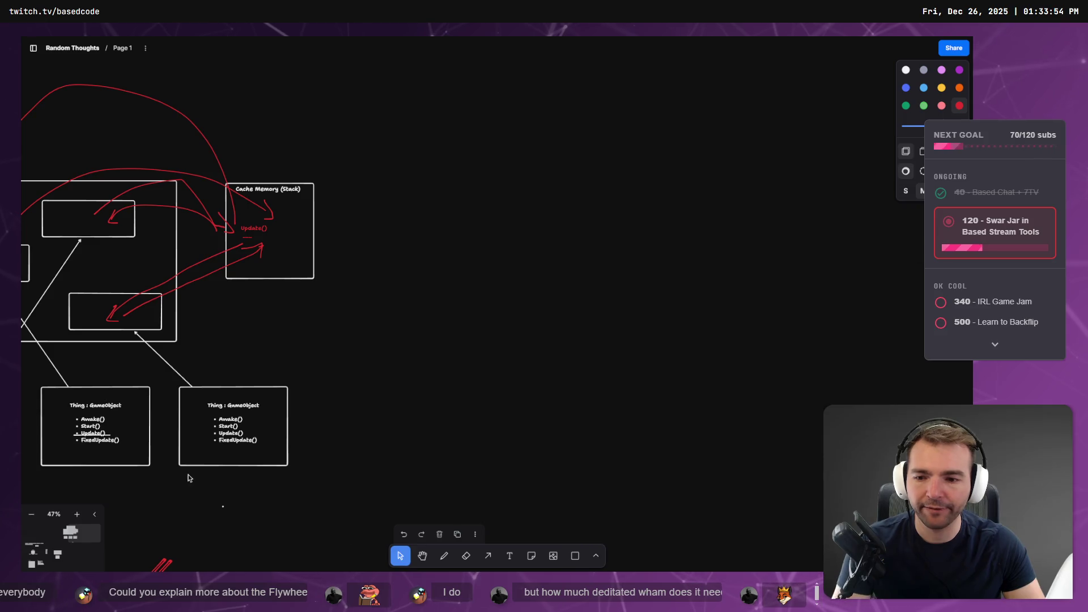
{"action": "mouse_move", "coordinate": [393, 408]}
{"action": "left_mouse_down"}
{"action": "mouse_move", "coordinate": [341, 383]}
{"action": "mouse_move", "coordinate": [641, 396]}
{"action": "mouse_move", "coordinate": [632, 390]}
{"action": "left_mouse_up"}
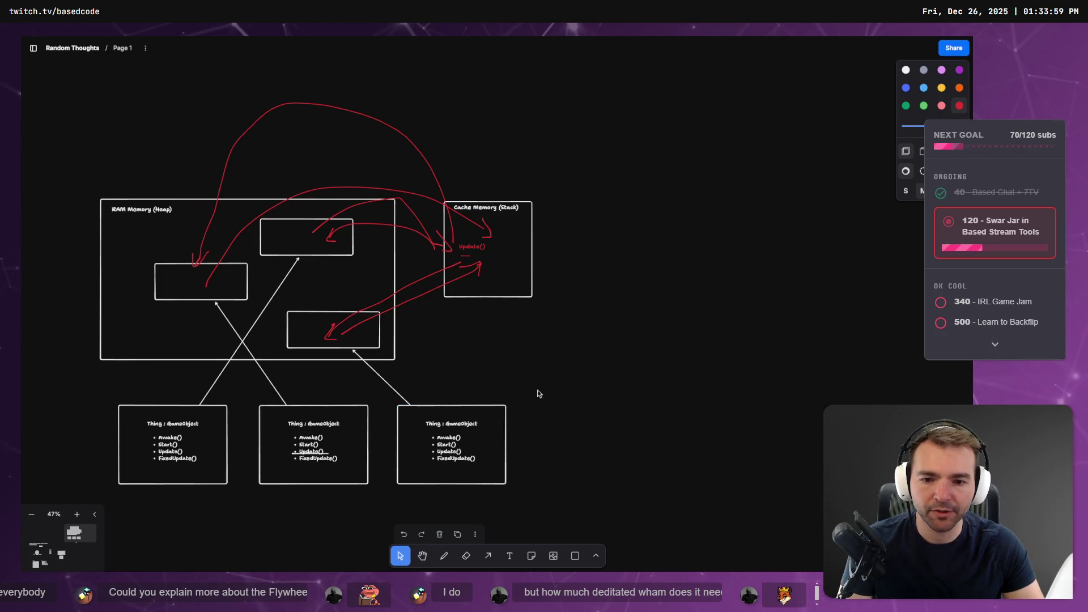
{"action": "mouse_move", "coordinate": [551, 422]}
{"action": "left_mouse_down"}
{"action": "mouse_move", "coordinate": [519, 372]}
{"action": "mouse_move", "coordinate": [409, 446]}
{"action": "mouse_move", "coordinate": [687, 228]}
{"action": "mouse_move", "coordinate": [669, 235]}
{"action": "left_mouse_up"}
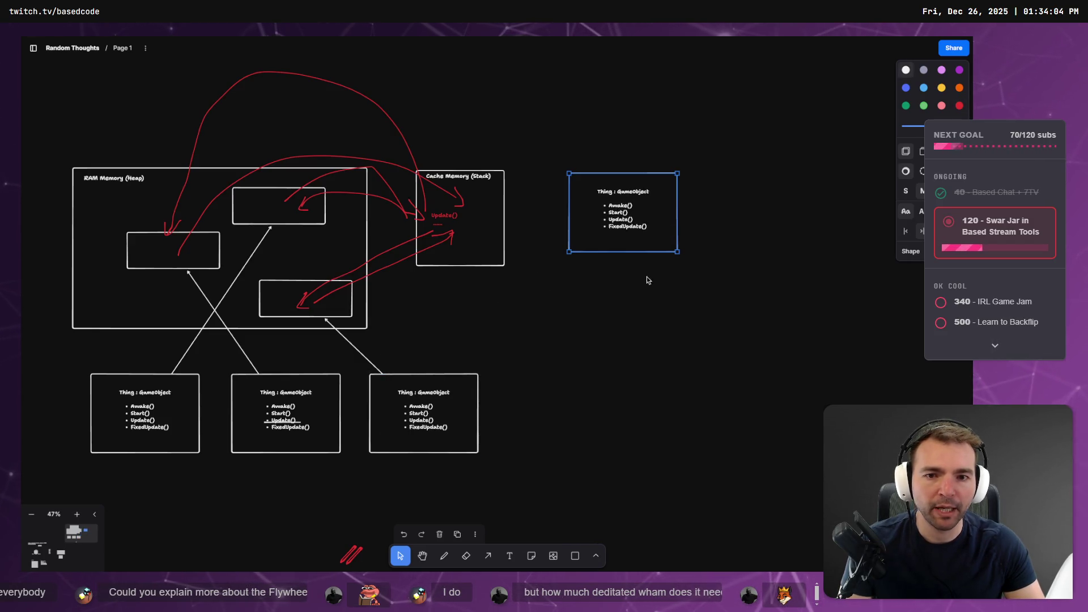
{"action": "scroll", "coordinate": [654, 238], "scroll_direction": "up", "scroll_amount": 5}
{"action": "scroll", "coordinate": [634, 177], "scroll_direction": "up", "scroll_amount": 5}
{"action": "left_click_drag", "start_coordinate": [604, 161], "coordinate": [568, 223]}
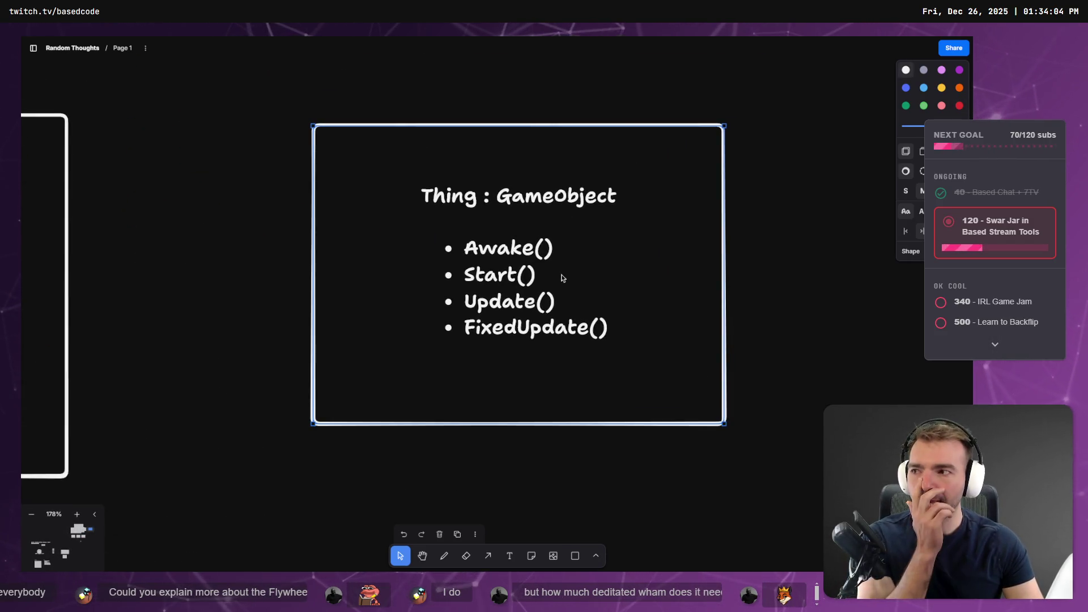
{"action": "double_click", "coordinate": [544, 200]}
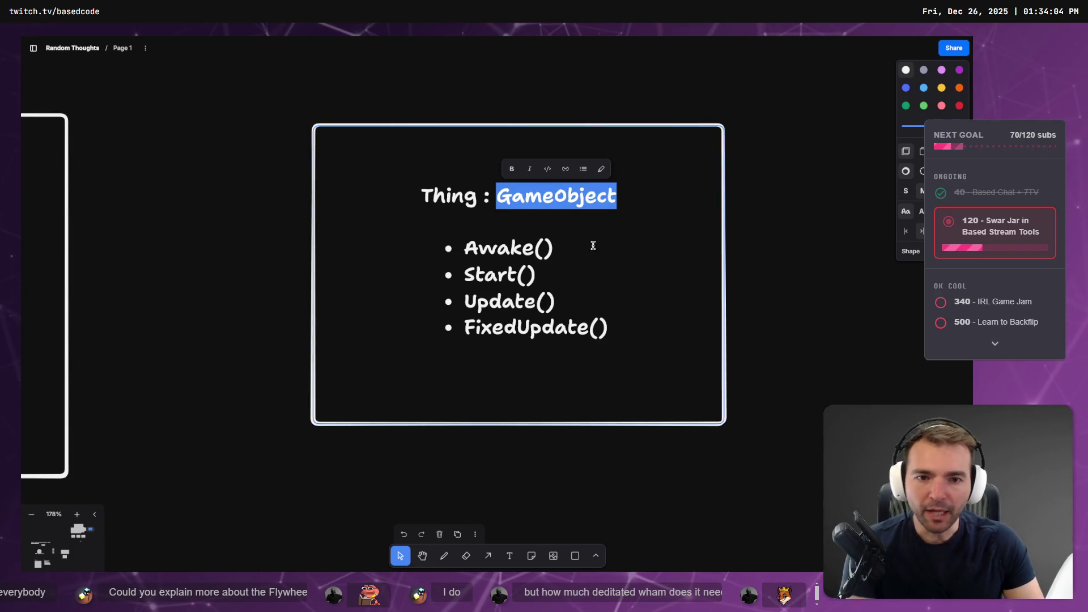
Rename the copied box heading to 'Thing : Stuct' and shift it slightly left.
{"action": "type", "text": "Stur"}
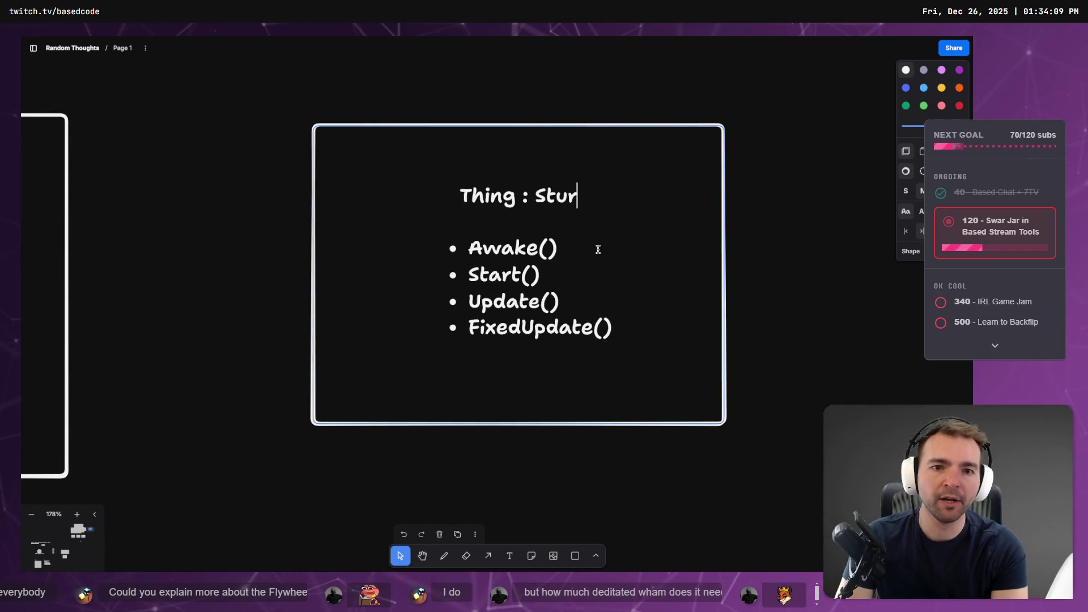
{"action": "key", "text": "BackSpace"}
{"action": "type", "text": "ct"}
{"action": "key", "text": "Escape"}
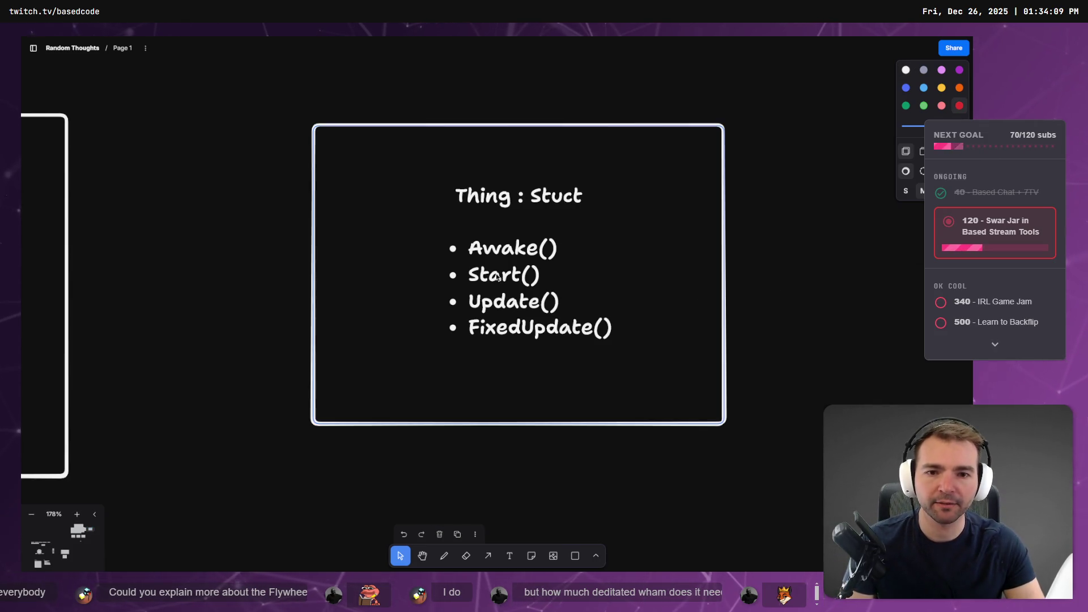
{"action": "mouse_move", "coordinate": [604, 328]}
{"action": "left_mouse_down"}
{"action": "mouse_move", "coordinate": [419, 261]}
{"action": "mouse_move", "coordinate": [513, 324]}
{"action": "mouse_move", "coordinate": [356, 243]}
{"action": "left_mouse_up"}
Replace the four method bullets with just 'float' and 'int'.
{"action": "double_click", "coordinate": [514, 324]}
{"action": "key", "text": "Escape"}
{"action": "key", "text": "Escape"}
{"action": "type", "text": "-"}
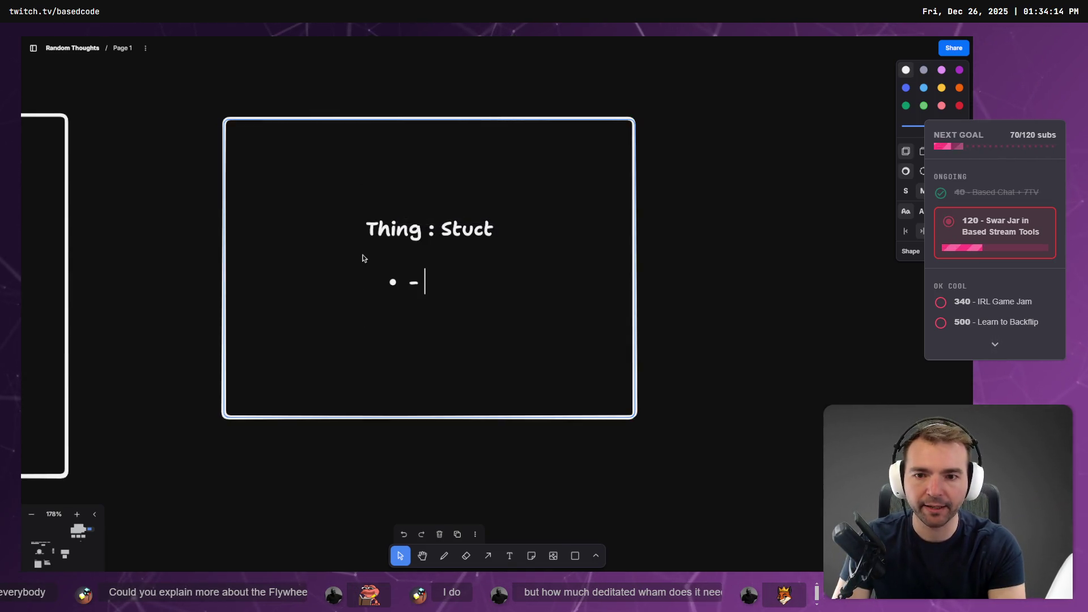
{"action": "type", "text": "loat"}
{"action": "key", "text": "Return"}
{"action": "type", "text": "int"}
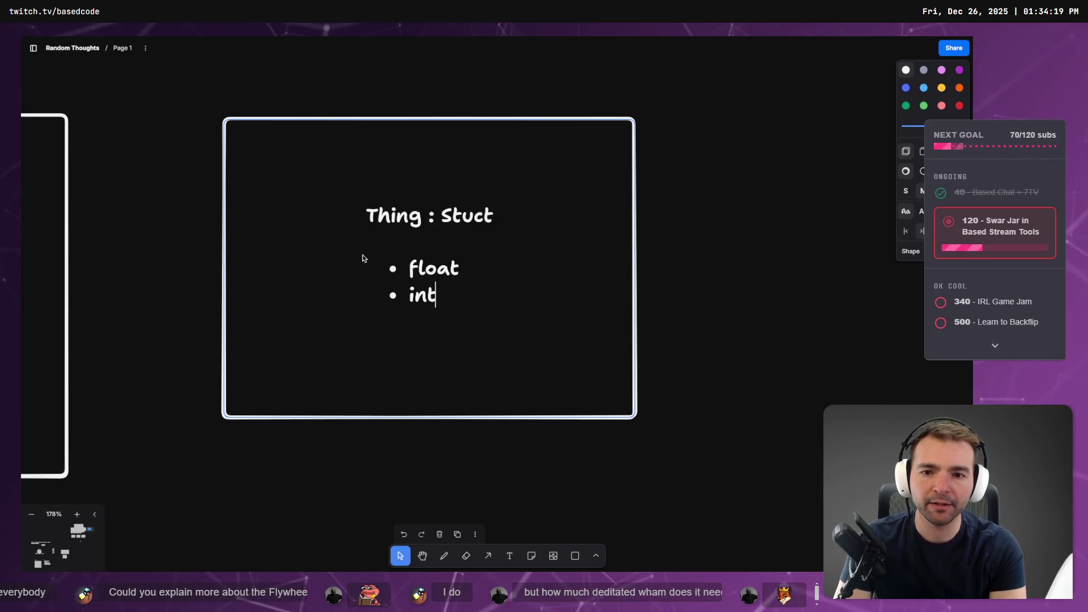
{"action": "key", "text": "Return"}
{"action": "key", "text": "BackSpace"}
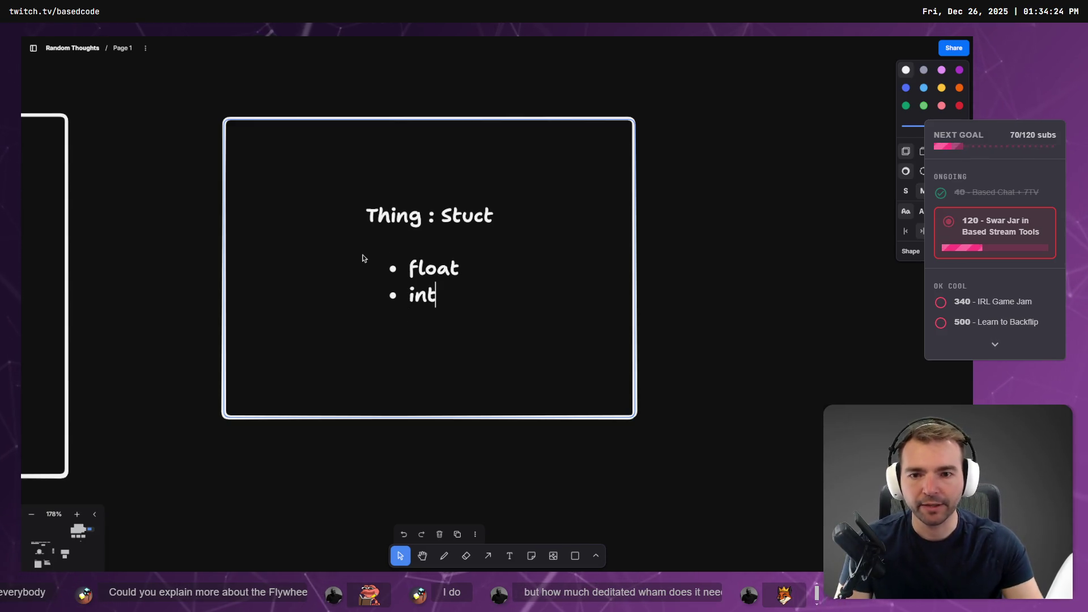
{"action": "left_click", "coordinate": [718, 298]}
{"action": "scroll", "coordinate": [566, 302], "scroll_direction": "down", "scroll_amount": 5}
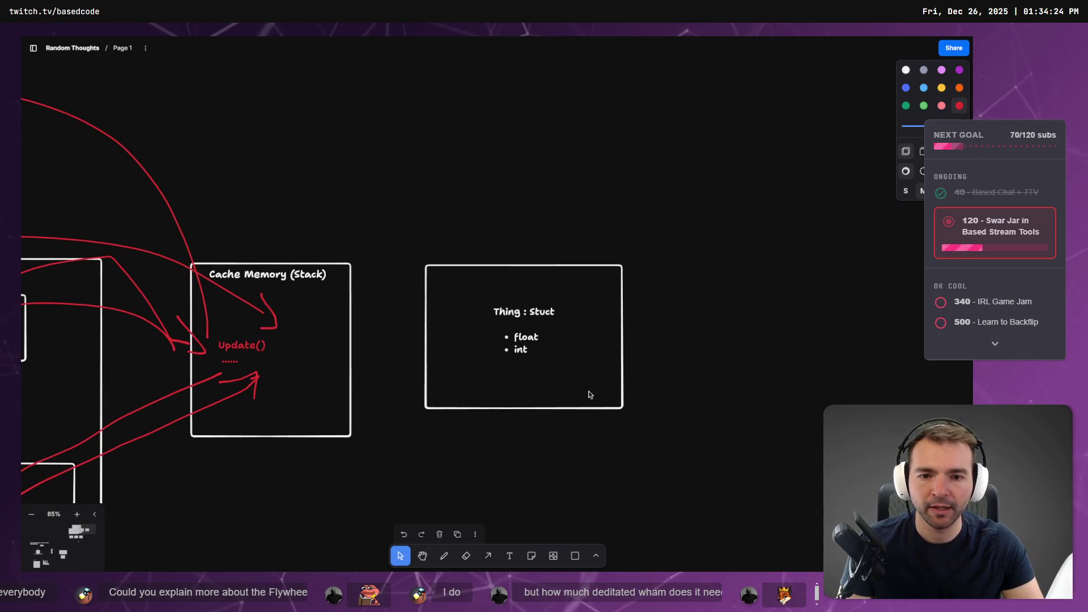
Shrink the Thing : Stuct box and check the red arrows around the memory boxes.
{"action": "left_click", "coordinate": [611, 404]}
{"action": "mouse_move", "coordinate": [621, 407]}
{"action": "left_mouse_down"}
{"action": "mouse_move", "coordinate": [538, 292]}
{"action": "mouse_move", "coordinate": [529, 296]}
{"action": "mouse_move", "coordinate": [540, 297]}
{"action": "left_mouse_up"}
{"action": "left_click", "coordinate": [487, 260]}
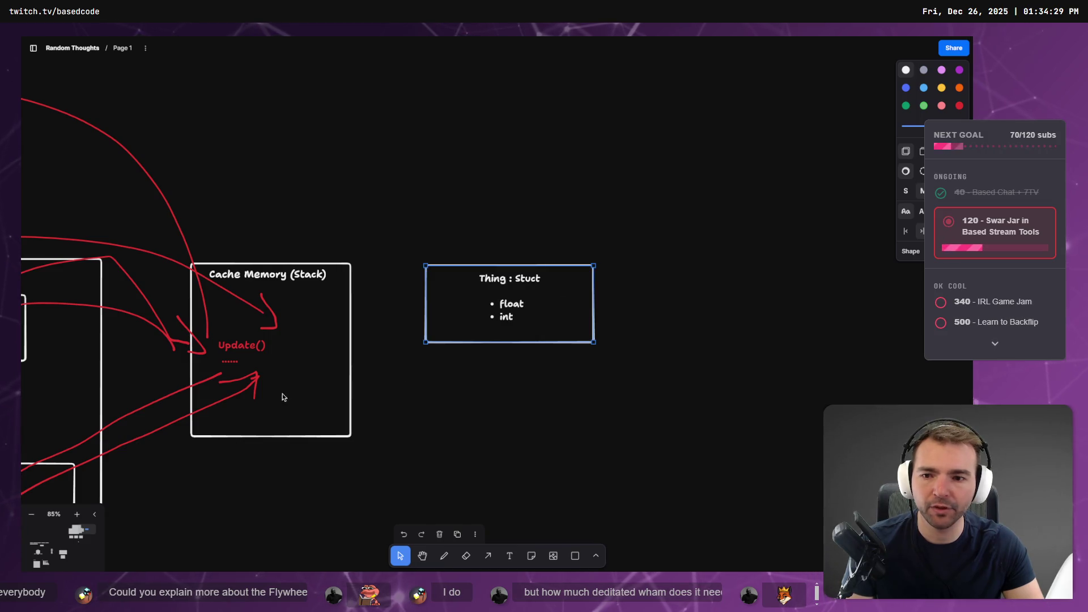
{"action": "scroll", "coordinate": [284, 396], "scroll_direction": "down", "scroll_amount": 5}
{"action": "left_click_drag", "start_coordinate": [472, 166], "coordinate": [487, 460]}
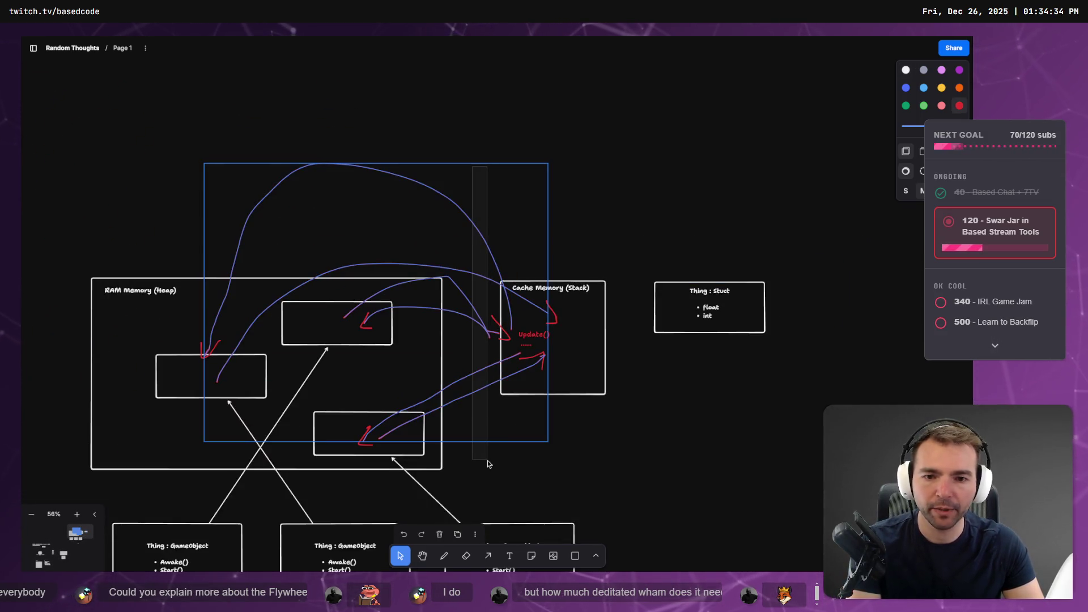
{"action": "left_click", "coordinate": [576, 469]}
Move the Thing : Stuct box further right and copy the stack box into the empty rectangle.
{"action": "scroll", "coordinate": [839, 240], "scroll_direction": "right", "scroll_amount": 4}
{"action": "scroll", "coordinate": [839, 240], "scroll_direction": "down", "scroll_amount": 1}
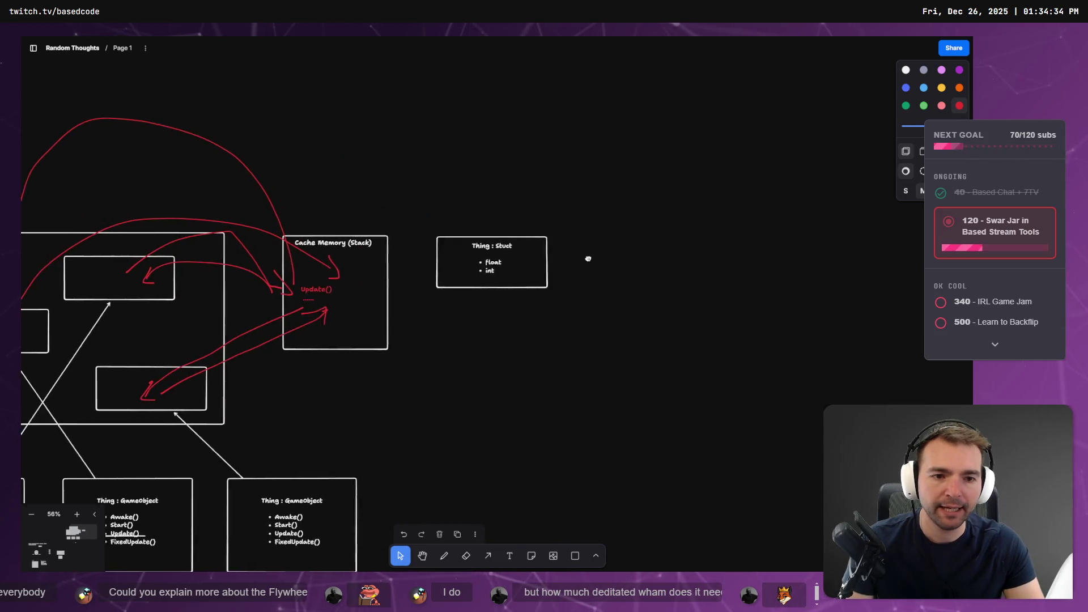
{"action": "left_click_drag", "start_coordinate": [499, 279], "coordinate": [793, 311]}
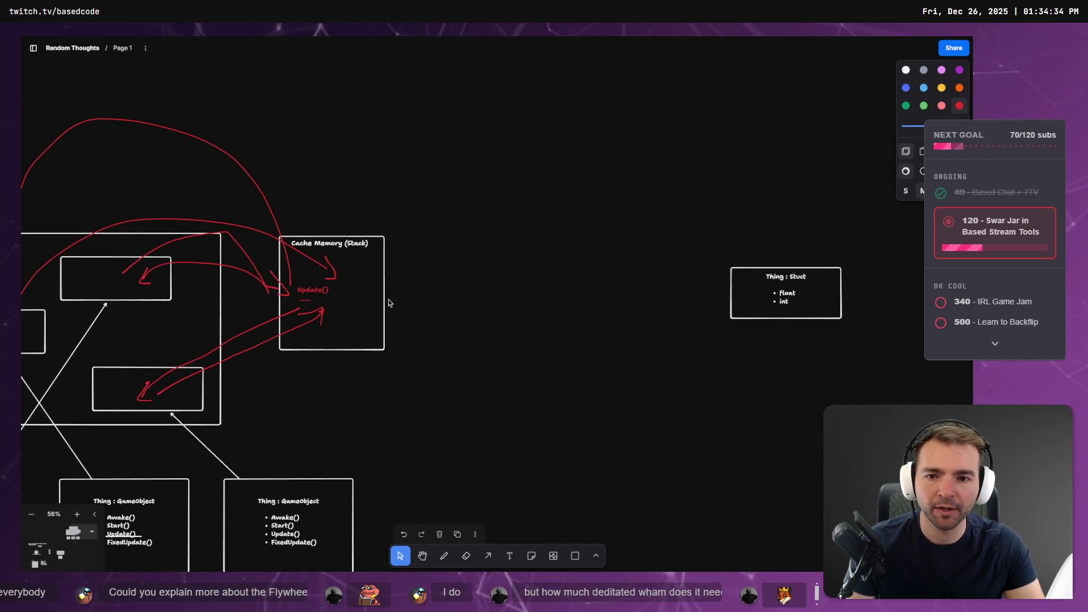
{"action": "left_click_drag", "start_coordinate": [380, 303], "coordinate": [546, 301]}
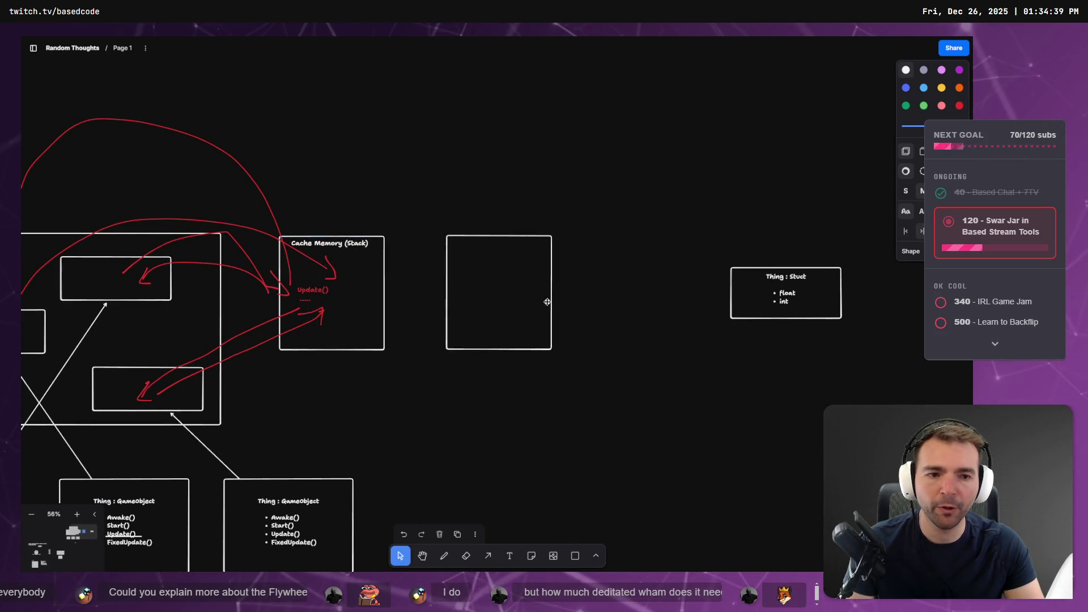
{"action": "left_click", "coordinate": [837, 305]}
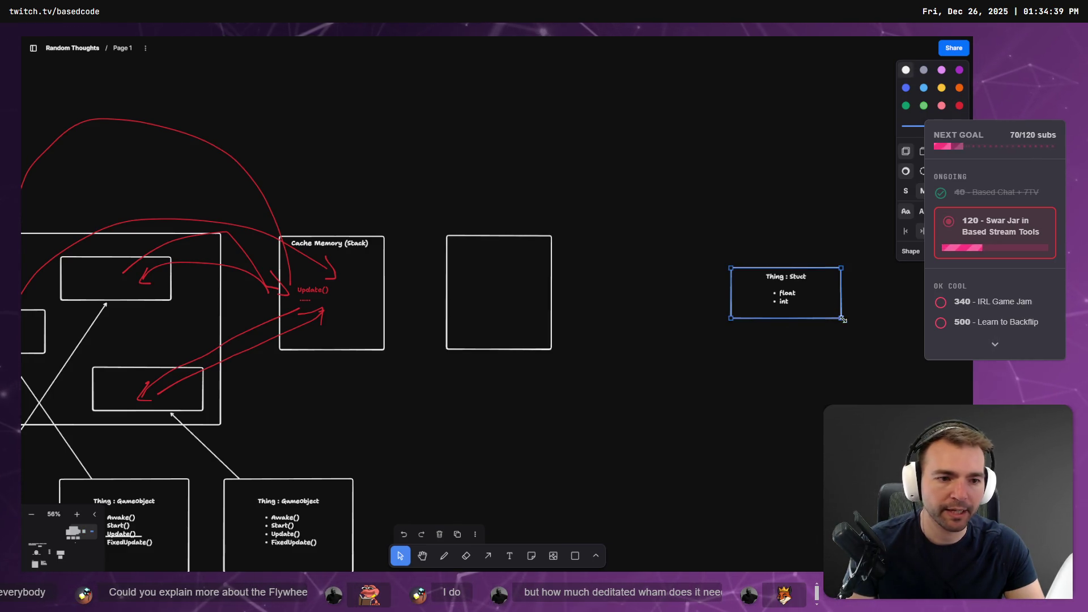
{"action": "left_click_drag", "start_coordinate": [838, 304], "coordinate": [835, 305]}
Change the heading to 'Thing : Stuct (float, int)' and delete the bullet lines.
{"action": "double_click", "coordinate": [799, 304]}
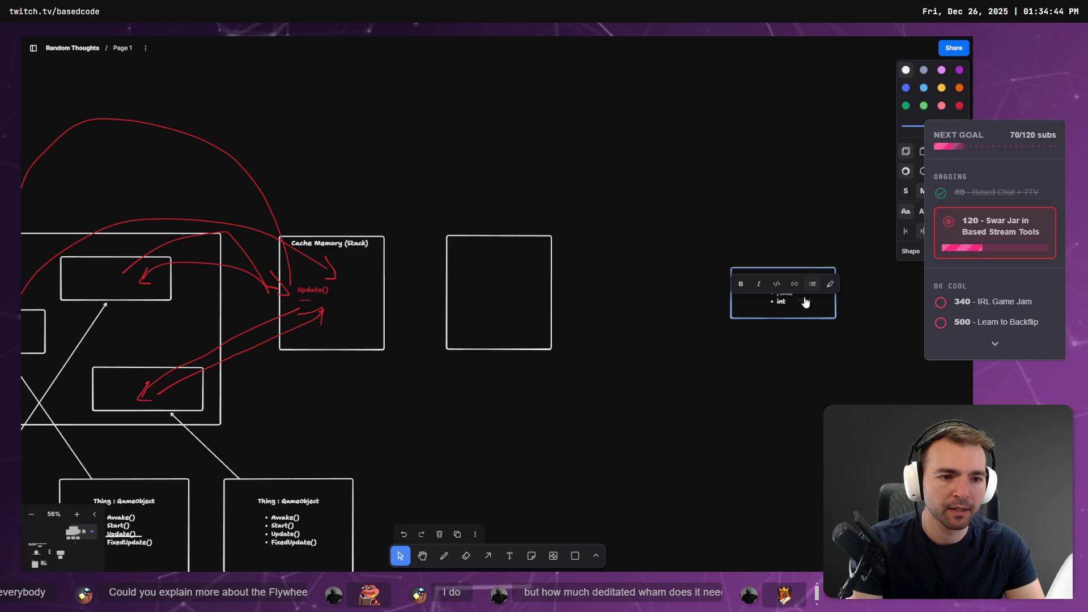
{"action": "left_click", "coordinate": [773, 294]}
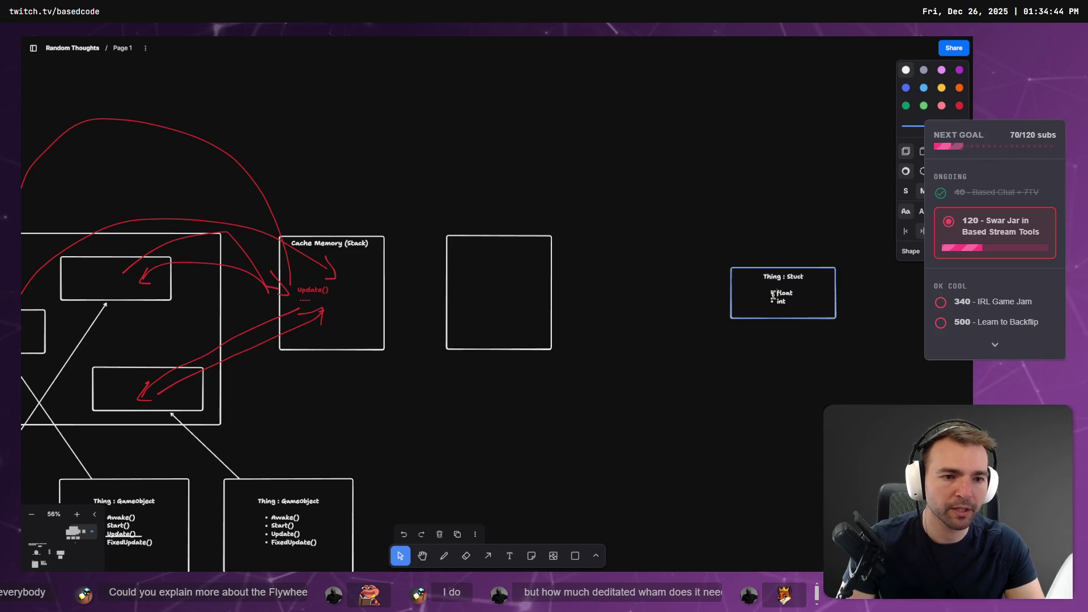
{"action": "double_click", "coordinate": [809, 282]}
{"action": "key", "text": "Escape"}
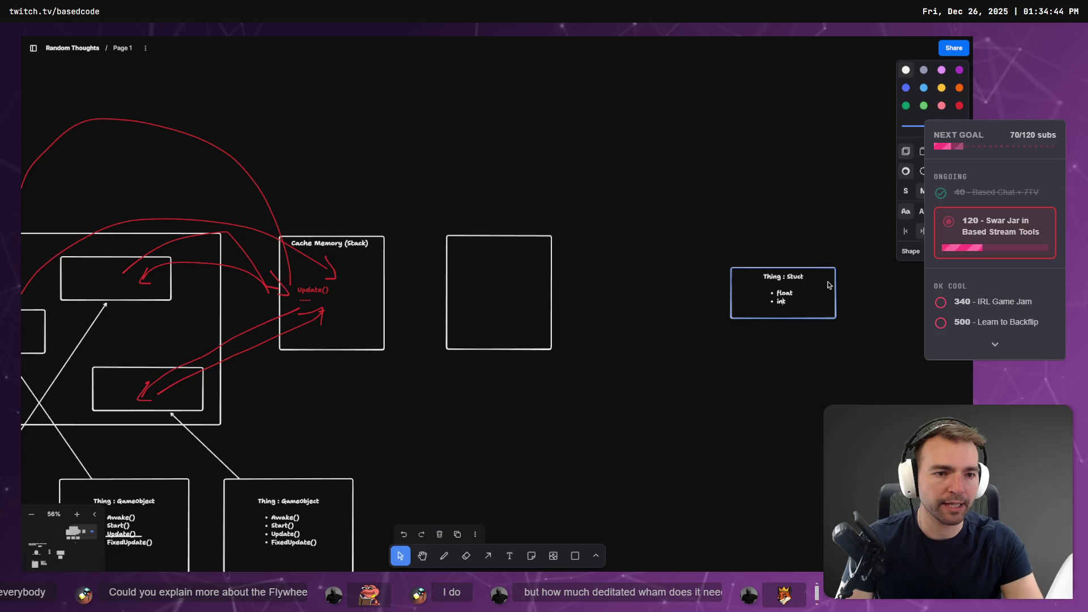
{"action": "left_click", "coordinate": [827, 281]}
{"action": "type", "text": "(f"}
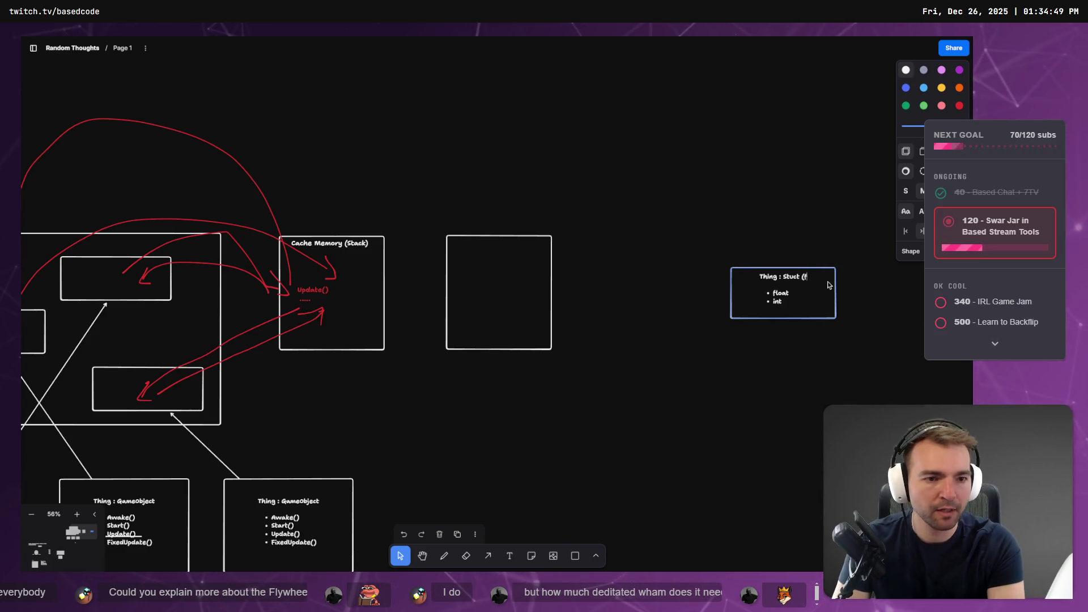
{"action": "type", "text": "loat, int)"}
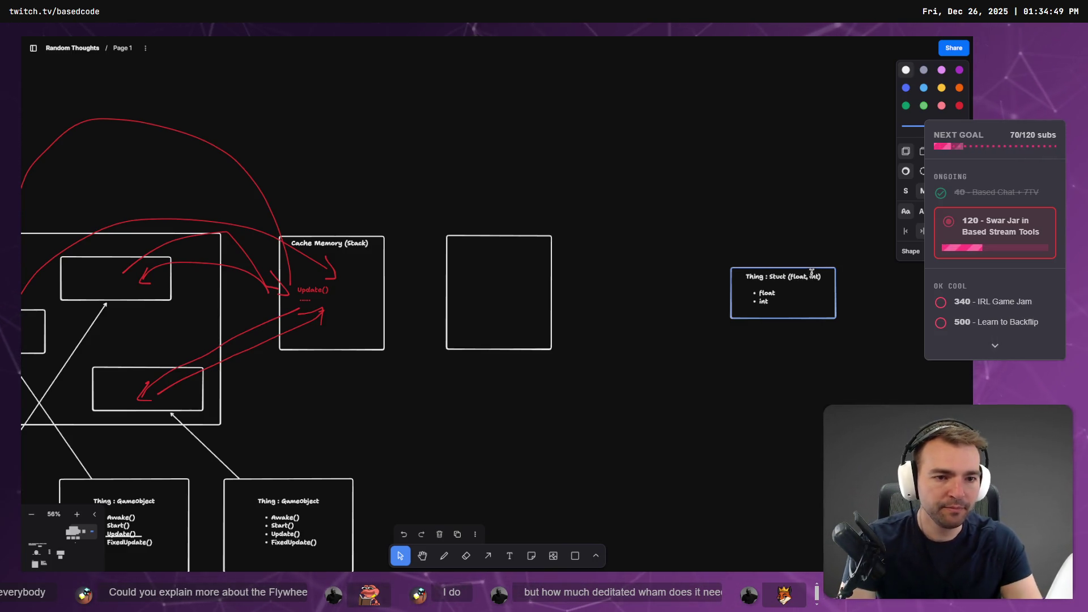
{"action": "key", "text": "BackSpace"}
{"action": "key", "text": "BackSpace"}
{"action": "key", "text": "BackSpace"}
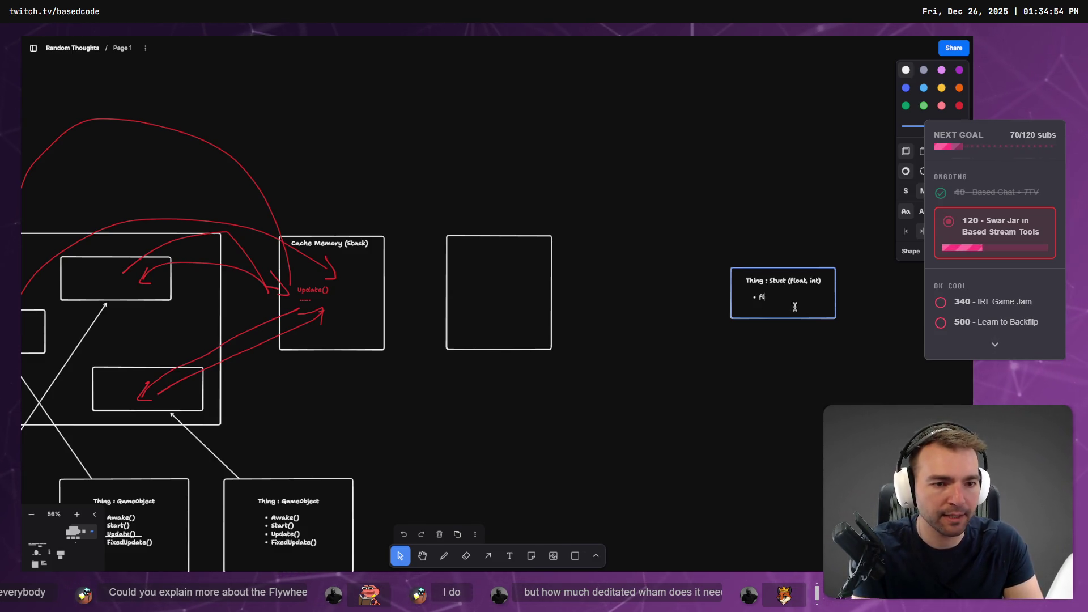
{"action": "key", "text": "BackSpace"}
{"action": "left_click", "coordinate": [854, 352]}
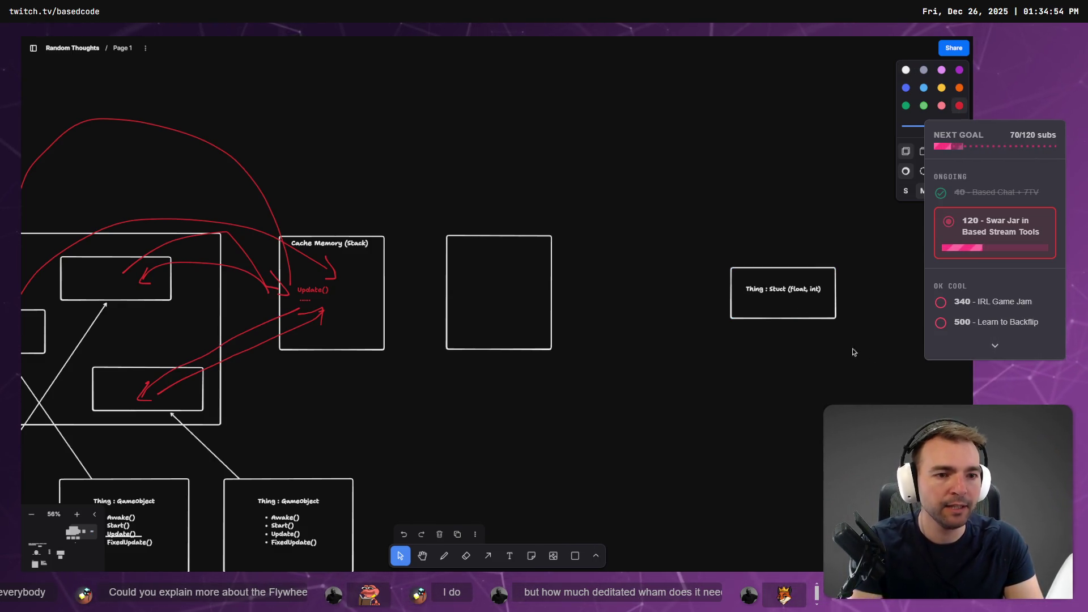
Resize the Thing : Stuct (float, int) box to fit just its title.
{"action": "left_click", "coordinate": [802, 316]}
{"action": "left_click_drag", "start_coordinate": [835, 319], "coordinate": [815, 294]}
{"action": "left_click", "coordinate": [708, 220]}
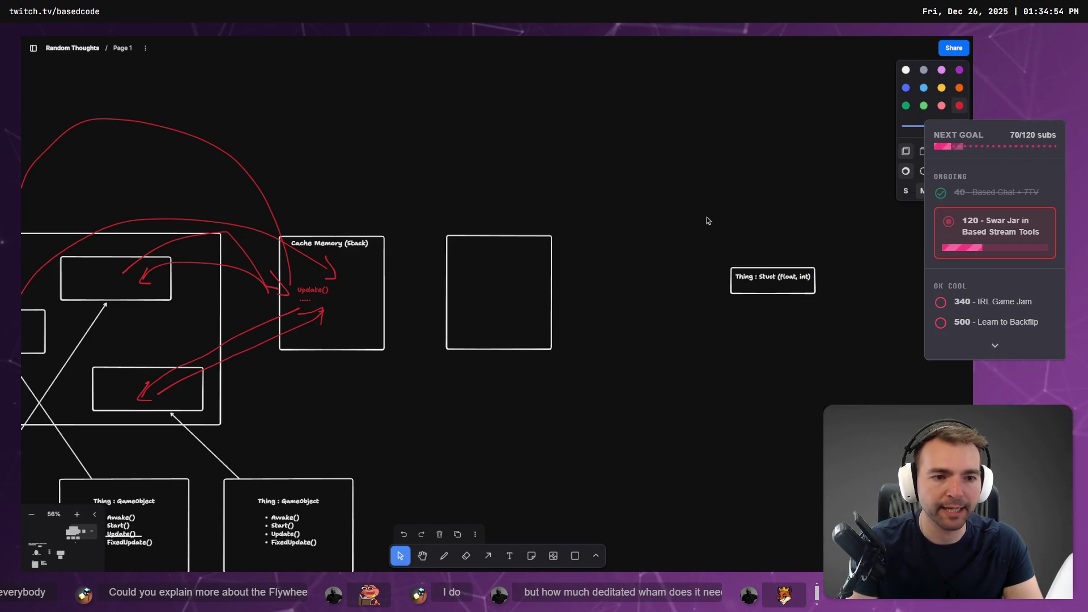
{"action": "key", "text": "t"}
{"action": "left_click", "coordinate": [673, 236]}
Type a 'for(int i = 0' loop label above the Thing box and make it green.
{"action": "type", "text": "for(in"}
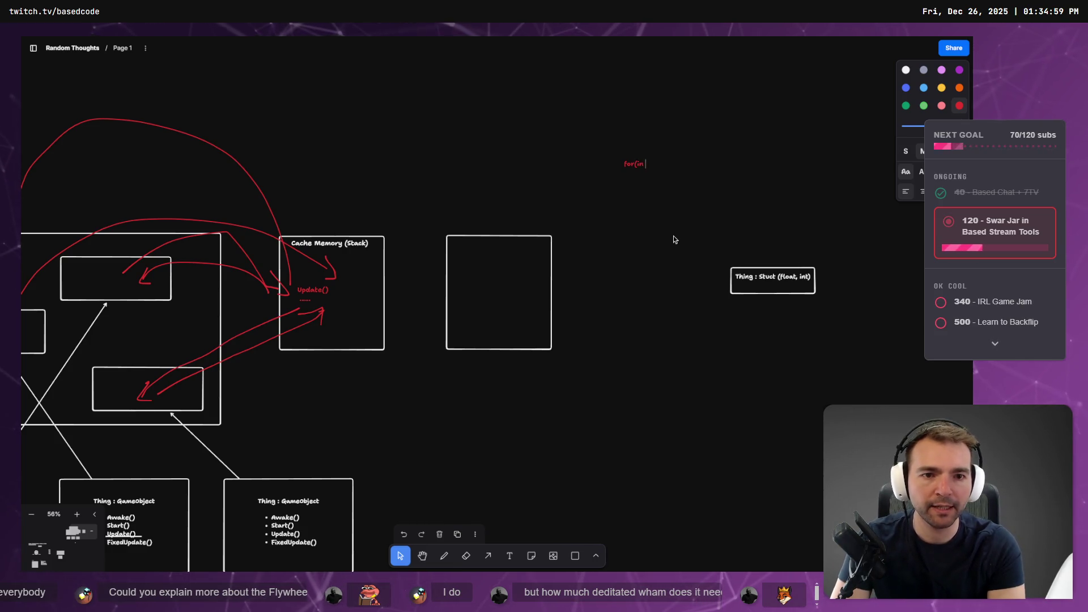
{"action": "type", "text": "t i"}
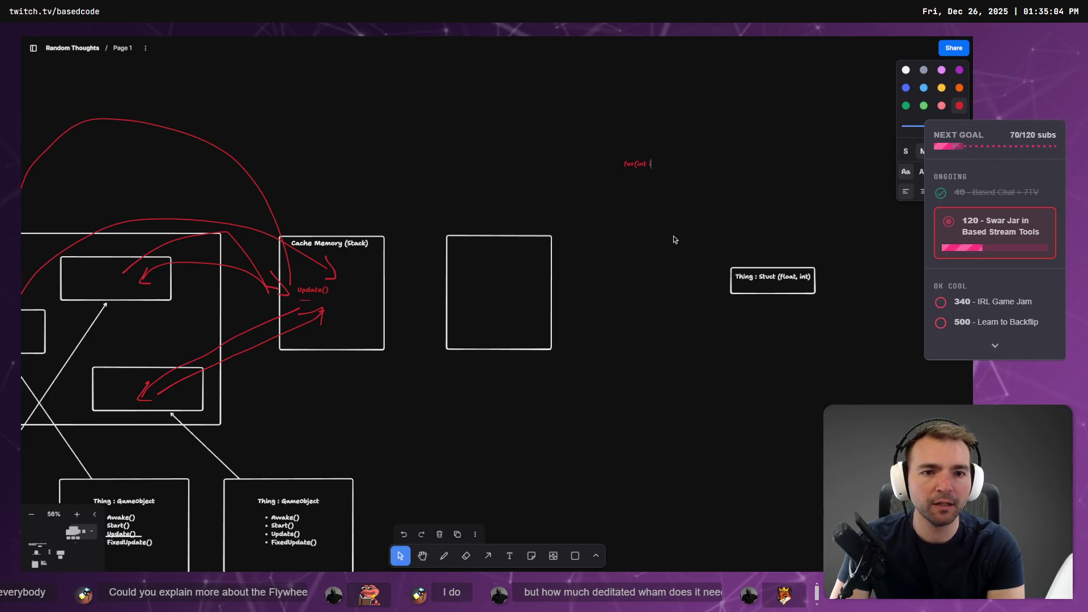
{"action": "type", "text": " = 0"}
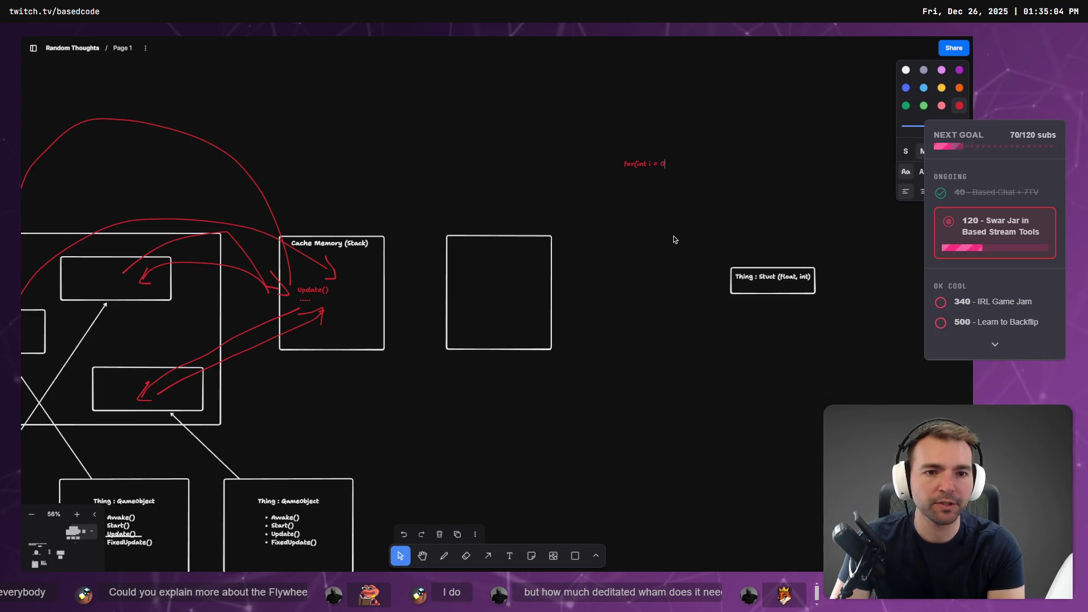
{"action": "key", "text": "ctrl+a"}
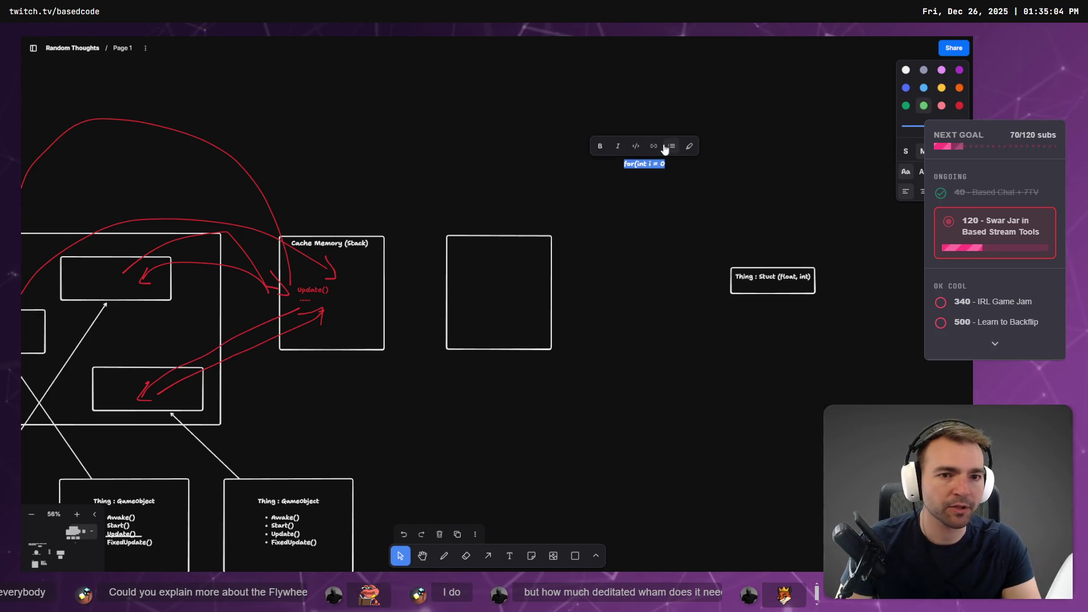
{"action": "left_click", "coordinate": [674, 168]}
{"action": "key", "text": "ctrl+a"}
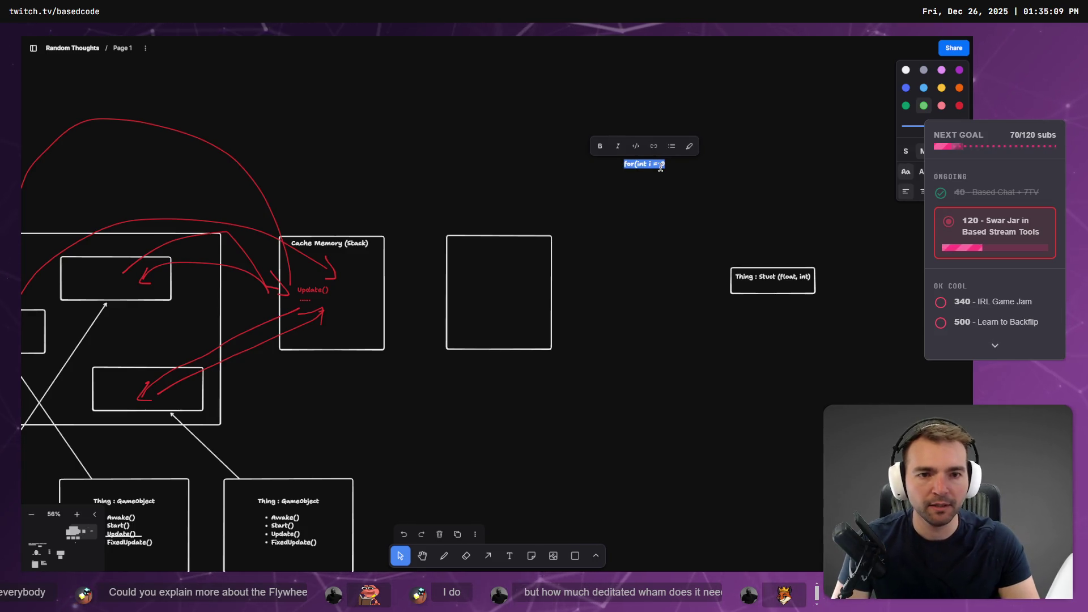
Rewrite the green text as foreach(thing in things){ Process(thing); } and fix the foreac typo.
{"action": "type", "text": "foreac(x in"}
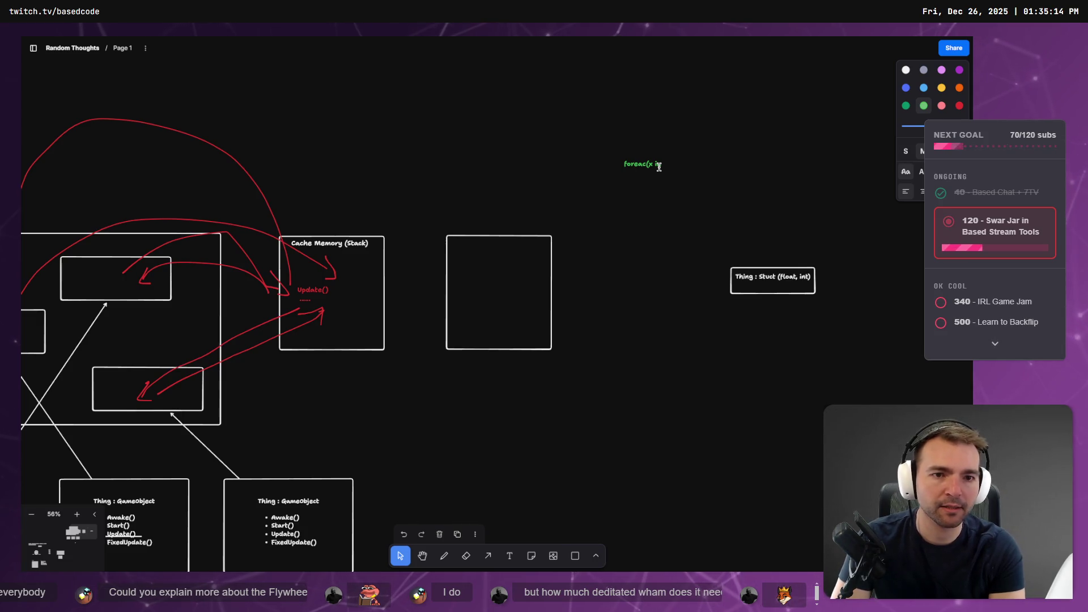
{"action": "key", "text": "BackSpace"}
{"action": "key", "text": "BackSpace"}
{"action": "key", "text": "BackSpace"}
{"action": "key", "text": "BackSpace"}
{"action": "type", "text": "thing in "}
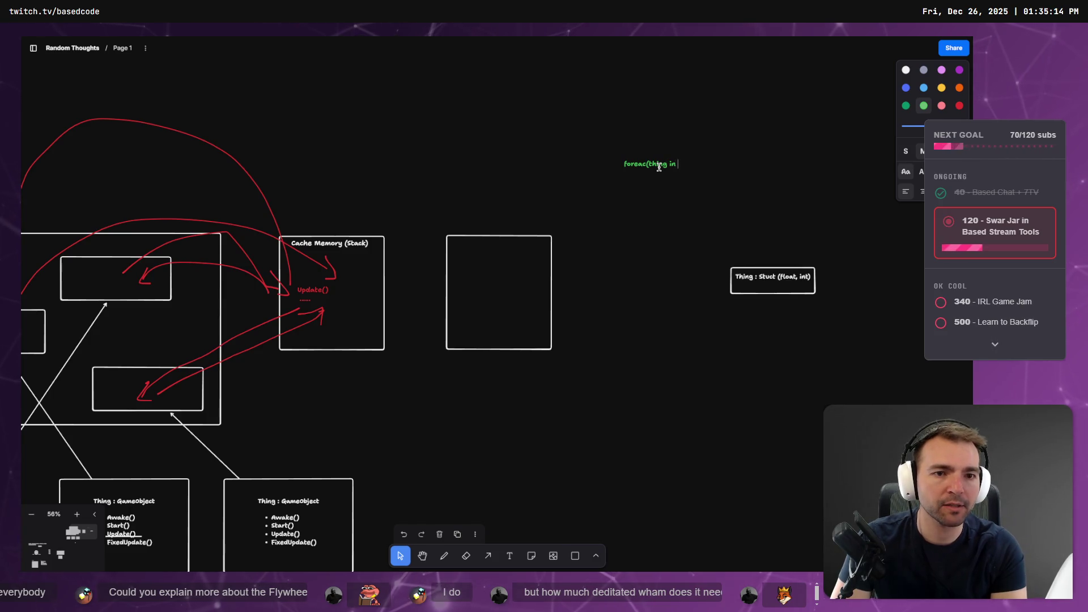
{"action": "type", "text": "{"}
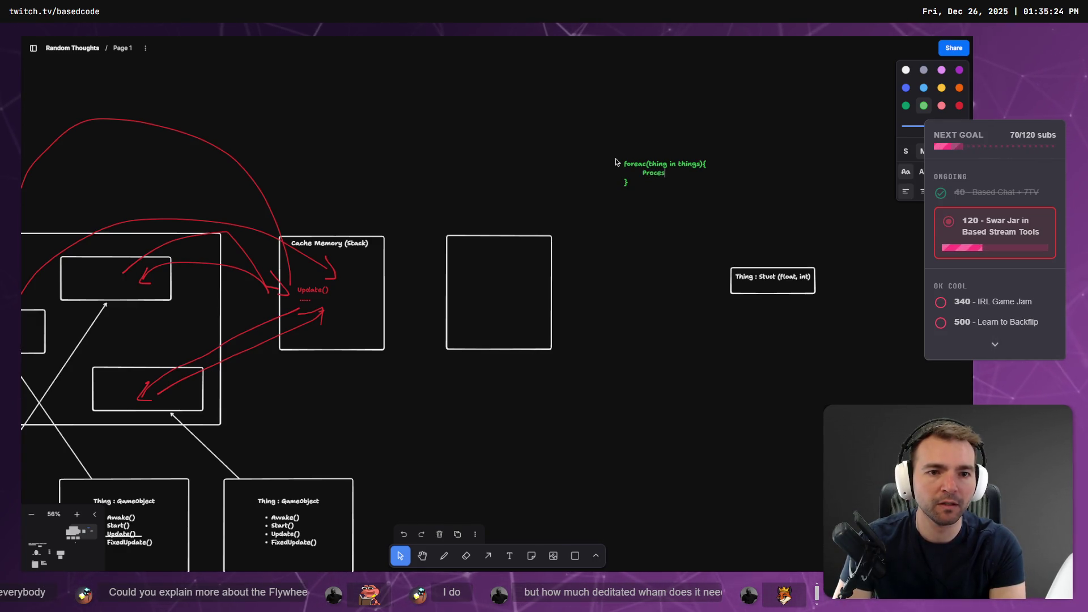
{"action": "type", "text": "thing);"}
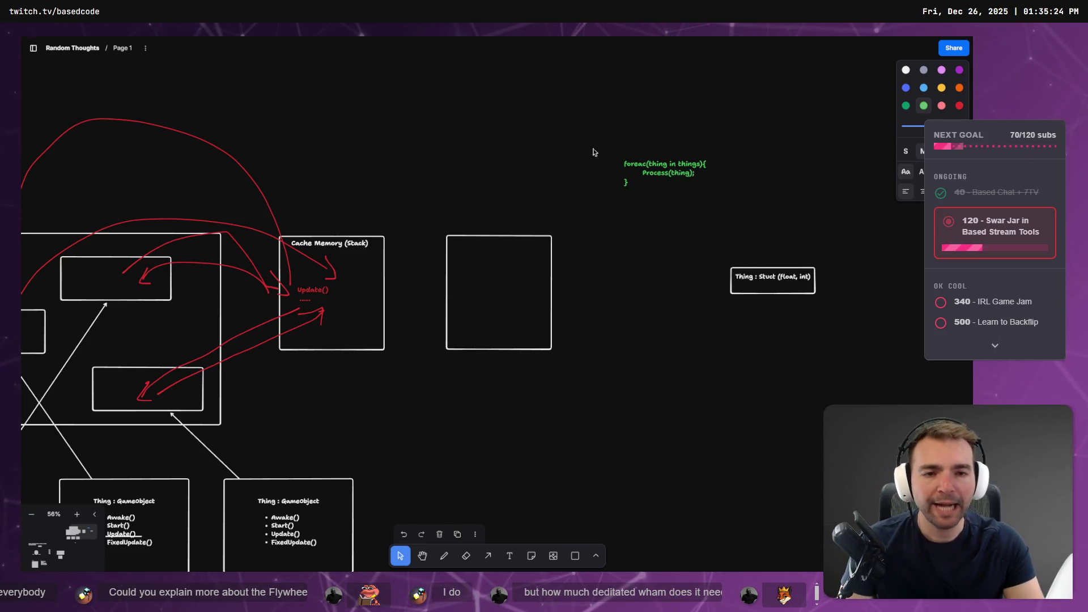
{"action": "key", "text": "Escape"}
{"action": "left_click", "coordinate": [664, 256]}
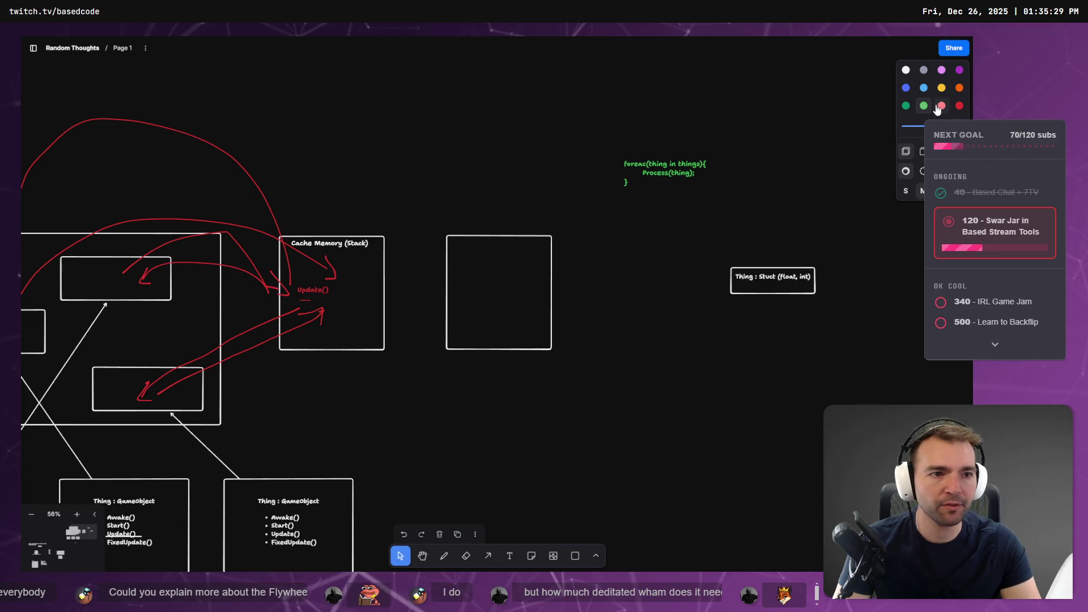
{"action": "left_click", "coordinate": [445, 555]}
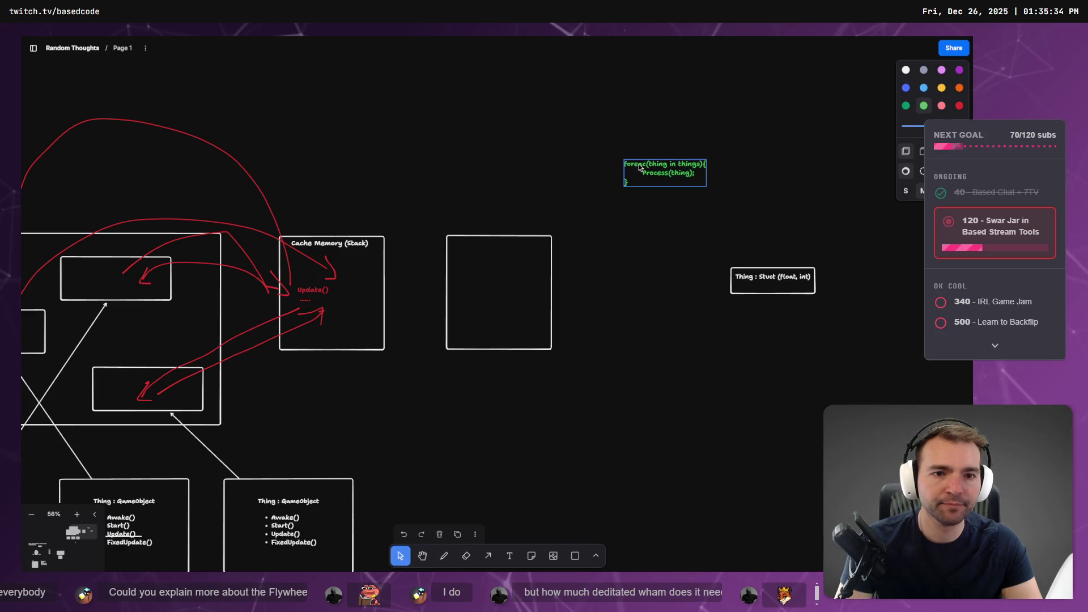
{"action": "double_click", "coordinate": [637, 168]}
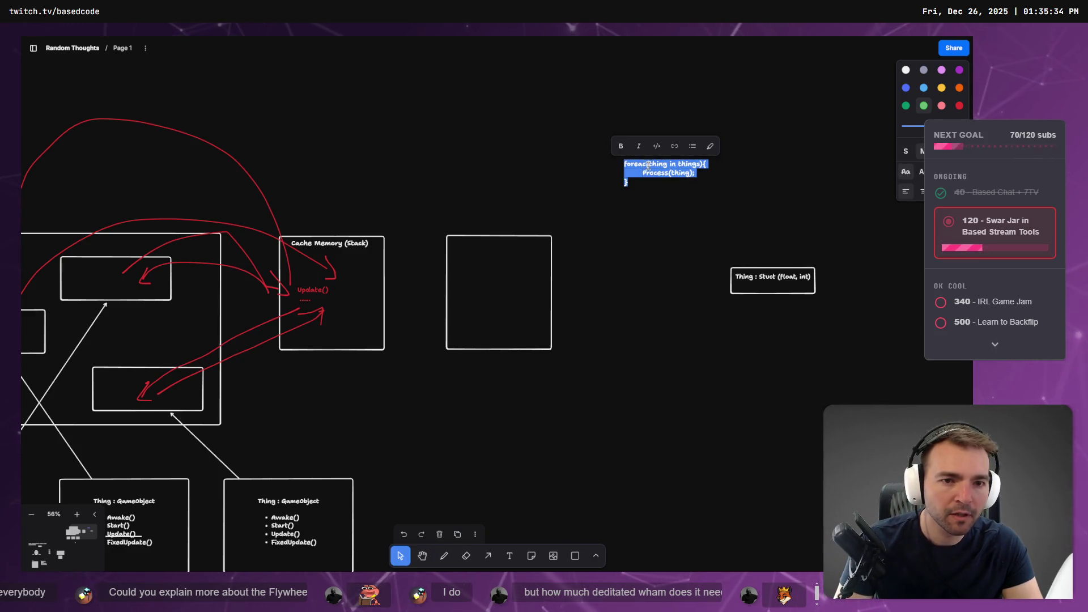
{"action": "left_click", "coordinate": [652, 172]}
{"action": "left_click", "coordinate": [664, 226]}
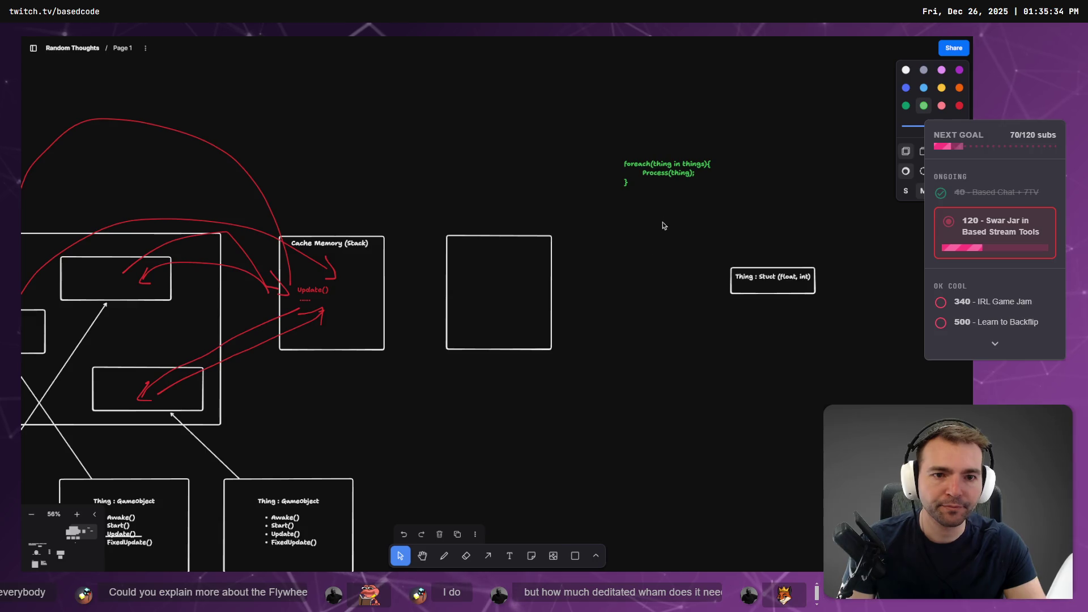
{"action": "left_click", "coordinate": [665, 179]}
Add a 'Process' label inside the empty box.
{"action": "double_click", "coordinate": [488, 261]}
{"action": "type", "text": "u"}
{"action": "key", "text": "BackSpace"}
{"action": "type", "text": "Process"}
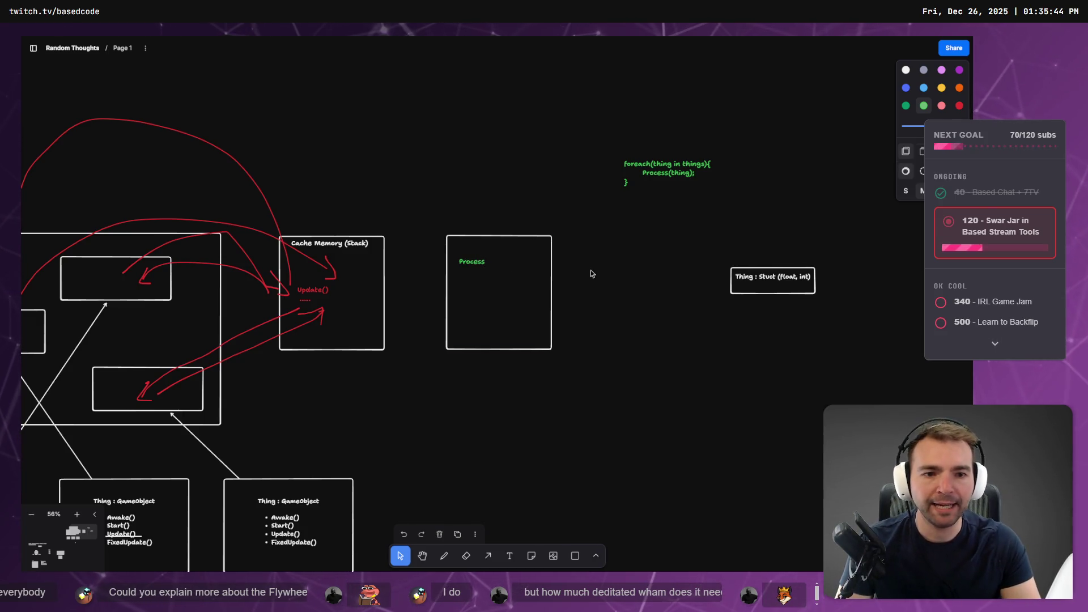
{"action": "left_click", "coordinate": [667, 173]}
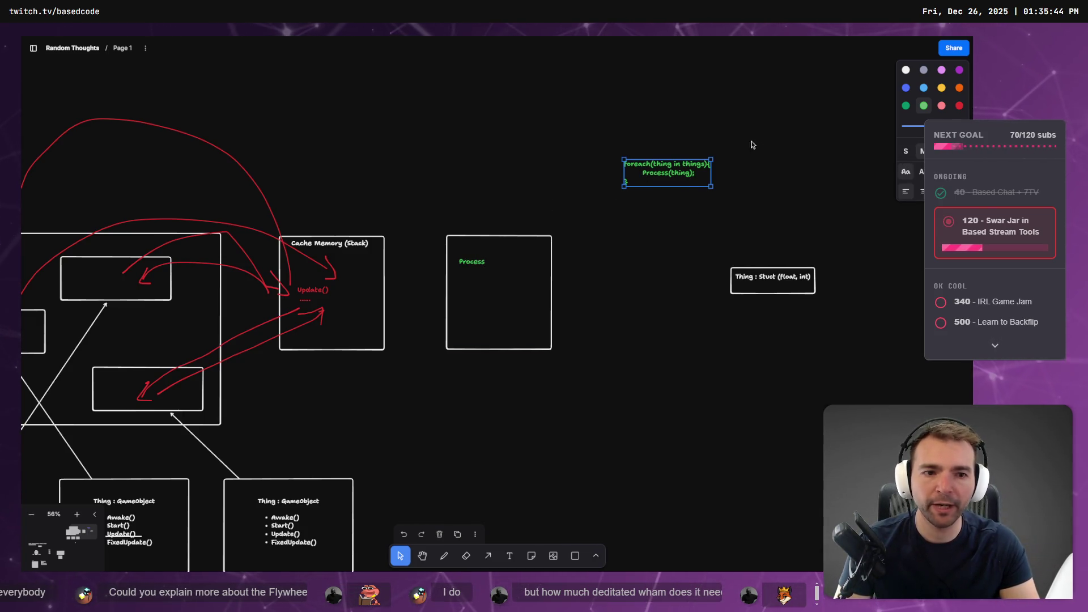
Copy two Thing : Stuct (float, int) boxes and the Cache Memory (Stack) heading into it, then stretch it.
{"action": "left_click", "coordinate": [786, 293]}
{"action": "left_click_drag", "start_coordinate": [787, 293], "coordinate": [512, 300]}
{"action": "left_click_drag", "start_coordinate": [753, 292], "coordinate": [484, 327]}
{"action": "left_click_drag", "start_coordinate": [326, 248], "coordinate": [487, 249]}
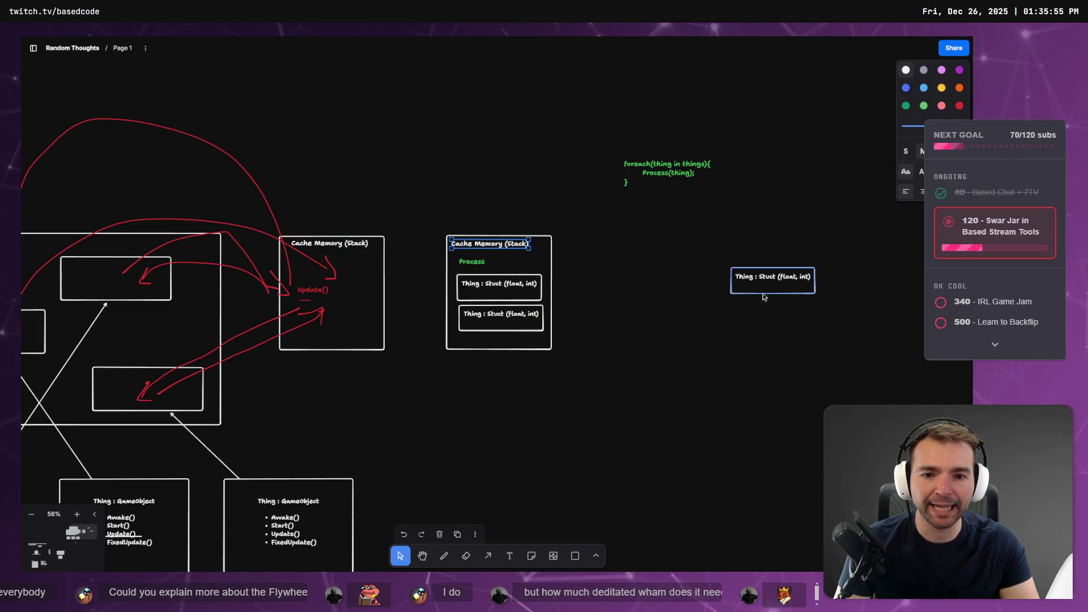
{"action": "left_click", "coordinate": [516, 350]}
{"action": "left_click_drag", "start_coordinate": [513, 350], "coordinate": [513, 416]}
Add three more Thing box copies and enlarge the stack box to enclose all five.
{"action": "mouse_move", "coordinate": [744, 282]}
{"action": "left_mouse_down"}
{"action": "mouse_move", "coordinate": [523, 348]}
{"action": "mouse_move", "coordinate": [470, 350]}
{"action": "left_mouse_up"}
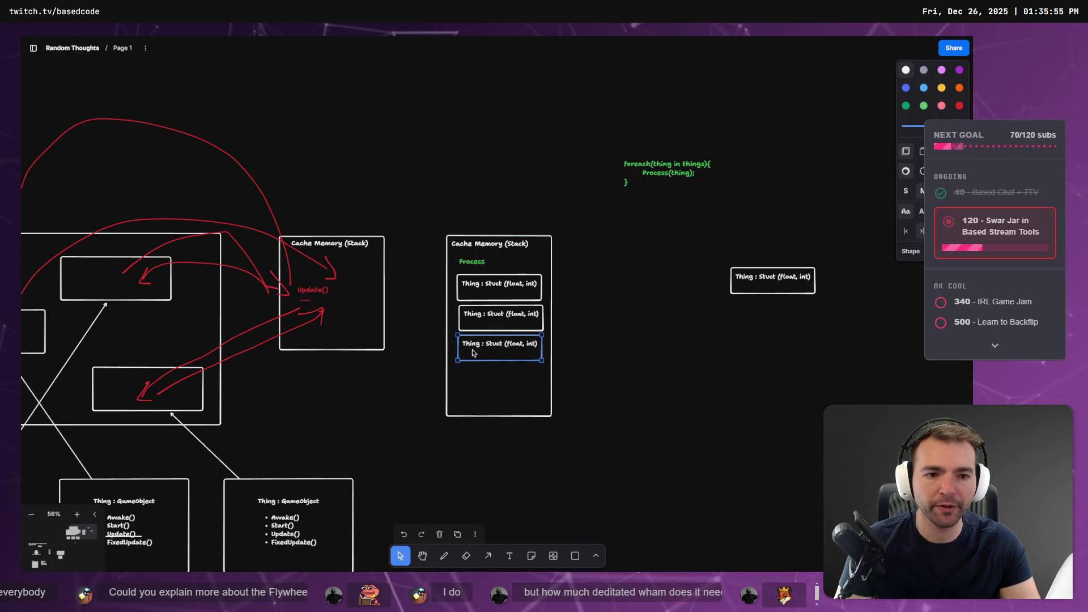
{"action": "left_click_drag", "start_coordinate": [743, 283], "coordinate": [498, 379]}
{"action": "mouse_move", "coordinate": [795, 281]}
{"action": "left_mouse_down"}
{"action": "mouse_move", "coordinate": [503, 400]}
{"action": "mouse_move", "coordinate": [520, 406]}
{"action": "left_mouse_up"}
{"action": "left_click", "coordinate": [545, 415]}
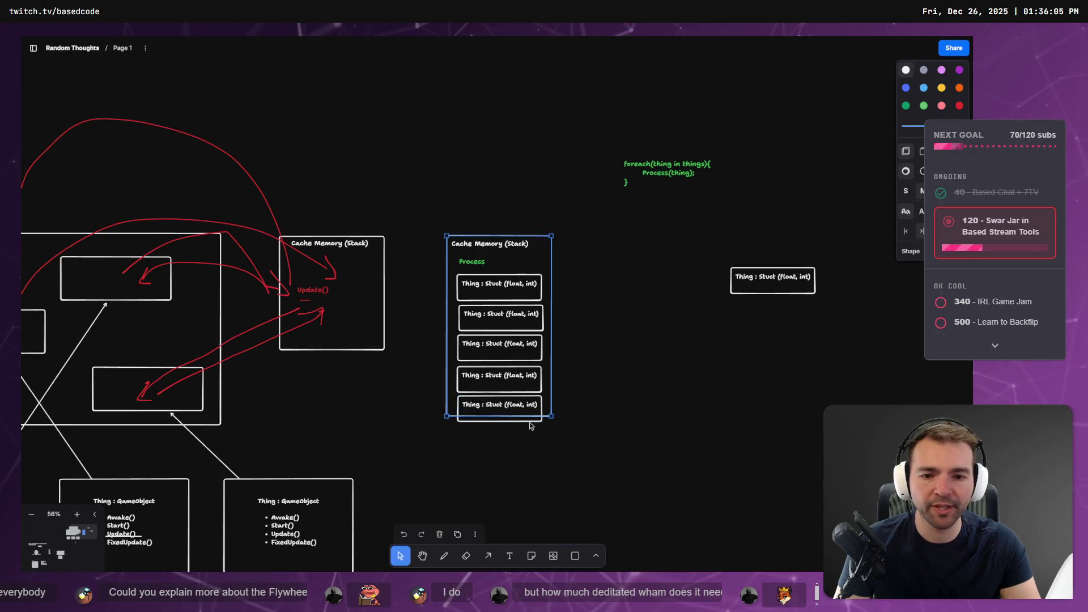
{"action": "left_click_drag", "start_coordinate": [454, 415], "coordinate": [579, 429]}
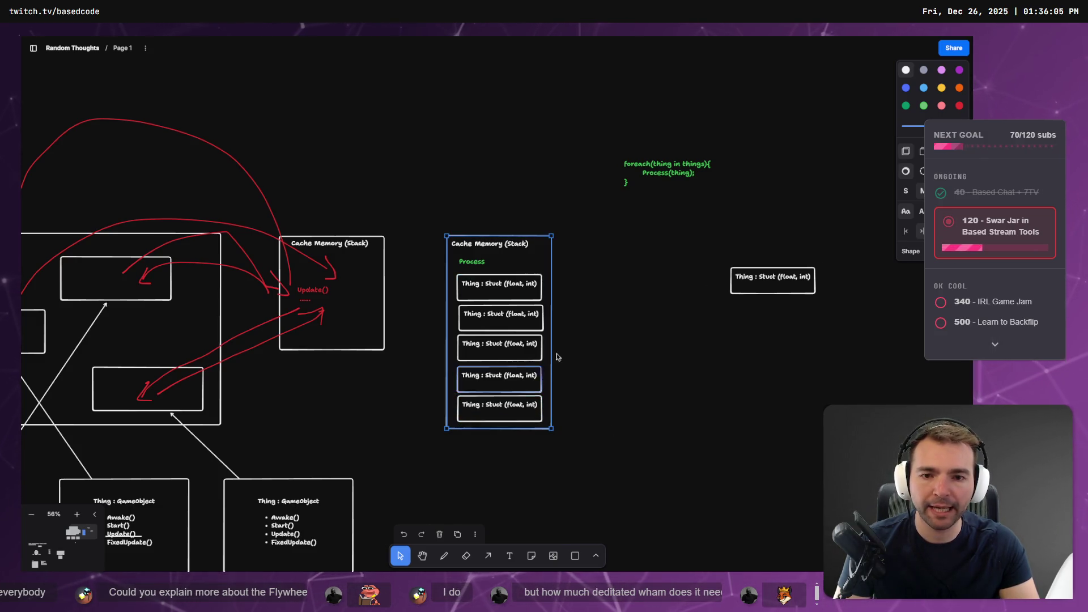
{"action": "left_click", "coordinate": [559, 382]}
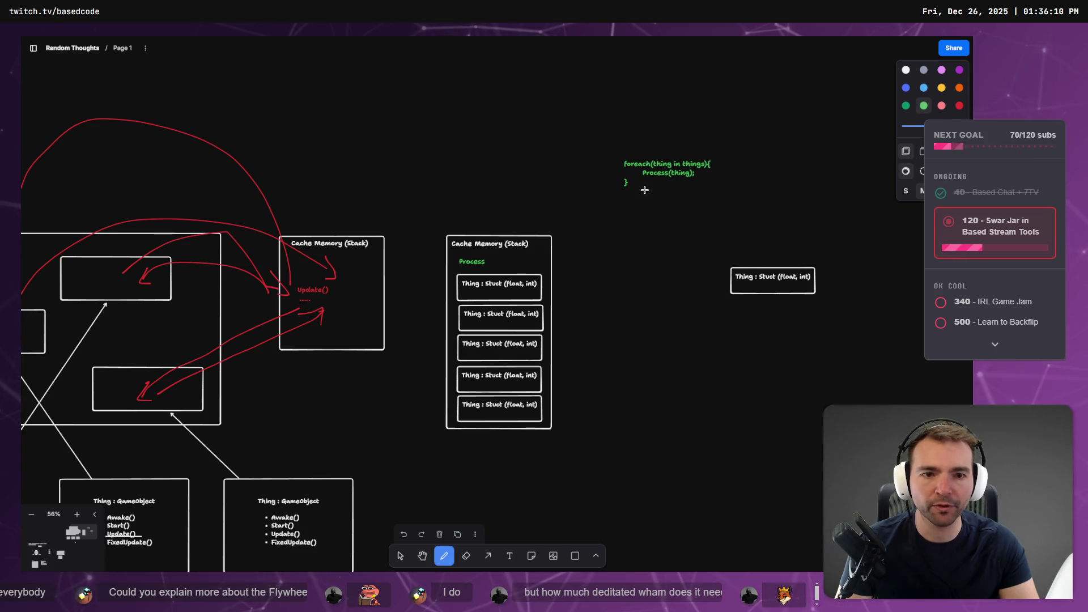
Draw a green curve from the foreach code to Process, then squiggle down past the Thing boxes.
{"action": "left_click_drag", "start_coordinate": [604, 171], "coordinate": [459, 223]}
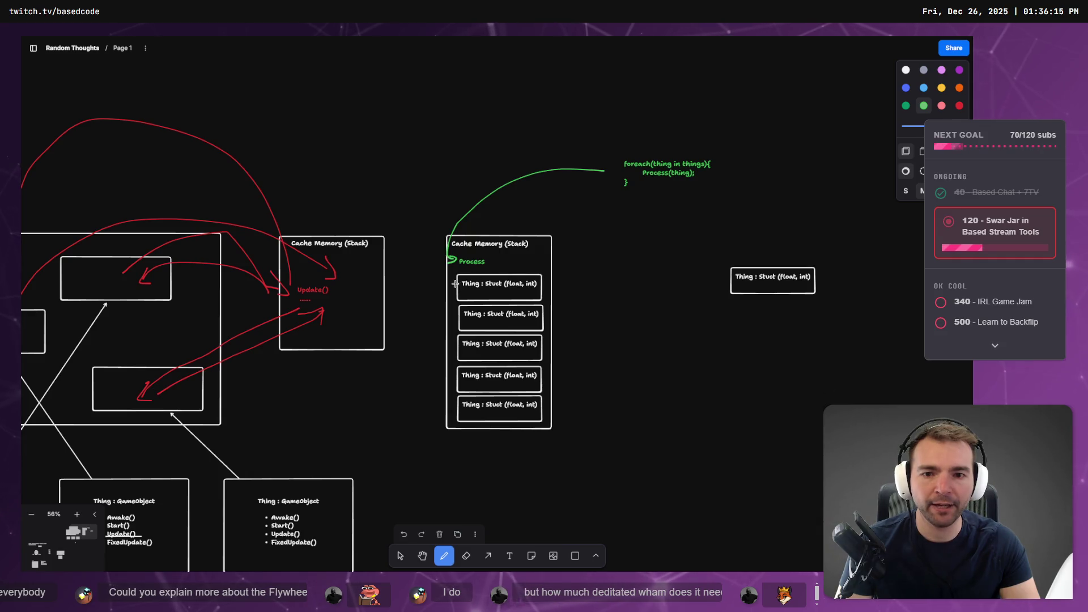
{"action": "left_click_drag", "start_coordinate": [448, 297], "coordinate": [450, 358]}
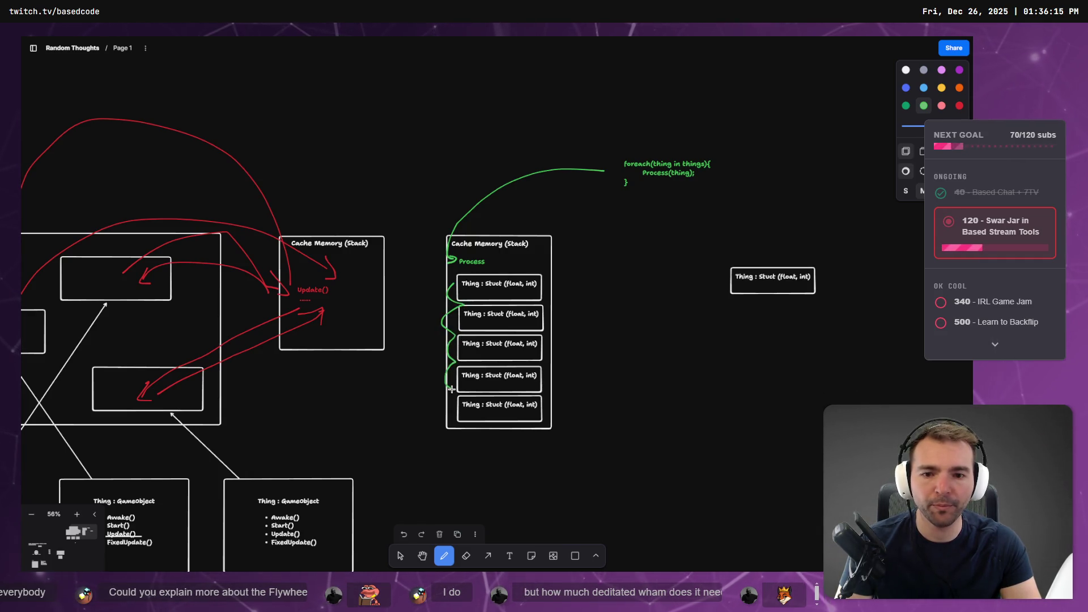
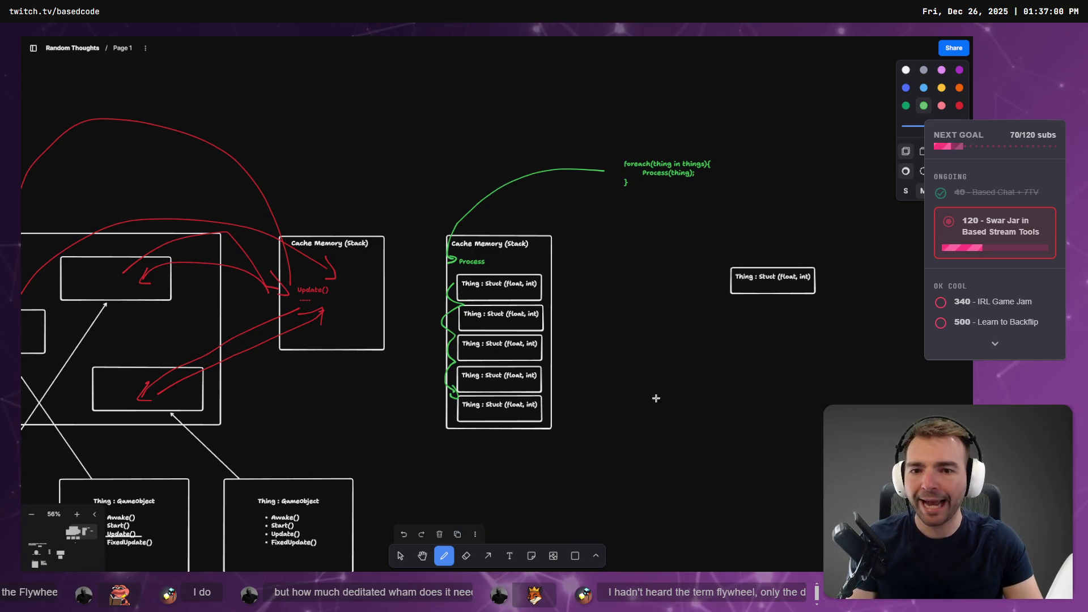
Move the Thing struct box and foreach text next to the Cache Memory stack.
{"action": "left_click_drag", "start_coordinate": [683, 384], "coordinate": [573, 361]}
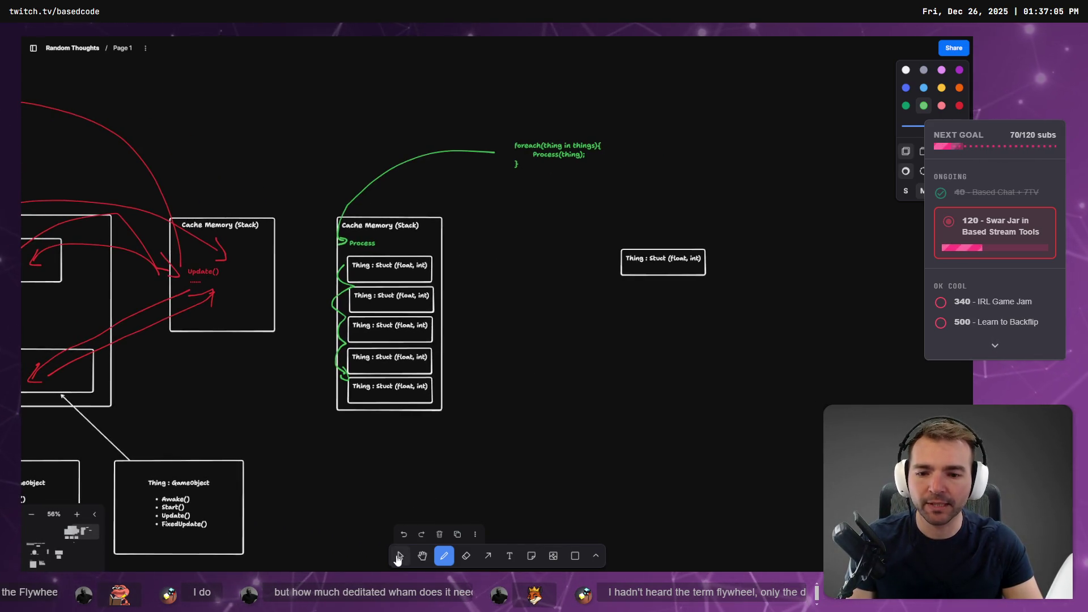
{"action": "left_click_drag", "start_coordinate": [661, 268], "coordinate": [498, 236]}
{"action": "left_click_drag", "start_coordinate": [567, 150], "coordinate": [446, 187]}
Replace the old green arc with a freehand green link from foreach to Process.
{"action": "left_click", "coordinate": [452, 148]}
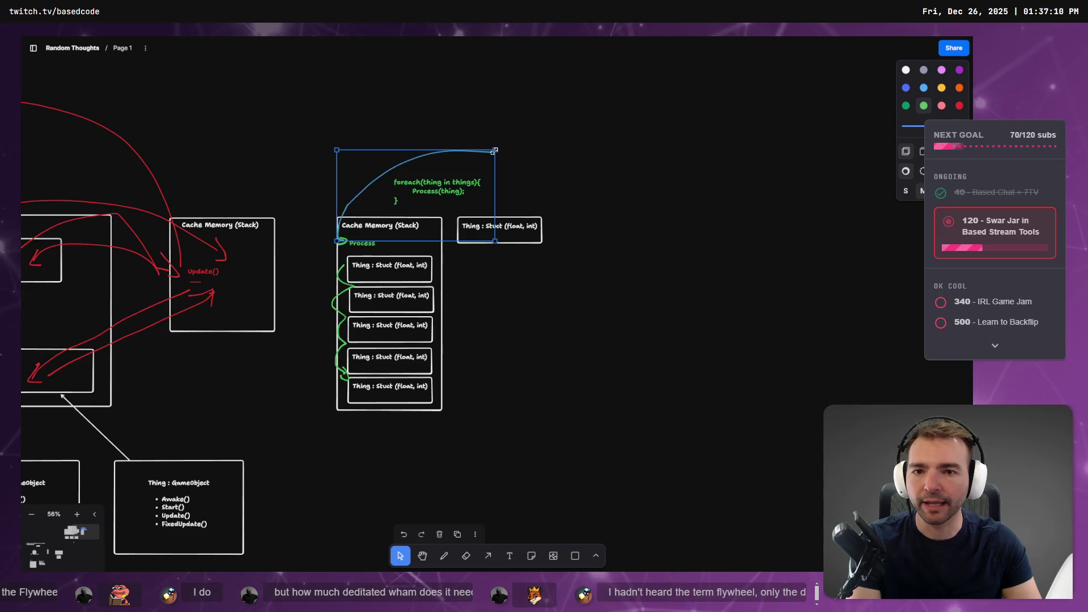
{"action": "key", "text": "Delete"}
{"action": "key", "text": "d"}
{"action": "mouse_move", "coordinate": [383, 182]}
{"action": "left_mouse_down"}
{"action": "mouse_move", "coordinate": [350, 189]}
{"action": "mouse_move", "coordinate": [310, 235]}
{"action": "mouse_move", "coordinate": [345, 242]}
{"action": "left_mouse_up"}
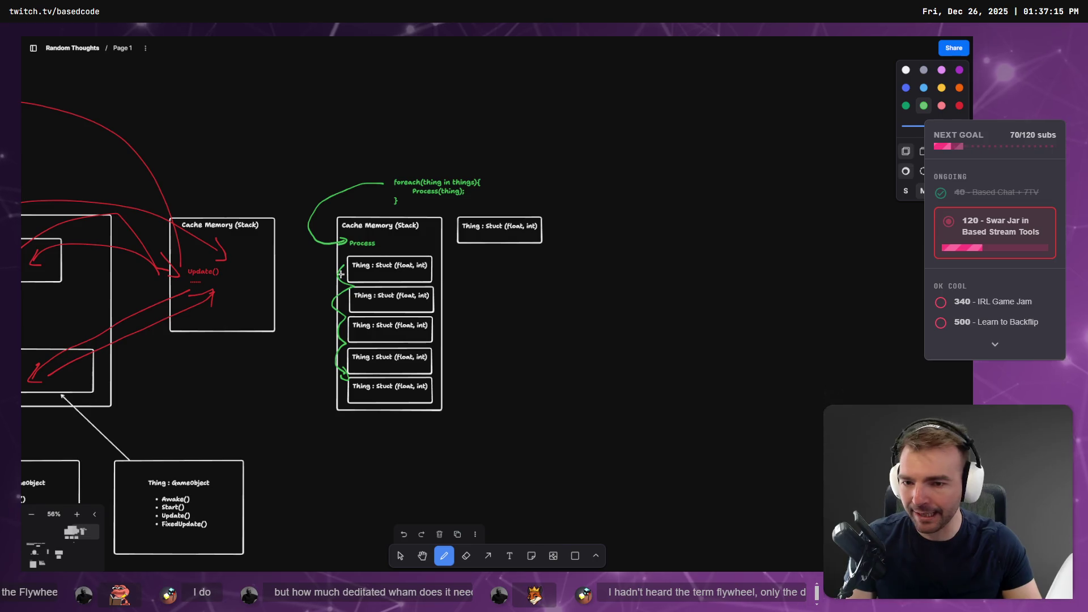
Open the Not Monster board from the boards list.
{"action": "scroll", "coordinate": [411, 477], "scroll_direction": "left", "scroll_amount": 6}
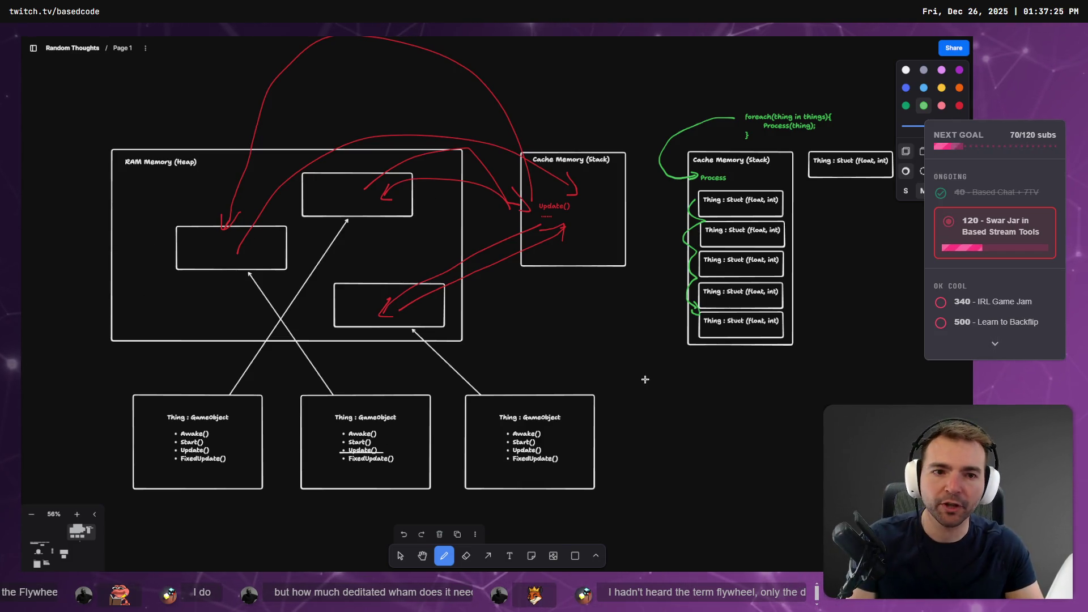
{"action": "scroll", "coordinate": [669, 377], "scroll_direction": "up", "scroll_amount": 1}
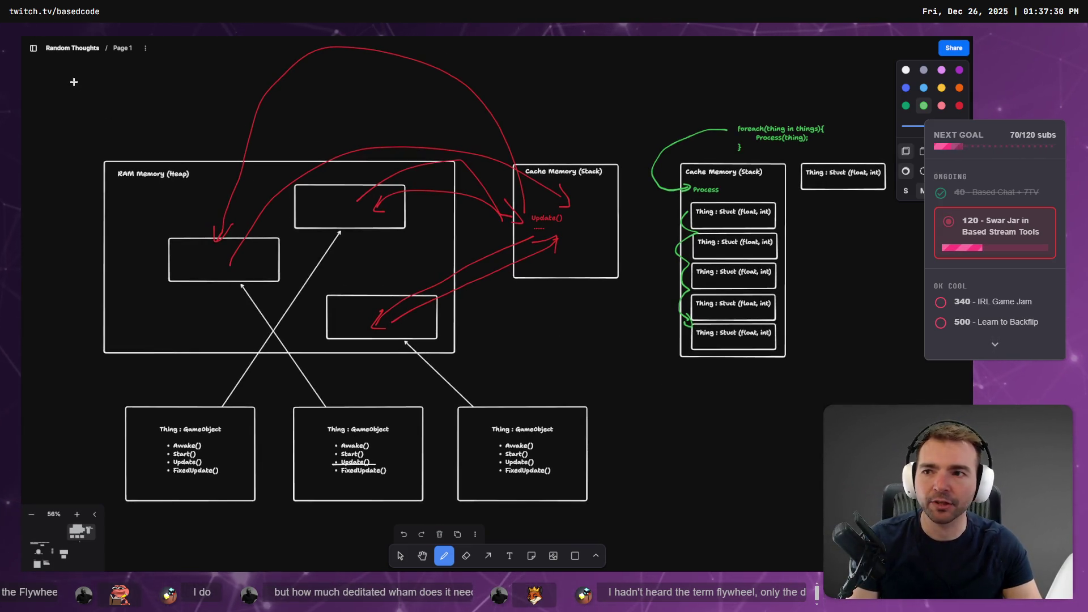
{"action": "left_click", "coordinate": [33, 48]}
{"action": "left_click", "coordinate": [51, 89]}
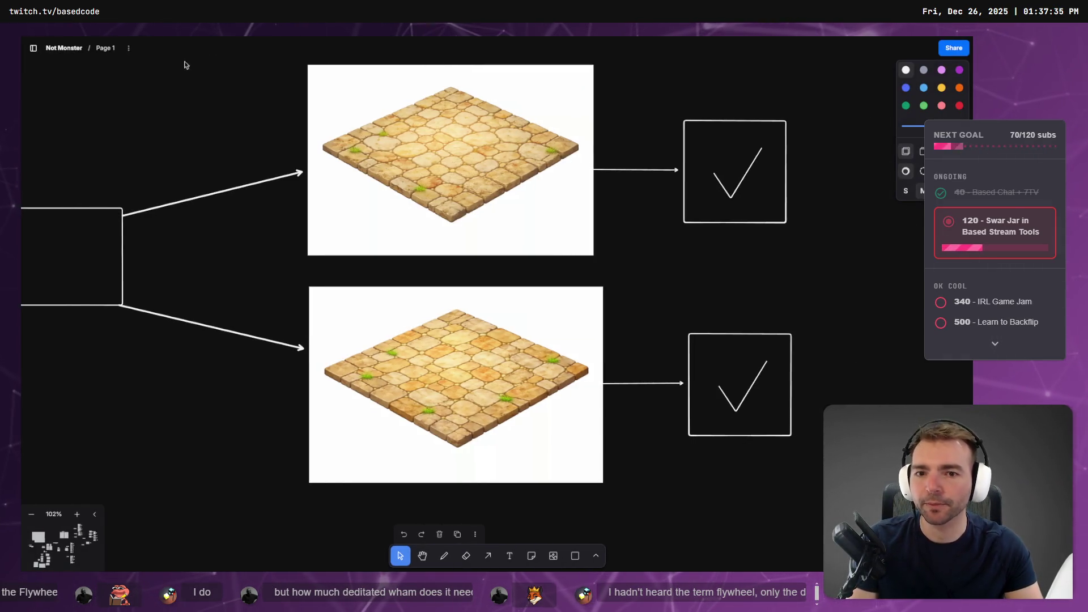
Zoom out over the Not Monster ground and prop items, then switch to the browser windows.
{"action": "scroll", "coordinate": [264, 269], "scroll_direction": "down", "scroll_amount": 10}
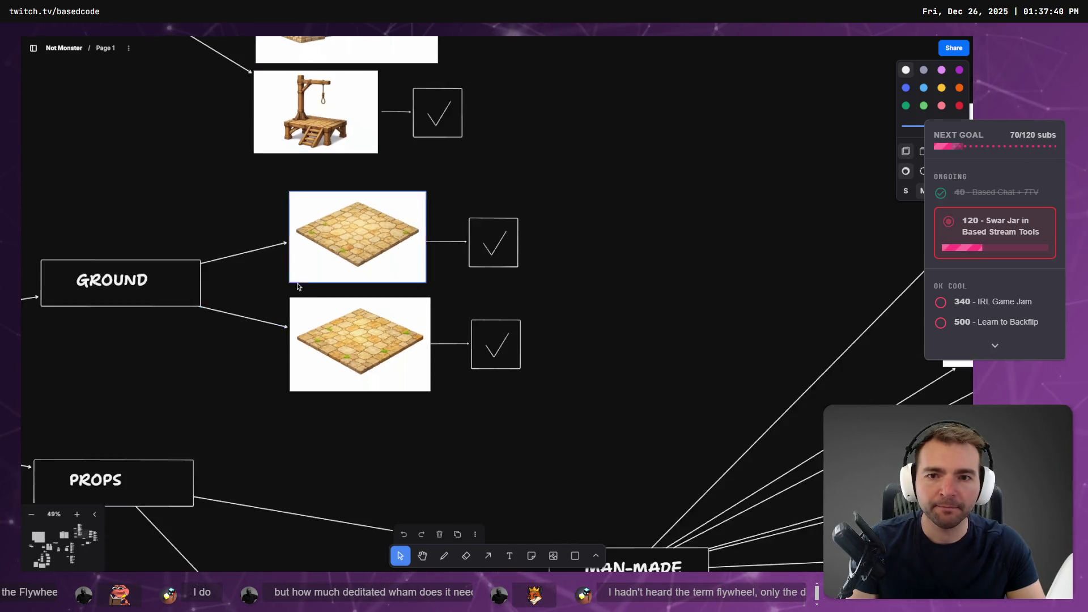
{"action": "scroll", "coordinate": [432, 413], "scroll_direction": "down", "scroll_amount": 5}
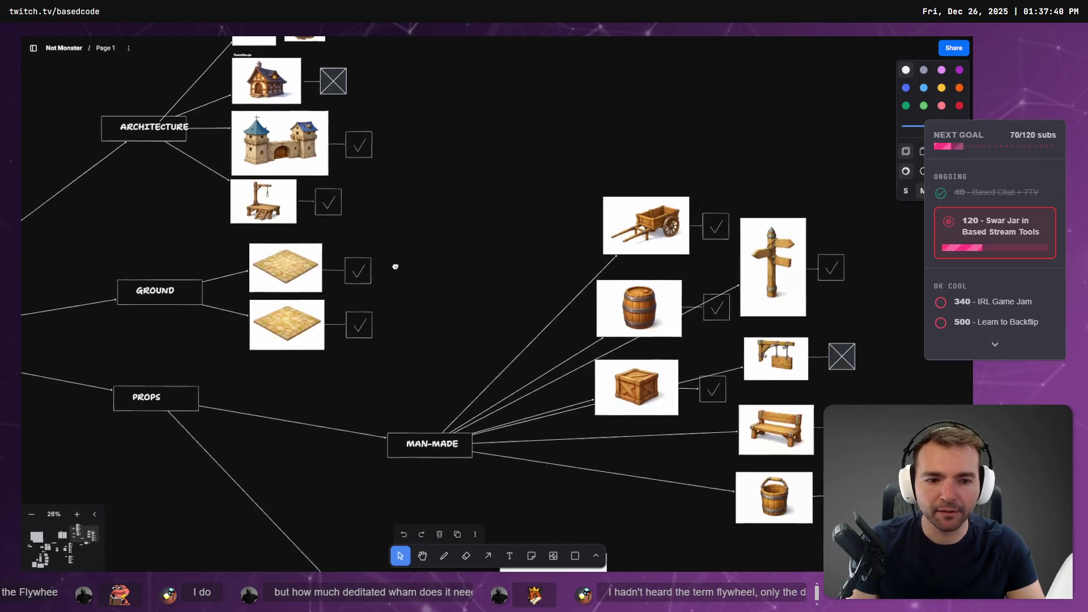
{"action": "scroll", "coordinate": [362, 219], "scroll_direction": "down", "scroll_amount": 2}
{"action": "scroll", "coordinate": [309, 295], "scroll_direction": "down", "scroll_amount": 2}
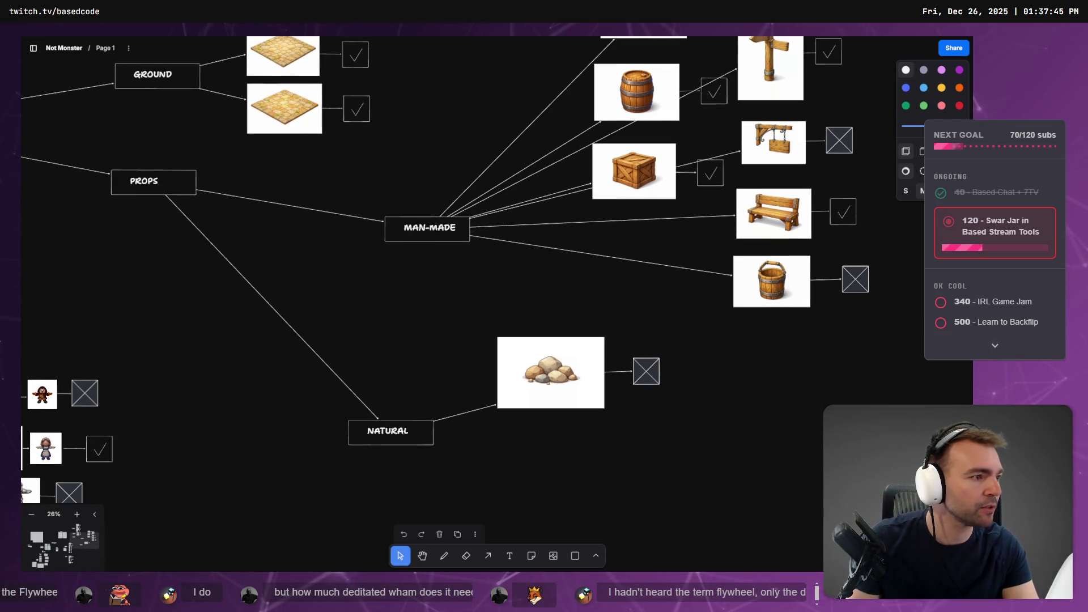
{"action": "key", "text": "ctrl+super+Right"}
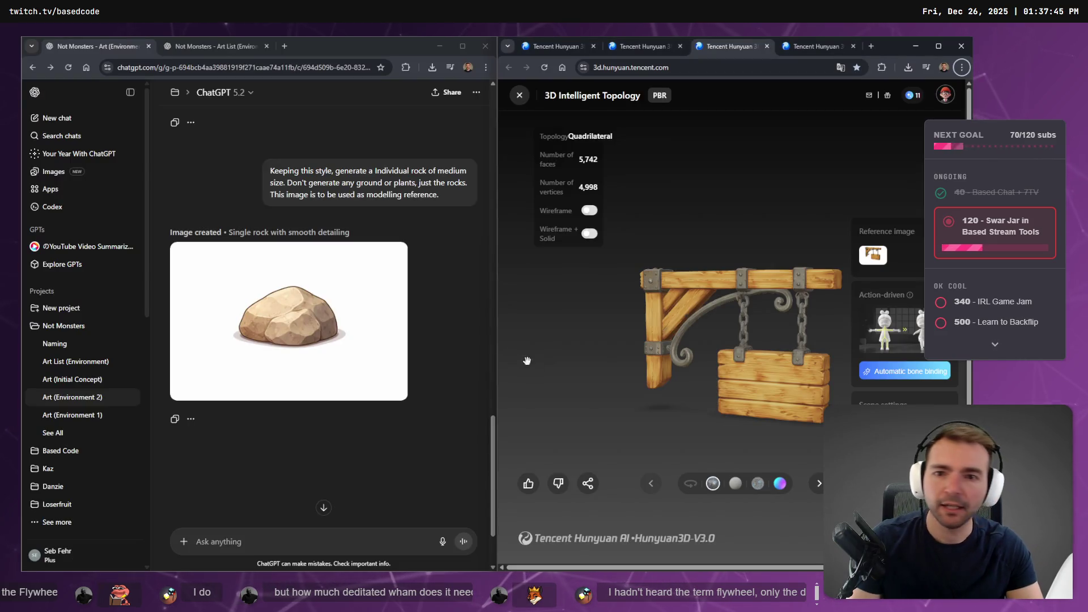
Orbit the rock cluster model and set its topology to Quadrilateral.
{"action": "left_click", "coordinate": [807, 41]}
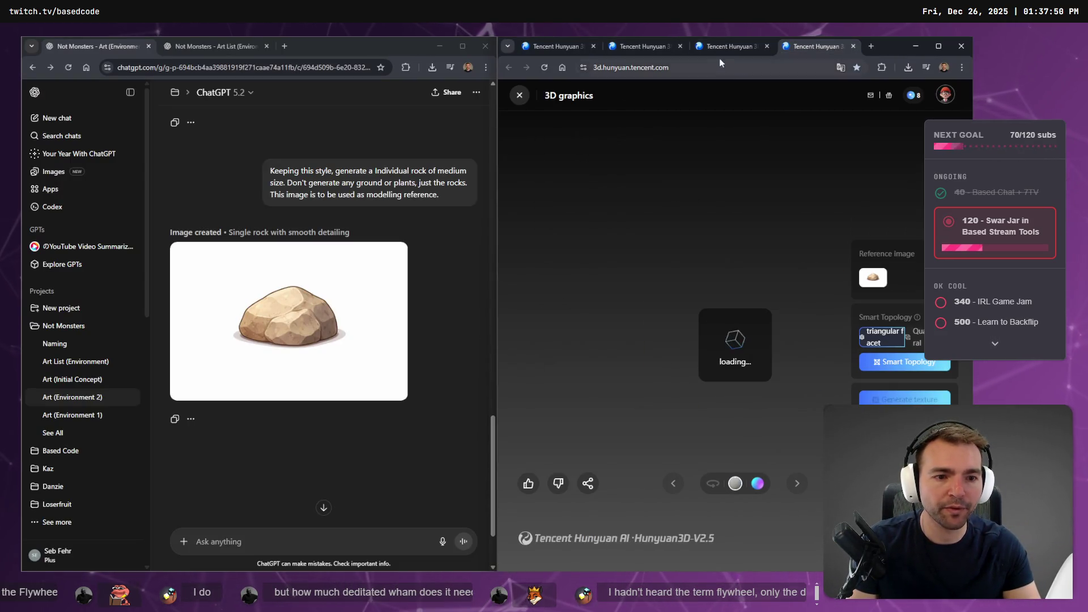
{"action": "left_click", "coordinate": [644, 46]}
{"action": "left_click", "coordinate": [558, 46]}
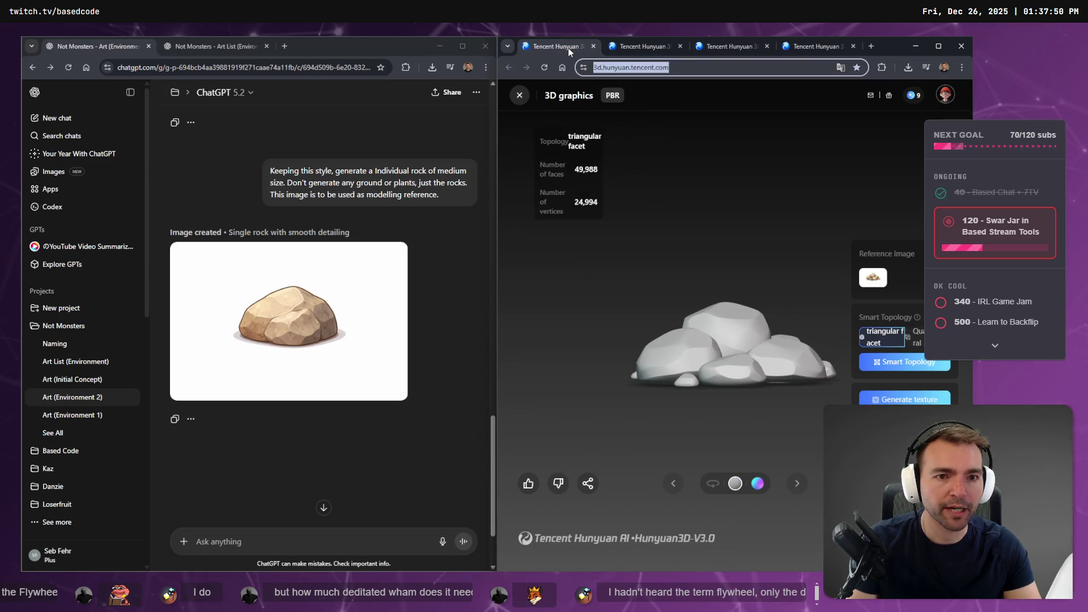
{"action": "mouse_move", "coordinate": [641, 201]}
{"action": "left_mouse_down"}
{"action": "mouse_move", "coordinate": [772, 389]}
{"action": "mouse_move", "coordinate": [812, 416]}
{"action": "left_mouse_up"}
{"action": "scroll", "coordinate": [813, 416], "scroll_direction": "up", "scroll_amount": 3}
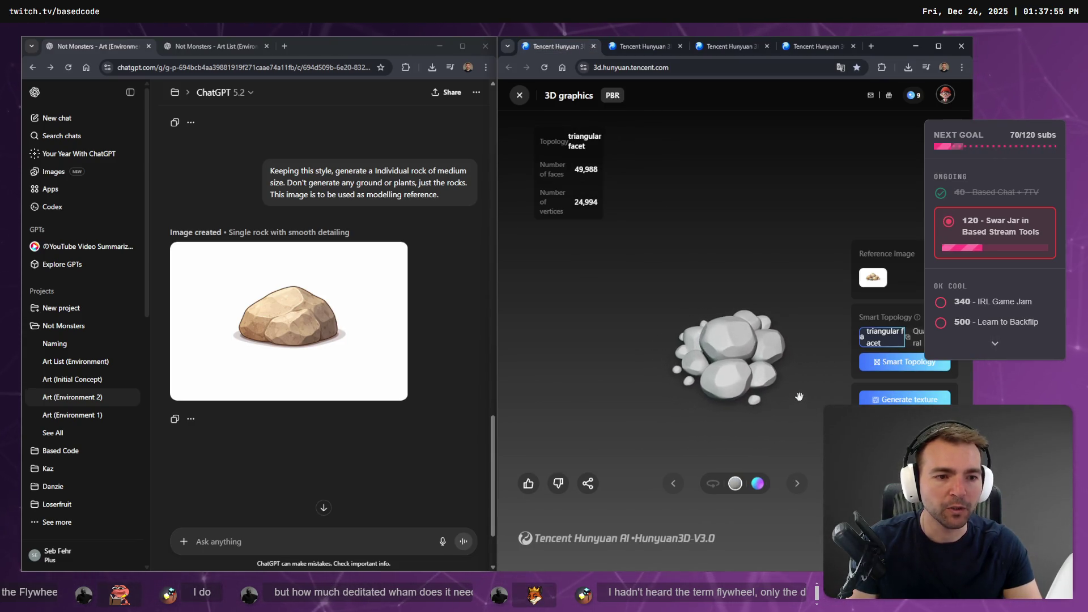
{"action": "left_click", "coordinate": [916, 337]}
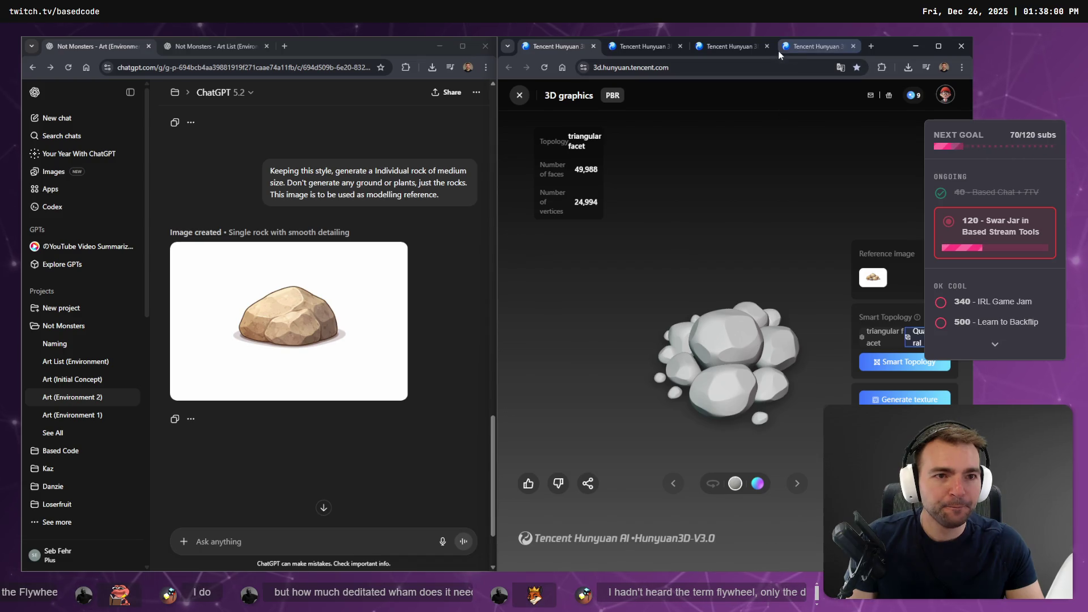
Give the single rock Quadrilateral topology and start its Smart Topology generation.
{"action": "left_click", "coordinate": [811, 43]}
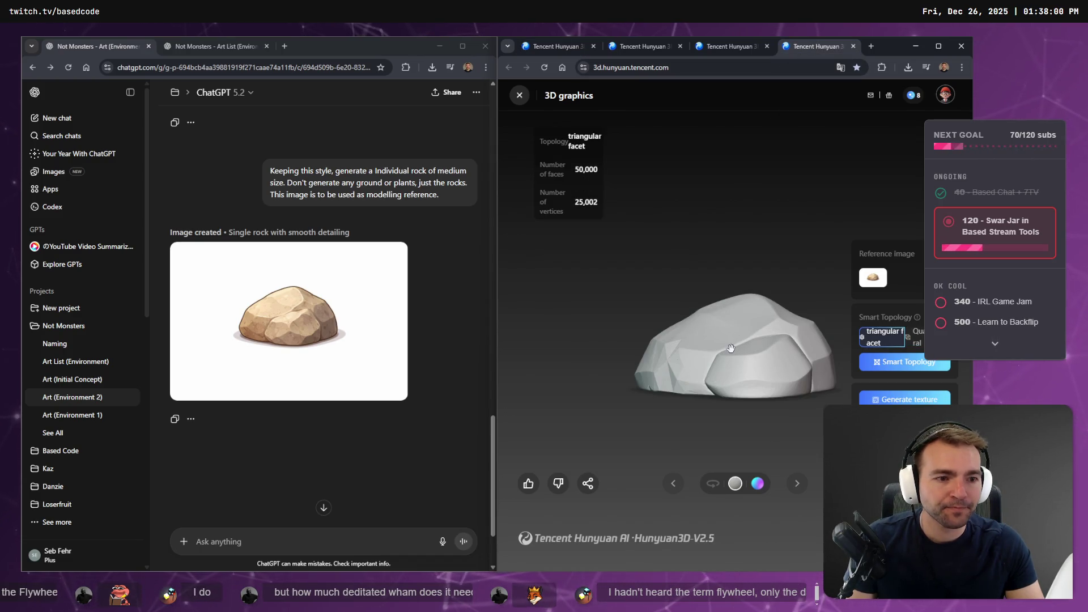
{"action": "left_click_drag", "start_coordinate": [748, 369], "coordinate": [750, 419]}
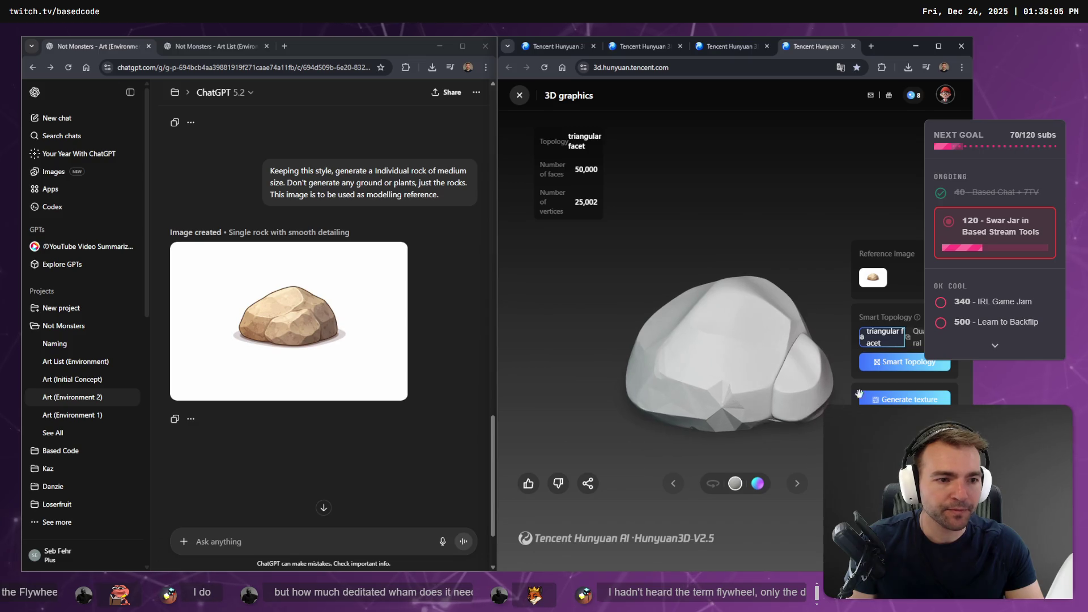
{"action": "left_click", "coordinate": [916, 337]}
{"action": "left_click", "coordinate": [919, 365]}
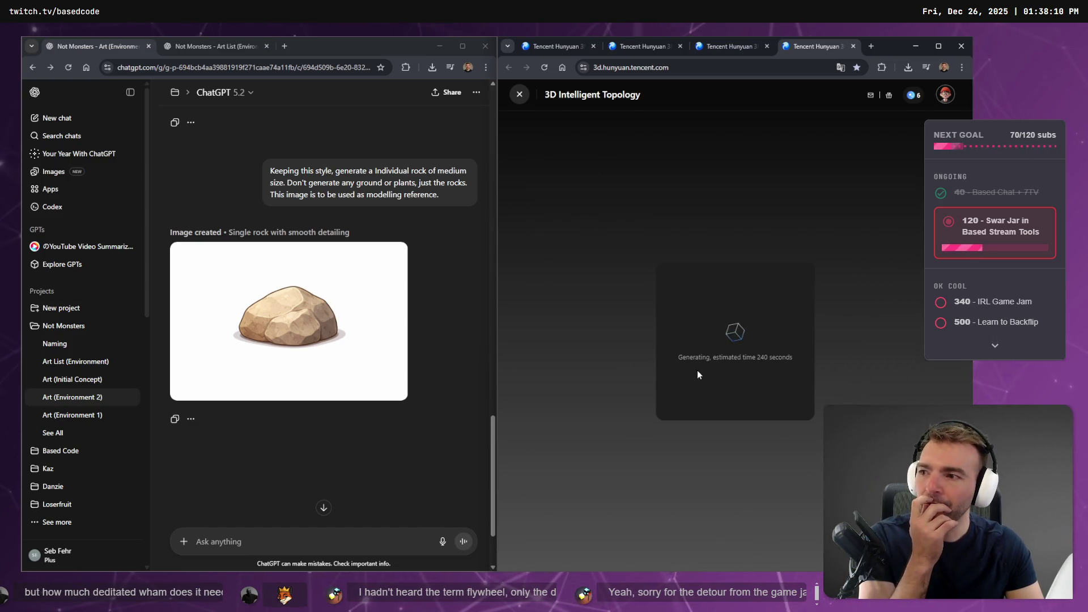
Go back to the finished 5,742-face signboard model.
{"action": "left_click", "coordinate": [723, 49]}
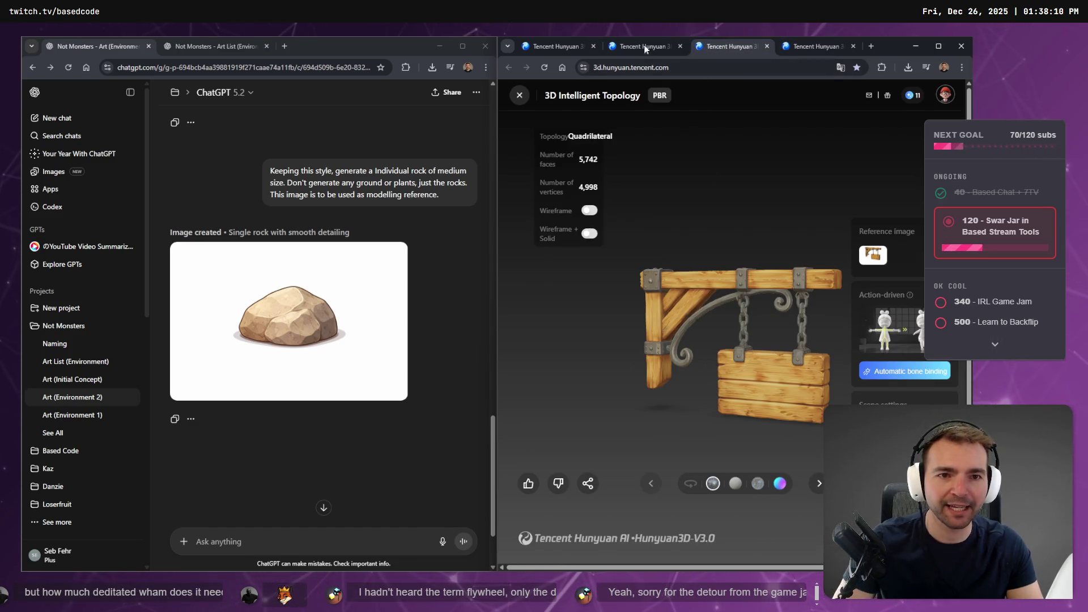
{"action": "left_click", "coordinate": [647, 48]}
{"action": "left_click", "coordinate": [723, 50]}
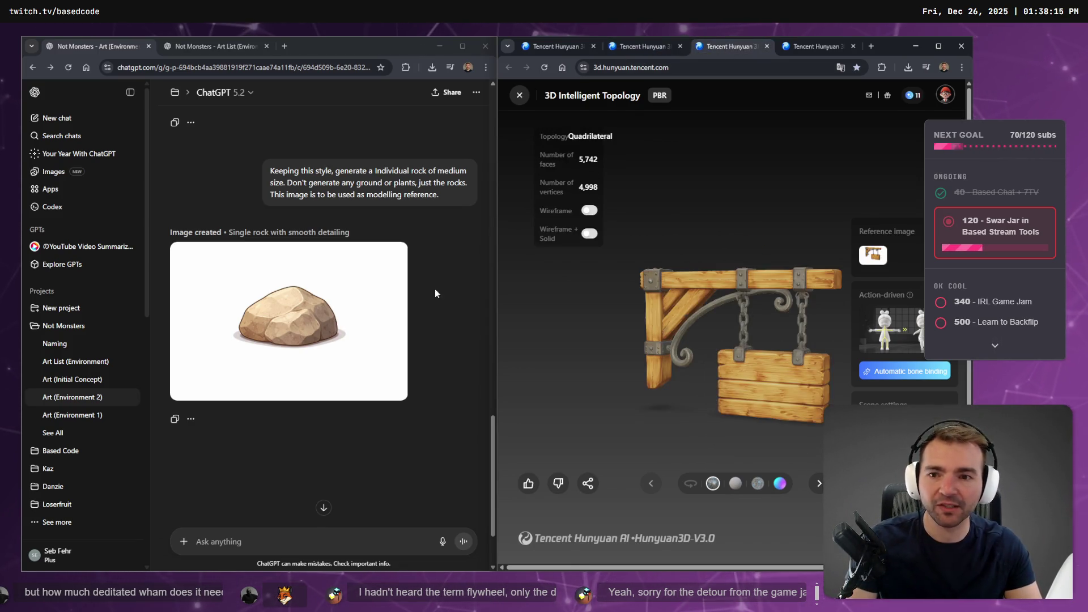
{"action": "scroll", "coordinate": [393, 311], "scroll_direction": "up", "scroll_amount": 3}
{"action": "scroll", "coordinate": [393, 311], "scroll_direction": "down", "scroll_amount": 2}
Paste the rock prompt, change 'medium' to 'small size', and send it.
{"action": "left_click_drag", "start_coordinate": [439, 241], "coordinate": [241, 219]}
{"action": "key", "text": "ctrl+c"}
{"action": "left_click", "coordinate": [317, 543]}
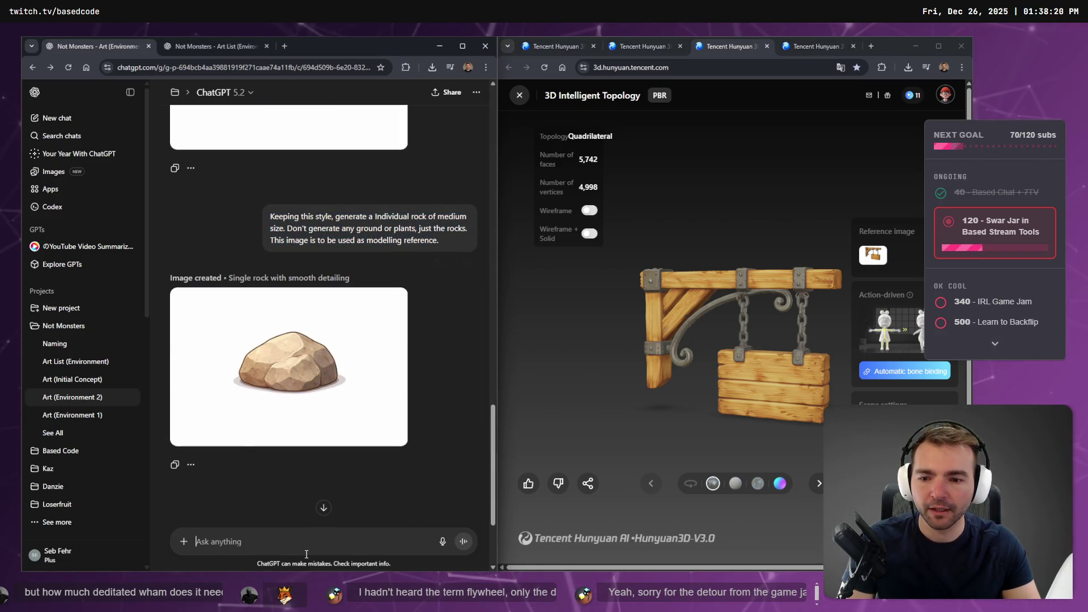
{"action": "scroll", "coordinate": [386, 243], "scroll_direction": "down", "scroll_amount": 3}
{"action": "scroll", "coordinate": [372, 262], "scroll_direction": "up", "scroll_amount": 5}
{"action": "scroll", "coordinate": [351, 396], "scroll_direction": "down", "scroll_amount": 5}
{"action": "key", "text": "ctrl+v"}
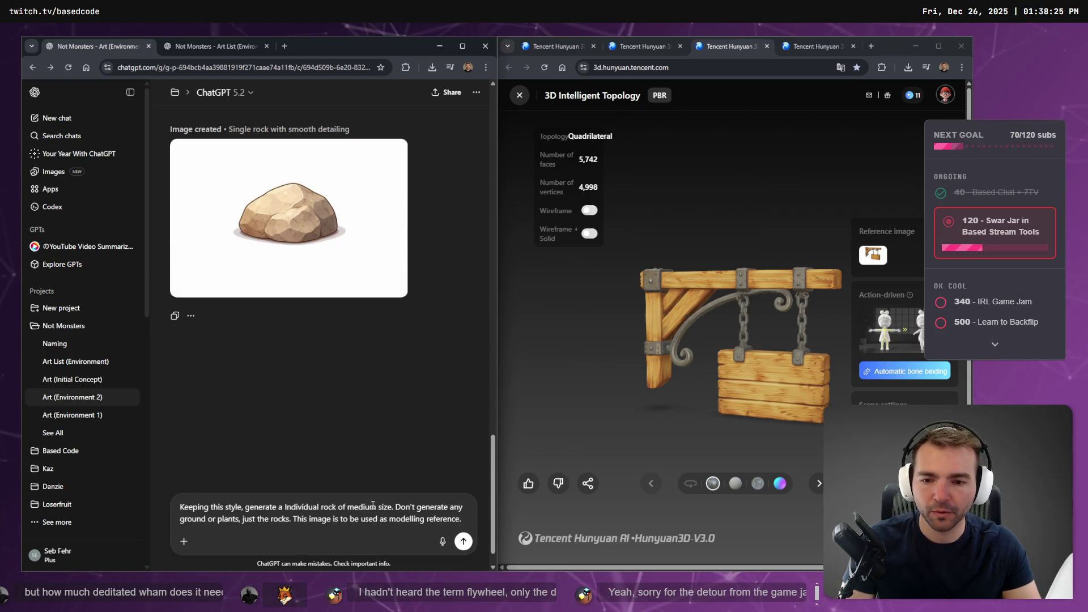
{"action": "double_click", "coordinate": [384, 507]}
{"action": "type", "text": "smal"}
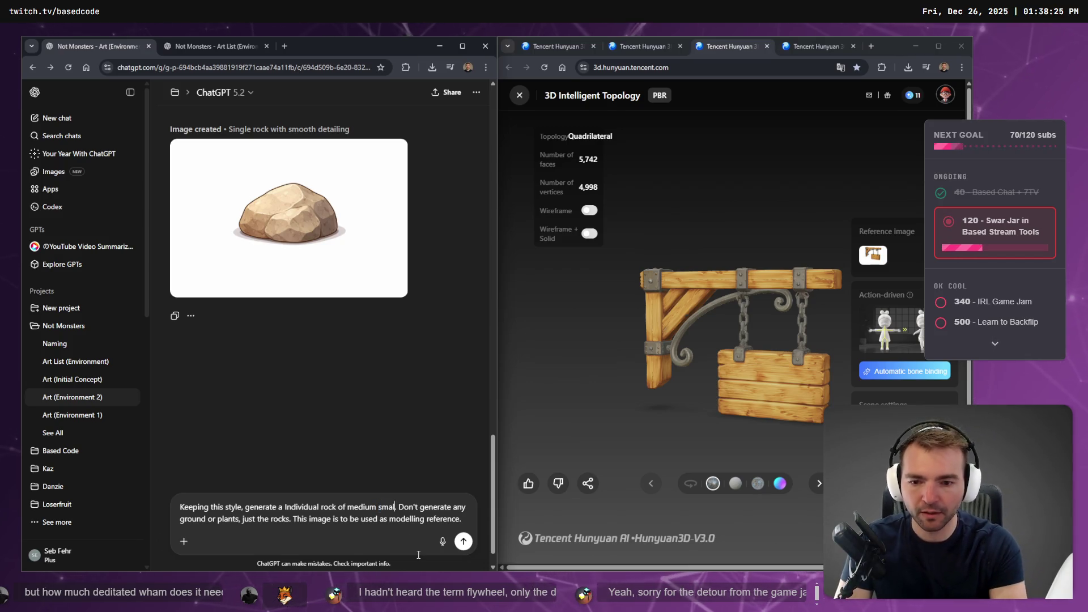
{"action": "type", "text": "l size"}
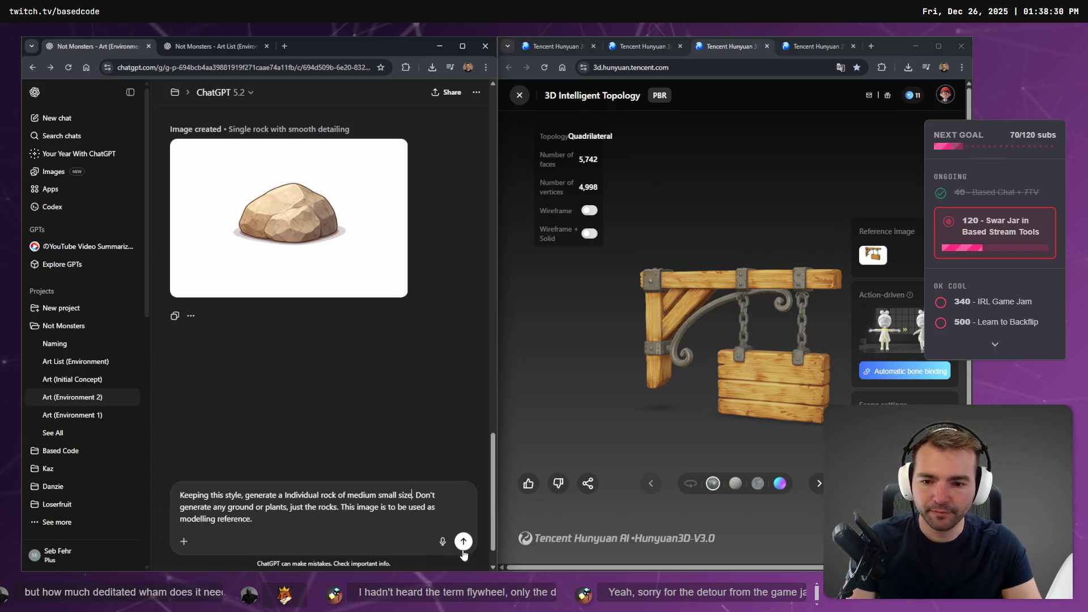
{"action": "key", "text": "Return"}
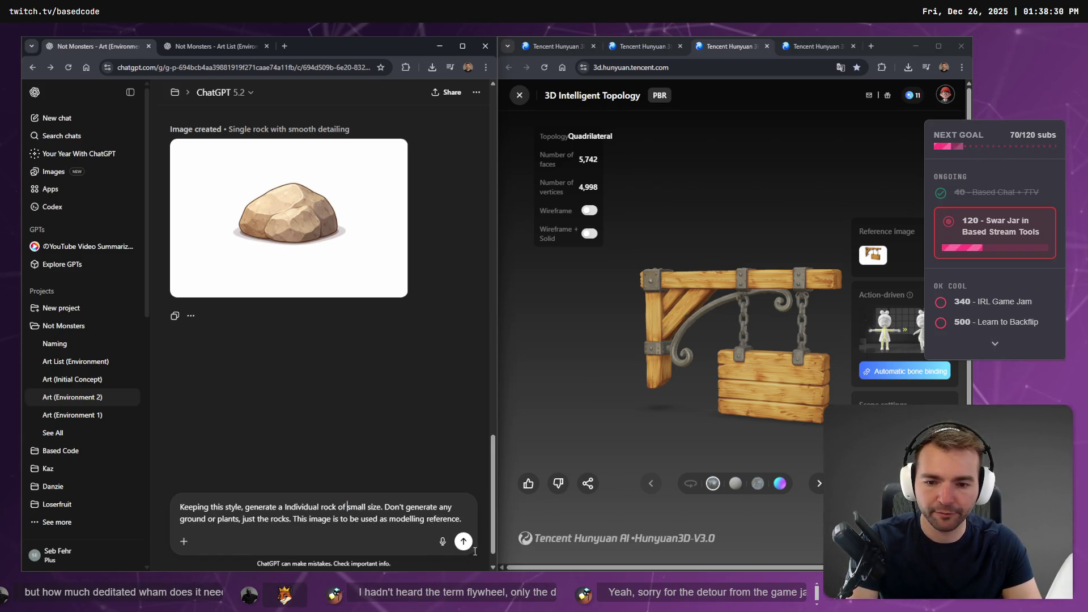
Check the Hunyuan3D generation tabs, then open the Art List conversation.
{"action": "left_click", "coordinate": [811, 48]}
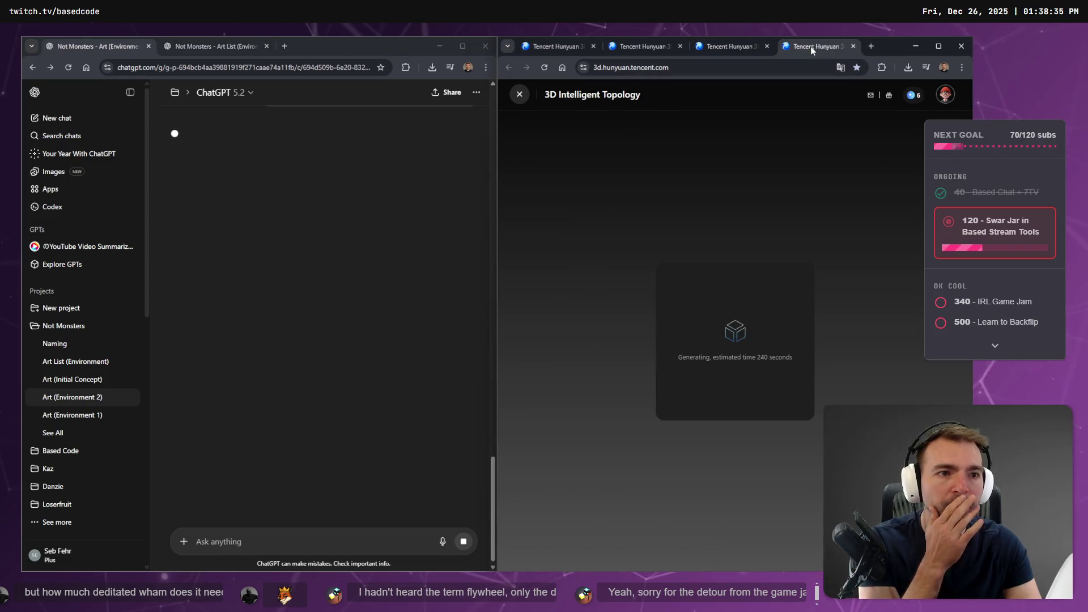
{"action": "left_click", "coordinate": [555, 47]}
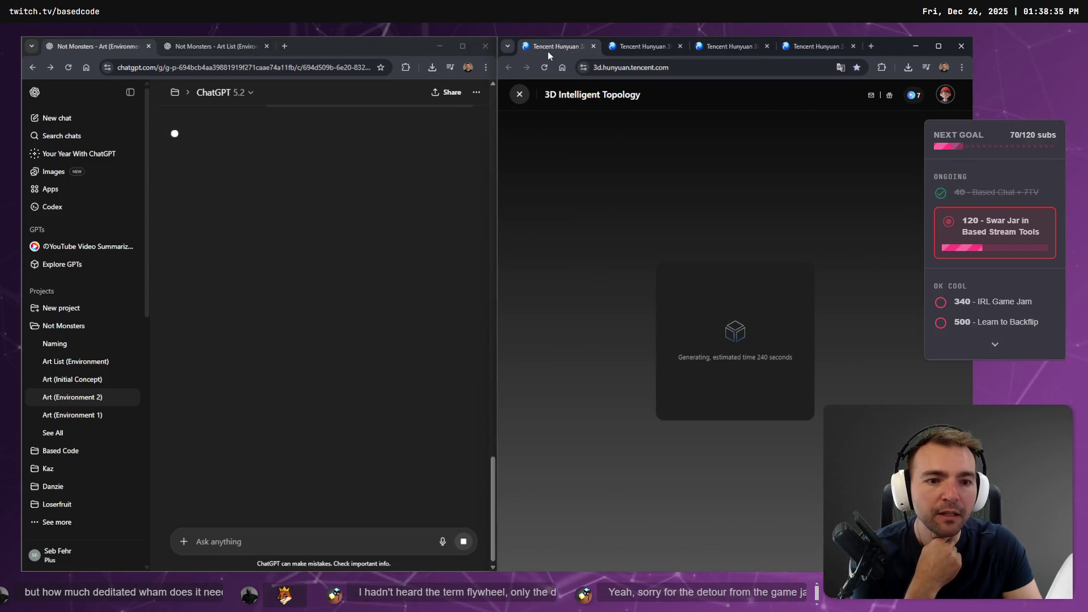
{"action": "left_click", "coordinate": [197, 50]}
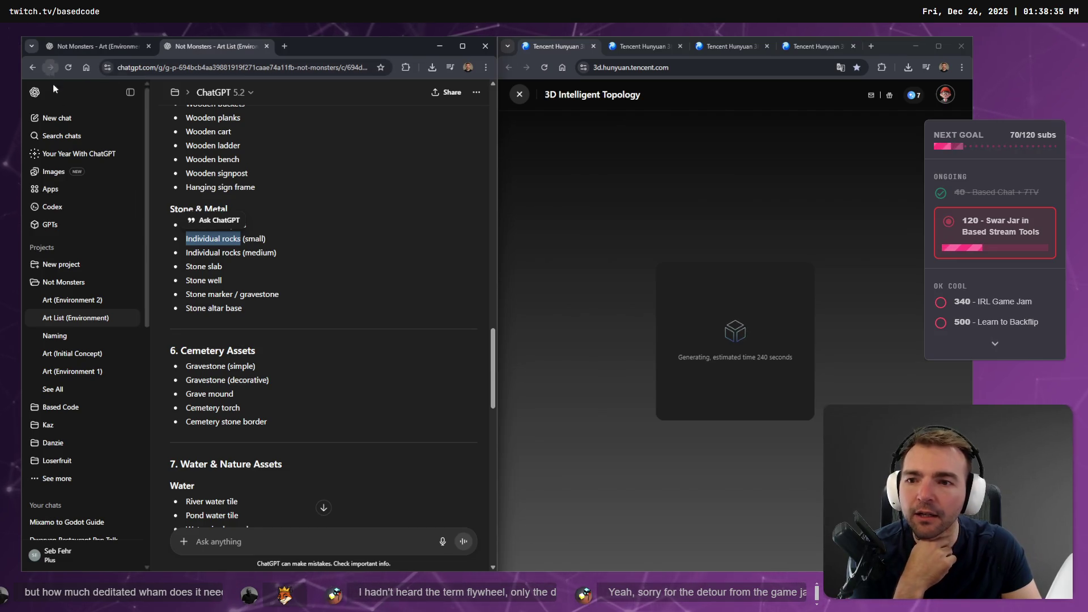
Highlight the rock entries and 'Stone slab' in the Stone & Metal asset list.
{"action": "left_click_drag", "start_coordinate": [276, 253], "coordinate": [175, 226]}
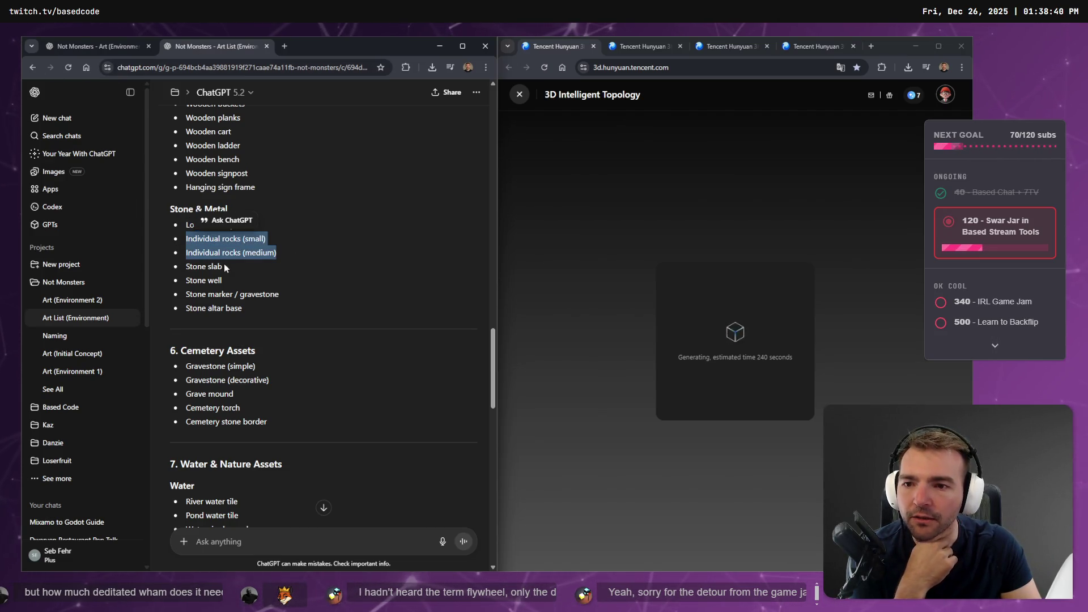
{"action": "left_click_drag", "start_coordinate": [223, 265], "coordinate": [188, 264]}
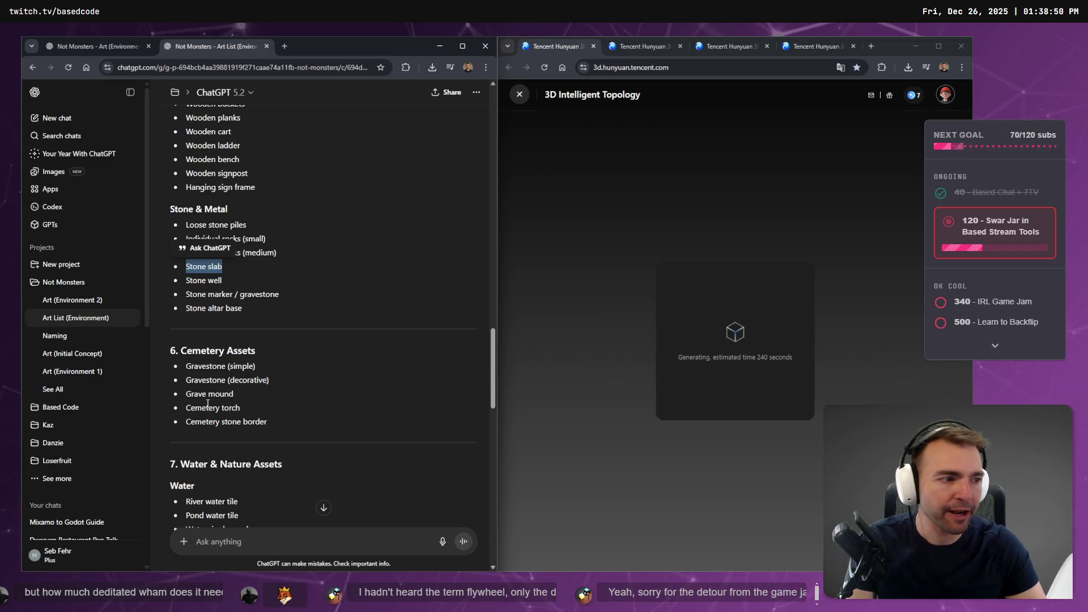
{"action": "left_click", "coordinate": [816, 46]}
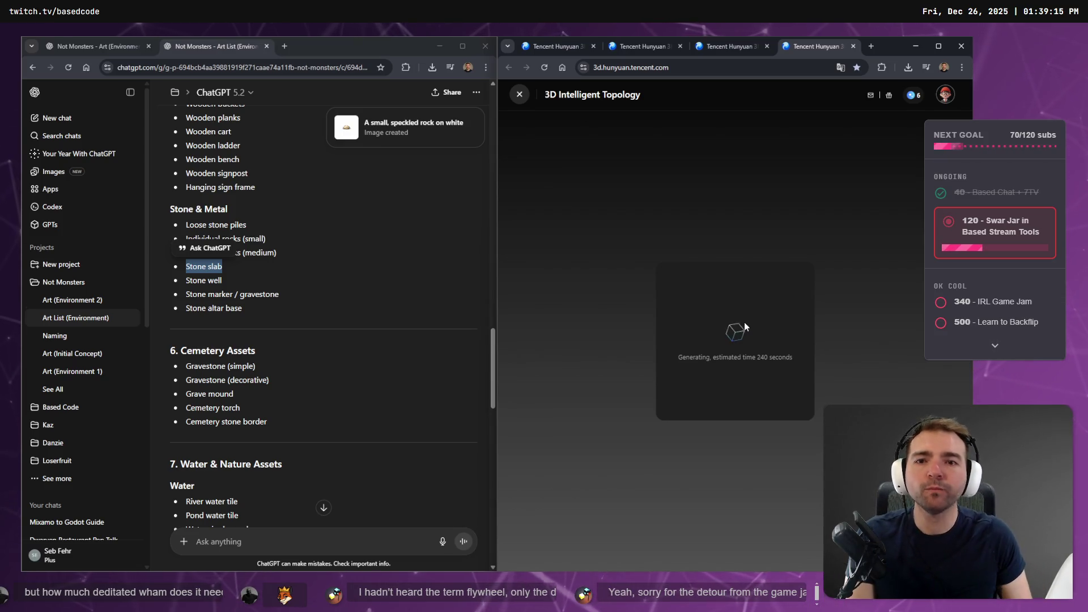
{"action": "left_click", "coordinate": [89, 48]}
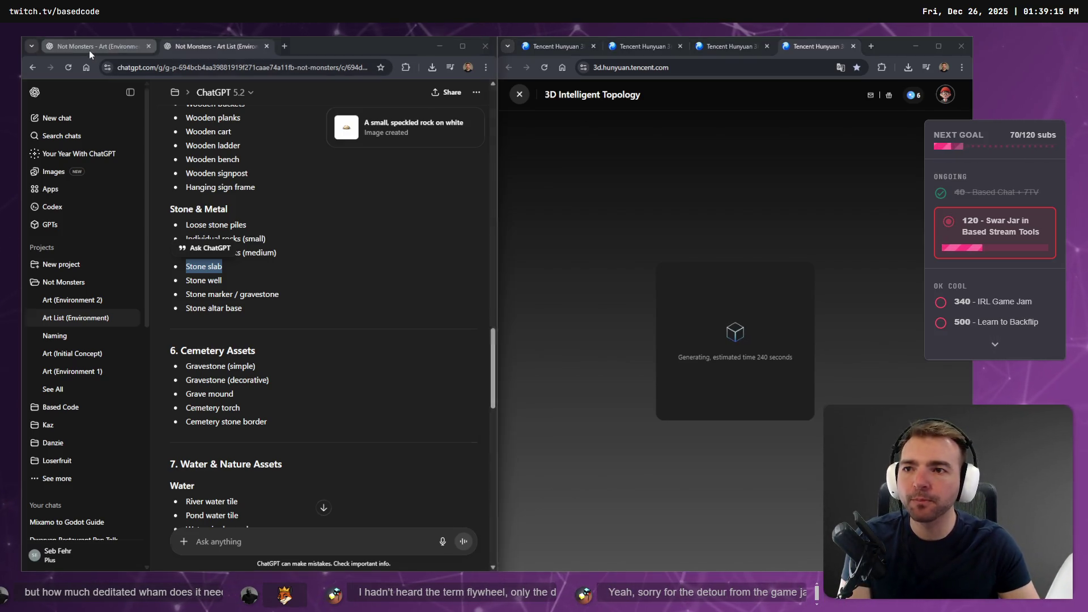
Check the in-progress small-rock image and the Hunyuan model tabs, then open a new tab.
{"action": "scroll", "coordinate": [283, 313], "scroll_direction": "up", "scroll_amount": 8}
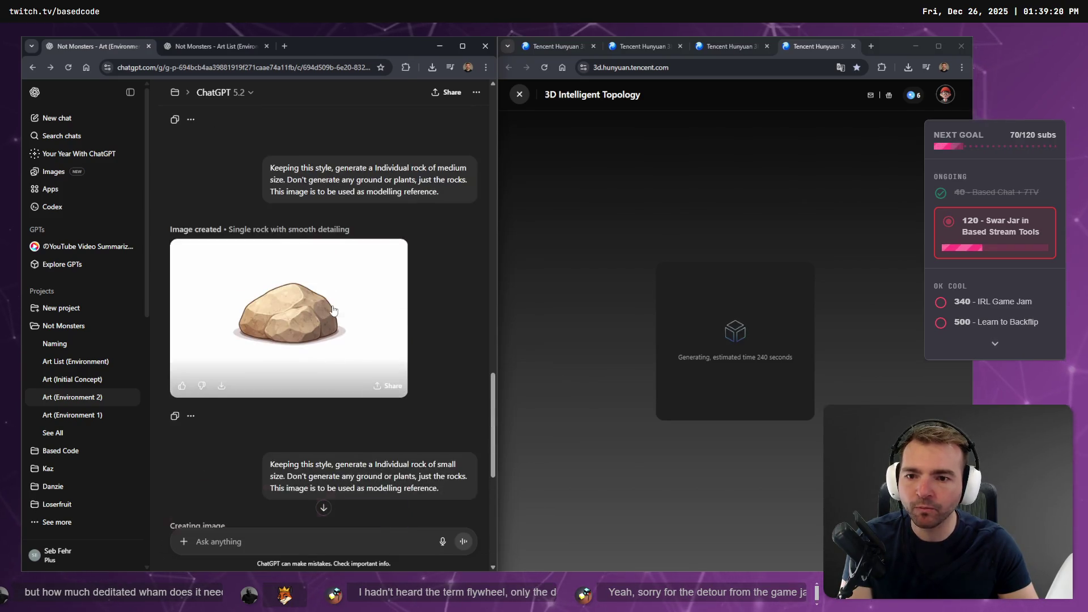
{"action": "scroll", "coordinate": [351, 391], "scroll_direction": "down", "scroll_amount": 6}
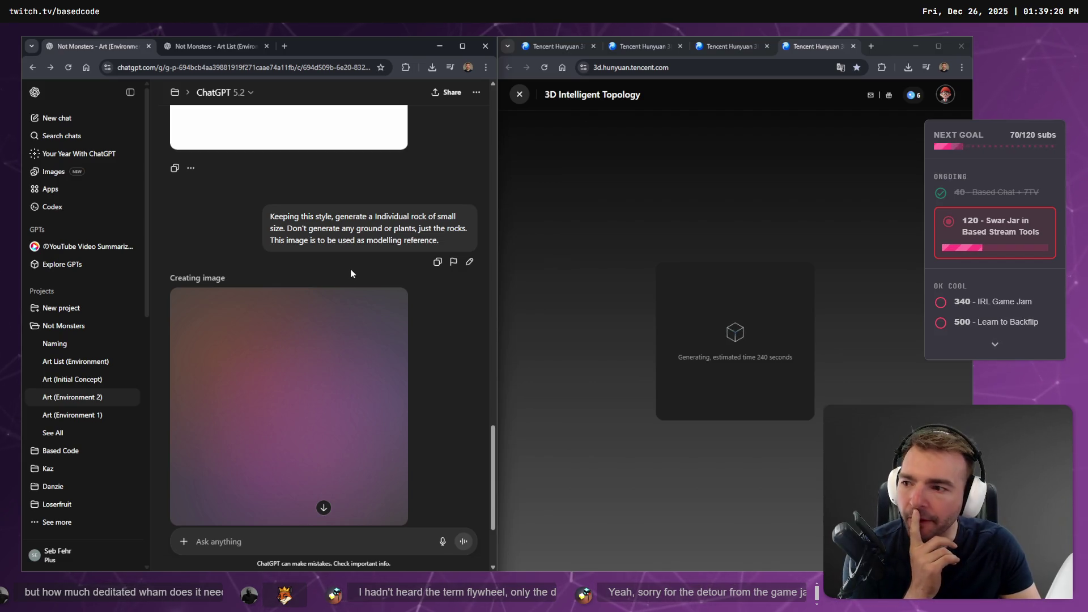
{"action": "left_click", "coordinate": [668, 206]}
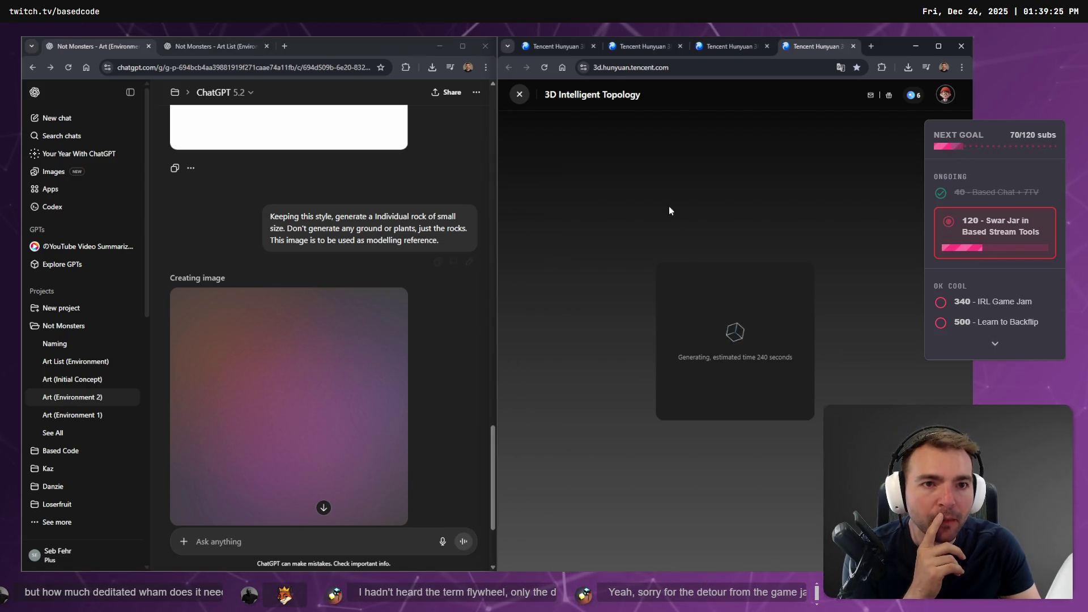
{"action": "left_click", "coordinate": [633, 47]}
{"action": "left_click", "coordinate": [730, 47]}
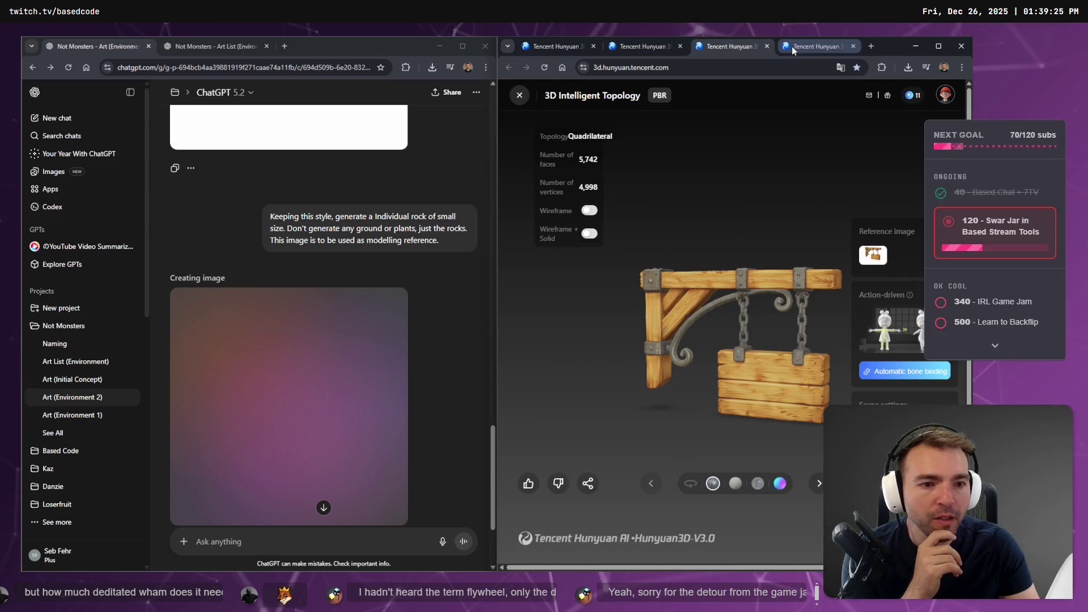
{"action": "left_click", "coordinate": [804, 44]}
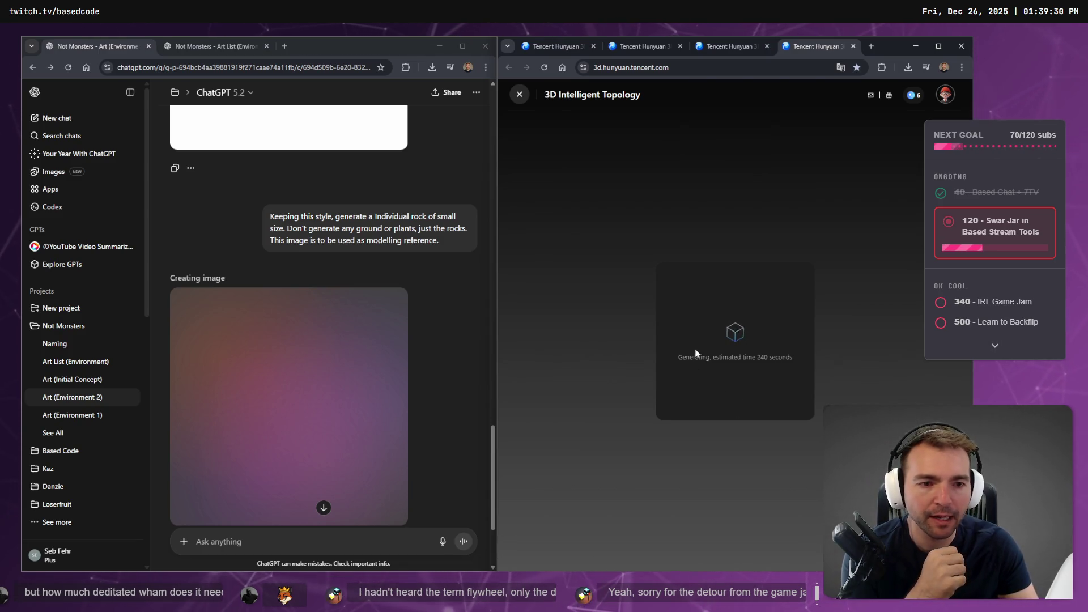
{"action": "key", "text": "ctrl+t"}
Search 'flywheel pattern' and read the Wikipedia Flyweight pattern article down to Structure.
{"action": "type", "text": "fly"}
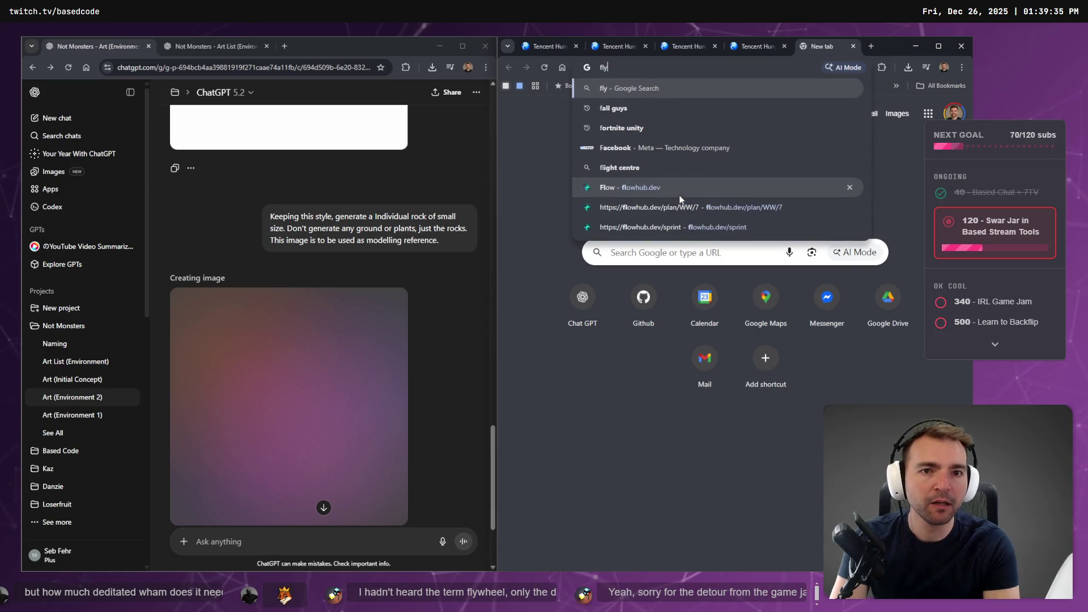
{"action": "type", "text": "wheel pattern"}
{"action": "key", "text": "Return"}
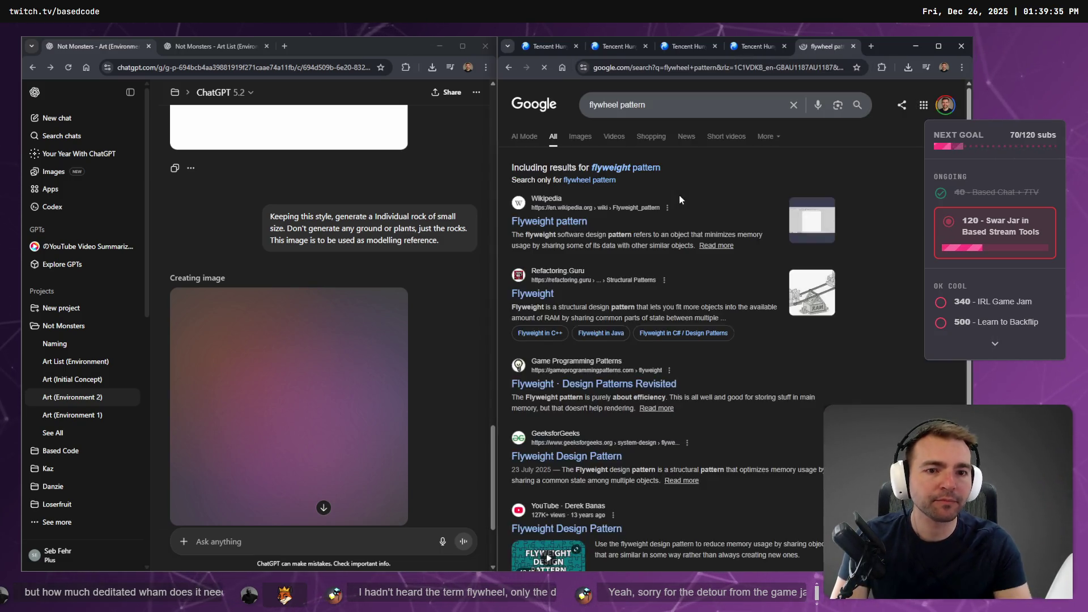
{"action": "left_click", "coordinate": [548, 221]}
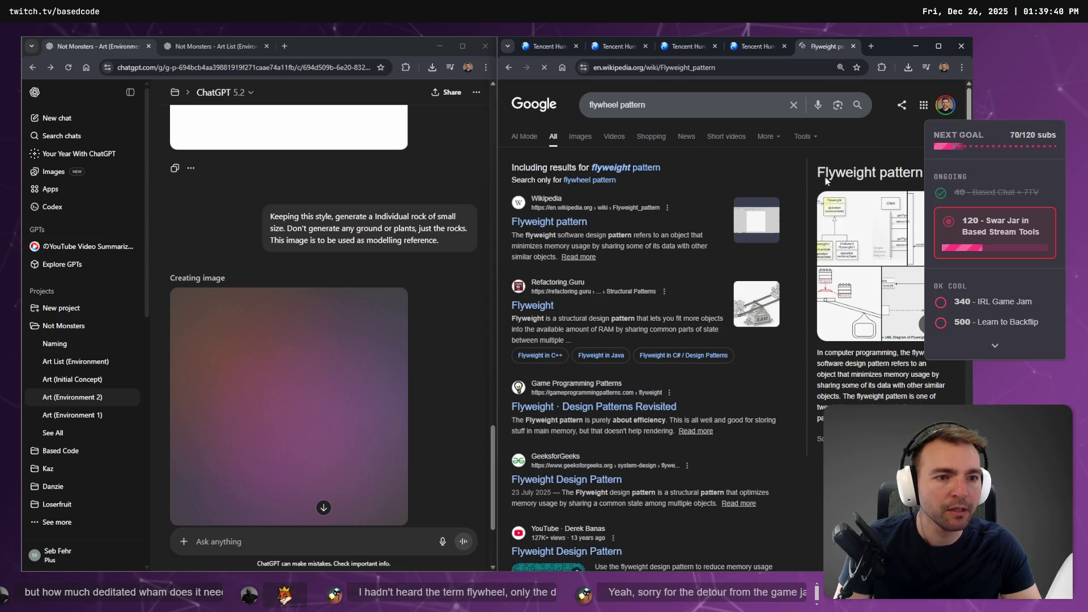
{"action": "scroll", "coordinate": [756, 347], "scroll_direction": "down", "scroll_amount": 5}
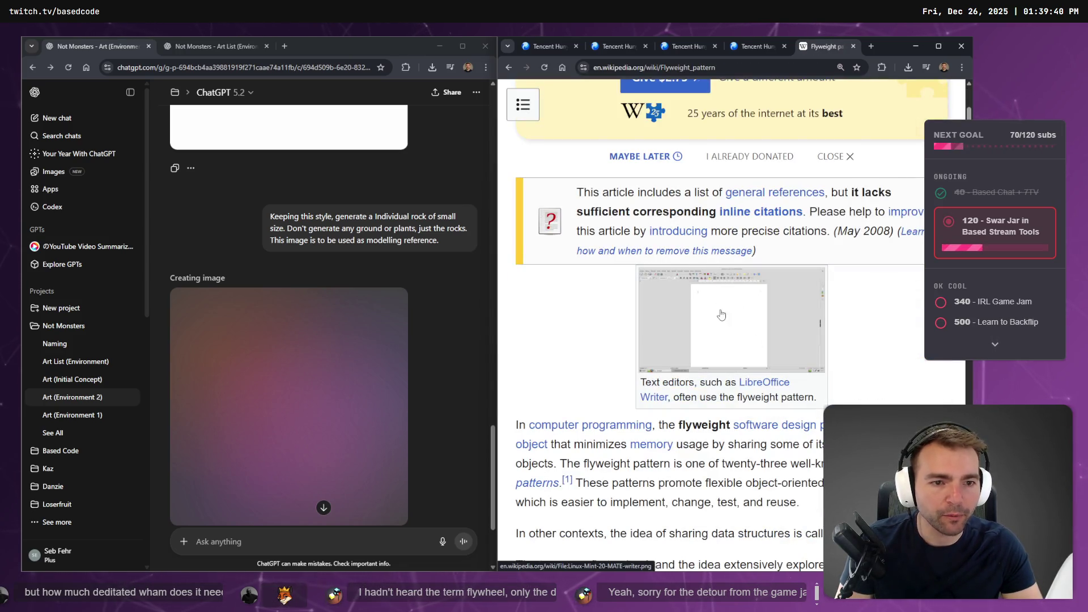
{"action": "scroll", "coordinate": [721, 314], "scroll_direction": "down", "scroll_amount": 10}
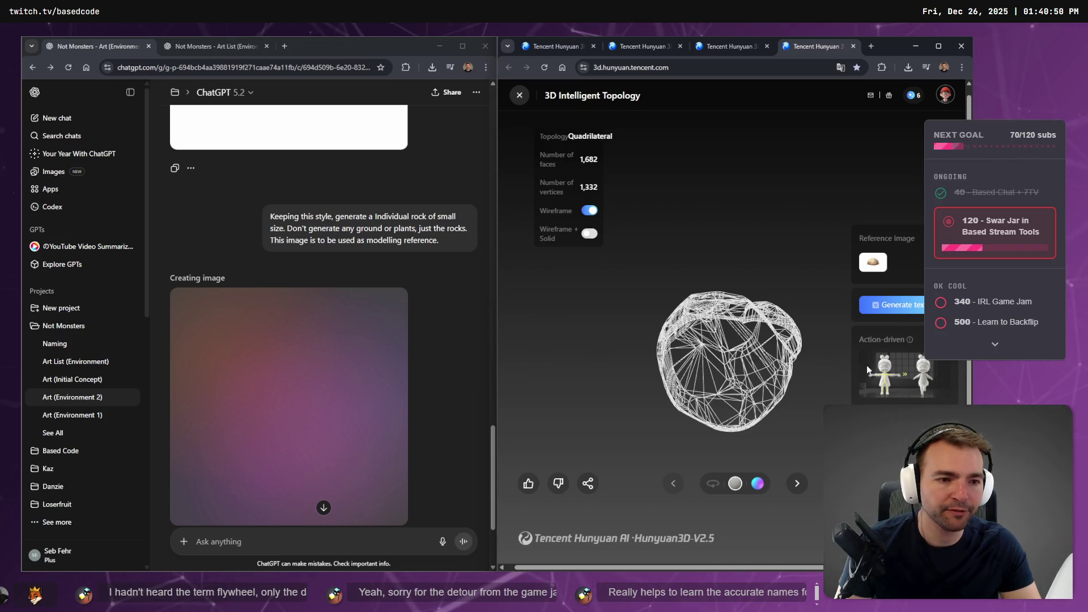
Cycle through the Hunyuan tabs to the windmill model and show Chrome's recent downloads.
{"action": "left_click", "coordinate": [728, 43]}
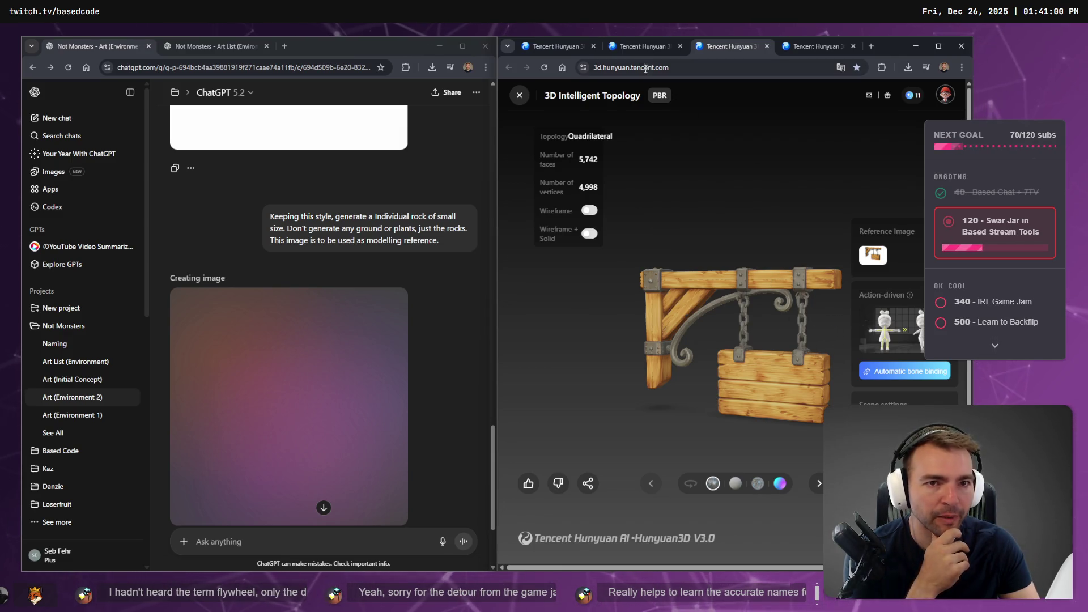
{"action": "left_click", "coordinate": [640, 50]}
{"action": "left_click", "coordinate": [573, 50]}
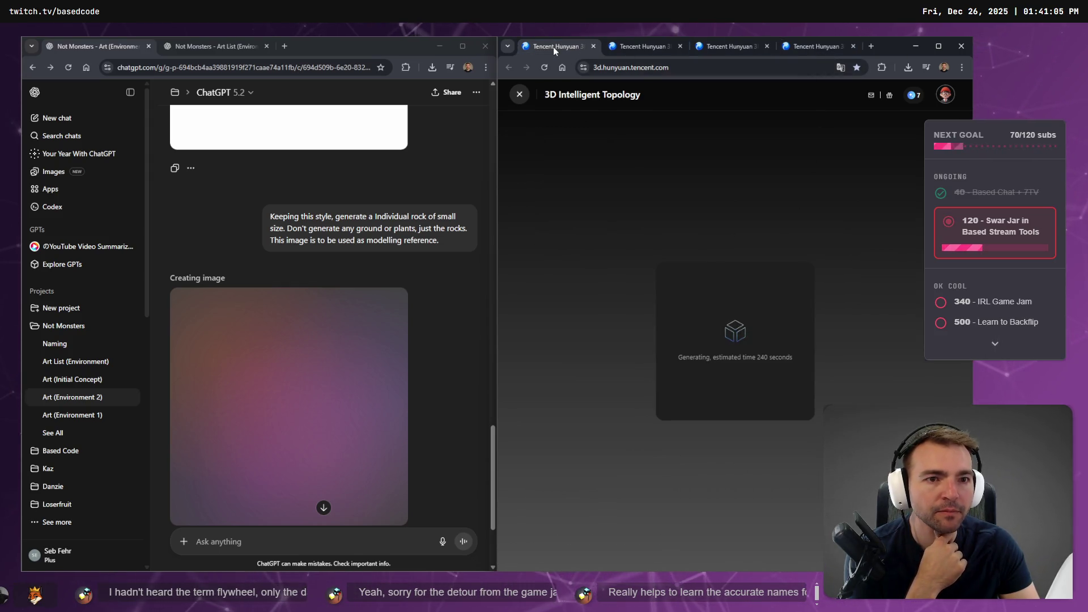
{"action": "left_click", "coordinate": [643, 47]}
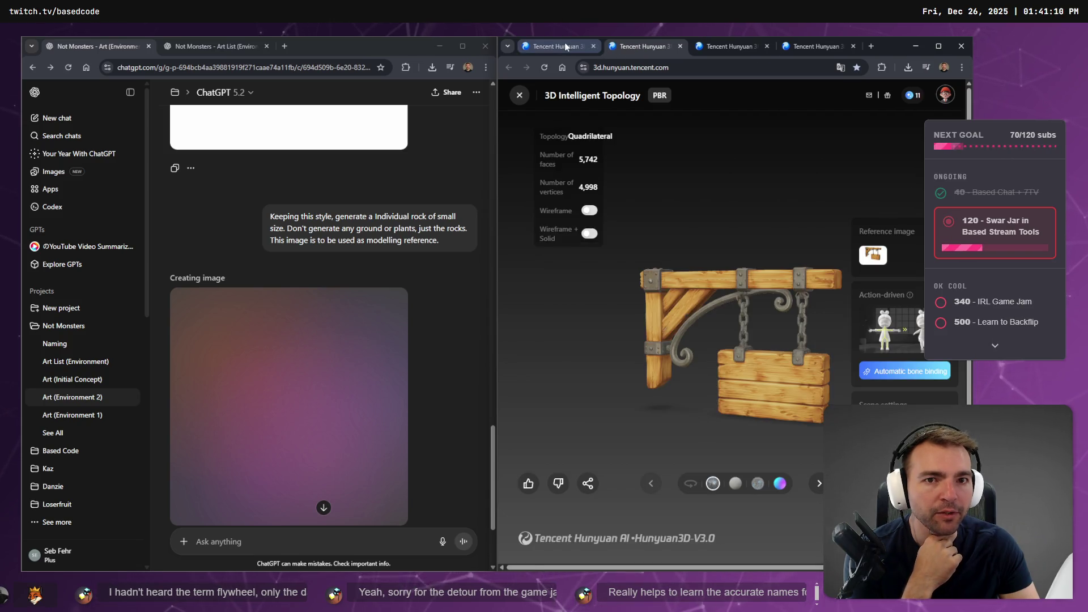
{"action": "left_click", "coordinate": [565, 47]}
{"action": "left_click", "coordinate": [624, 47]}
{"action": "key", "text": "ctrl+shift+Tab"}
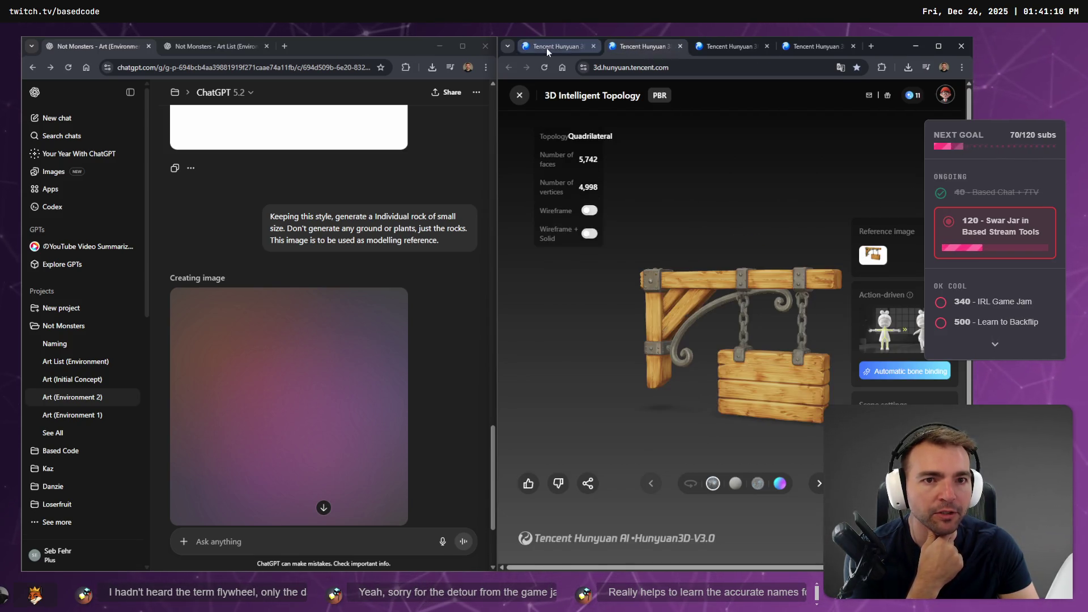
{"action": "mouse_move", "coordinate": [954, 93]}
{"action": "left_click", "coordinate": [910, 67]}
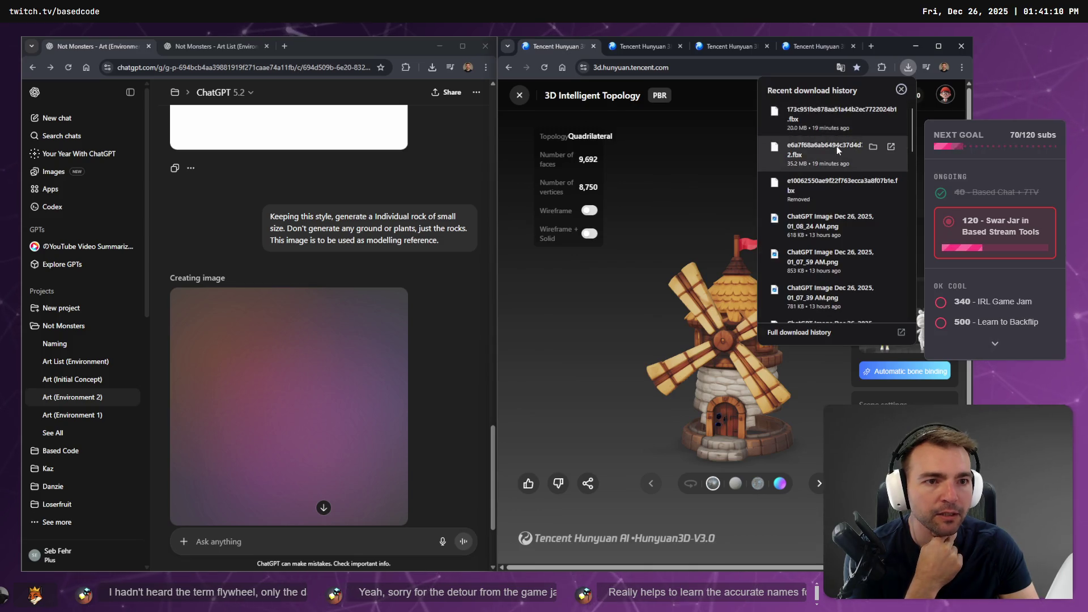
Show the latest .fbx download in its folder and rename it Windmill.
{"action": "right_click", "coordinate": [819, 113]}
{"action": "left_click", "coordinate": [866, 164]}
{"action": "key", "text": "F2"}
{"action": "type", "text": "Windmill"}
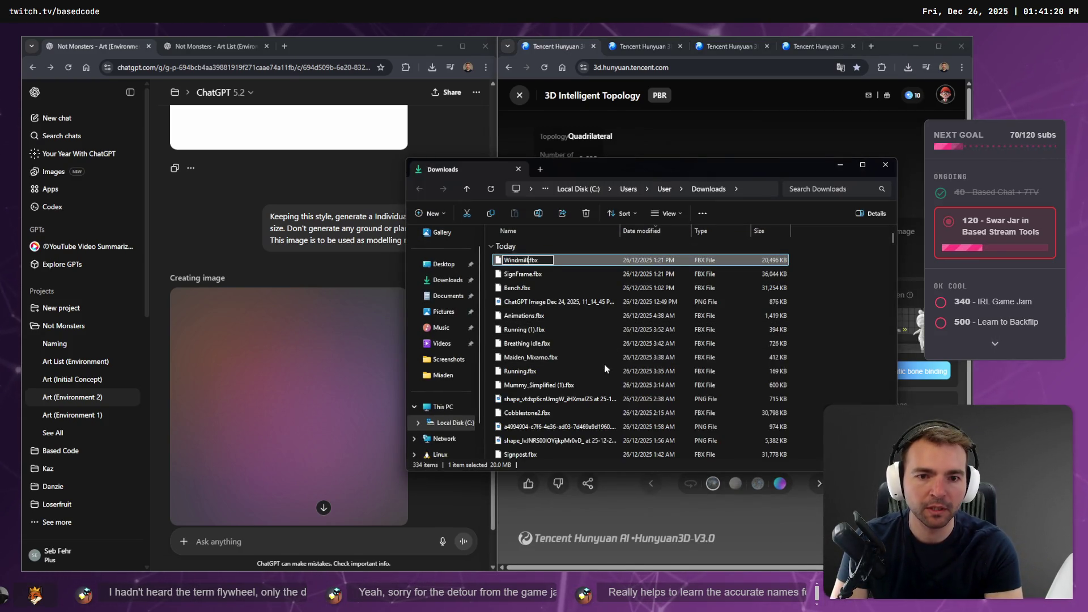
{"action": "key", "text": "Return"}
{"action": "key", "text": "Return"}
Browse the Downloads list, jumping to the Windmill files.
{"action": "scroll", "coordinate": [598, 368], "scroll_direction": "down", "scroll_amount": 4}
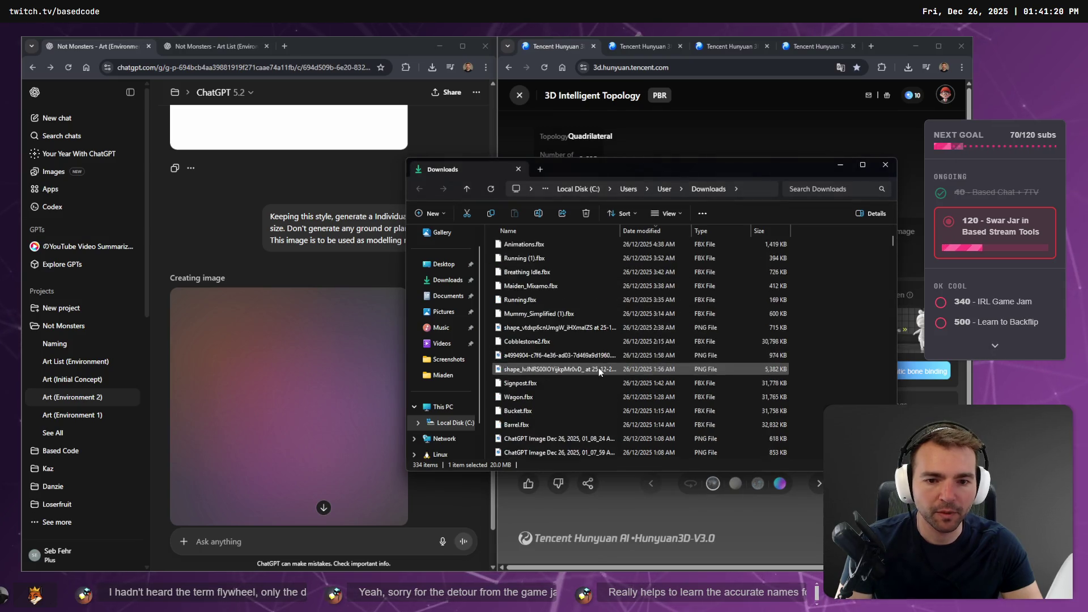
{"action": "scroll", "coordinate": [560, 329], "scroll_direction": "down", "scroll_amount": 10}
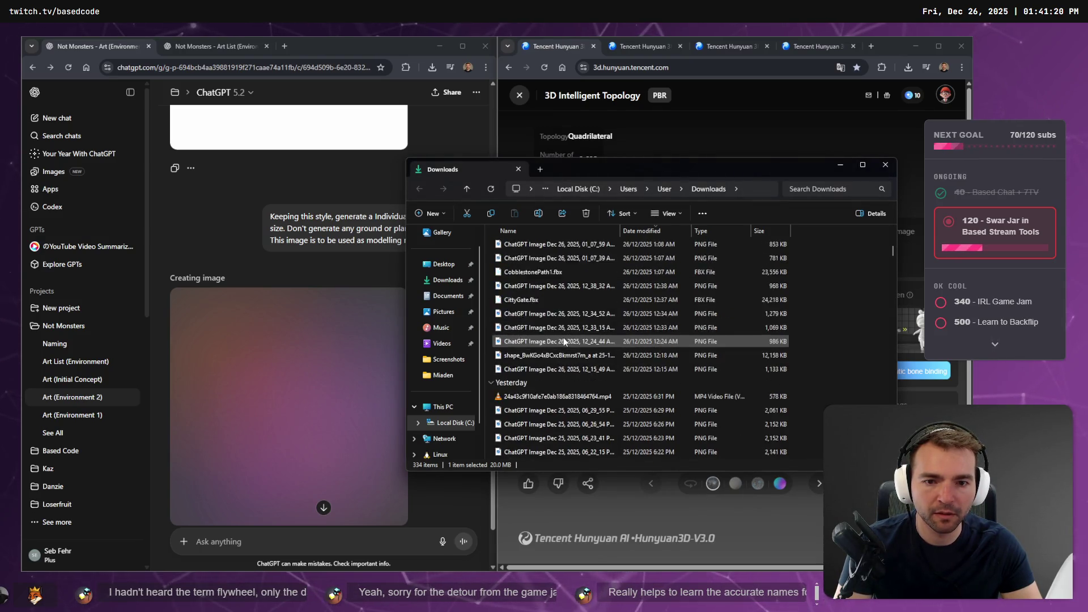
{"action": "scroll", "coordinate": [573, 346], "scroll_direction": "down", "scroll_amount": 8}
{"action": "left_click", "coordinate": [584, 356]}
{"action": "type", "text": "wi"}
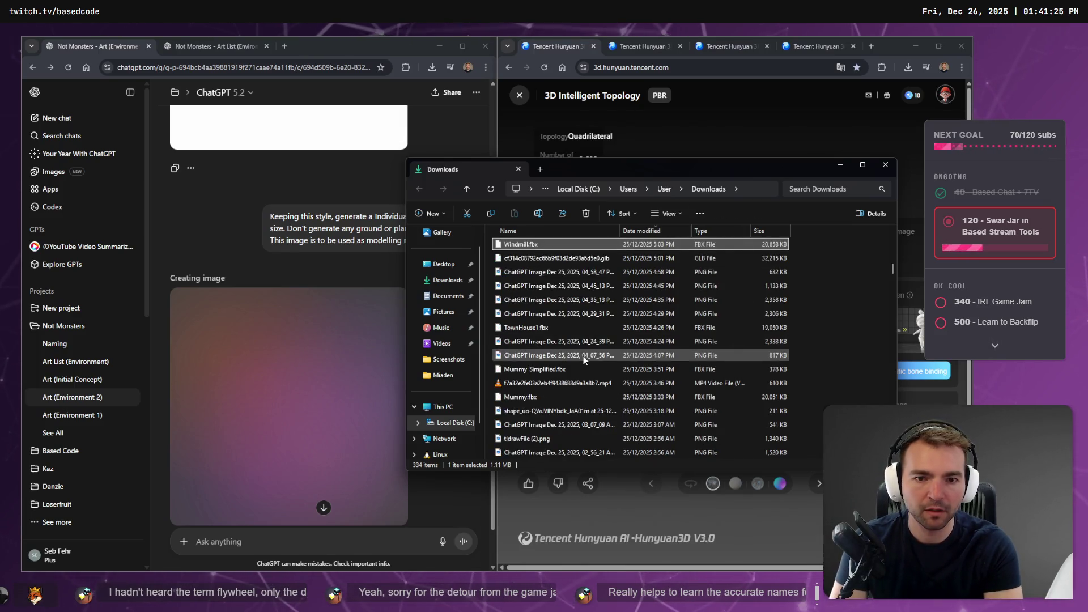
{"action": "scroll", "coordinate": [575, 334], "scroll_direction": "down", "scroll_amount": 8}
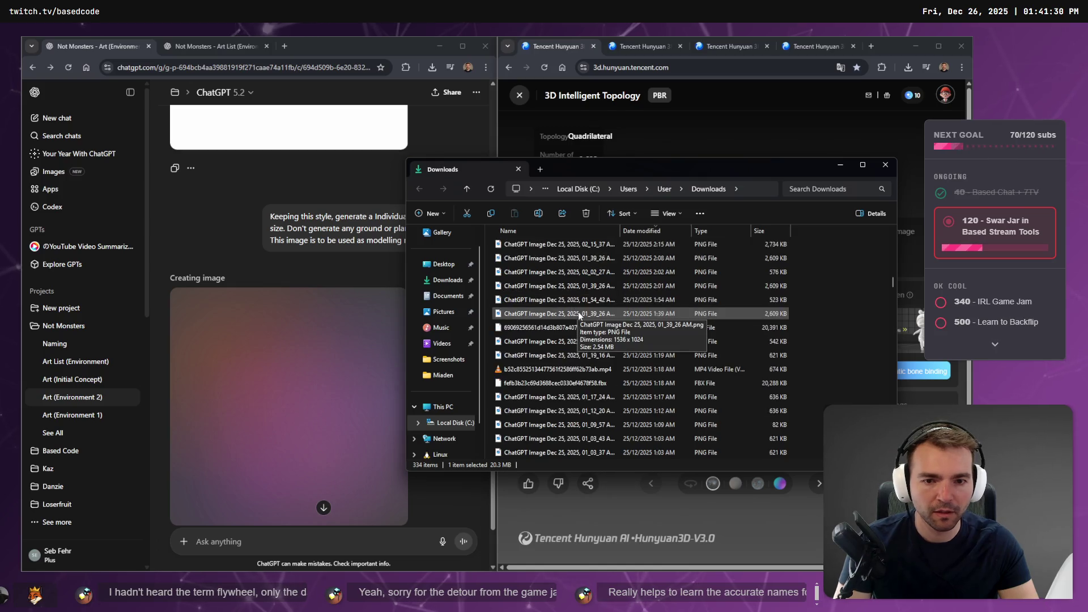
{"action": "scroll", "coordinate": [570, 315], "scroll_direction": "down", "scroll_amount": 10}
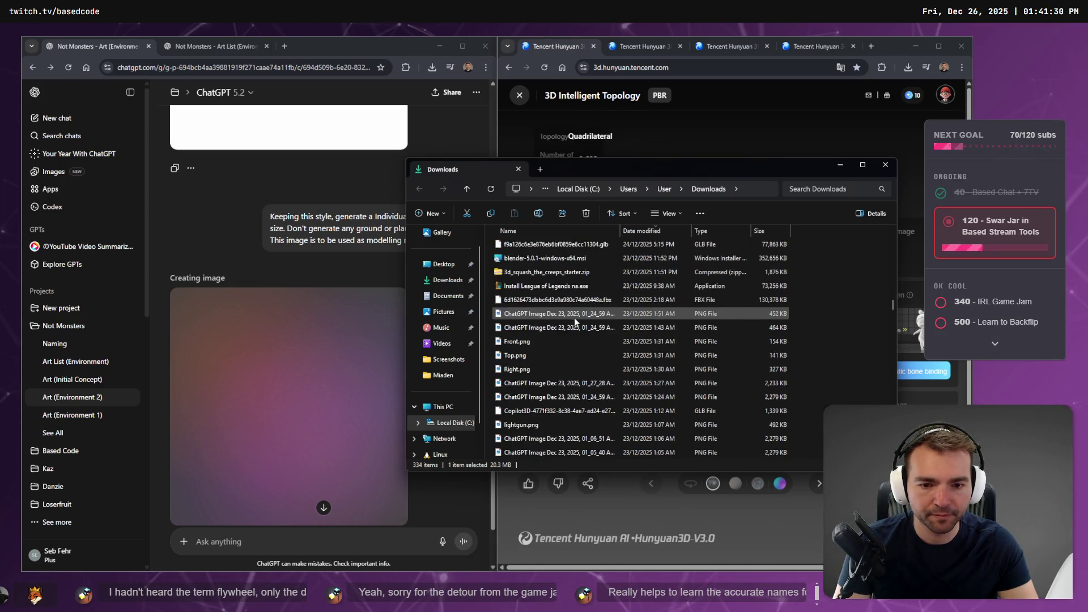
{"action": "scroll", "coordinate": [577, 320], "scroll_direction": "up", "scroll_amount": 10}
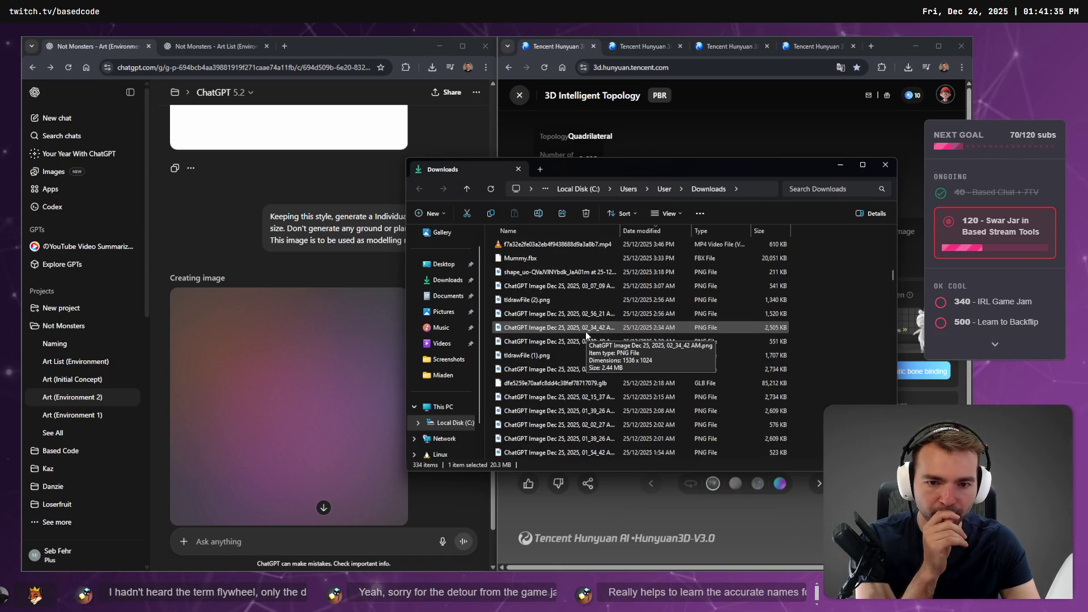
{"action": "scroll", "coordinate": [586, 331], "scroll_direction": "up", "scroll_amount": 5}
{"action": "scroll", "coordinate": [561, 351], "scroll_direction": "up", "scroll_amount": 8}
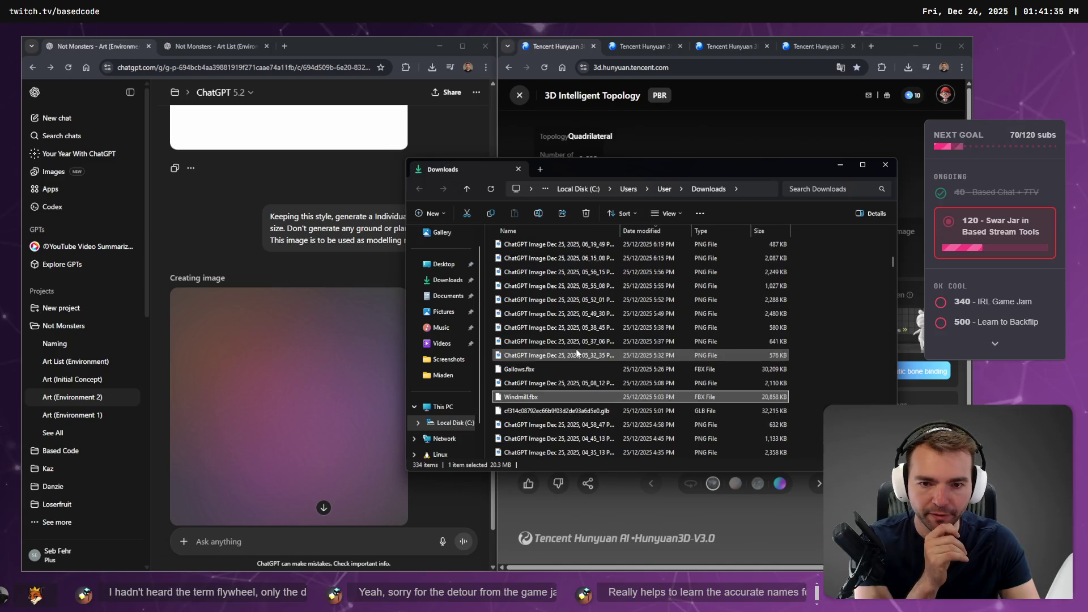
{"action": "scroll", "coordinate": [584, 352], "scroll_direction": "up", "scroll_amount": 6}
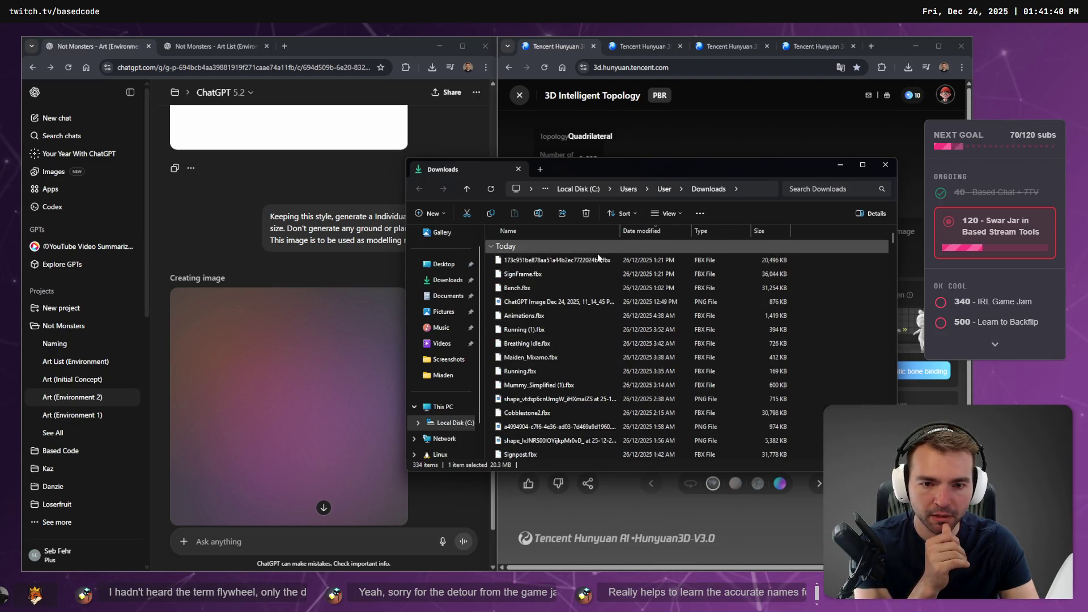
{"action": "scroll", "coordinate": [620, 327], "scroll_direction": "down", "scroll_amount": 8}
{"action": "scroll", "coordinate": [621, 327], "scroll_direction": "up", "scroll_amount": 1}
Rename the older file to Windmill_V and the newest .fbx to Windmill_v2.
{"action": "key", "text": "F2"}
{"action": "type", "text": "_V"}
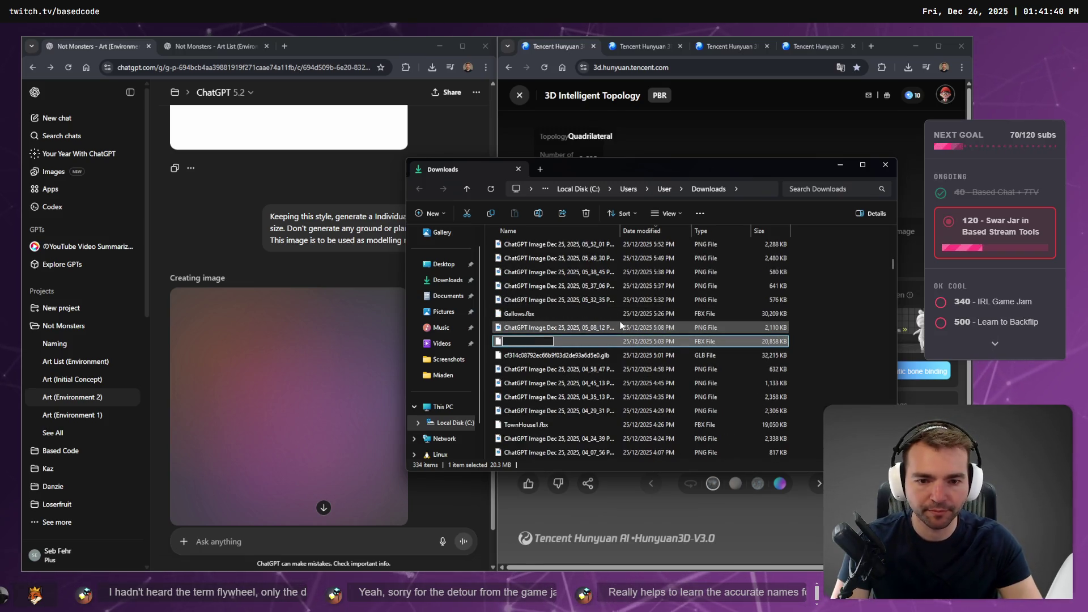
{"action": "key", "text": "Return"}
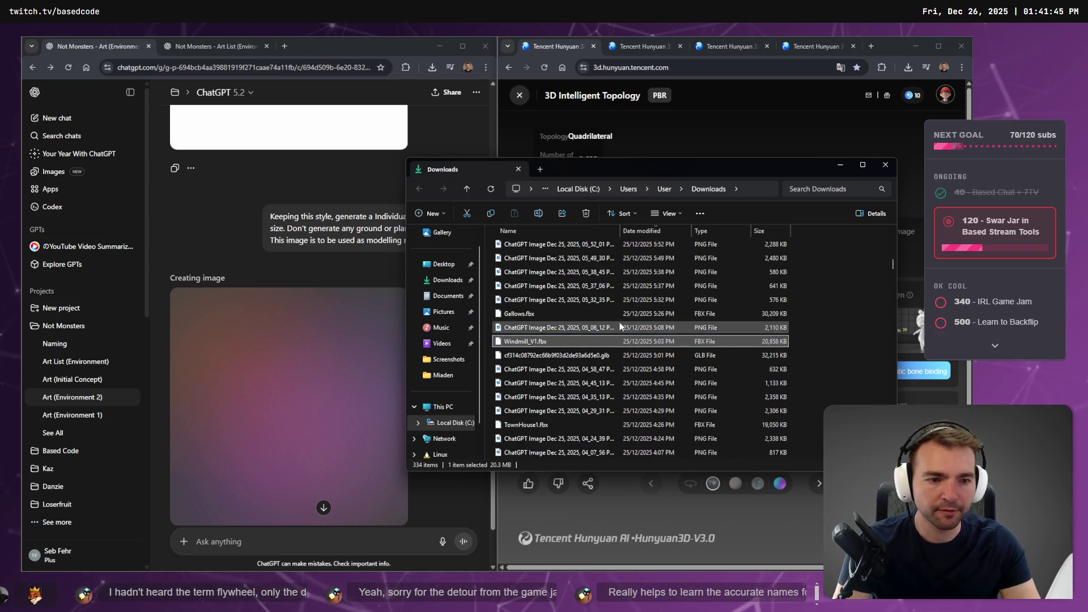
{"action": "scroll", "coordinate": [629, 315], "scroll_direction": "up", "scroll_amount": 7}
{"action": "left_click", "coordinate": [582, 260]}
{"action": "key", "text": "F2"}
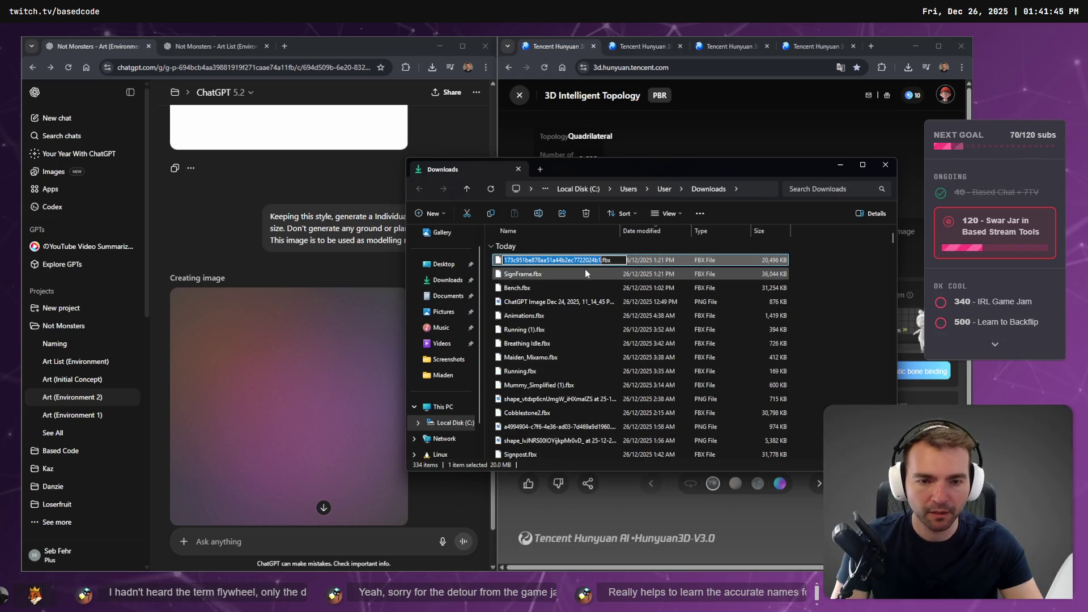
{"action": "type", "text": "Windmill_v2"}
{"action": "key", "text": "Return"}
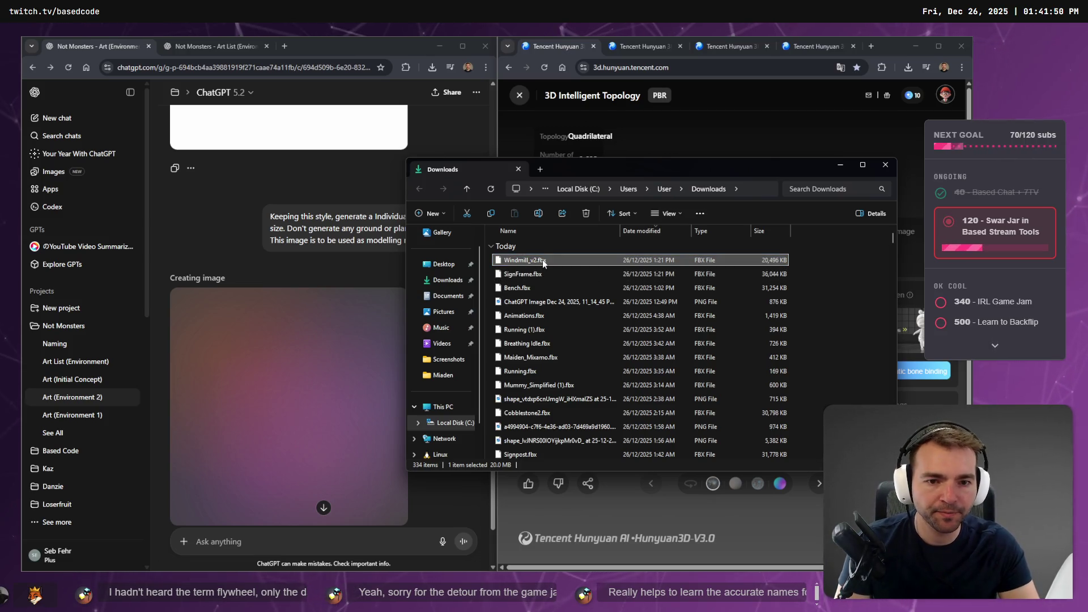
Rename Windmill_v2.fbx to Windmill.fbx and drag it toward the Godot project.
{"action": "key", "text": "F2"}
{"action": "key", "text": "End"}
{"action": "key", "text": "BackSpace"}
{"action": "key", "text": "BackSpace"}
{"action": "key", "text": "BackSpace"}
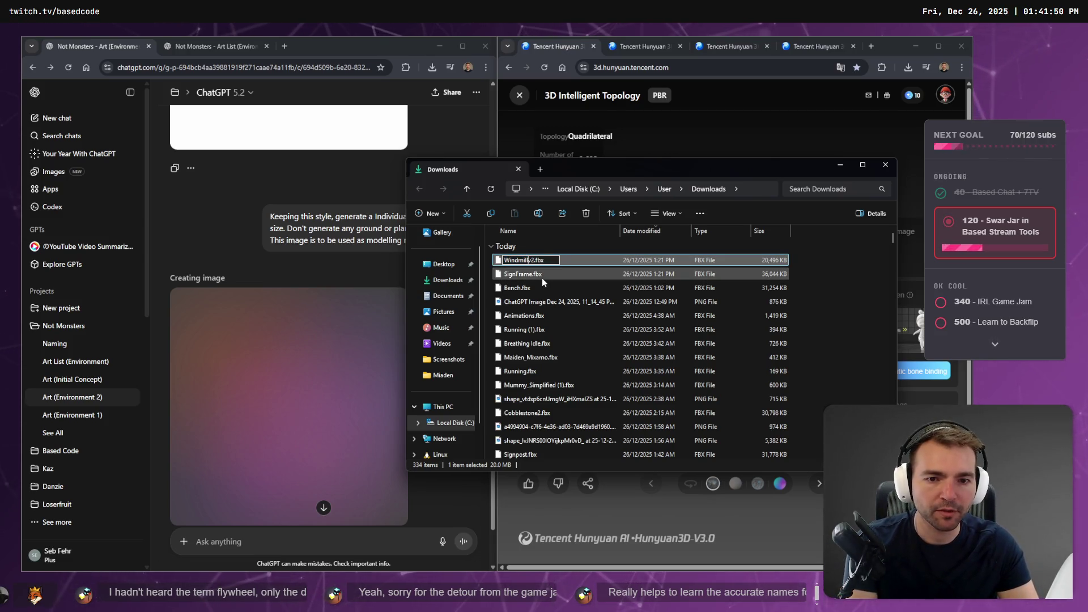
{"action": "key", "text": "Return"}
{"action": "mouse_move", "coordinate": [542, 259]}
{"action": "left_mouse_down"}
{"action": "mouse_move", "coordinate": [80, 515]}
{"action": "mouse_move", "coordinate": [94, 473]}
{"action": "mouse_move", "coordinate": [89, 436]}
{"action": "mouse_move", "coordinate": [50, 515]}
{"action": "mouse_move", "coordinate": [49, 543]}
{"action": "mouse_move", "coordinate": [74, 504]}
{"action": "mouse_move", "coordinate": [75, 439]}
{"action": "left_mouse_up"}
Start a new Windmill folder under Environment, then cancel since it already exists.
{"action": "right_click", "coordinate": [75, 438]}
{"action": "mouse_move", "coordinate": [146, 365]}
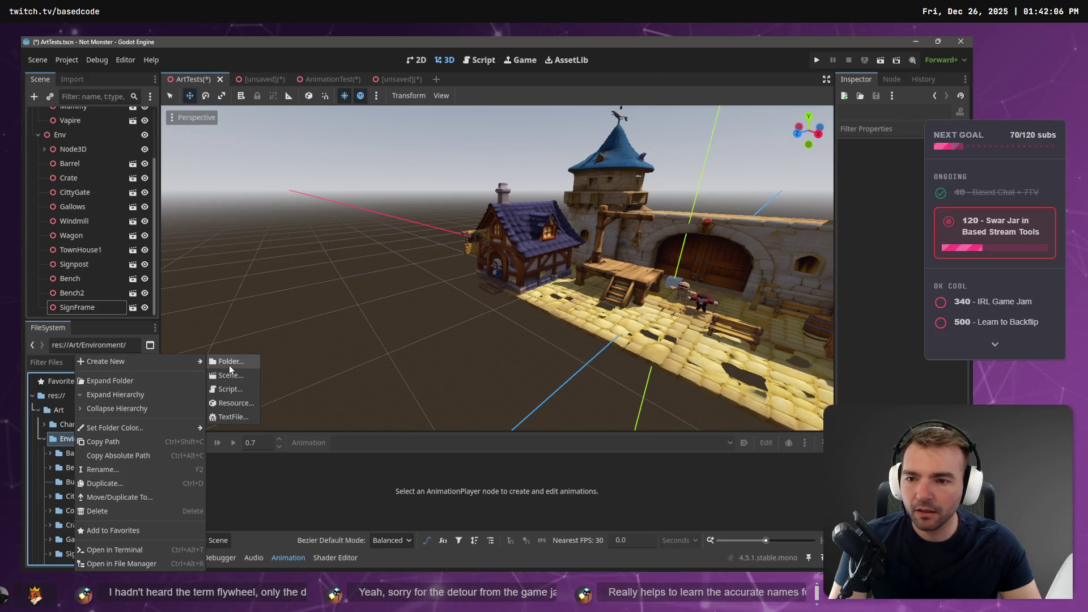
{"action": "left_click", "coordinate": [230, 367]}
{"action": "type", "text": "Windmill"}
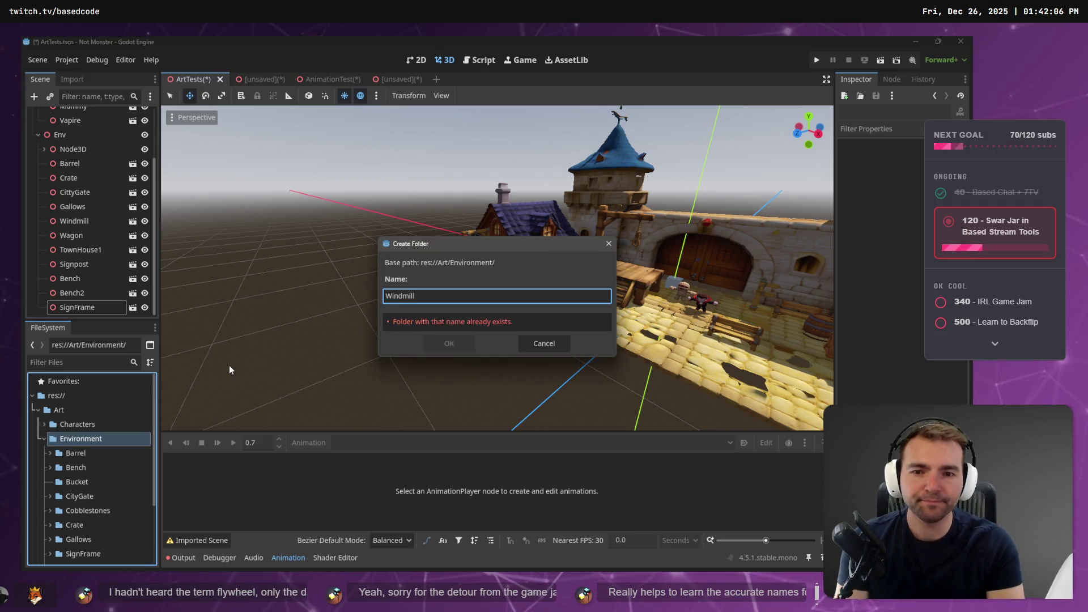
{"action": "key", "text": "Escape"}
Expand the Windmill folder and reveal Windmill.fbx in the system file manager.
{"action": "scroll", "coordinate": [121, 451], "scroll_direction": "down", "scroll_amount": 3}
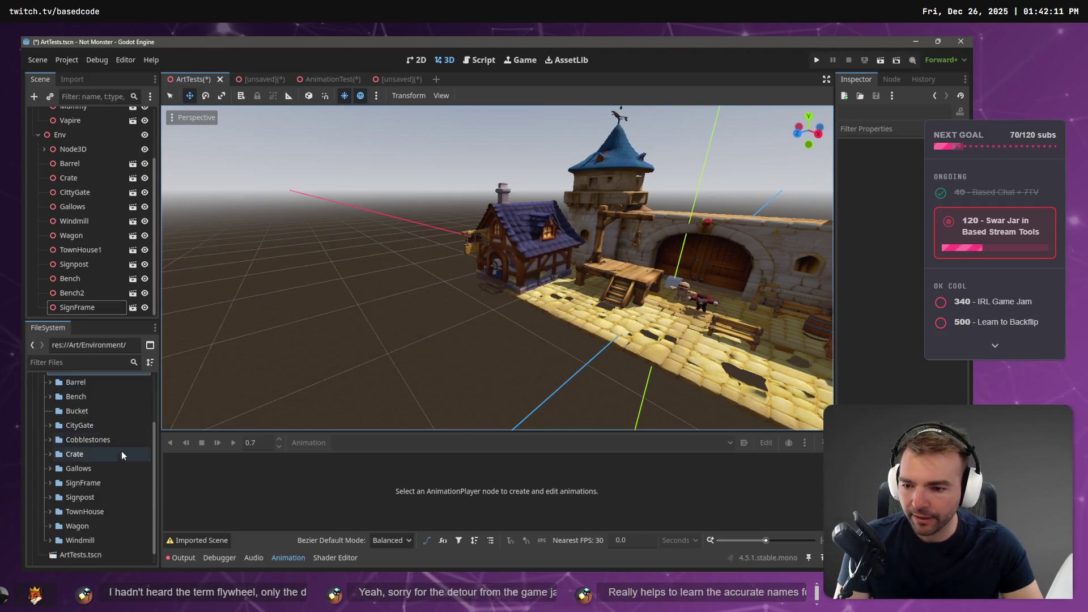
{"action": "left_click", "coordinate": [52, 526]}
{"action": "scroll", "coordinate": [91, 510], "scroll_direction": "down", "scroll_amount": 1}
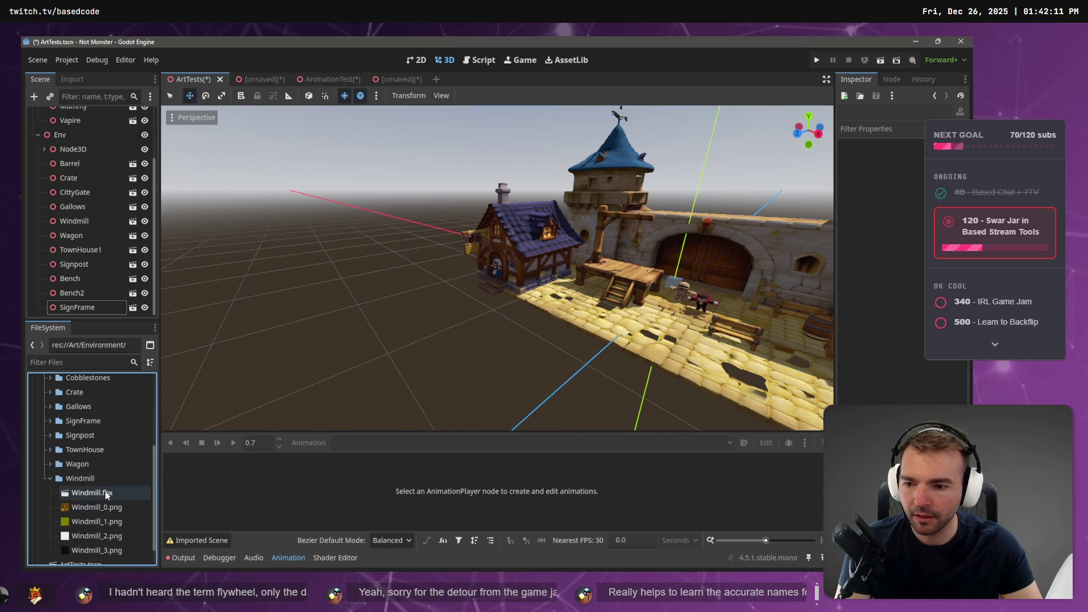
{"action": "left_click", "coordinate": [105, 493]}
{"action": "right_click", "coordinate": [92, 497]}
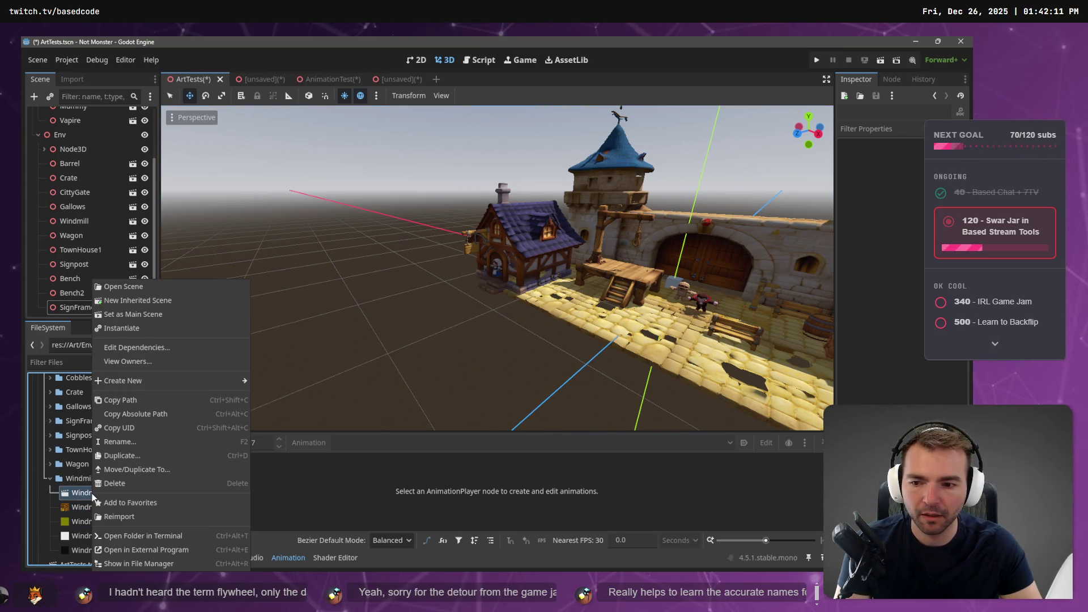
{"action": "left_click", "coordinate": [75, 494]}
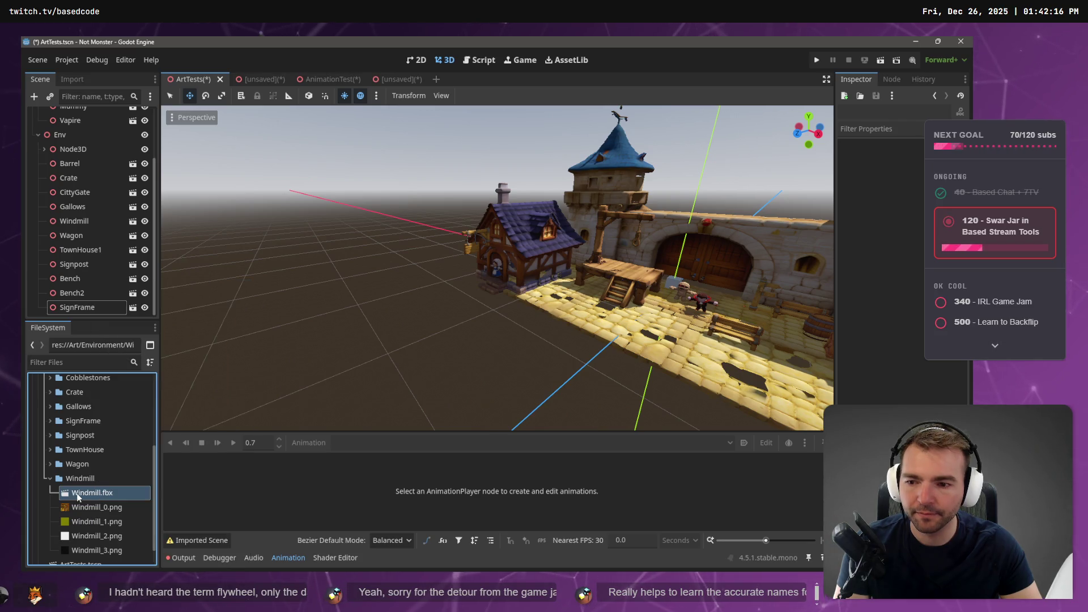
{"action": "right_click", "coordinate": [84, 493]}
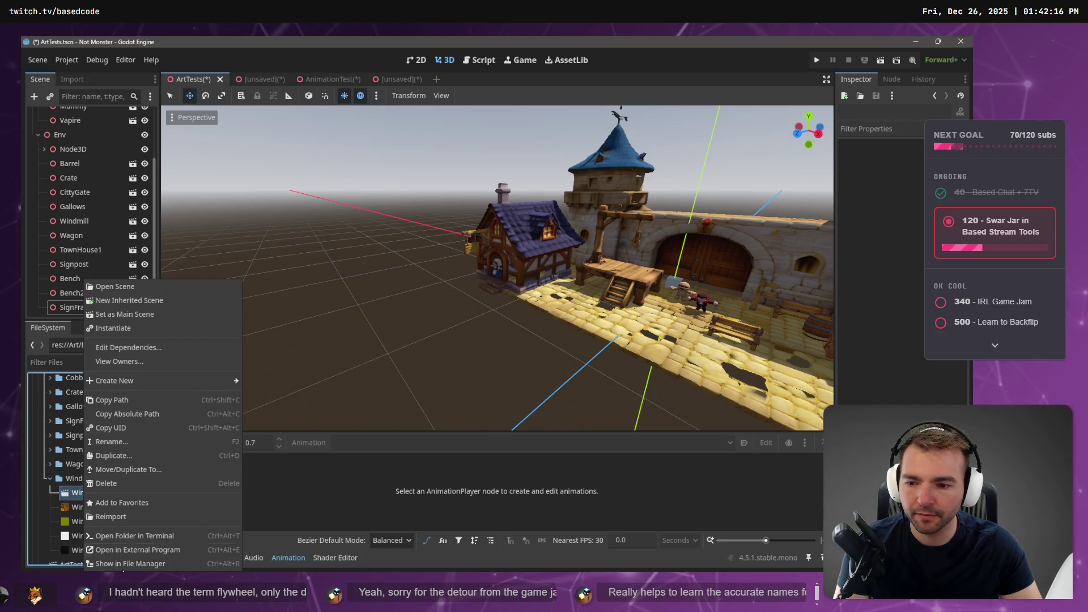
{"action": "left_click", "coordinate": [169, 563]}
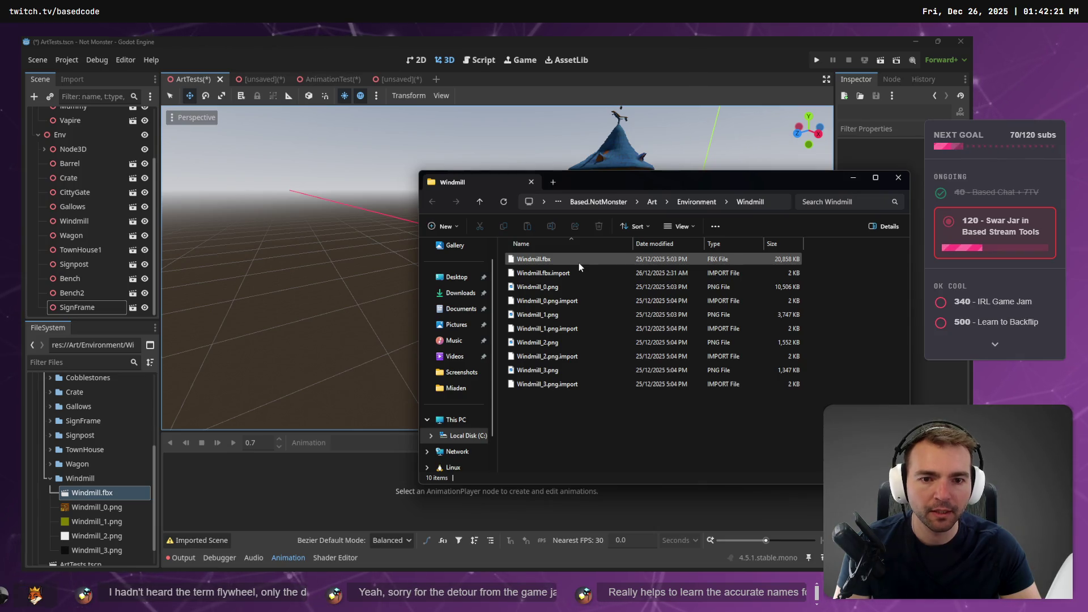
Replace the project's Windmill.fbx with the new 20,496 KB windmill model from Downloads.
{"action": "key", "text": "alt+Tab"}
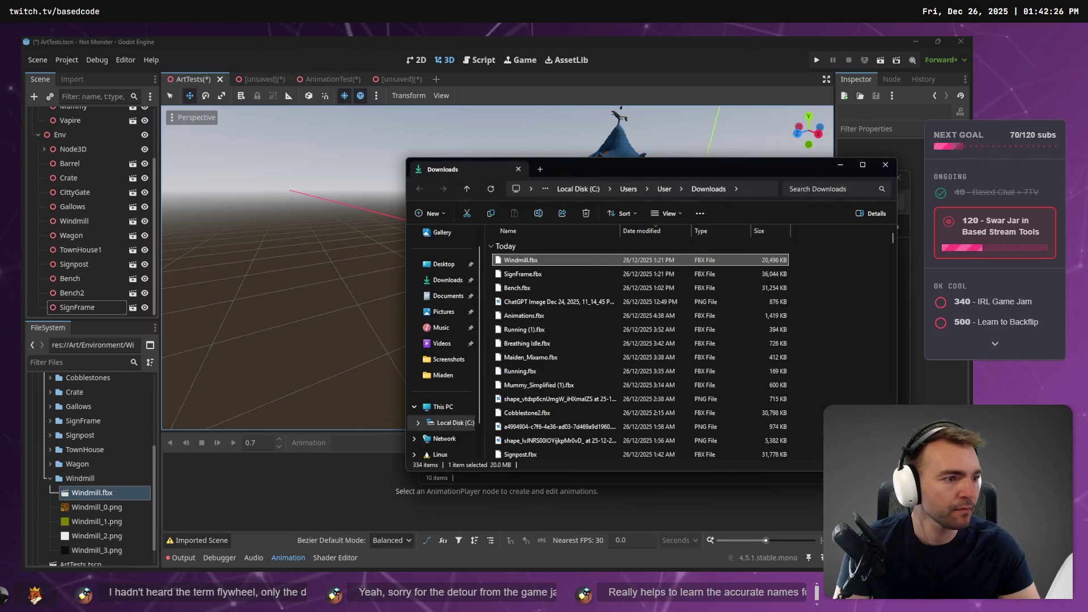
{"action": "left_click_drag", "start_coordinate": [551, 265], "coordinate": [586, 326]}
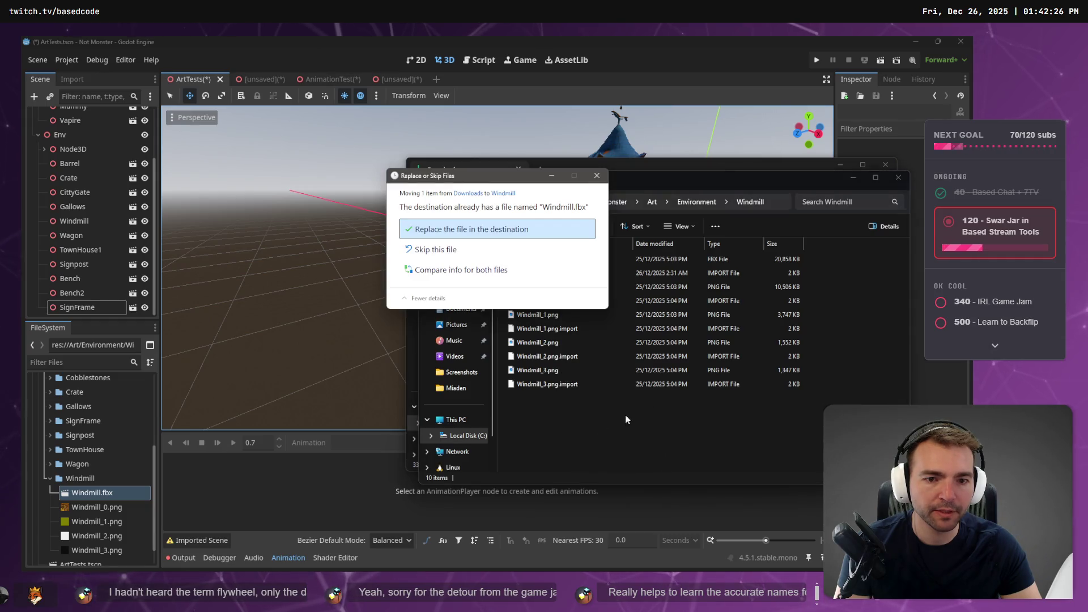
{"action": "left_click", "coordinate": [486, 233]}
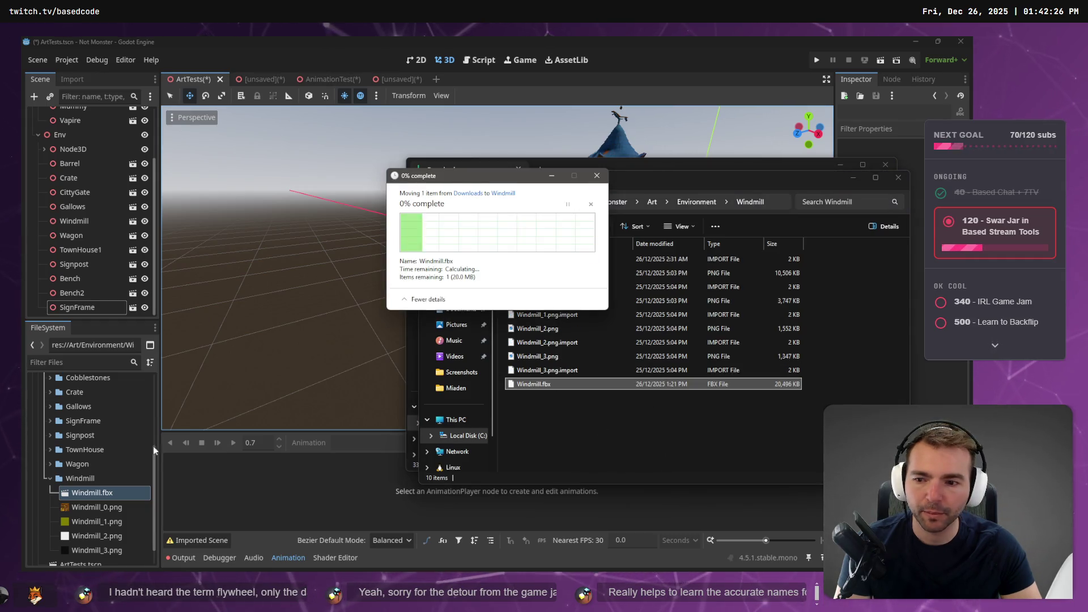
{"action": "left_click", "coordinate": [94, 492]}
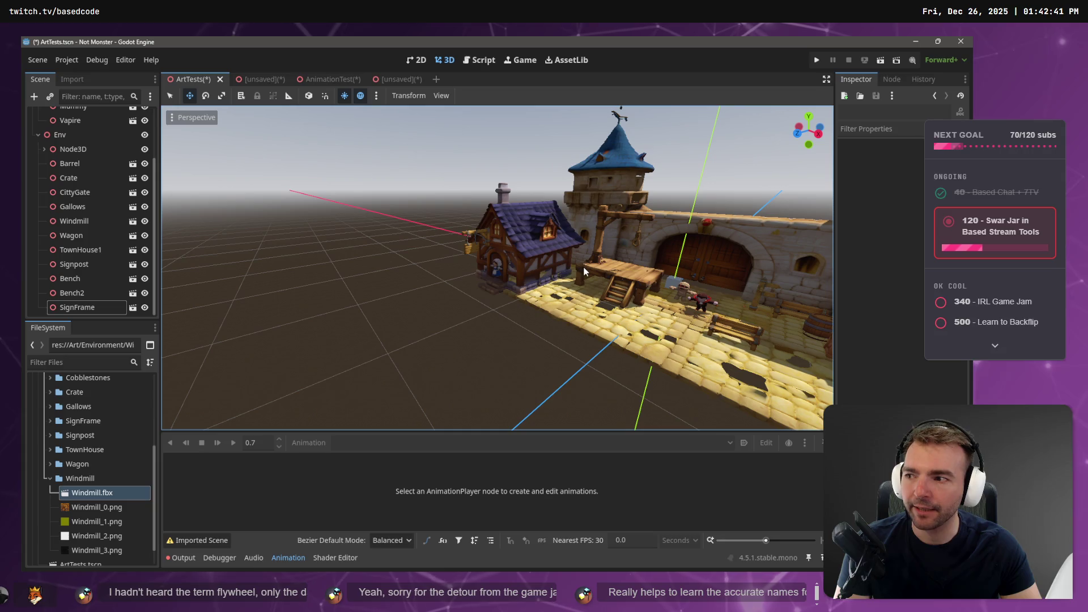
Delete the old Windmill node from the town scene, keeping the Windmill.fbx file.
{"action": "mouse_move", "coordinate": [547, 250]}
{"action": "left_mouse_down"}
{"action": "mouse_move", "coordinate": [759, 263]}
{"action": "mouse_move", "coordinate": [538, 262]}
{"action": "left_mouse_up"}
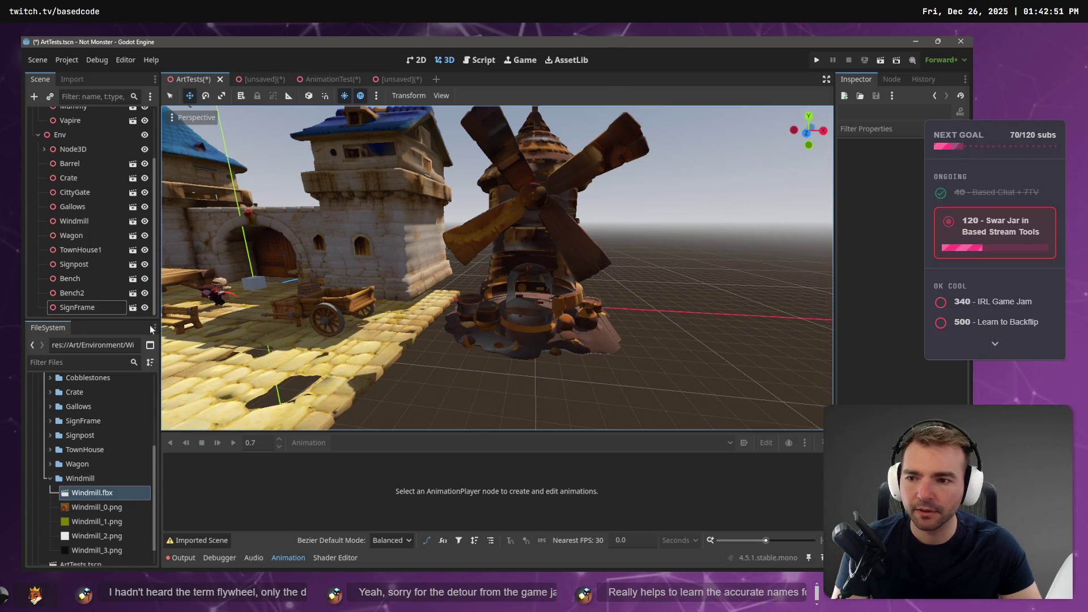
{"action": "left_click", "coordinate": [465, 299]}
{"action": "scroll", "coordinate": [537, 295], "scroll_direction": "down", "scroll_amount": 5}
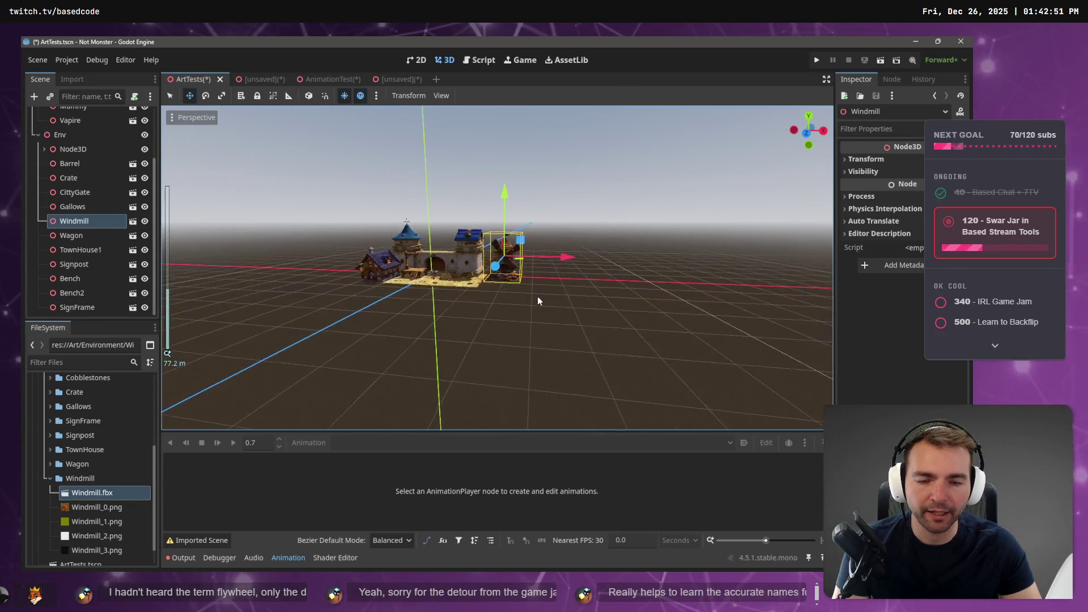
{"action": "scroll", "coordinate": [537, 295], "scroll_direction": "up", "scroll_amount": 4}
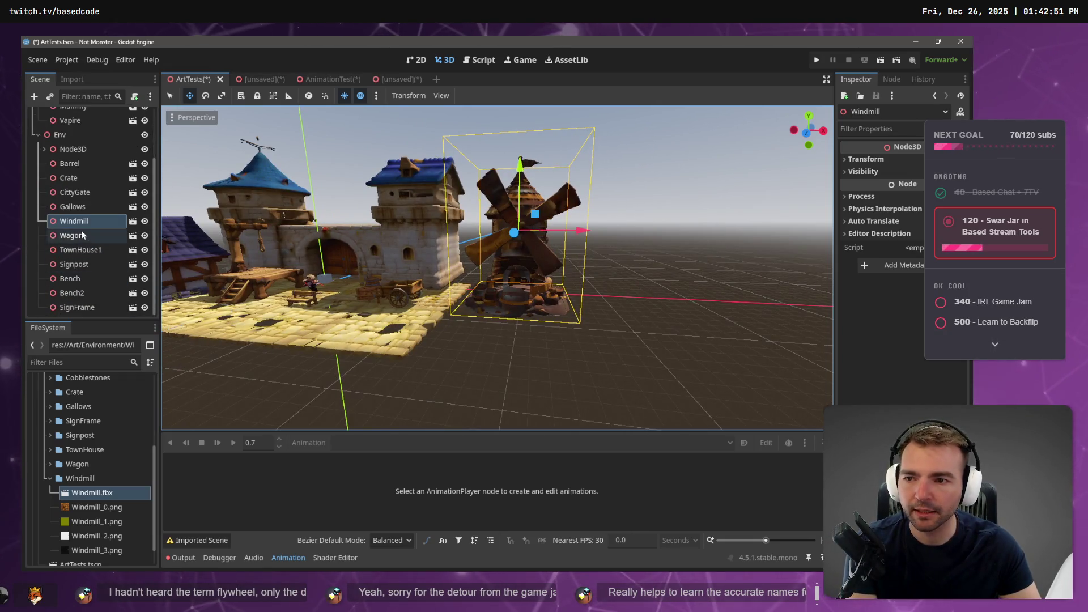
{"action": "right_click", "coordinate": [95, 493]}
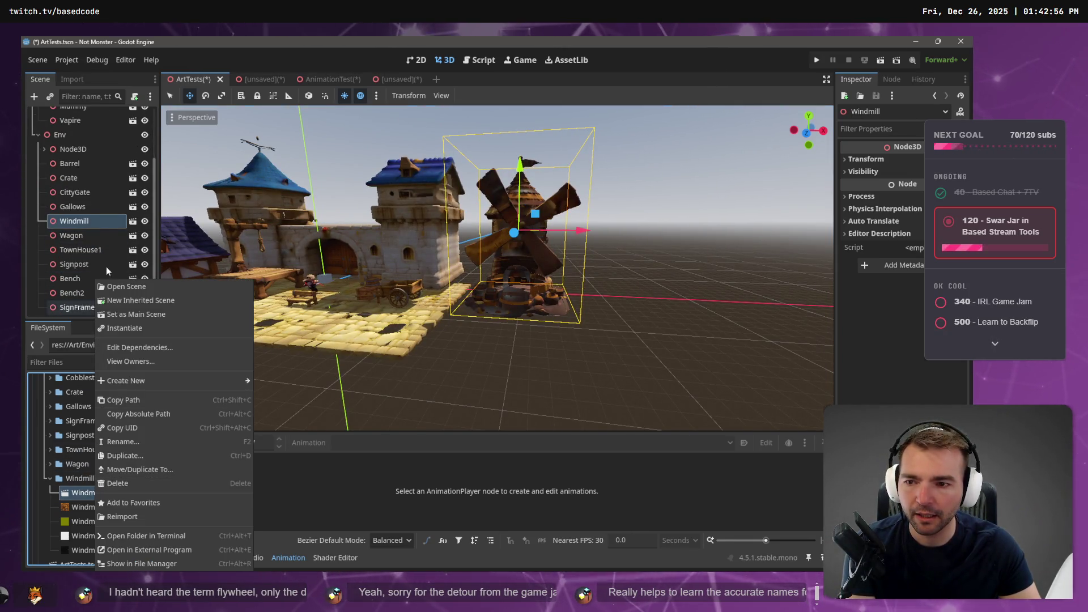
{"action": "key", "text": "Delete"}
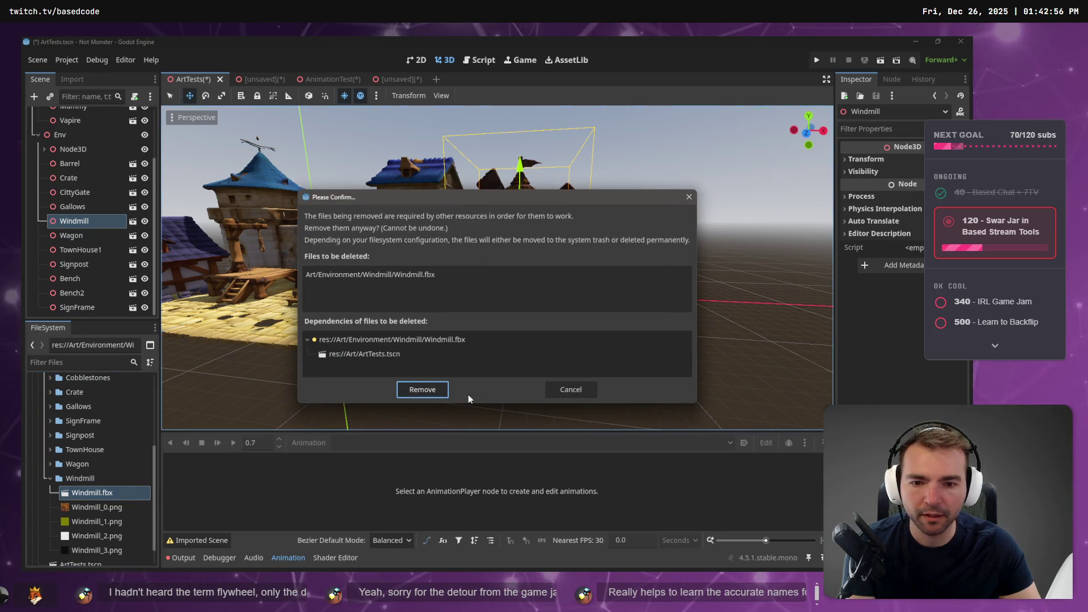
{"action": "left_click", "coordinate": [582, 390]}
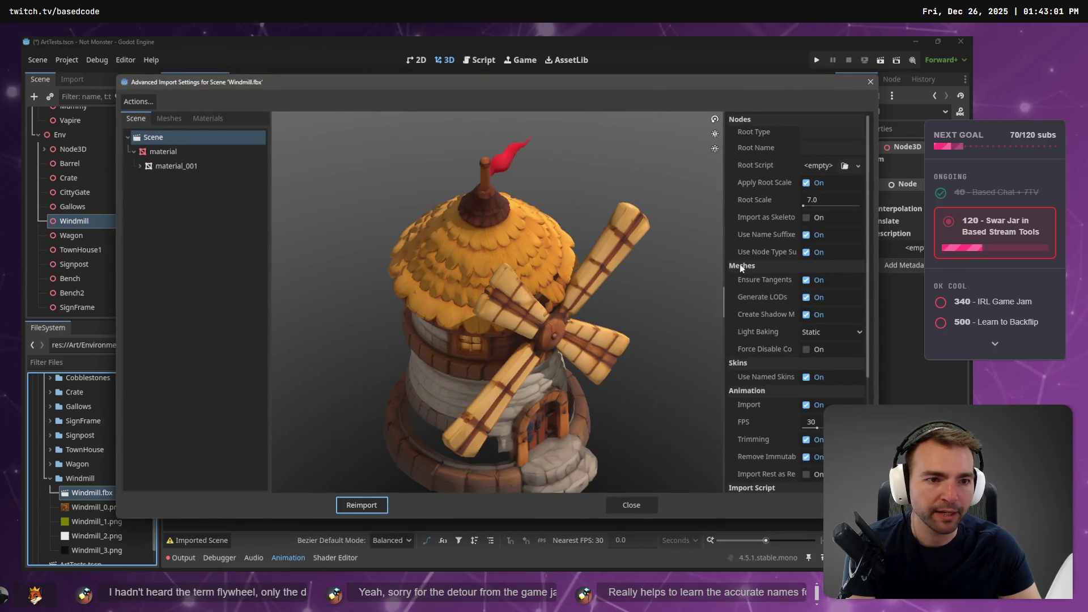
{"action": "left_click", "coordinate": [871, 81]}
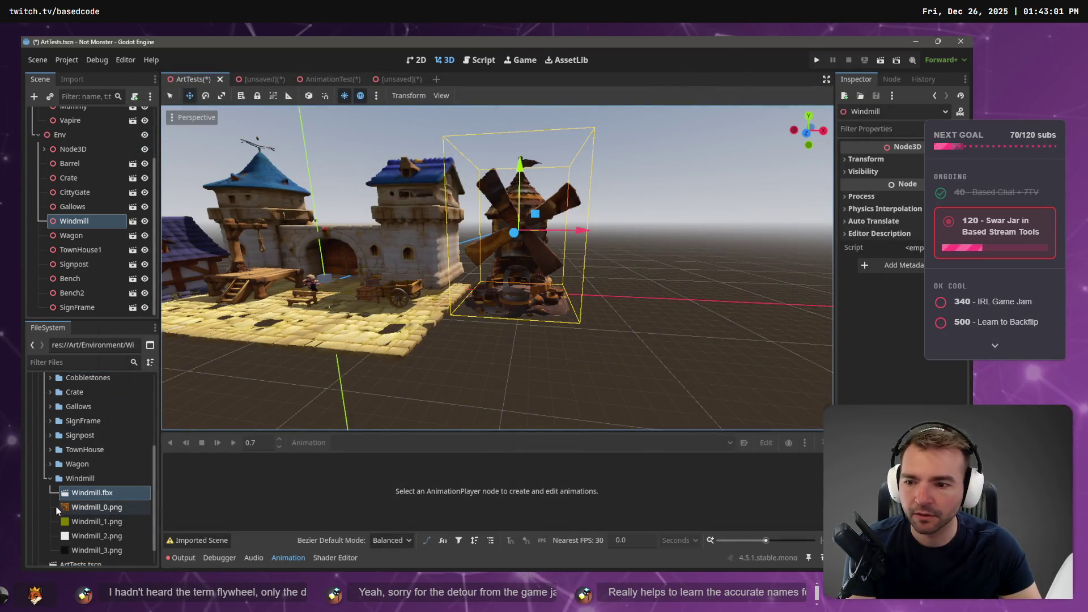
{"action": "key", "text": "Delete"}
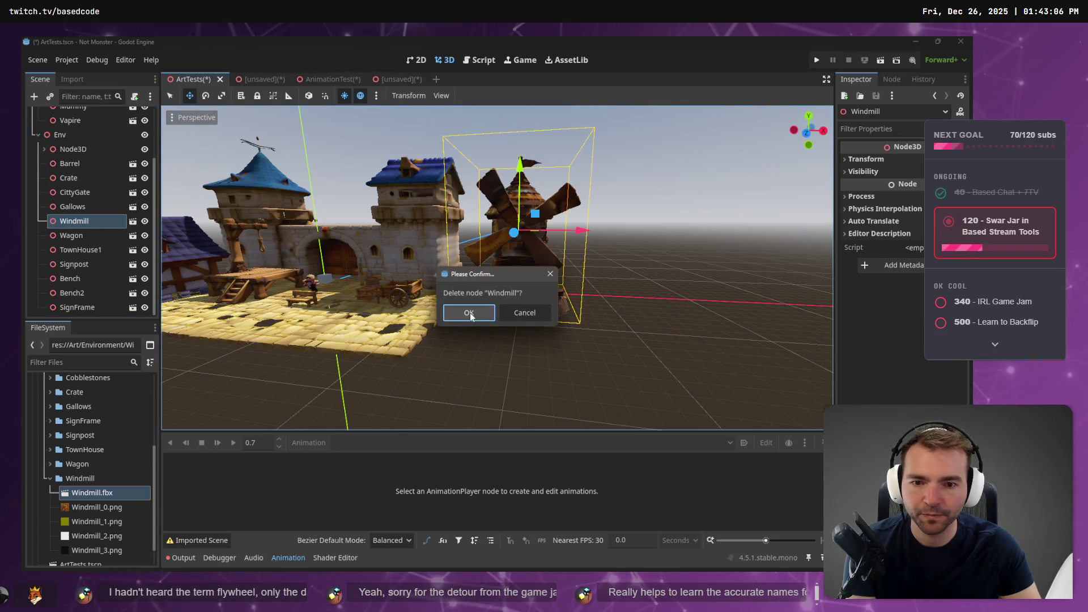
{"action": "left_click", "coordinate": [463, 313]}
Drop the new Windmill.fbx into the scene and reimport it.
{"action": "mouse_move", "coordinate": [93, 493]}
{"action": "left_mouse_down"}
{"action": "mouse_move", "coordinate": [311, 427]}
{"action": "mouse_move", "coordinate": [448, 280]}
{"action": "mouse_move", "coordinate": [467, 276]}
{"action": "mouse_move", "coordinate": [473, 323]}
{"action": "left_mouse_up"}
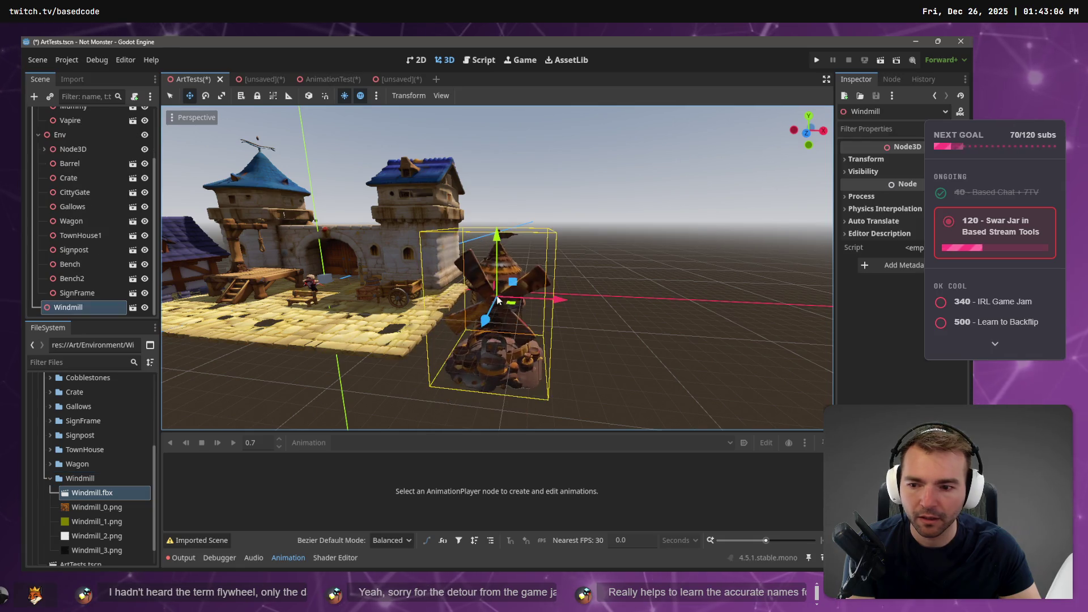
{"action": "right_click", "coordinate": [99, 492]}
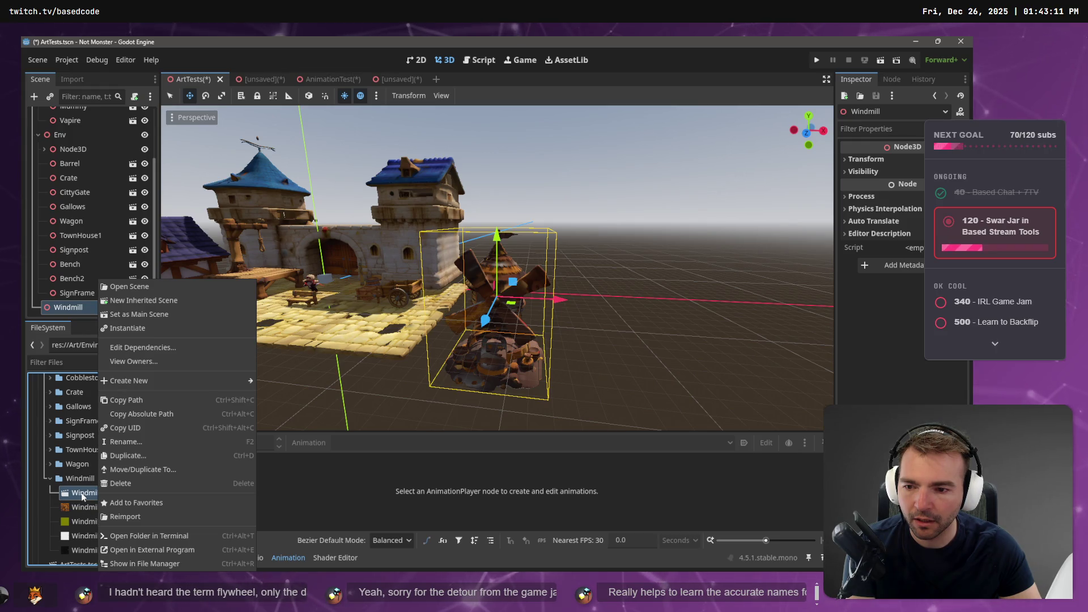
{"action": "left_click", "coordinate": [117, 517]}
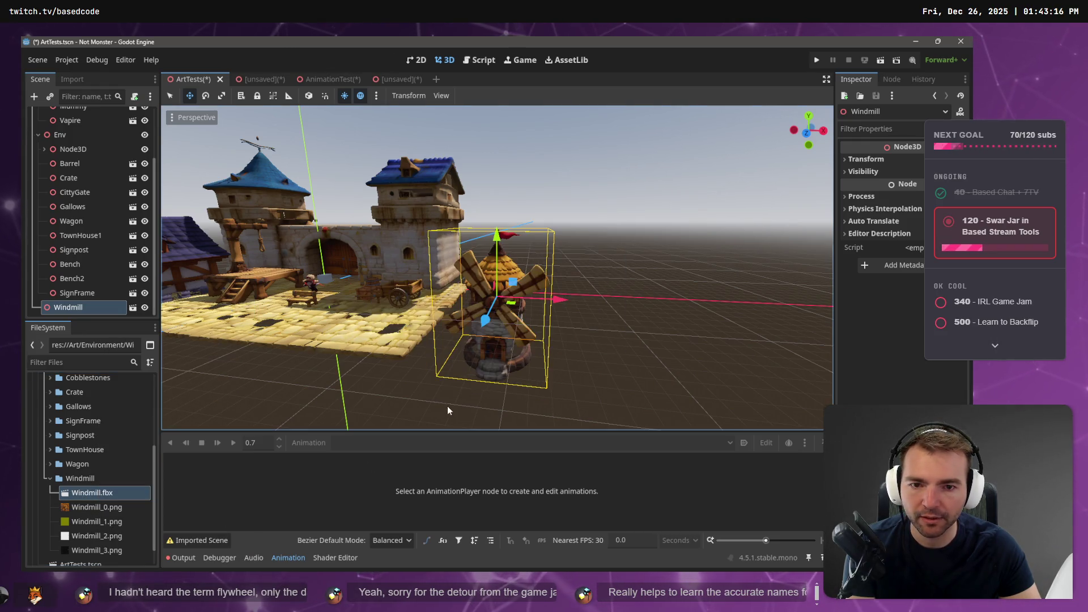
Raise the windmill and move it left and along Z to sit beside the house.
{"action": "left_click_drag", "start_coordinate": [503, 253], "coordinate": [513, 172]}
{"action": "mouse_move", "coordinate": [579, 319]}
{"action": "left_mouse_down"}
{"action": "mouse_move", "coordinate": [378, 358]}
{"action": "mouse_move", "coordinate": [491, 379]}
{"action": "mouse_move", "coordinate": [495, 409]}
{"action": "left_mouse_up"}
{"action": "left_click_drag", "start_coordinate": [408, 337], "coordinate": [521, 278]}
{"action": "scroll", "coordinate": [522, 278], "scroll_direction": "down", "scroll_amount": 5}
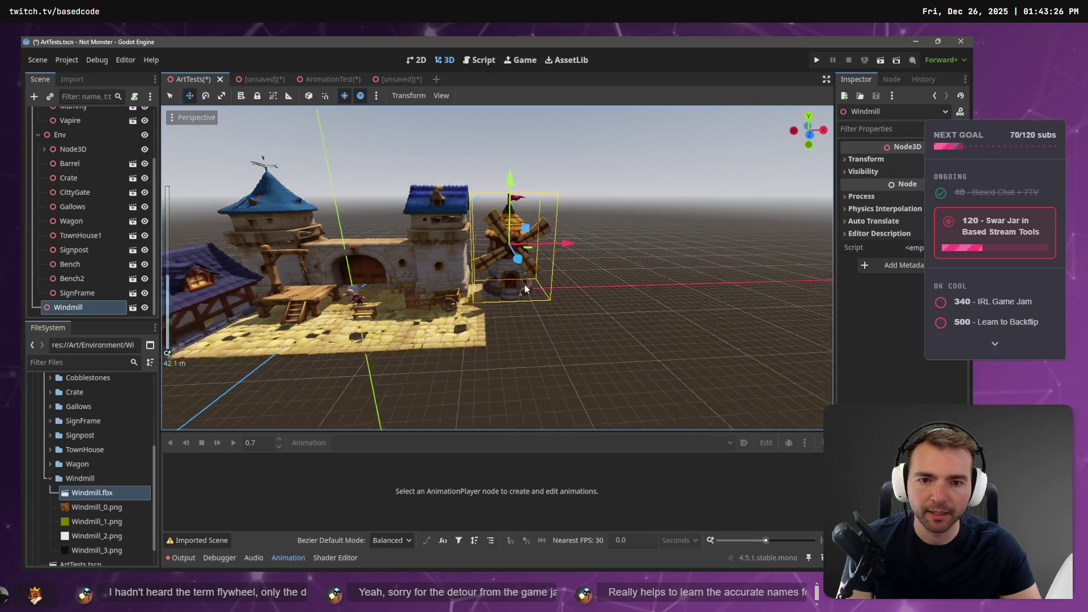
{"action": "scroll", "coordinate": [463, 299], "scroll_direction": "up", "scroll_amount": 7}
{"action": "scroll", "coordinate": [463, 299], "scroll_direction": "down", "scroll_amount": 3}
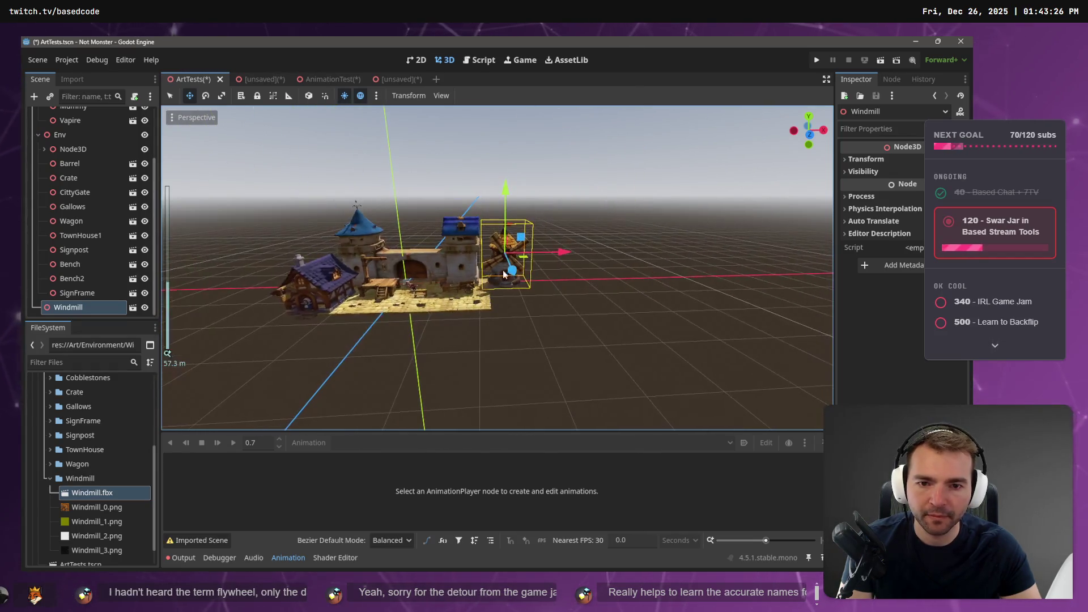
{"action": "mouse_move", "coordinate": [541, 312]}
{"action": "left_mouse_down"}
{"action": "mouse_move", "coordinate": [377, 291]}
{"action": "mouse_move", "coordinate": [334, 273]}
{"action": "mouse_move", "coordinate": [250, 300]}
{"action": "left_mouse_up"}
{"action": "key", "text": "f"}
{"action": "scroll", "coordinate": [624, 294], "scroll_direction": "down", "scroll_amount": 3}
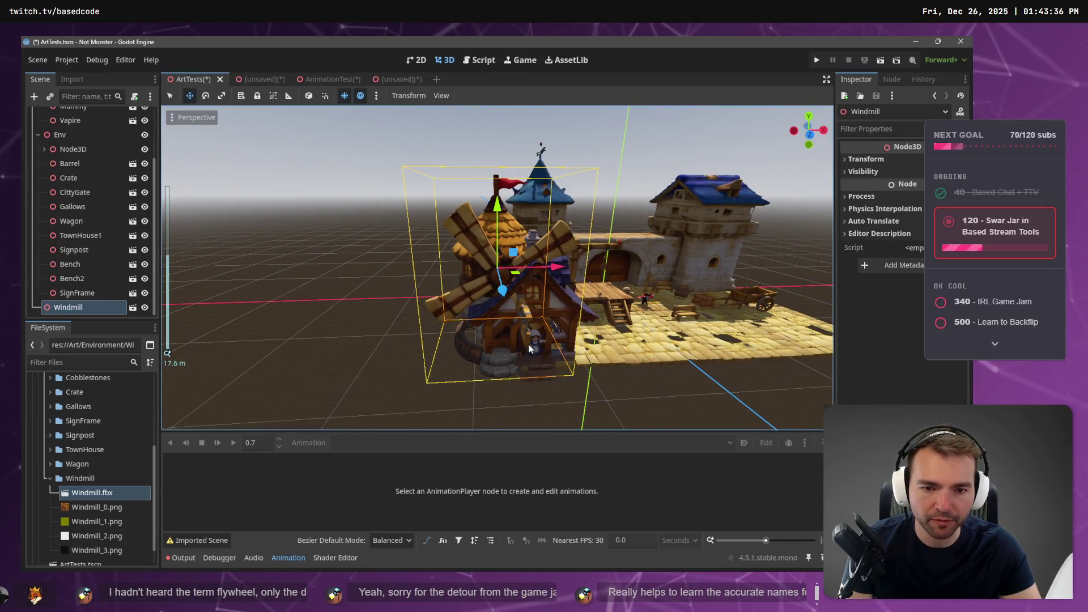
{"action": "left_click_drag", "start_coordinate": [498, 204], "coordinate": [505, 217]}
{"action": "key", "text": "ctrl+z"}
{"action": "left_click_drag", "start_coordinate": [502, 293], "coordinate": [514, 295]}
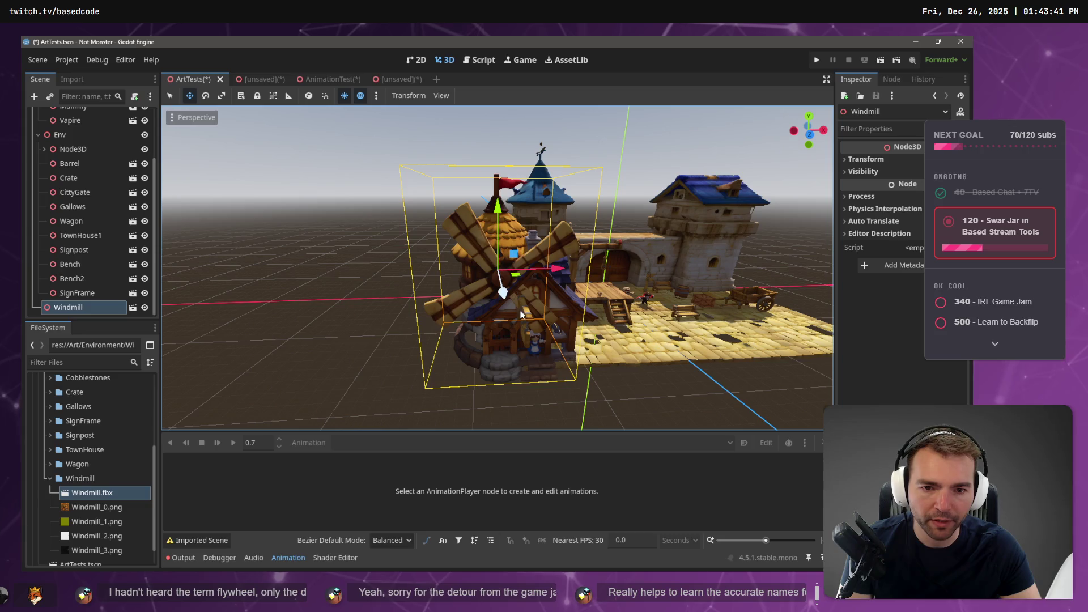
{"action": "left_click_drag", "start_coordinate": [562, 261], "coordinate": [583, 277]}
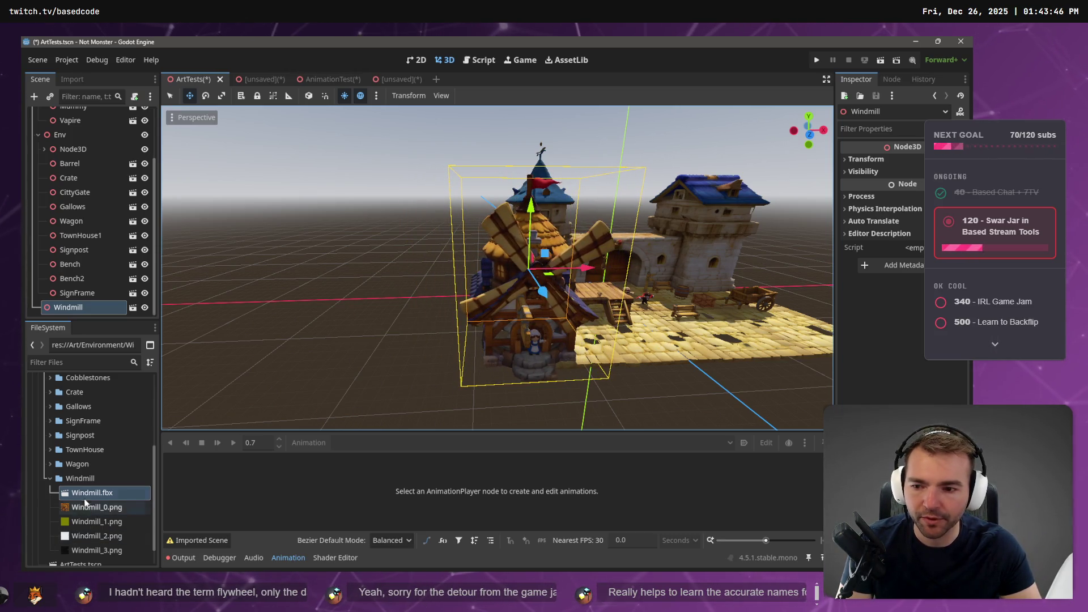
Reimport Windmill.fbx with root scale 8, then lift it and shift it back along Z.
{"action": "right_click", "coordinate": [86, 492]}
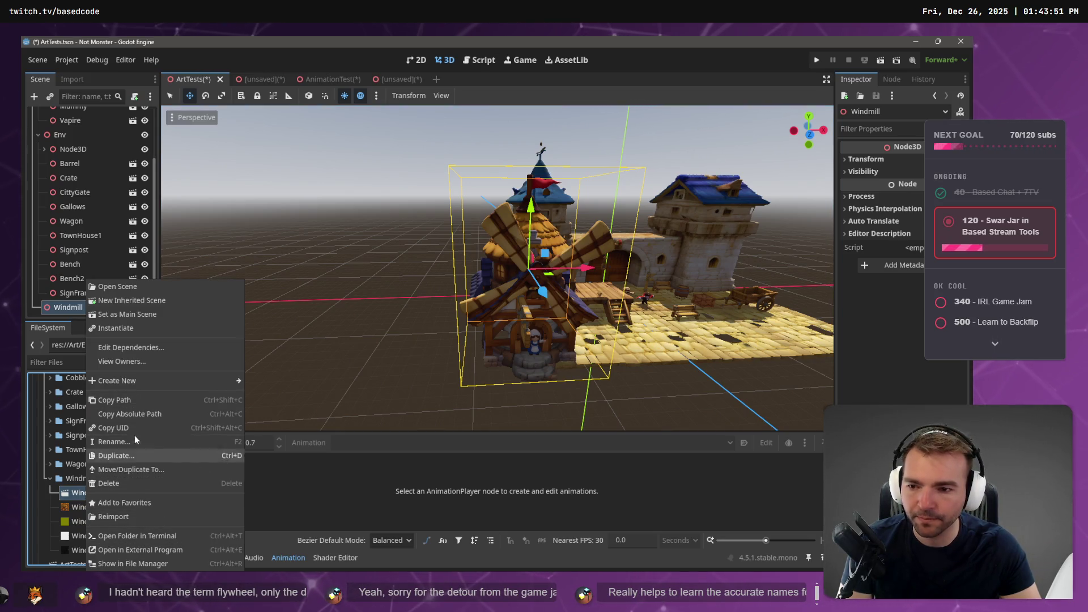
{"action": "left_click", "coordinate": [77, 498]}
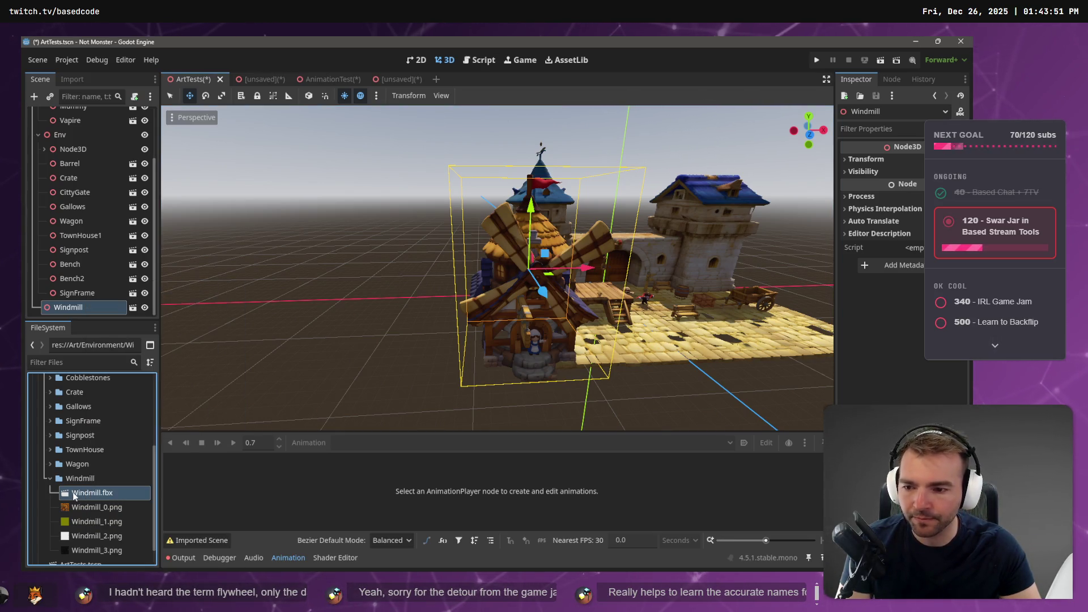
{"action": "double_click", "coordinate": [120, 498]}
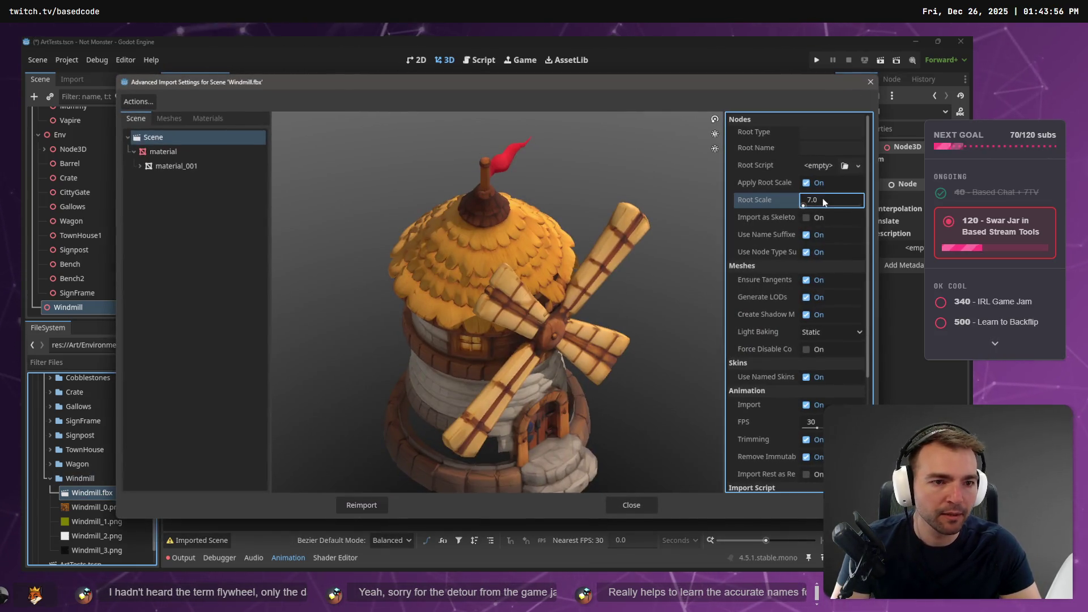
{"action": "left_click", "coordinate": [824, 199]}
{"action": "type", "text": "8"}
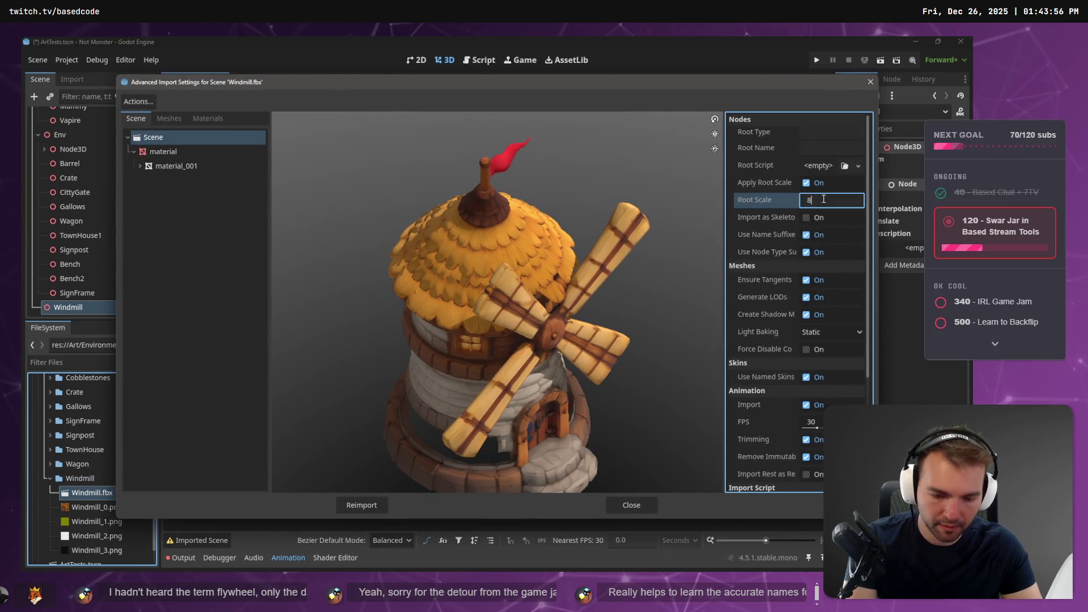
{"action": "left_click", "coordinate": [362, 505]}
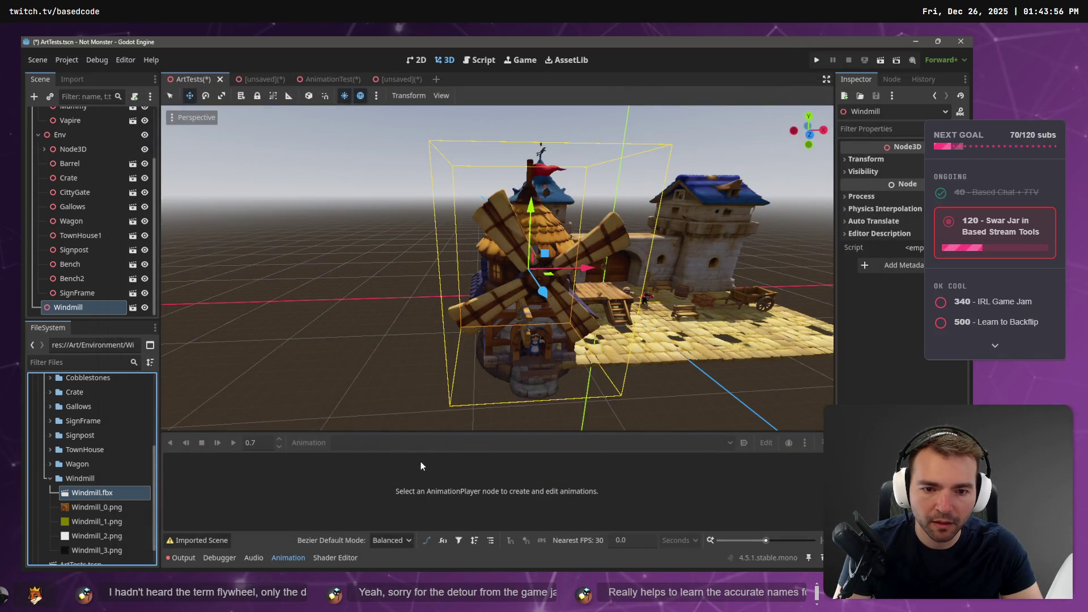
{"action": "left_click_drag", "start_coordinate": [523, 231], "coordinate": [534, 199]}
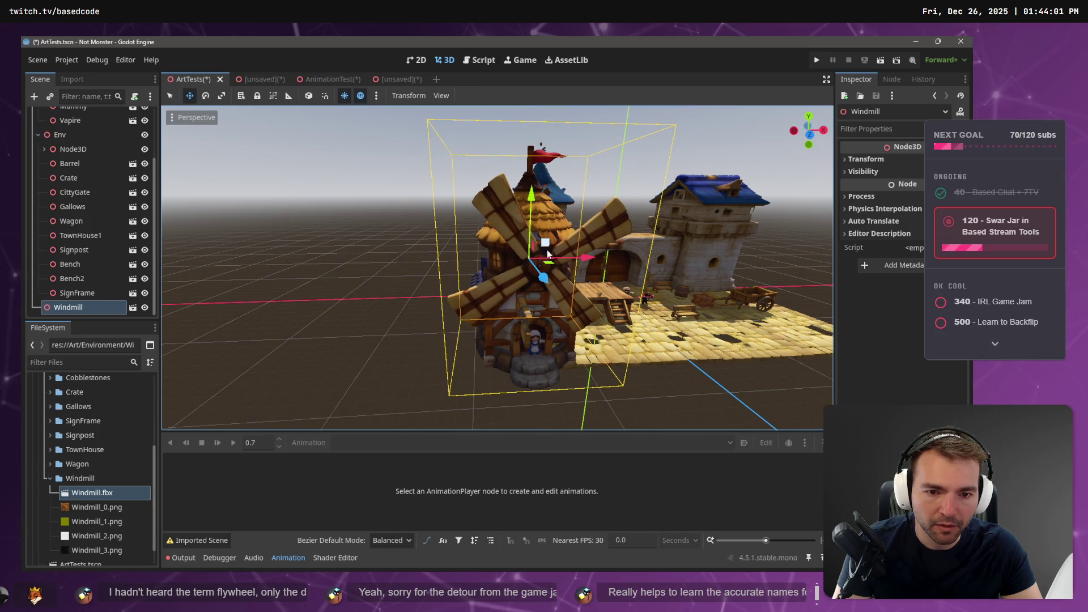
{"action": "left_click_drag", "start_coordinate": [542, 278], "coordinate": [540, 295]}
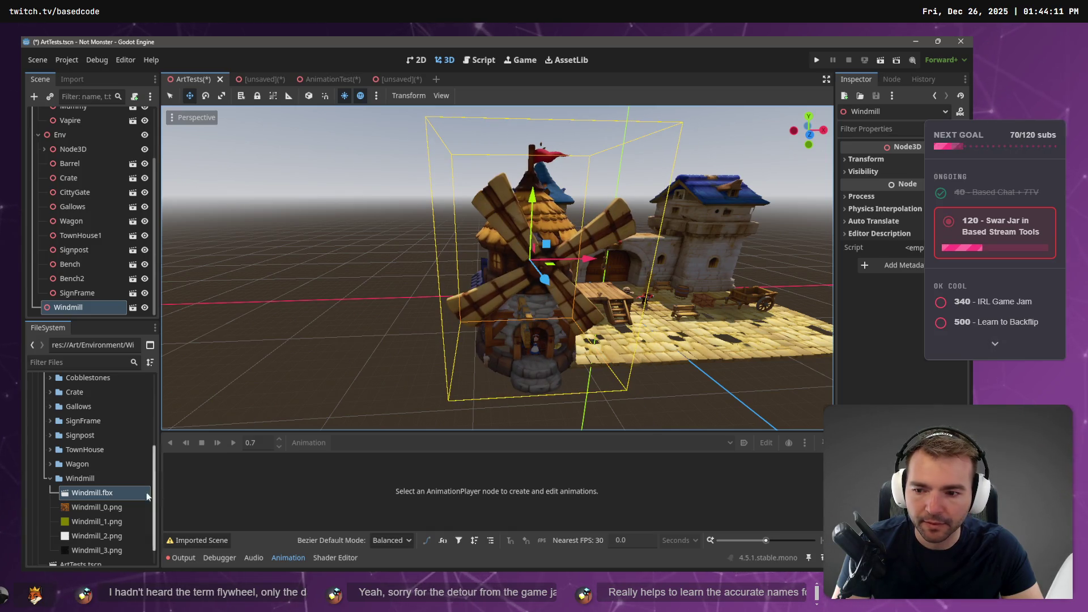
Adjust the windmill's root scale again and reimport, finishing at 10.0.
{"action": "right_click", "coordinate": [105, 493]}
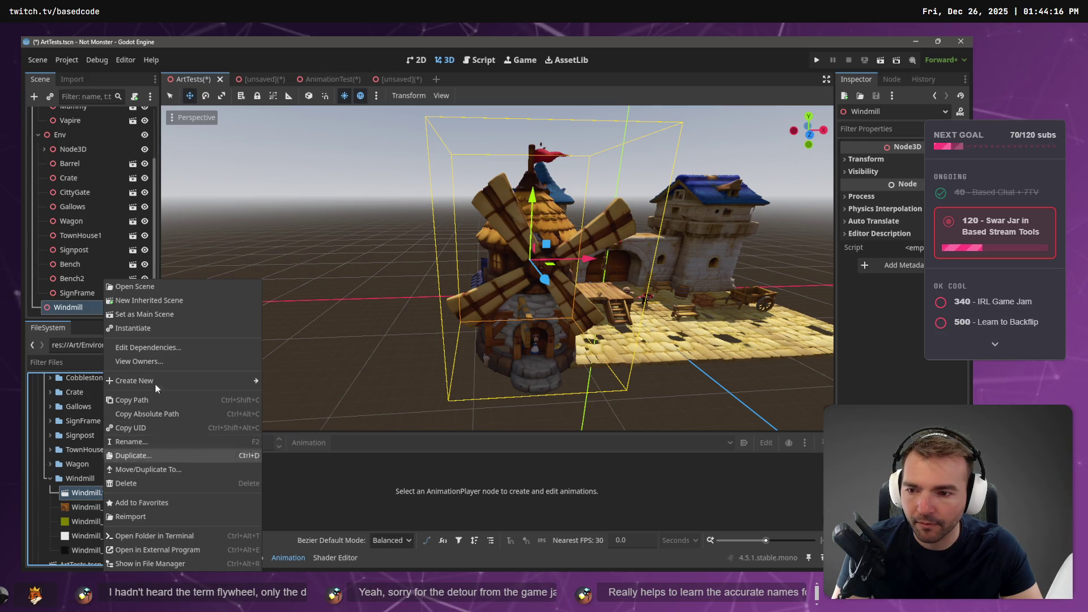
{"action": "left_click", "coordinate": [82, 495]}
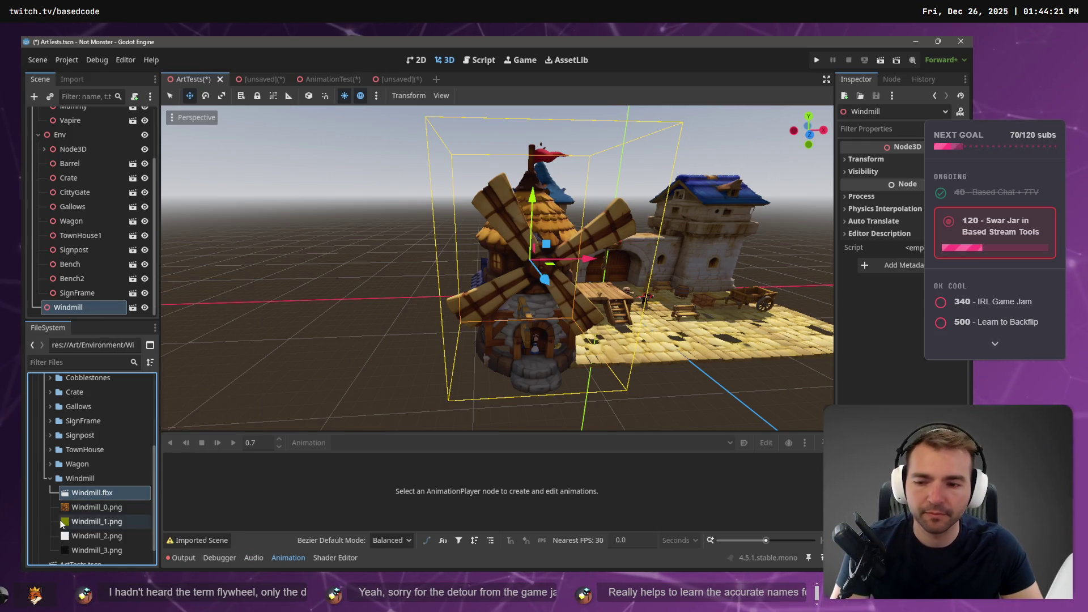
{"action": "double_click", "coordinate": [102, 493]}
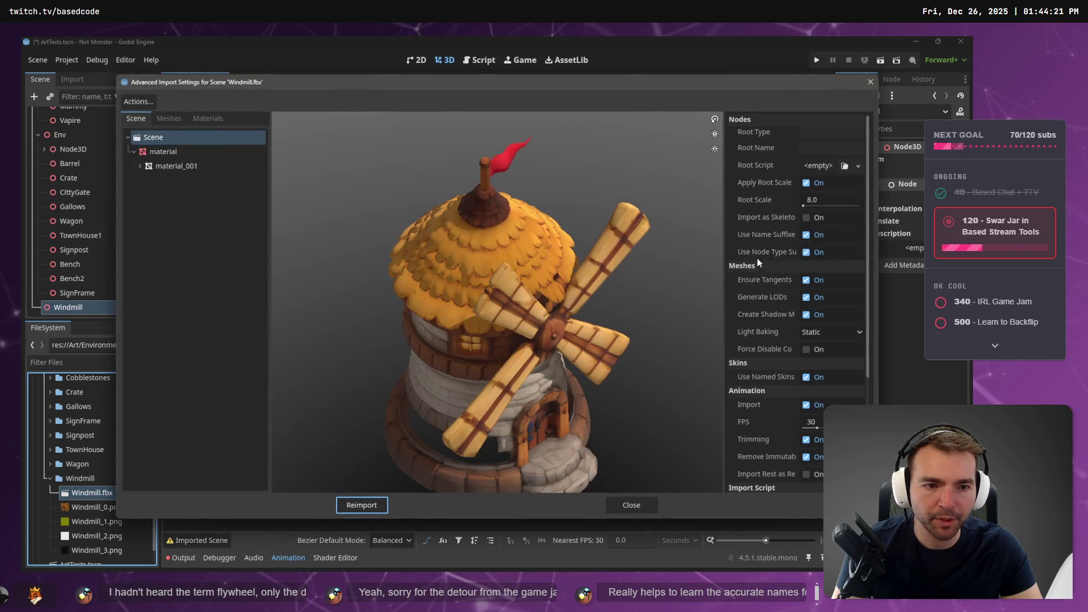
{"action": "left_click", "coordinate": [817, 204]}
{"action": "type", "text": "10"}
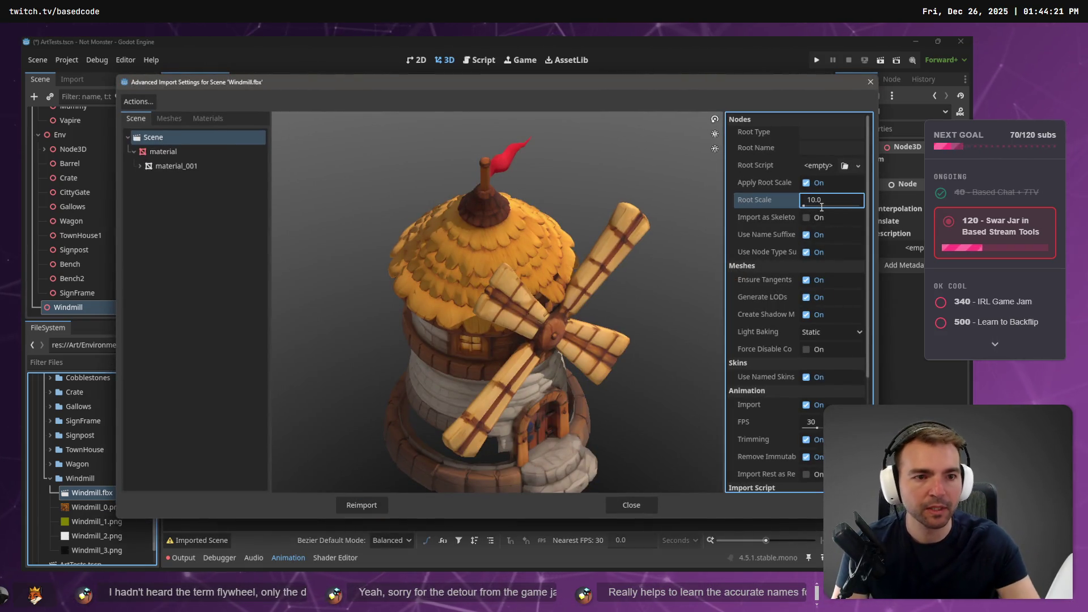
{"action": "left_click", "coordinate": [373, 509]}
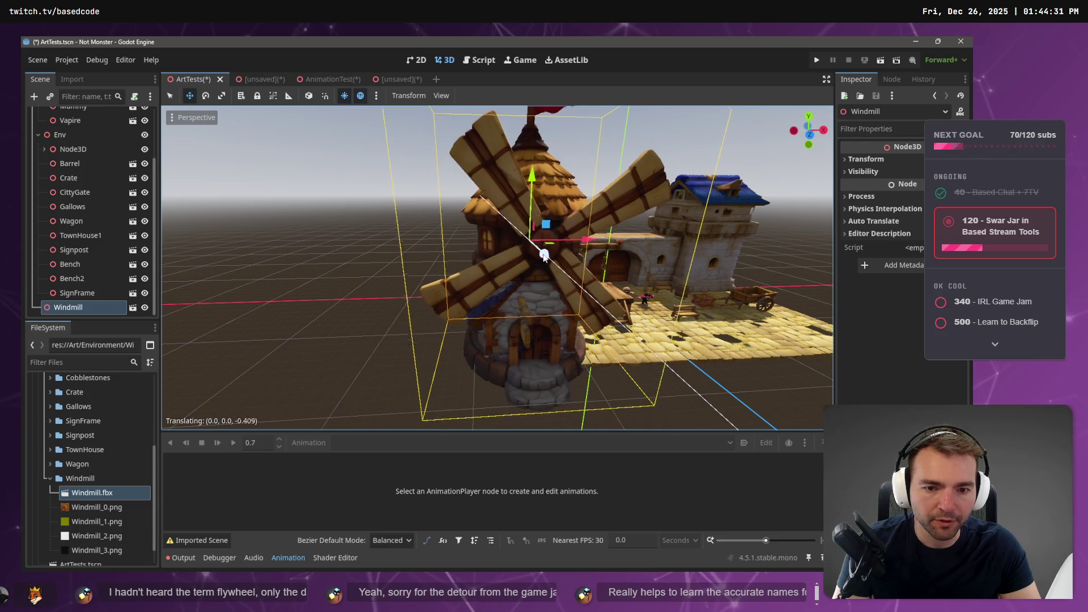
{"action": "double_click", "coordinate": [101, 495]}
{"action": "left_click", "coordinate": [818, 201]}
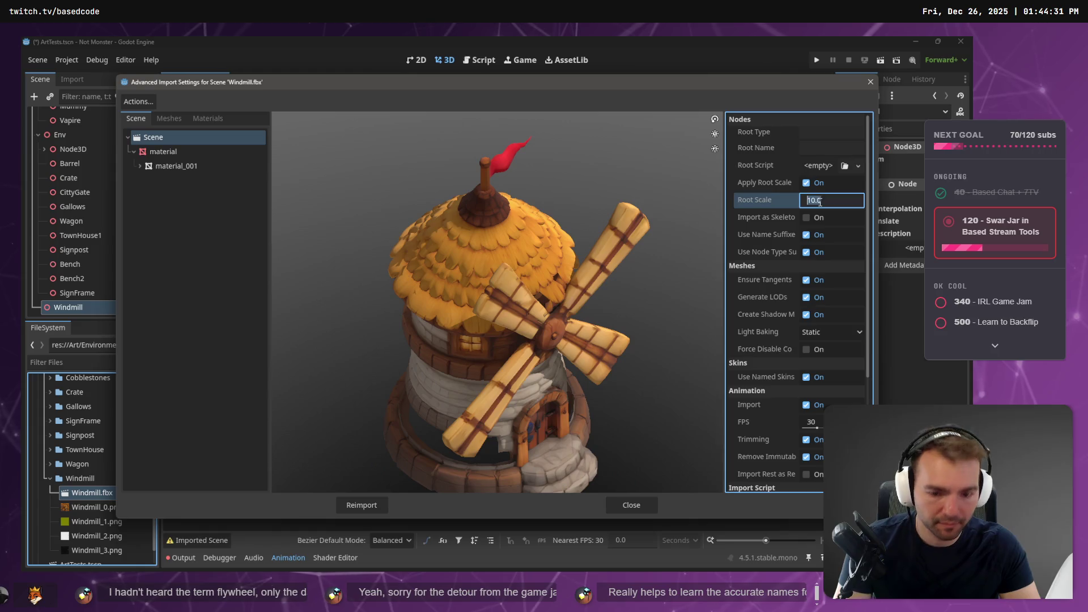
{"action": "left_click", "coordinate": [363, 504]}
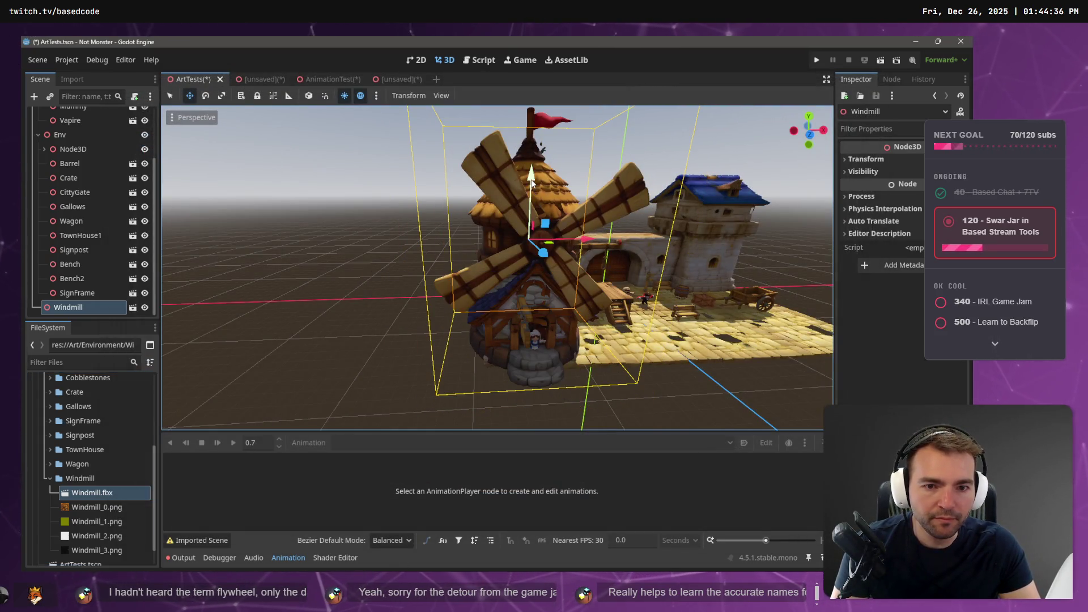
{"action": "scroll", "coordinate": [688, 268], "scroll_direction": "down", "scroll_amount": 2}
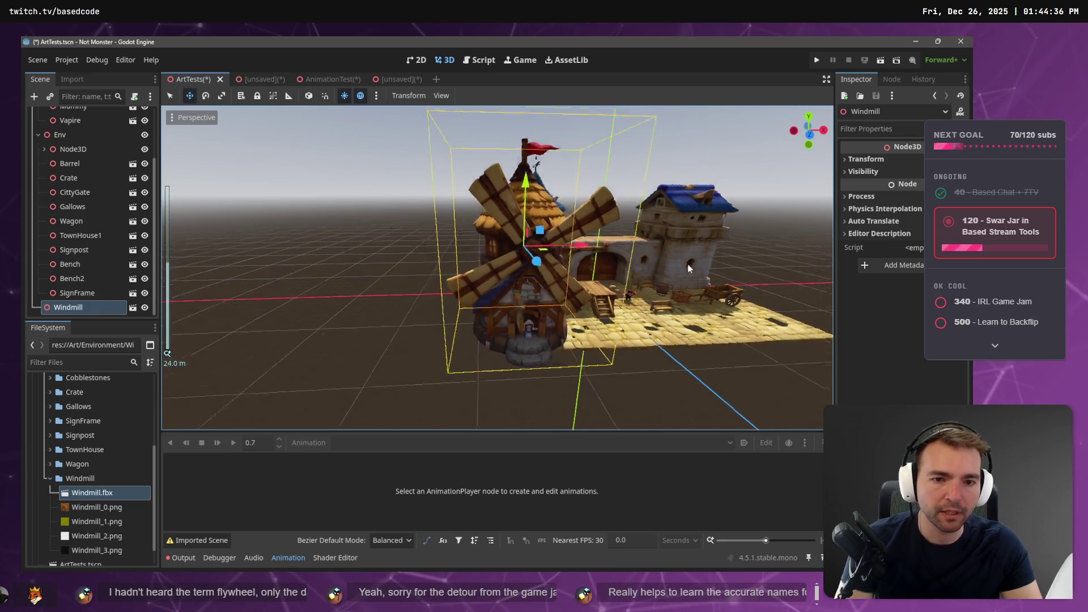
Move the windmill far right along X and toward the village along Z, then frame it.
{"action": "scroll", "coordinate": [689, 268], "scroll_direction": "down", "scroll_amount": 3}
{"action": "mouse_move", "coordinate": [595, 260]}
{"action": "left_mouse_down"}
{"action": "mouse_move", "coordinate": [818, 327]}
{"action": "mouse_move", "coordinate": [886, 336]}
{"action": "left_mouse_up"}
{"action": "scroll", "coordinate": [701, 360], "scroll_direction": "down", "scroll_amount": 3}
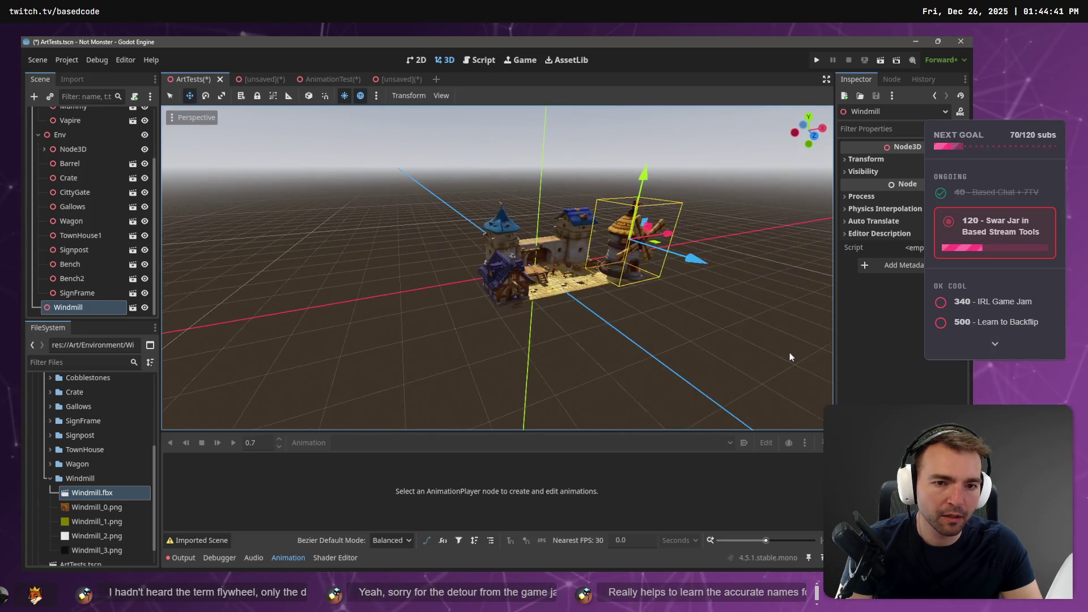
{"action": "mouse_move", "coordinate": [692, 258]}
{"action": "left_mouse_down"}
{"action": "mouse_move", "coordinate": [648, 242]}
{"action": "mouse_move", "coordinate": [644, 226]}
{"action": "left_mouse_up"}
{"action": "key", "text": "f"}
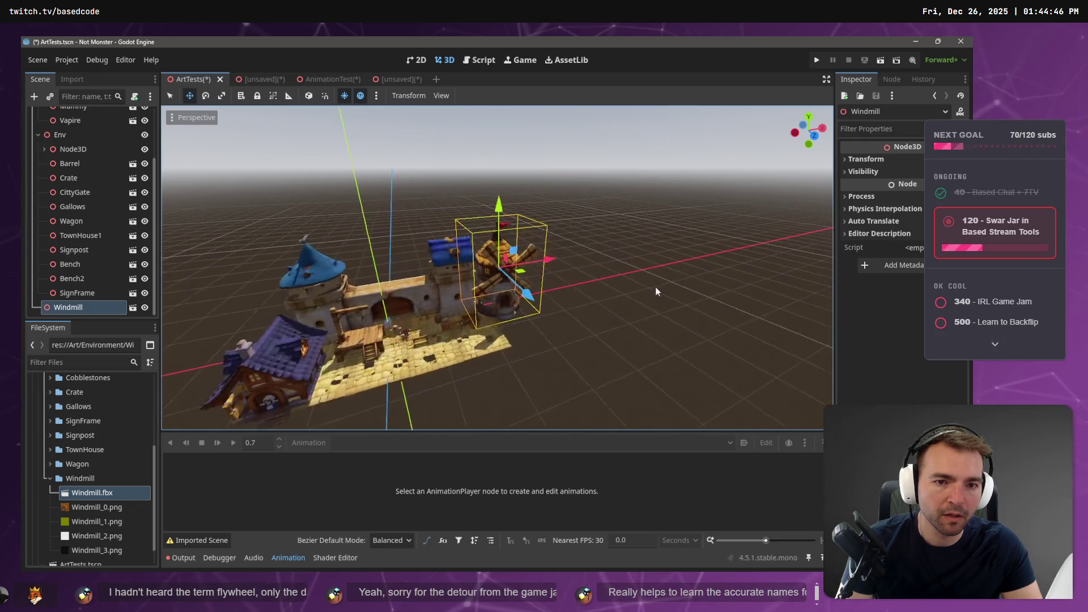
Check the windmill beside the village wall, then reveal its folder in the file manager.
{"action": "scroll", "coordinate": [553, 294], "scroll_direction": "up", "scroll_amount": 5}
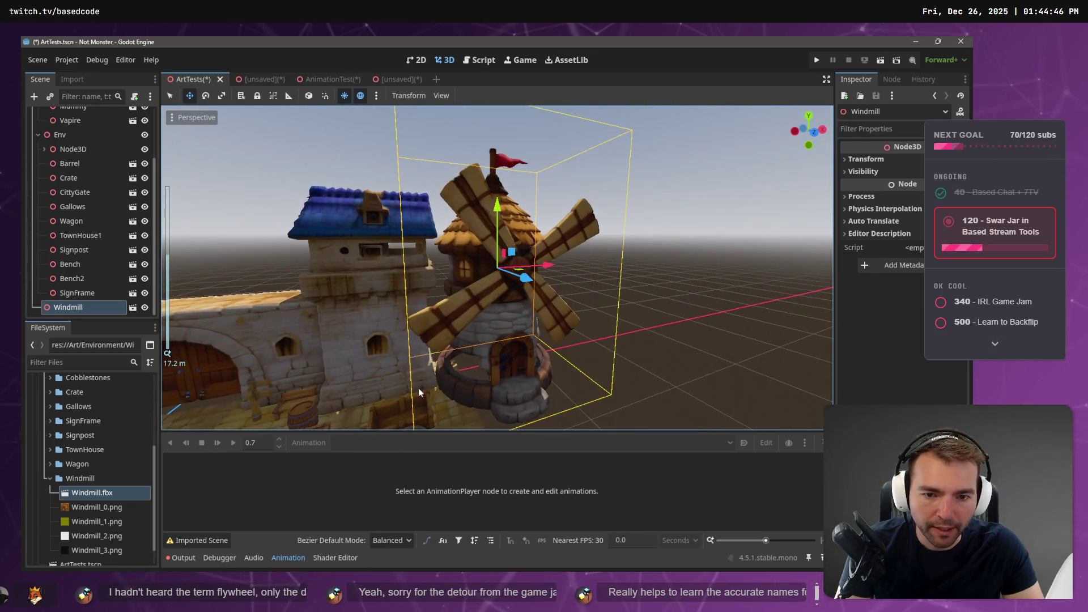
{"action": "mouse_move", "coordinate": [365, 372]}
{"action": "left_mouse_down"}
{"action": "mouse_move", "coordinate": [354, 349]}
{"action": "mouse_move", "coordinate": [315, 365]}
{"action": "mouse_move", "coordinate": [584, 236]}
{"action": "left_mouse_up"}
{"action": "scroll", "coordinate": [579, 258], "scroll_direction": "down", "scroll_amount": 5}
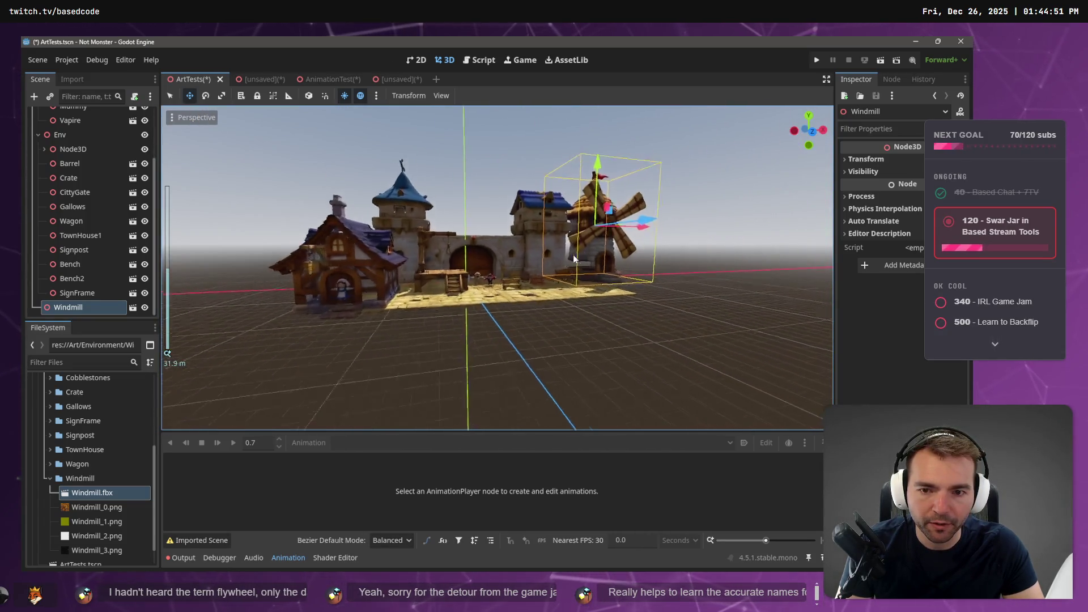
{"action": "left_click_drag", "start_coordinate": [540, 268], "coordinate": [501, 284]}
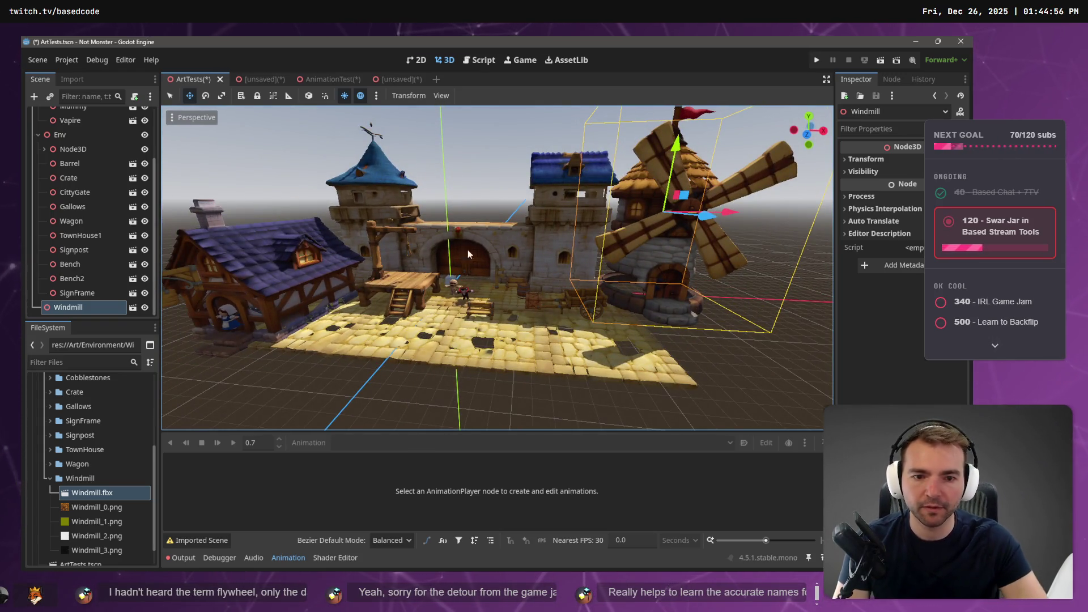
{"action": "key", "text": "ctrl+alt+r"}
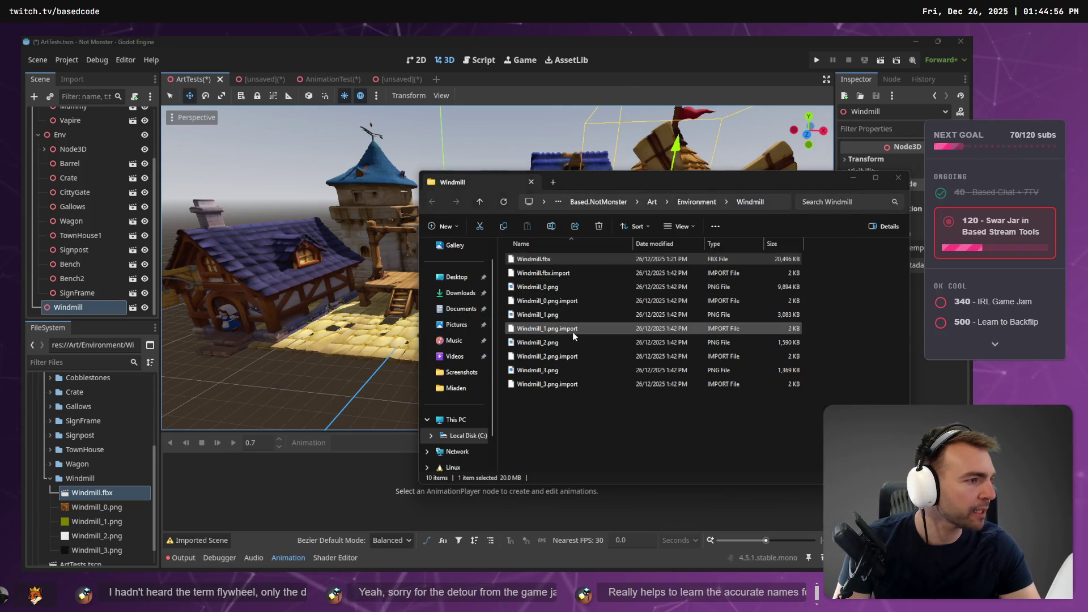
Show the small rock model in the fourth Hunyuan3D tab solid, without wireframe.
{"action": "key", "text": "ctrl+super+Right"}
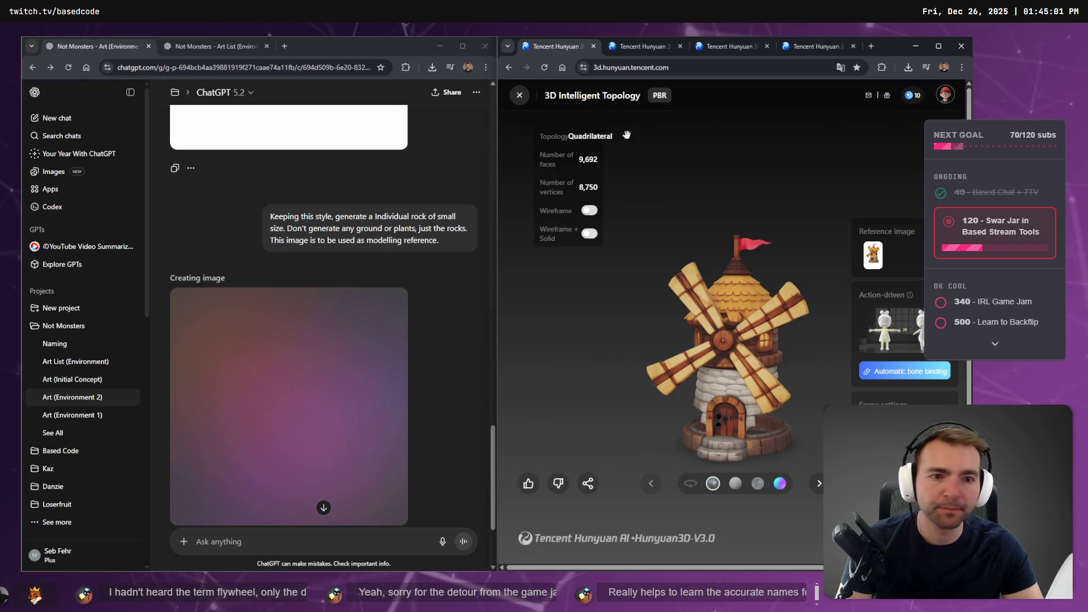
{"action": "left_click", "coordinate": [636, 43]}
{"action": "left_click", "coordinate": [731, 45]}
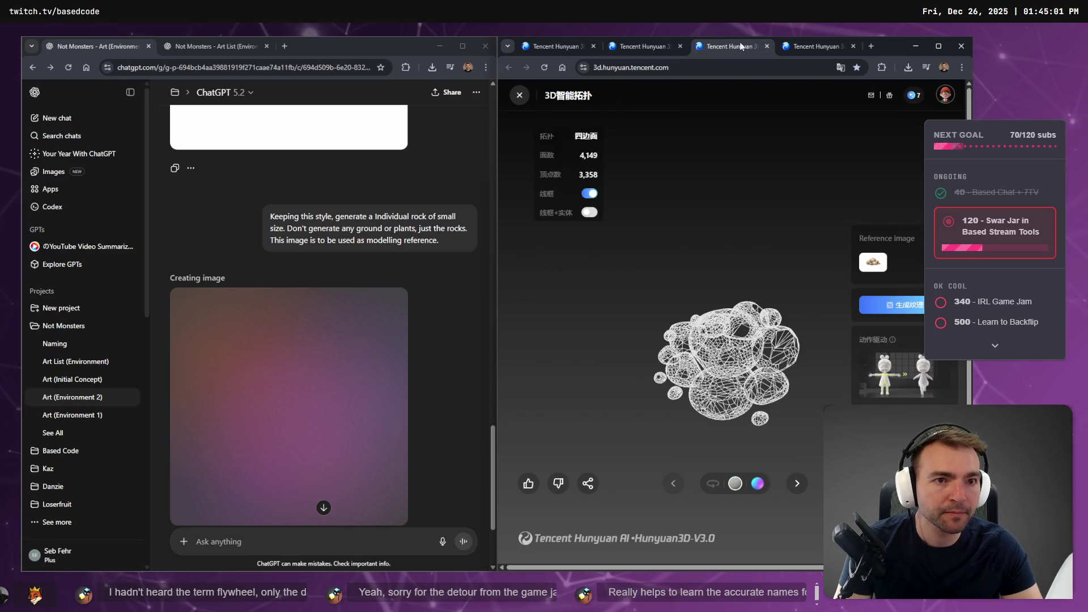
{"action": "left_click", "coordinate": [734, 45]}
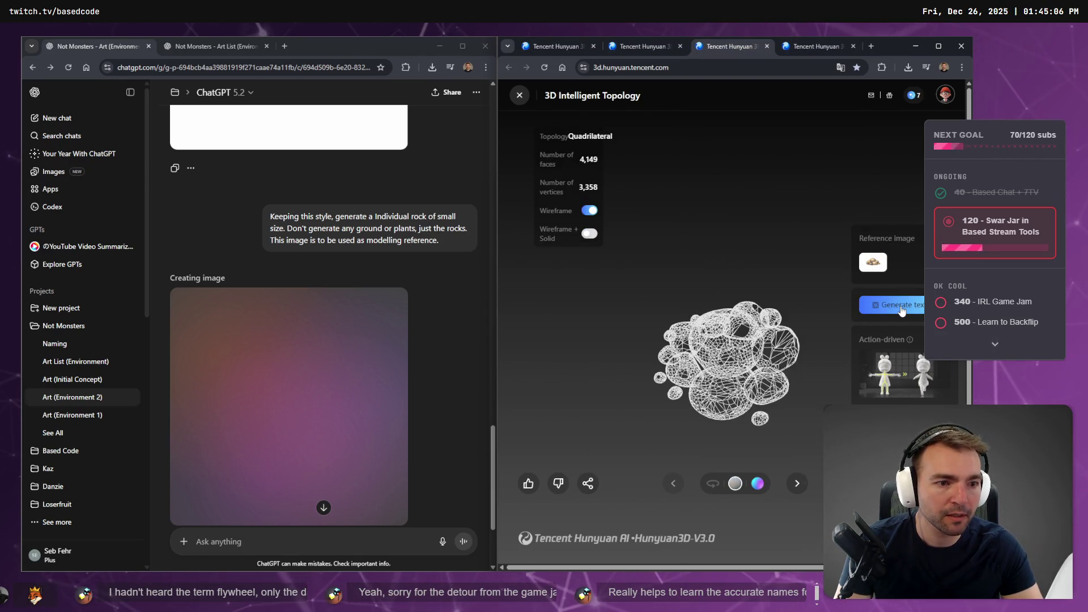
{"action": "left_click", "coordinate": [816, 46]}
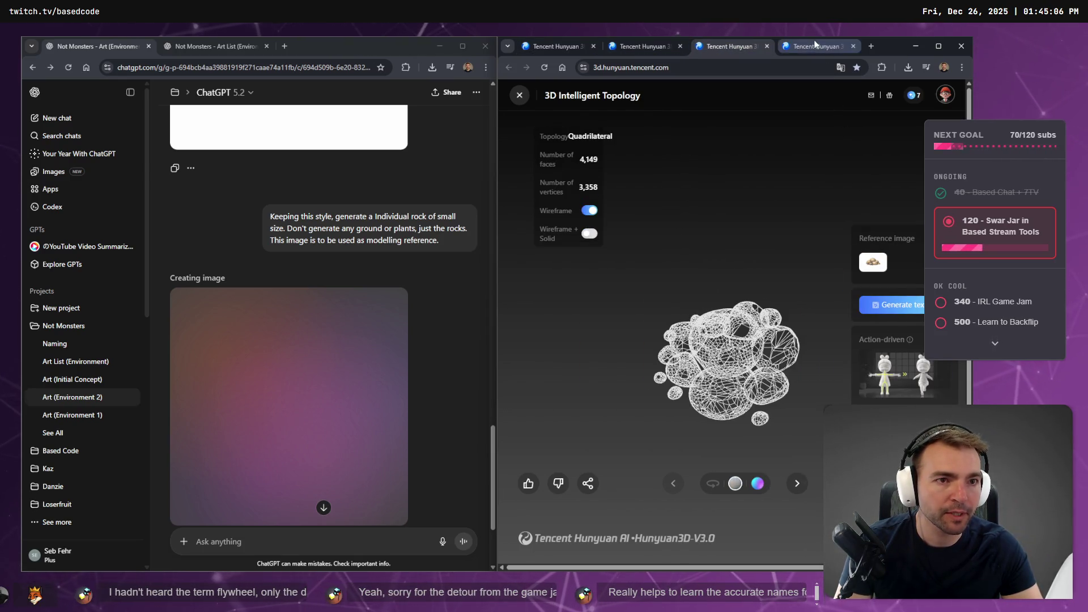
{"action": "left_click", "coordinate": [588, 212]}
{"action": "mouse_move", "coordinate": [670, 323]}
{"action": "left_mouse_down"}
{"action": "mouse_move", "coordinate": [702, 346]}
{"action": "mouse_move", "coordinate": [772, 306]}
{"action": "mouse_move", "coordinate": [735, 372]}
{"action": "left_mouse_up"}
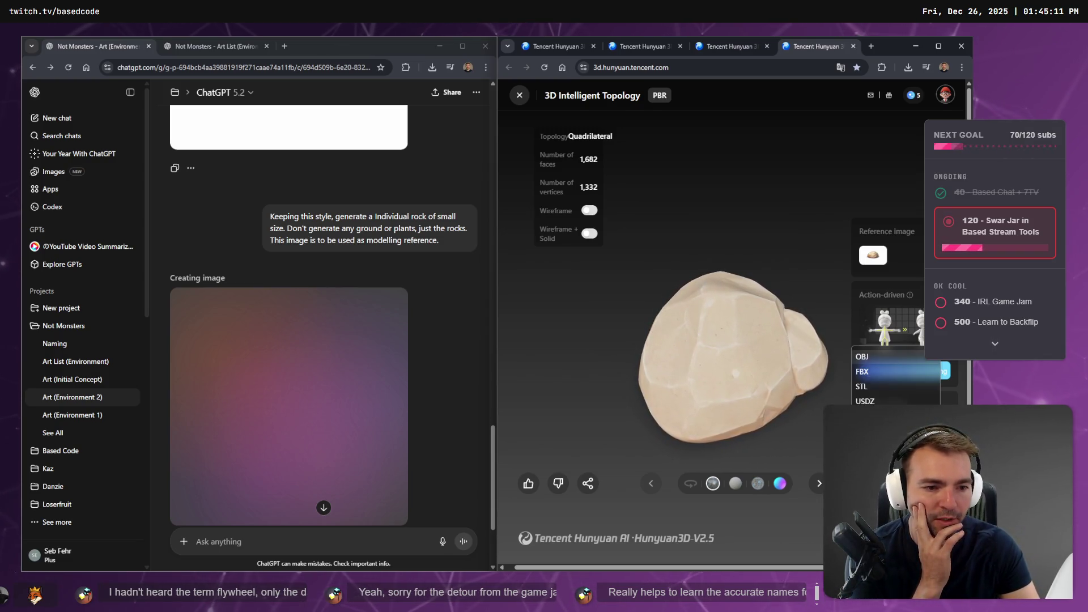
Download the rock model as FBX and show the file in its folder.
{"action": "left_click", "coordinate": [878, 373]}
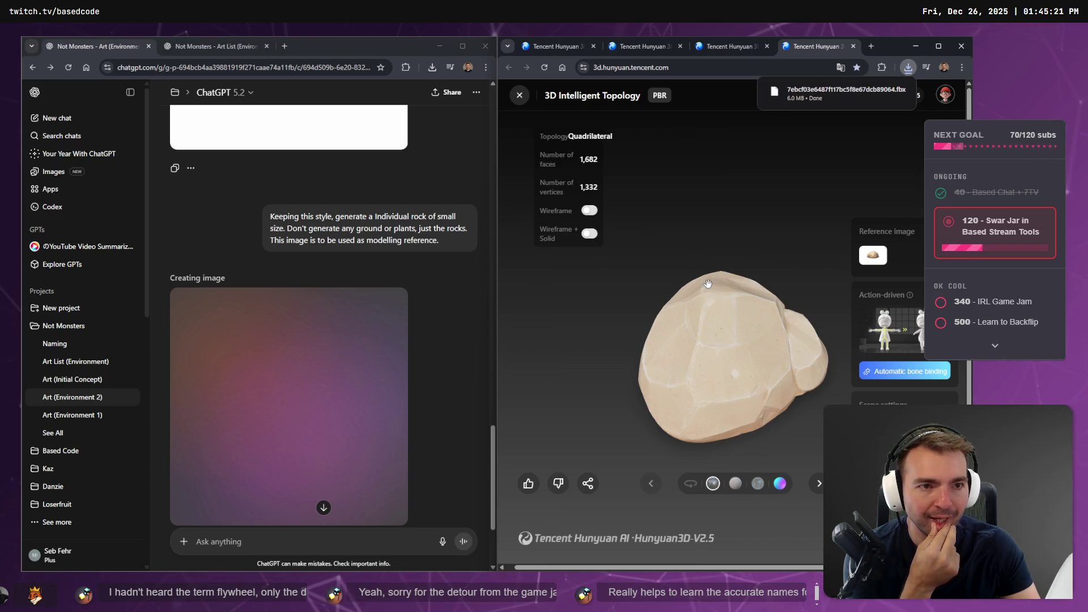
{"action": "right_click", "coordinate": [816, 91]}
{"action": "left_click", "coordinate": [834, 144]}
Rename the downloaded 6,111 KB rock file to RockMedium.fbx and go back to Godot.
{"action": "key", "text": "F2"}
{"action": "type", "text": "RockMedium.fbx"}
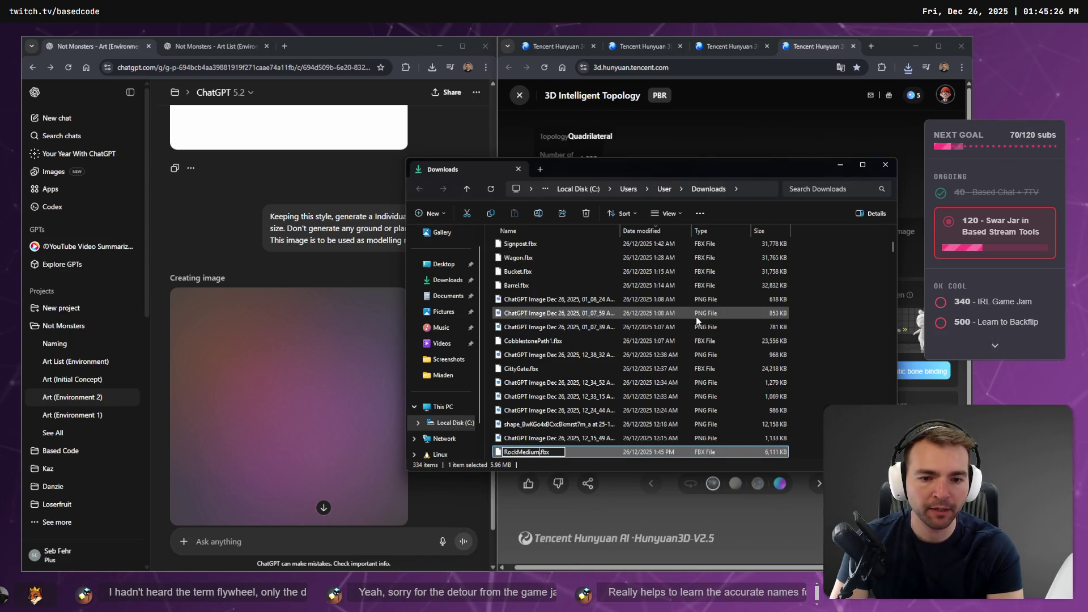
{"action": "key", "text": "Return"}
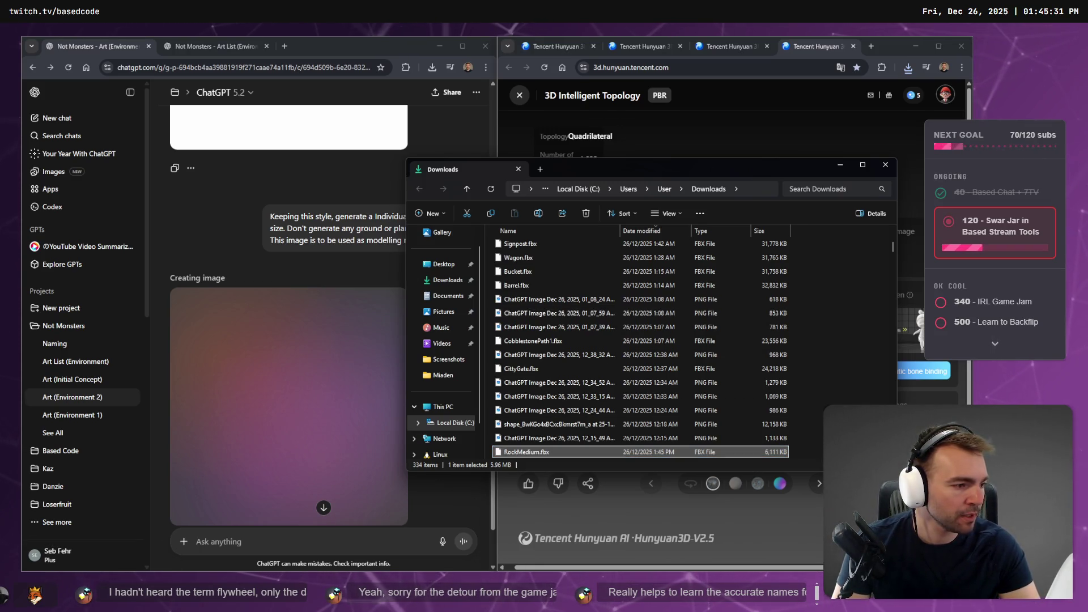
{"action": "key", "text": "alt+Tab"}
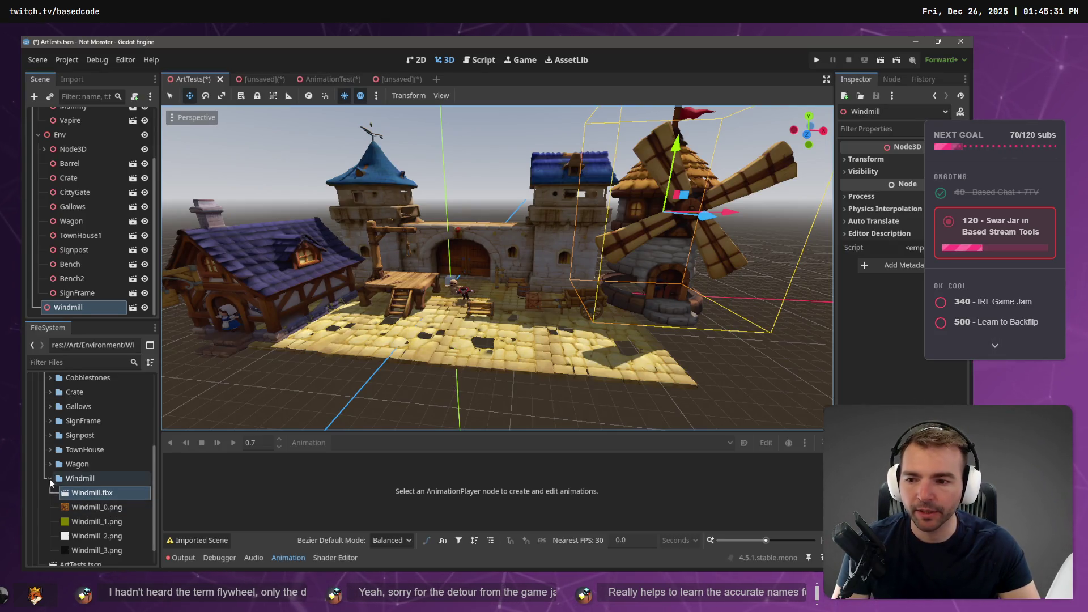
Collapse the Windmill folder in Godot's FileSystem and switch to the tldraw board.
{"action": "left_click", "coordinate": [49, 478]}
{"action": "scroll", "coordinate": [70, 467], "scroll_direction": "up", "scroll_amount": 3}
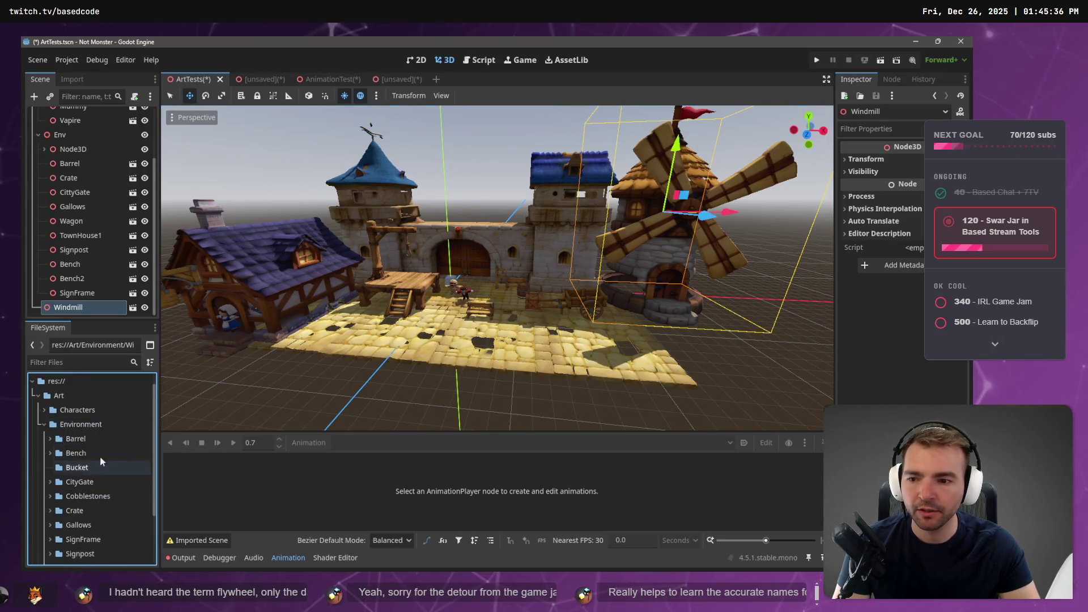
{"action": "key", "text": "alt+Tab"}
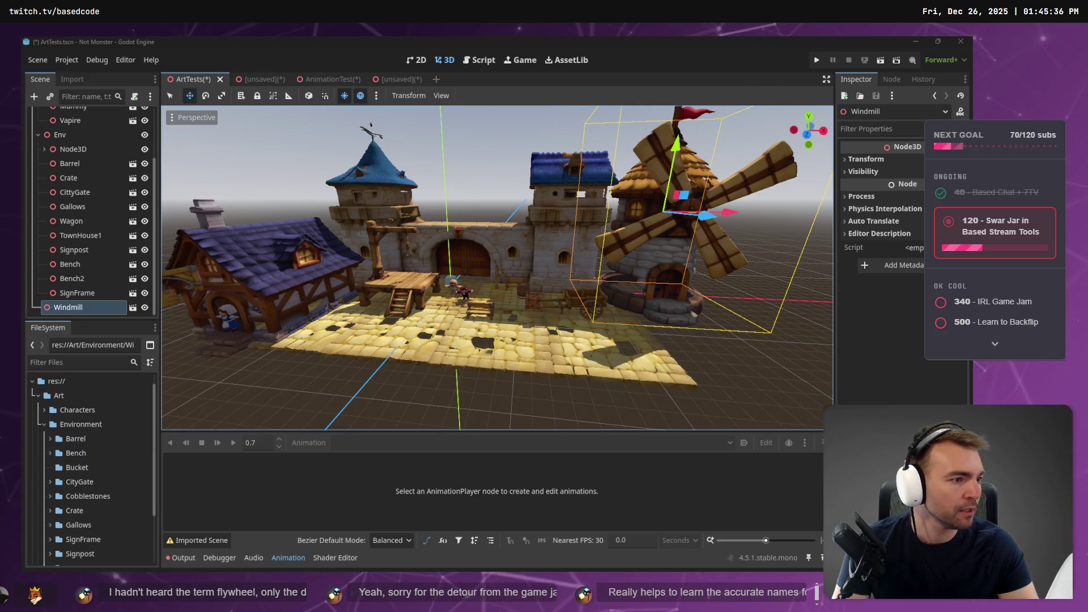
{"action": "key", "text": "alt+Tab"}
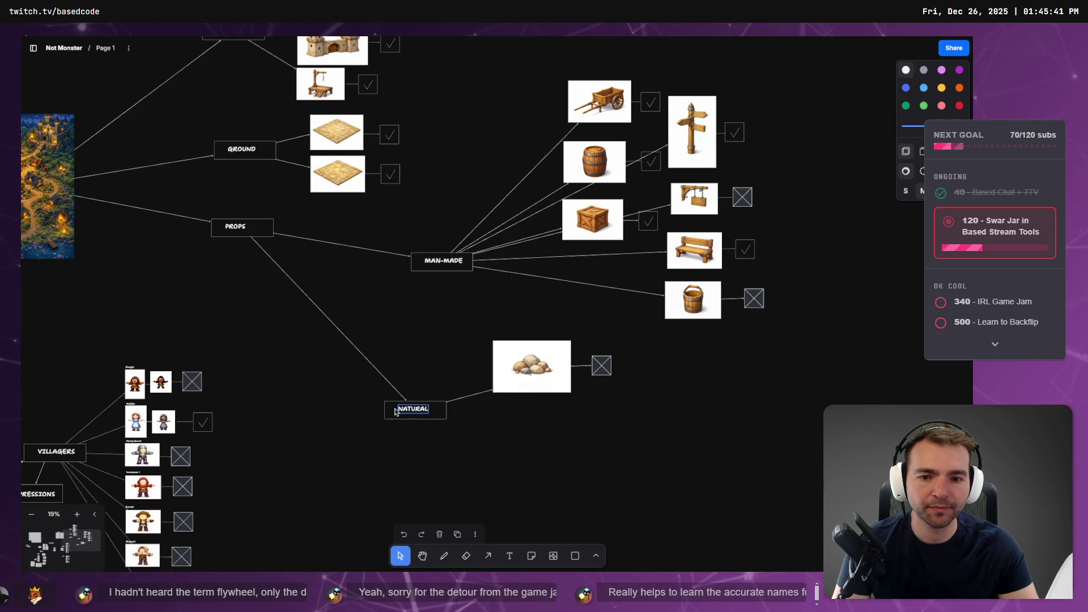
Drag ChatGPT's medium single-rock image onto the tldraw board below the rock pile.
{"action": "key", "text": "alt+Tab"}
{"action": "key", "text": "alt+Tab"}
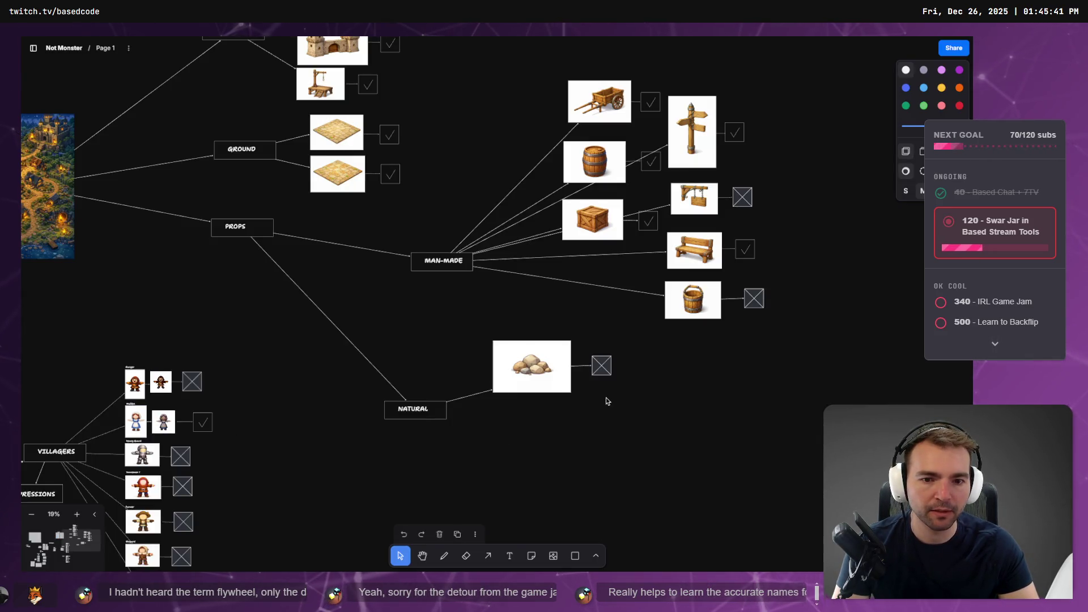
{"action": "key", "text": "alt+Tab"}
{"action": "key", "text": "alt+Tab"}
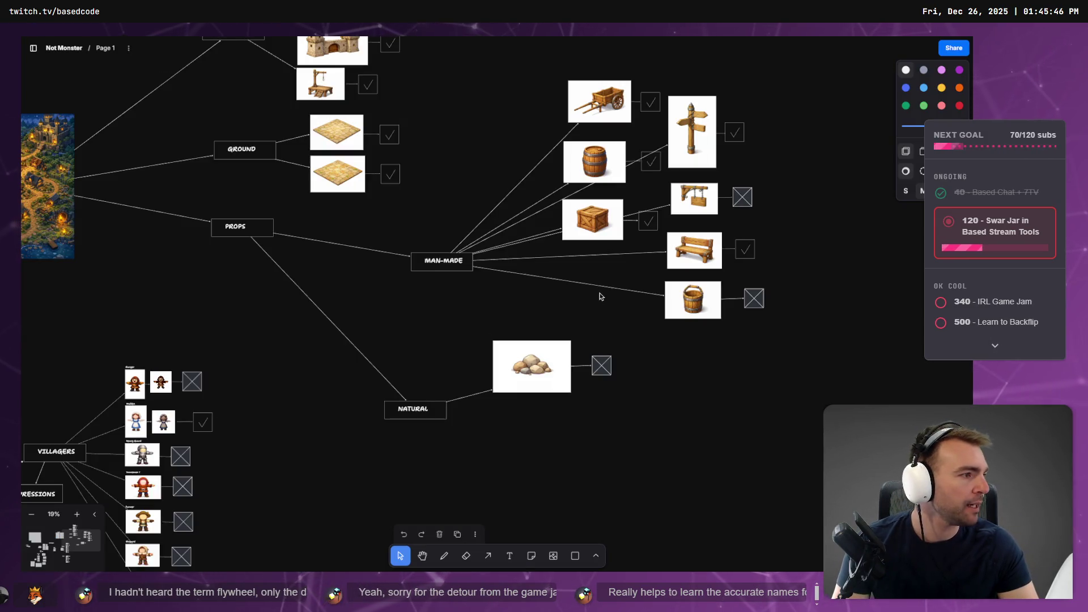
{"action": "key", "text": "alt+Tab"}
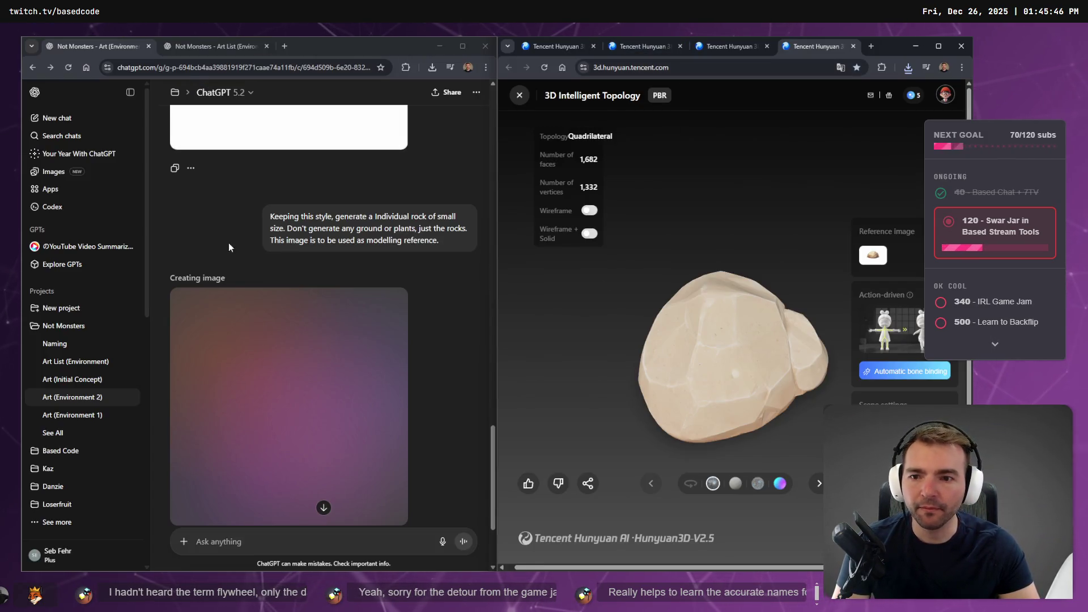
{"action": "scroll", "coordinate": [229, 247], "scroll_direction": "up", "scroll_amount": 3}
{"action": "mouse_move", "coordinate": [289, 263]}
{"action": "left_mouse_down"}
{"action": "mouse_move", "coordinate": [405, 295]}
{"action": "mouse_move", "coordinate": [474, 427]}
{"action": "mouse_move", "coordinate": [554, 446]}
{"action": "mouse_move", "coordinate": [547, 431]}
{"action": "left_mouse_up"}
{"action": "key", "text": "alt+Tab"}
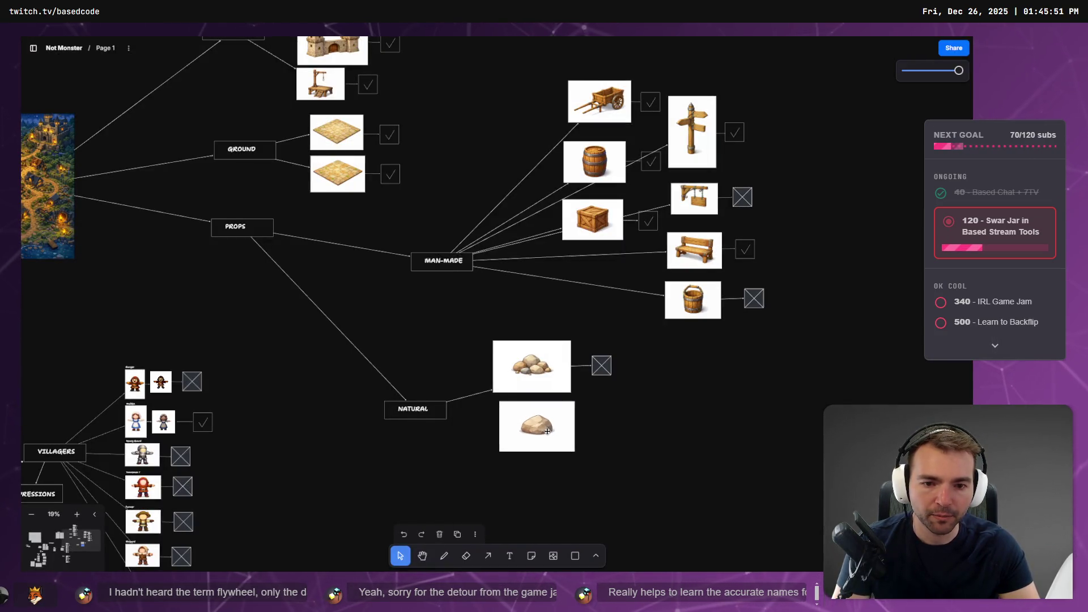
{"action": "key", "text": "alt+Tab"}
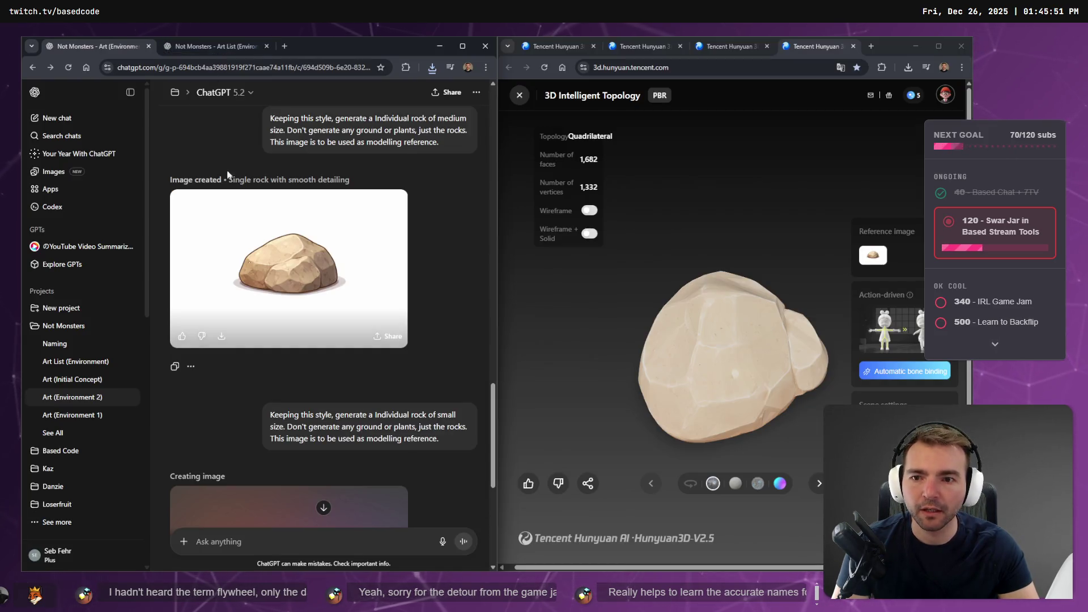
Reload the ChatGPT chat and drag the small speckled rock image toward tldraw.
{"action": "scroll", "coordinate": [229, 175], "scroll_direction": "down", "scroll_amount": 5}
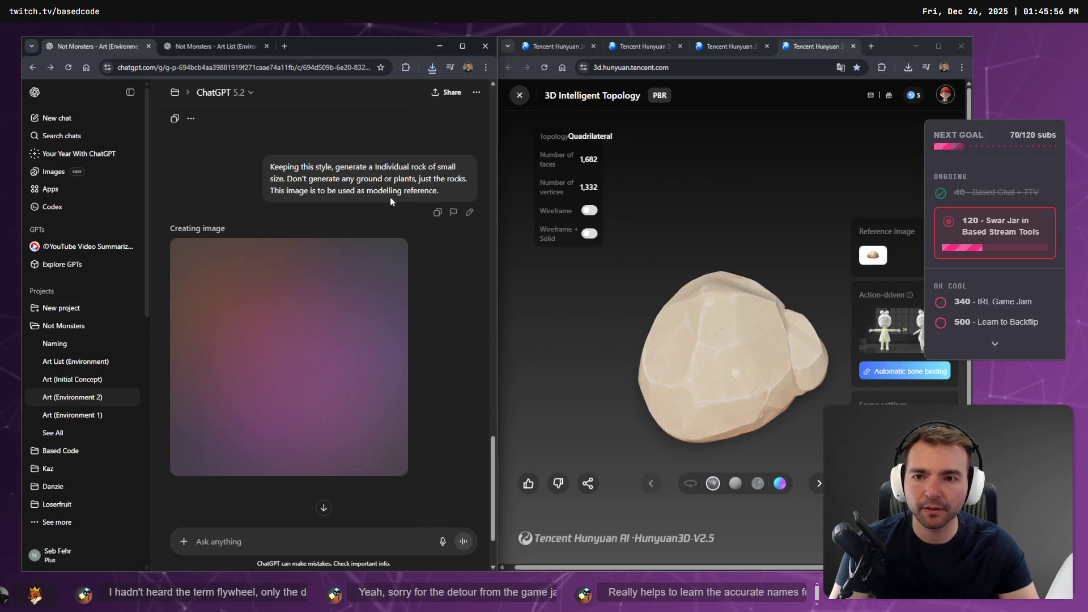
{"action": "key", "text": "F5"}
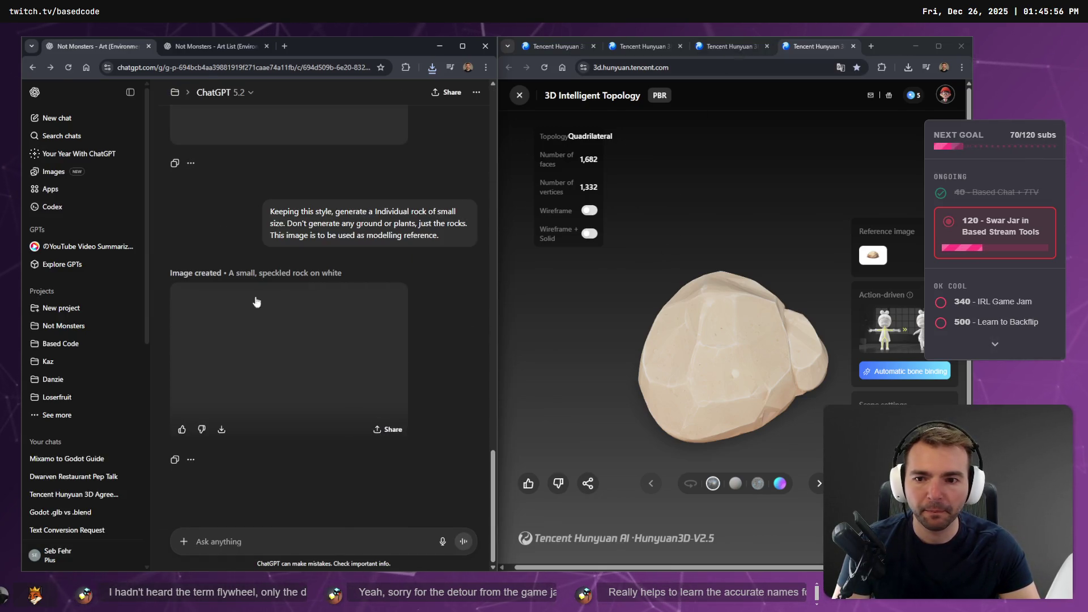
{"action": "mouse_move", "coordinate": [256, 302]}
{"action": "left_mouse_down"}
{"action": "mouse_move", "coordinate": [369, 350]}
{"action": "mouse_move", "coordinate": [562, 485]}
{"action": "mouse_move", "coordinate": [532, 493]}
{"action": "left_mouse_up"}
Select the three rock images under NATURAL and shrink them to a matching size.
{"action": "scroll", "coordinate": [585, 407], "scroll_direction": "down", "scroll_amount": 2}
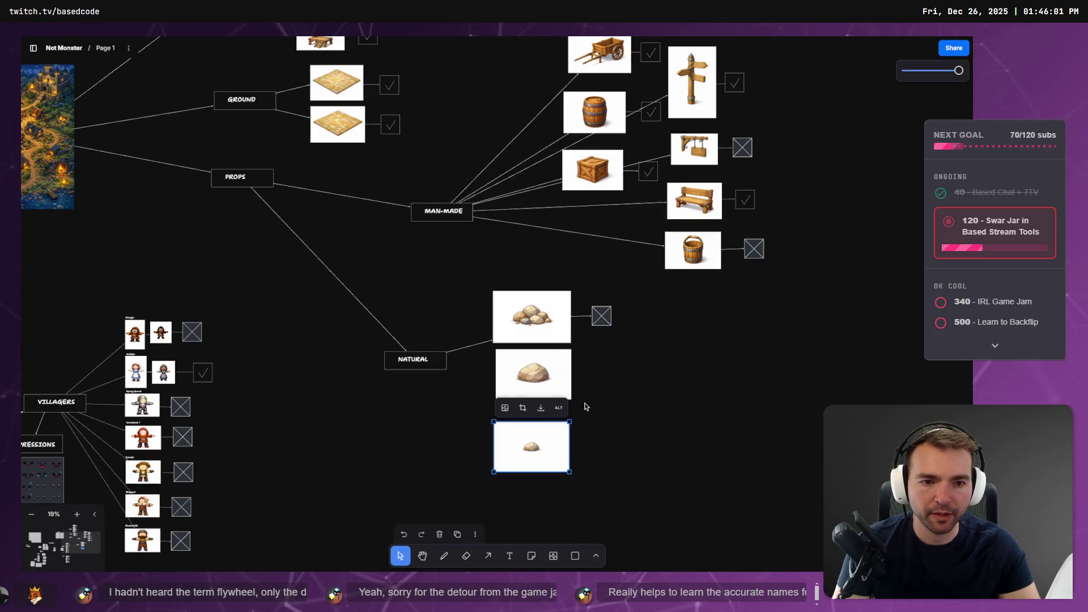
{"action": "left_click_drag", "start_coordinate": [525, 260], "coordinate": [515, 492]}
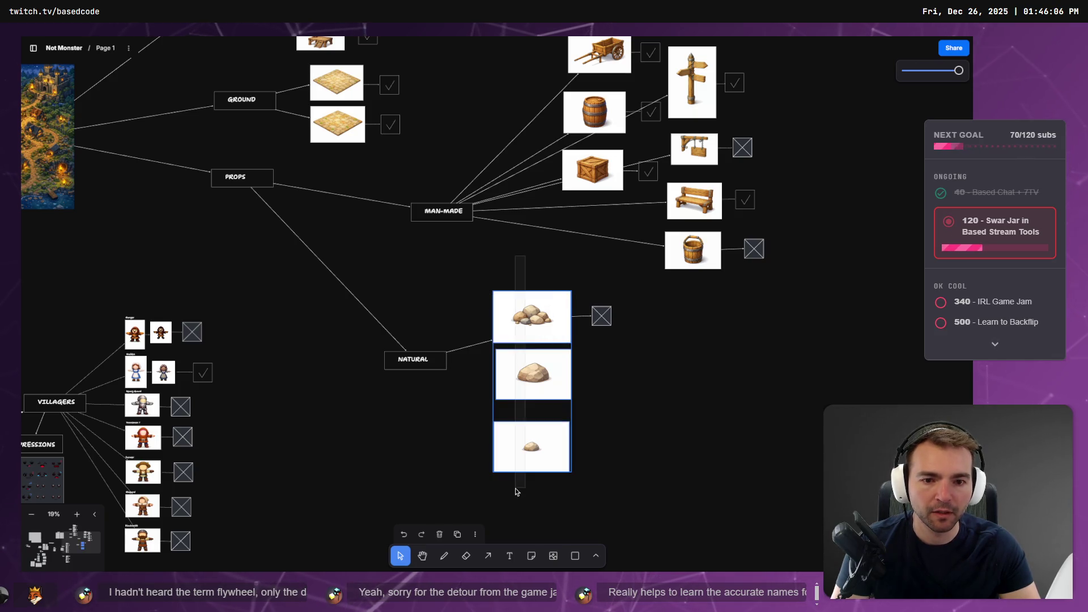
{"action": "left_click_drag", "start_coordinate": [564, 465], "coordinate": [526, 396]}
Copy the crossed status box beside the new rock images.
{"action": "left_click", "coordinate": [618, 424]}
{"action": "mouse_move", "coordinate": [660, 296]}
{"action": "left_mouse_down"}
{"action": "mouse_move", "coordinate": [571, 341]}
{"action": "mouse_move", "coordinate": [584, 314]}
{"action": "mouse_move", "coordinate": [587, 349]}
{"action": "left_mouse_up"}
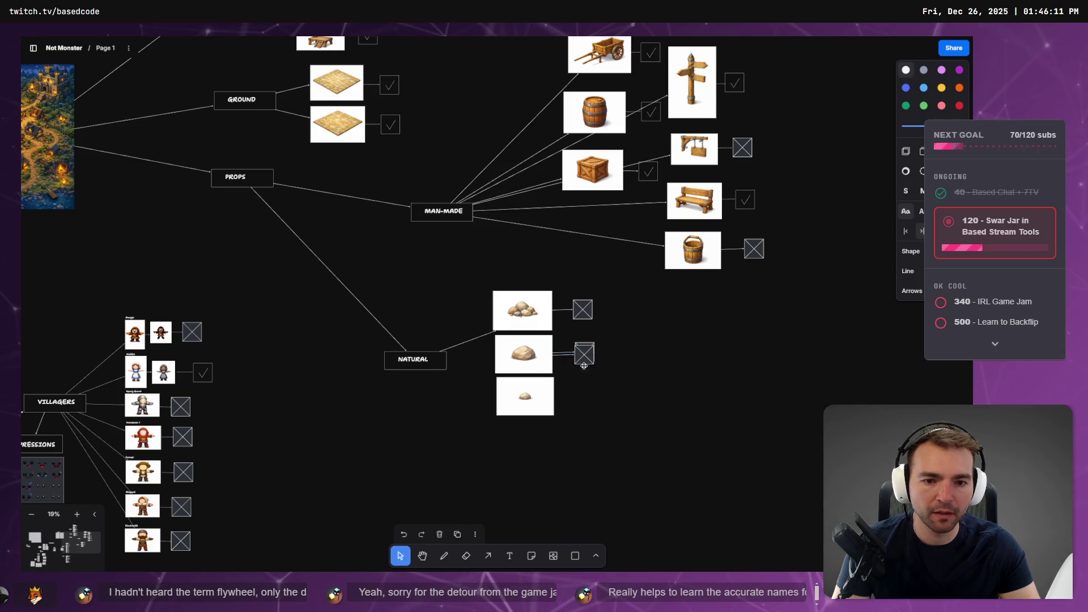
{"action": "left_click", "coordinate": [674, 418]}
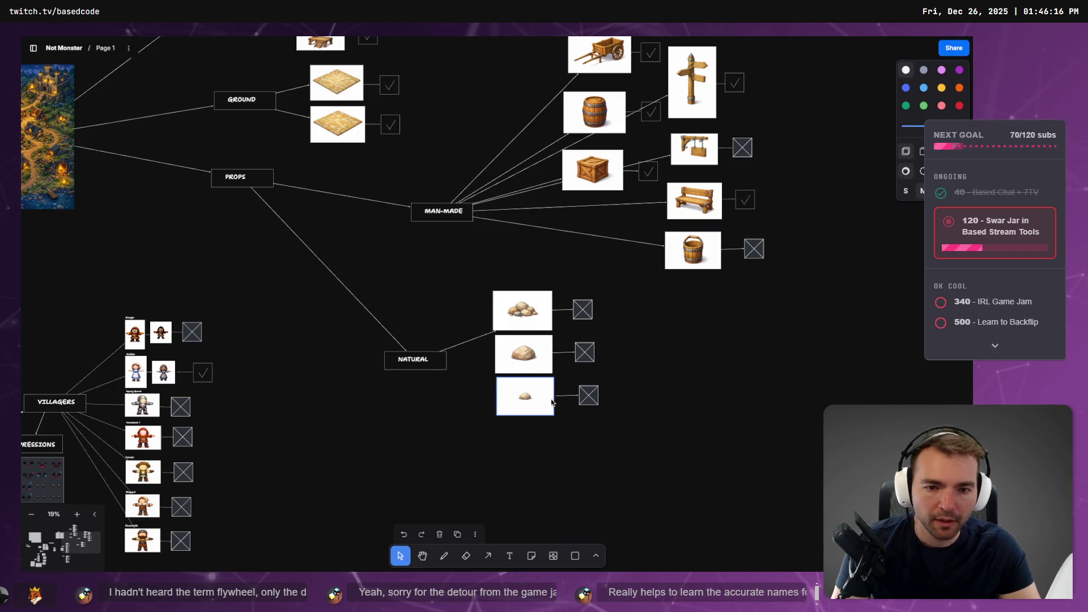
{"action": "key", "text": "ctrl+super+Left"}
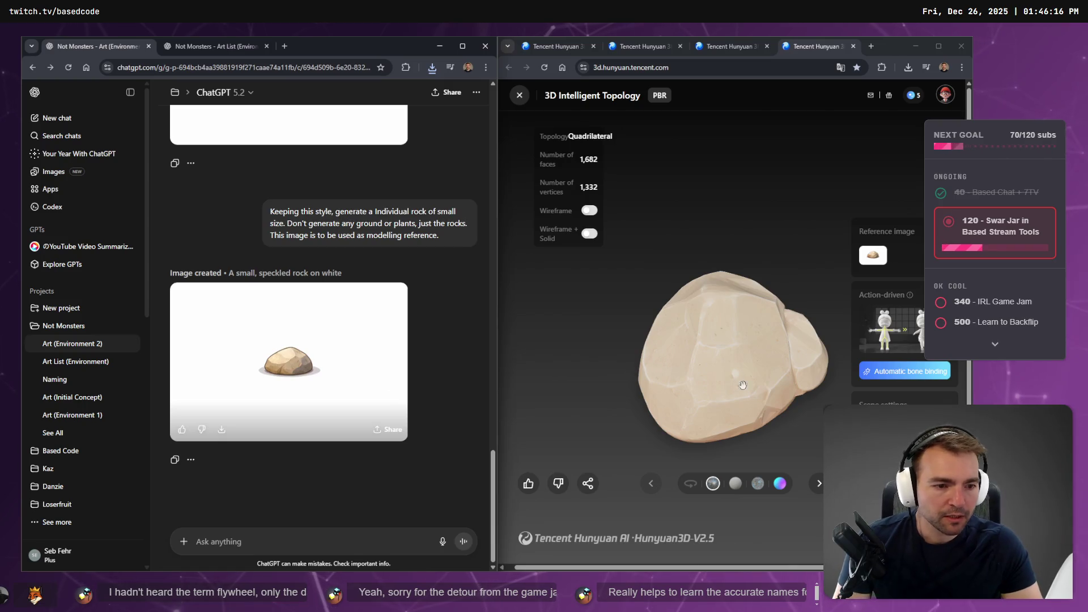
Glance at Chrome's recent downloads, then return to the Godot town scene.
{"action": "left_click", "coordinate": [907, 67]}
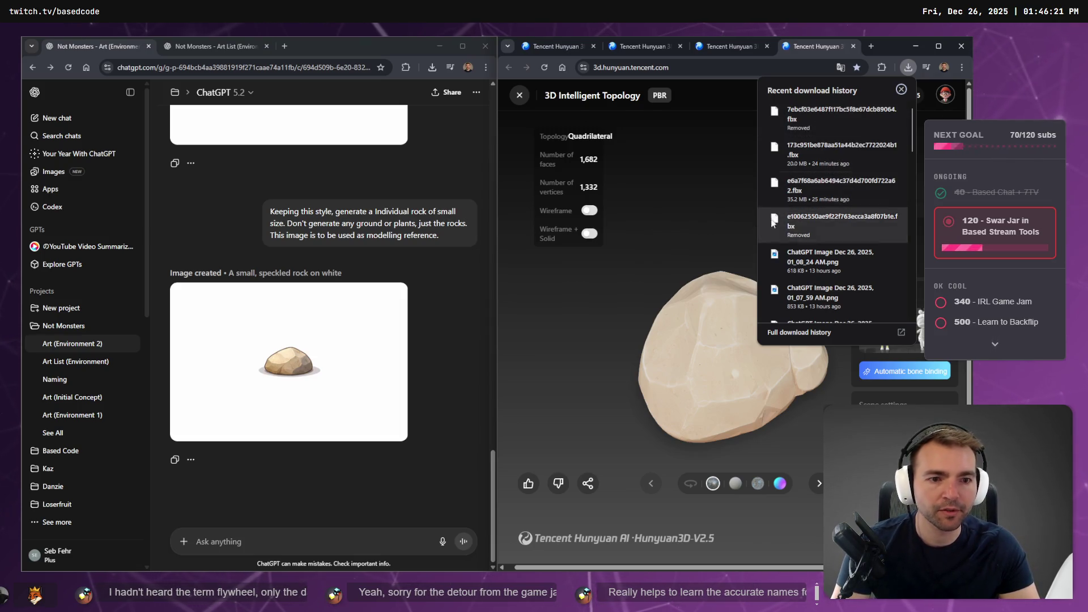
{"action": "left_click", "coordinate": [385, 443]}
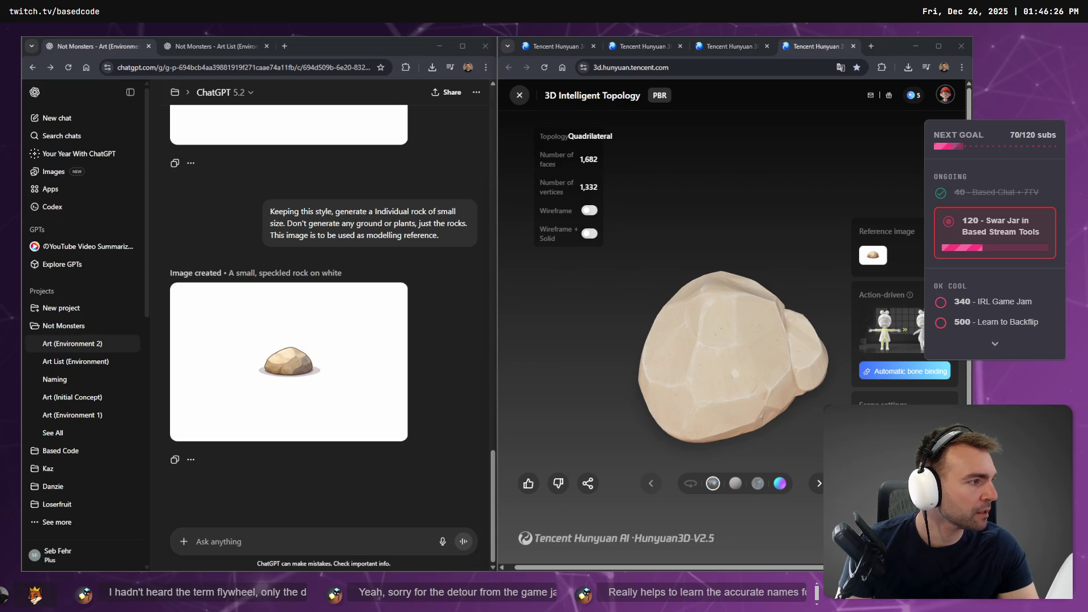
{"action": "key", "text": "alt+Tab"}
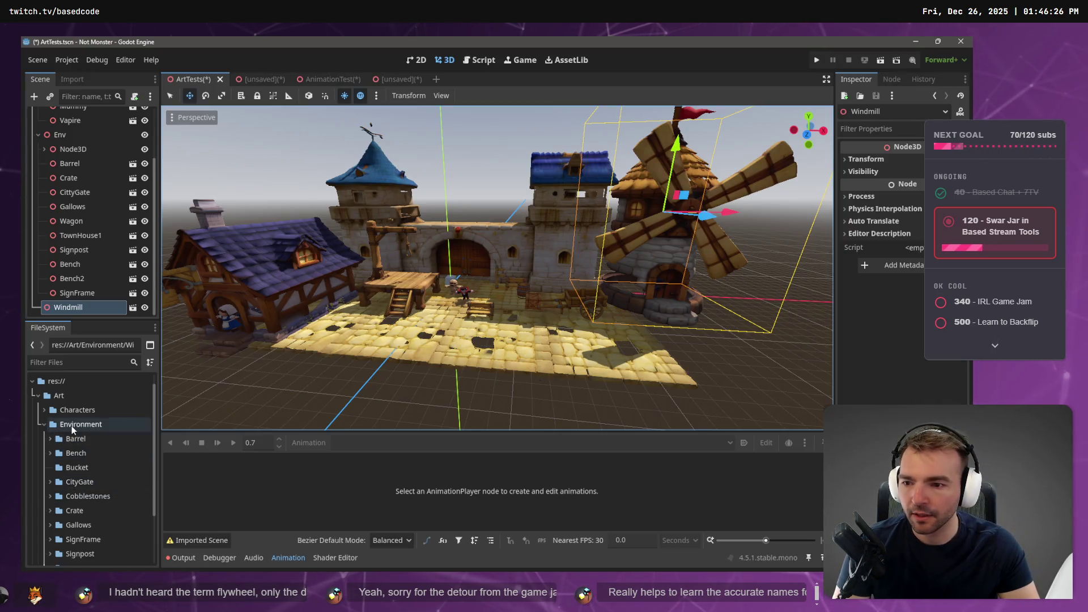
Create a RockMedium folder inside Art/Environment.
{"action": "right_click", "coordinate": [72, 425]}
{"action": "mouse_move", "coordinate": [126, 361]}
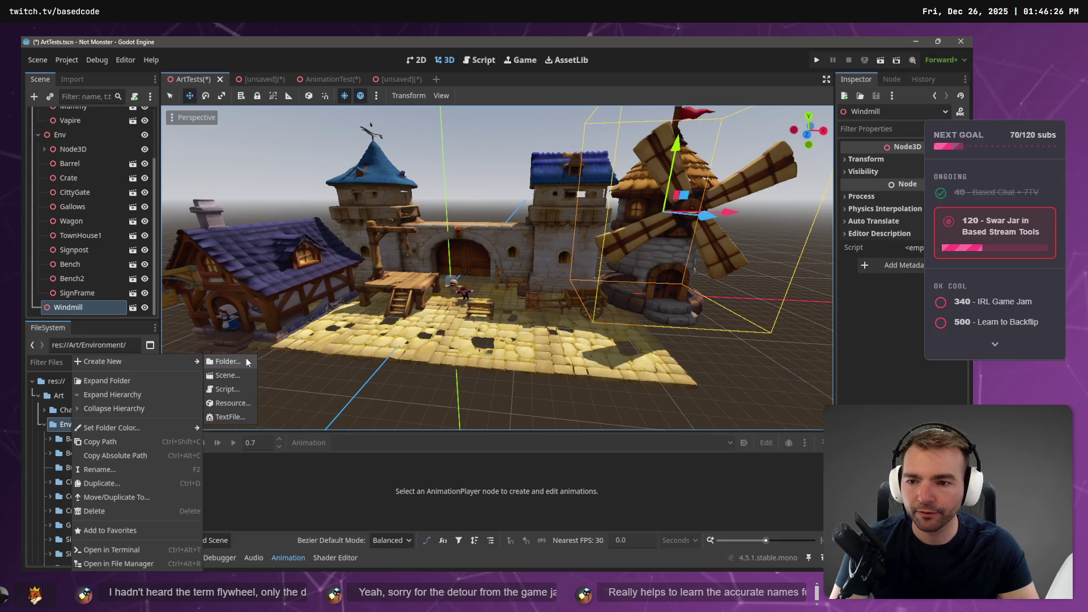
{"action": "left_click", "coordinate": [246, 361]}
{"action": "type", "text": "RockMendi"}
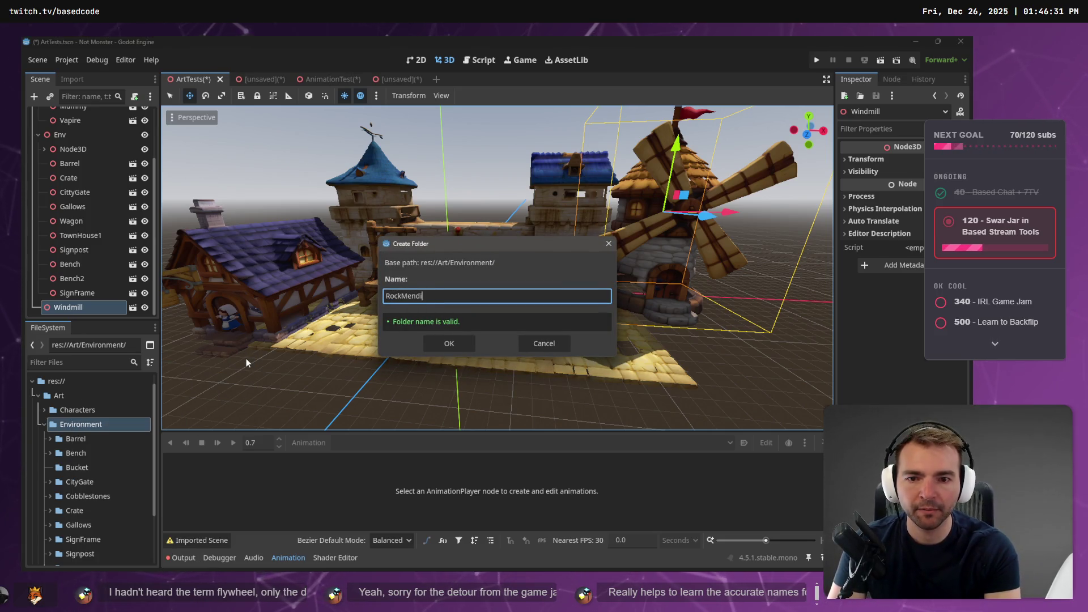
{"action": "type", "text": "um"}
{"action": "key", "text": "Return"}
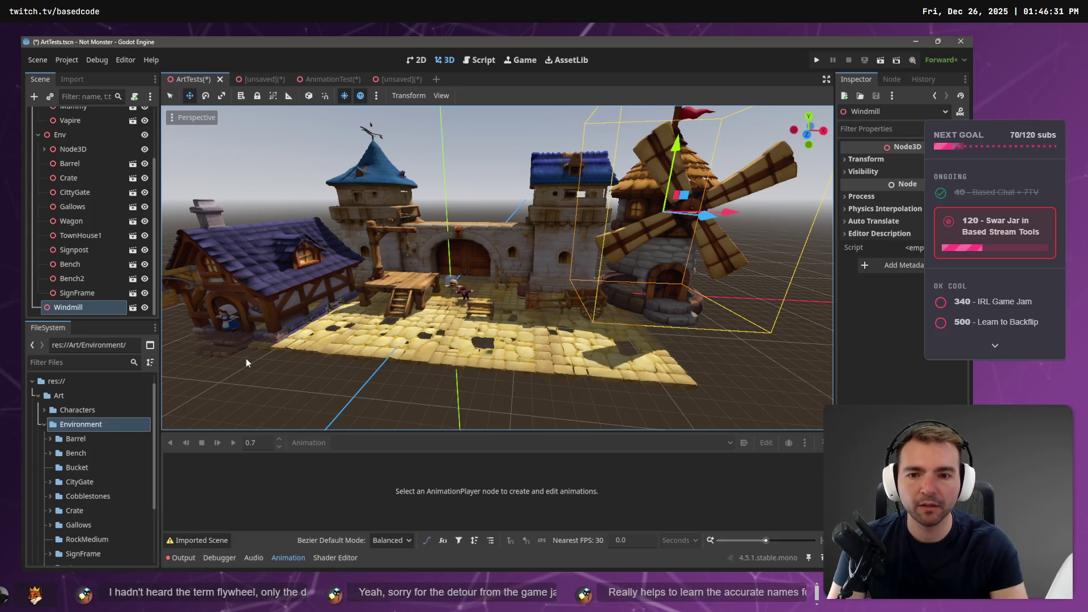
{"action": "scroll", "coordinate": [100, 488], "scroll_direction": "down", "scroll_amount": 1}
{"action": "scroll", "coordinate": [100, 487], "scroll_direction": "down", "scroll_amount": 3}
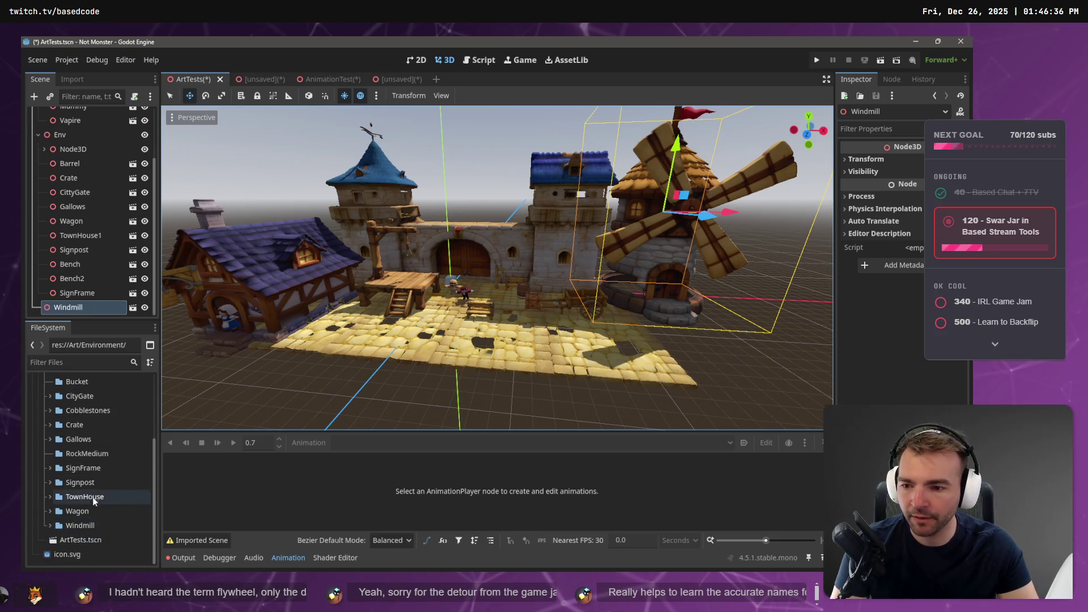
{"action": "scroll", "coordinate": [75, 426], "scroll_direction": "up", "scroll_amount": 3}
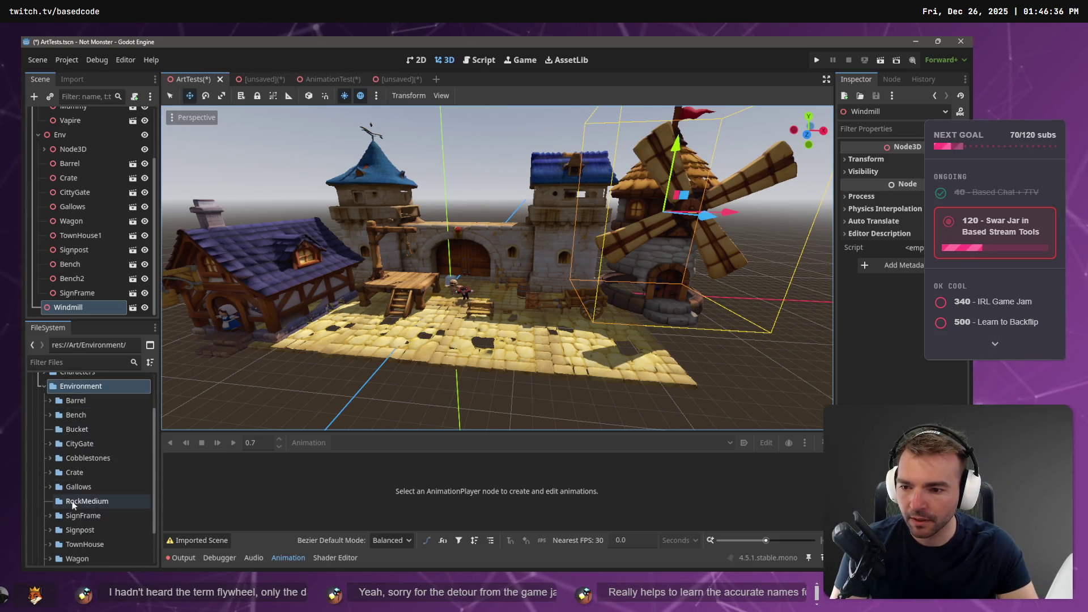
Import RockMedium.fbx from Downloads into the RockMedium folder.
{"action": "key", "text": "alt+Tab"}
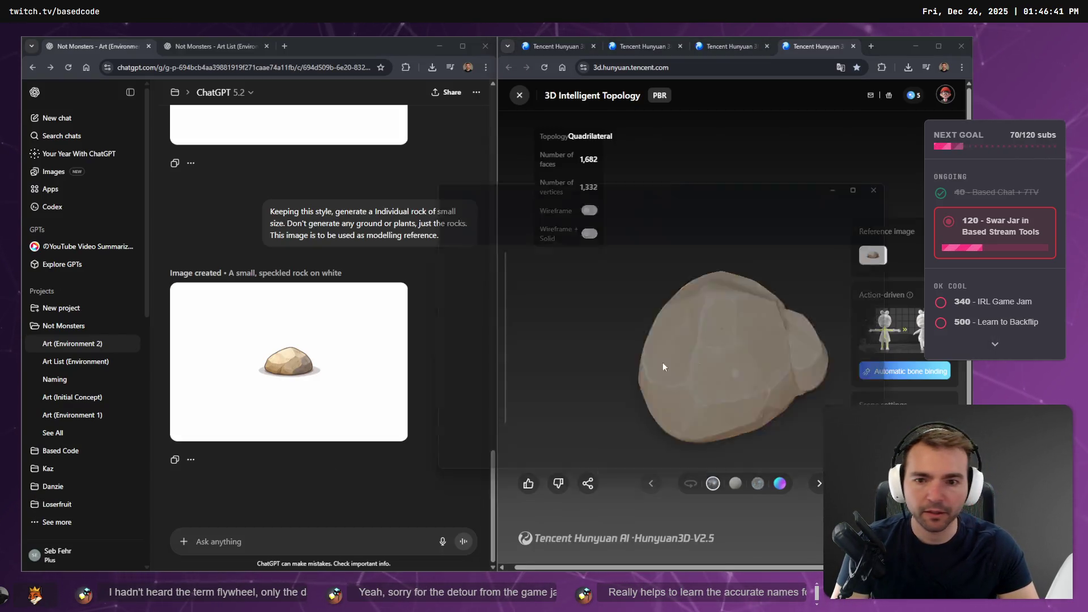
{"action": "key", "text": "super+e"}
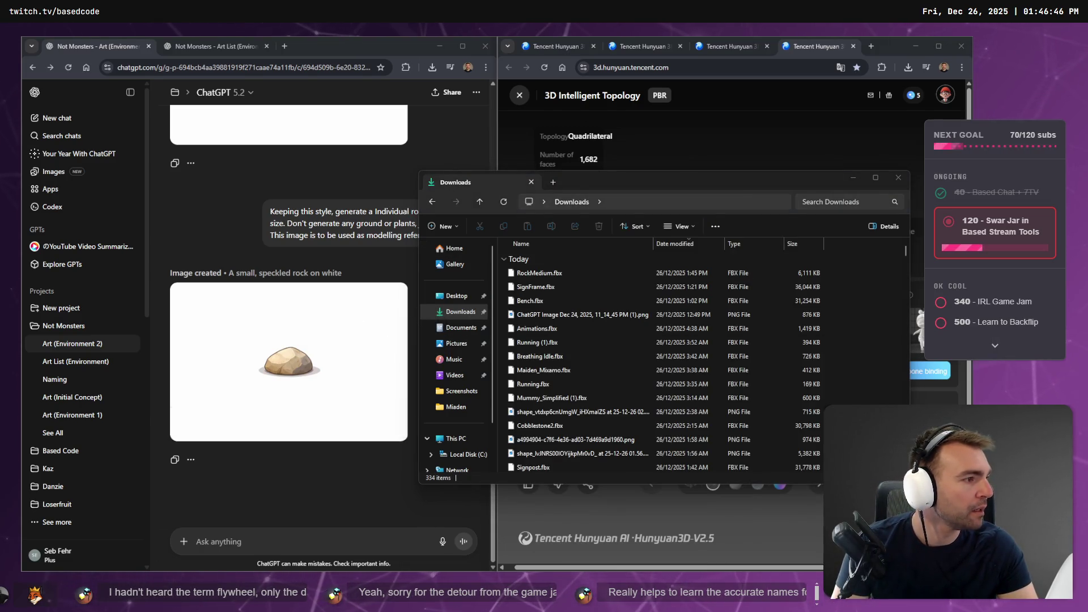
{"action": "key", "text": "alt+Tab"}
{"action": "key", "text": "alt+Tab"}
{"action": "left_click", "coordinate": [559, 274]}
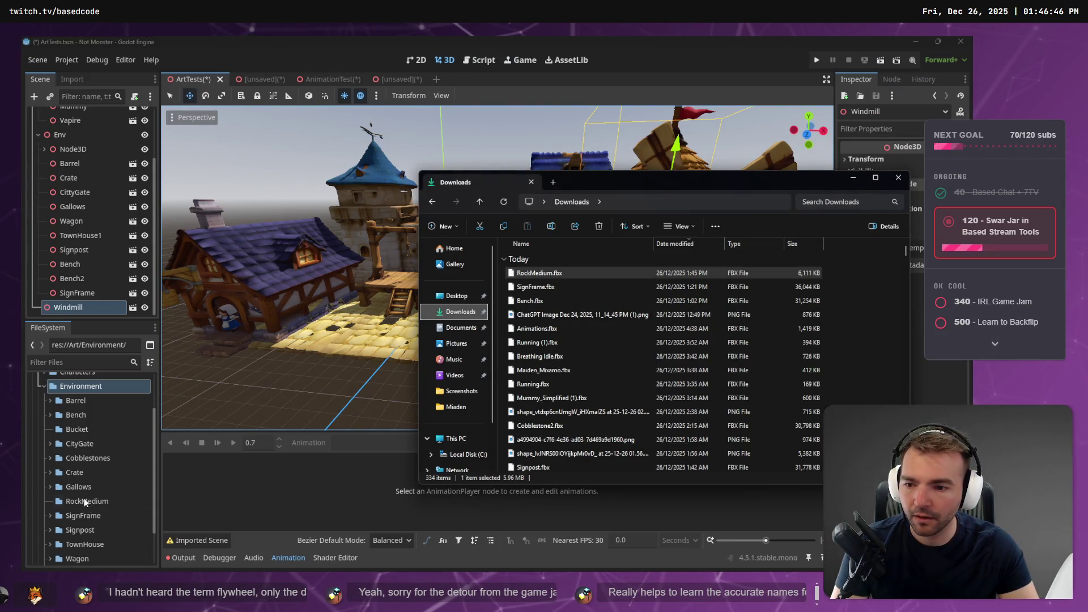
{"action": "left_click_drag", "start_coordinate": [85, 502], "coordinate": [85, 502]}
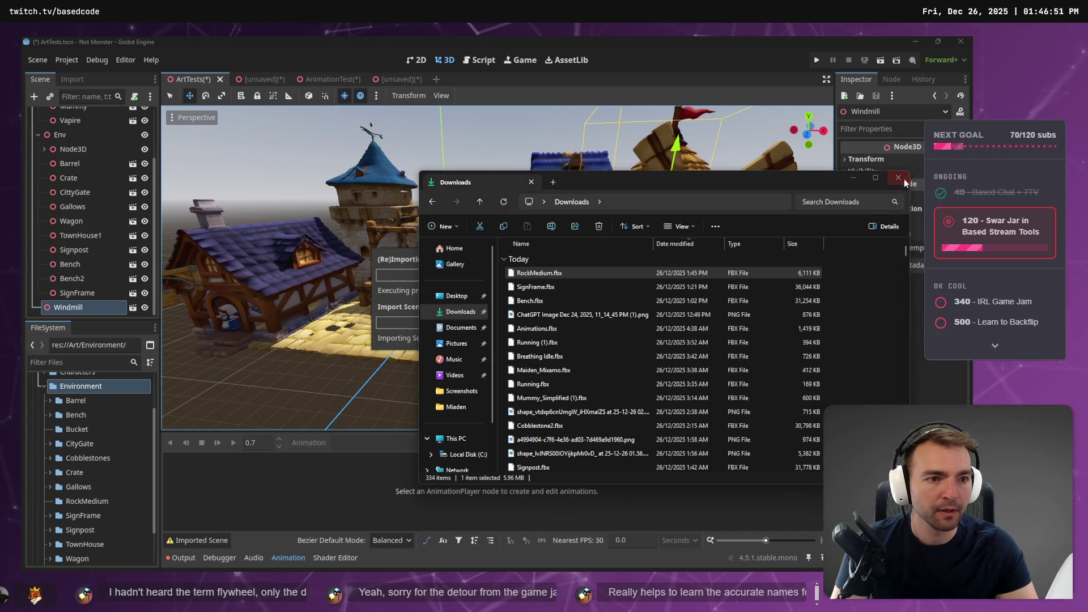
{"action": "left_click", "coordinate": [899, 178]}
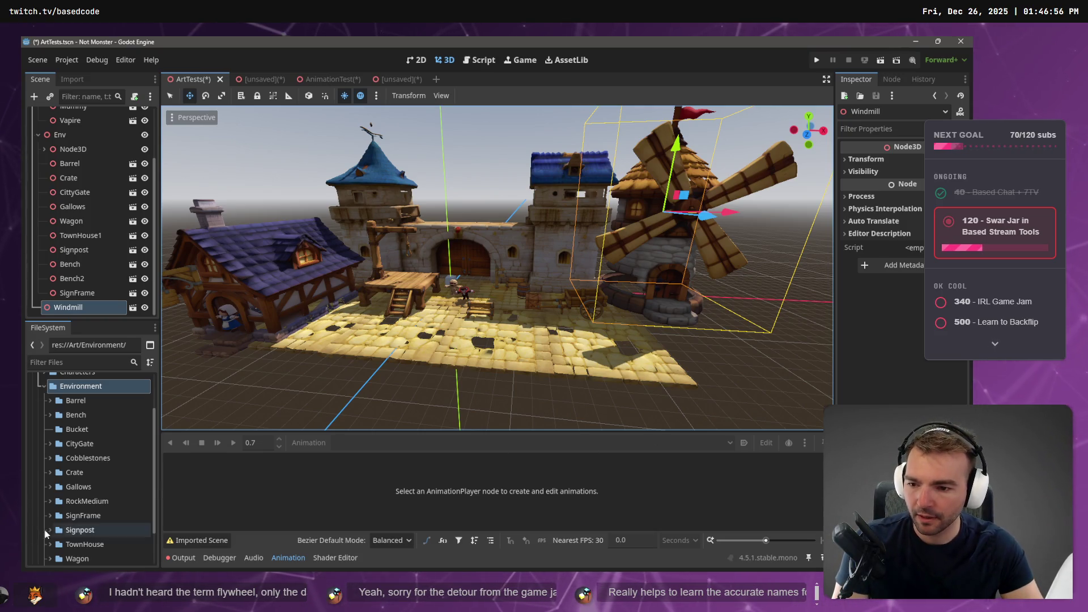
Place RockMedium.fbx on the cobblestone square and raise it slightly.
{"action": "left_click", "coordinate": [50, 501]}
{"action": "mouse_move", "coordinate": [98, 515]}
{"action": "left_mouse_down"}
{"action": "mouse_move", "coordinate": [522, 336]}
{"action": "mouse_move", "coordinate": [535, 347]}
{"action": "left_mouse_up"}
{"action": "mouse_move", "coordinate": [538, 300]}
{"action": "left_mouse_down"}
{"action": "mouse_move", "coordinate": [540, 288]}
{"action": "mouse_move", "coordinate": [528, 344]}
{"action": "left_mouse_up"}
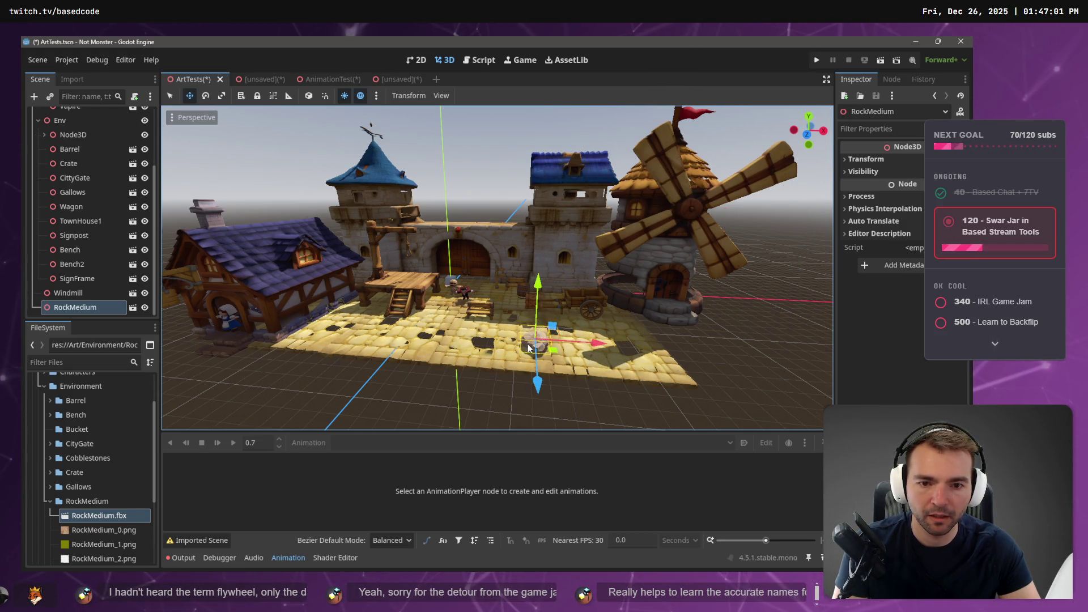
Open RockMedium.fbx's advanced import settings and set root scale to 0.5.
{"action": "scroll", "coordinate": [510, 357], "scroll_direction": "up", "scroll_amount": 3}
{"action": "scroll", "coordinate": [473, 365], "scroll_direction": "down", "scroll_amount": 2}
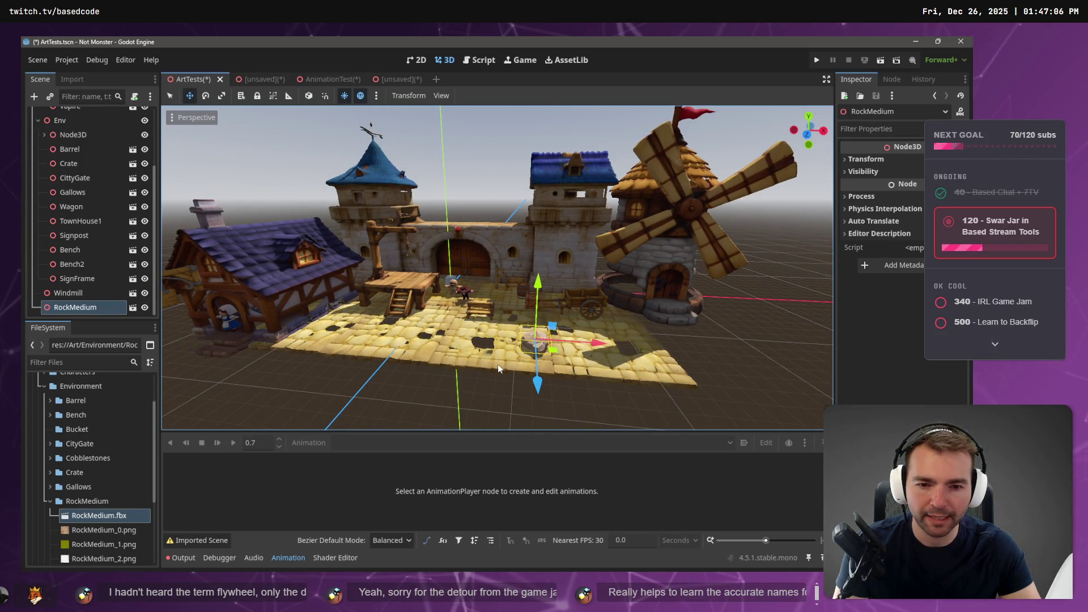
{"action": "double_click", "coordinate": [81, 516]}
{"action": "left_click", "coordinate": [828, 201]}
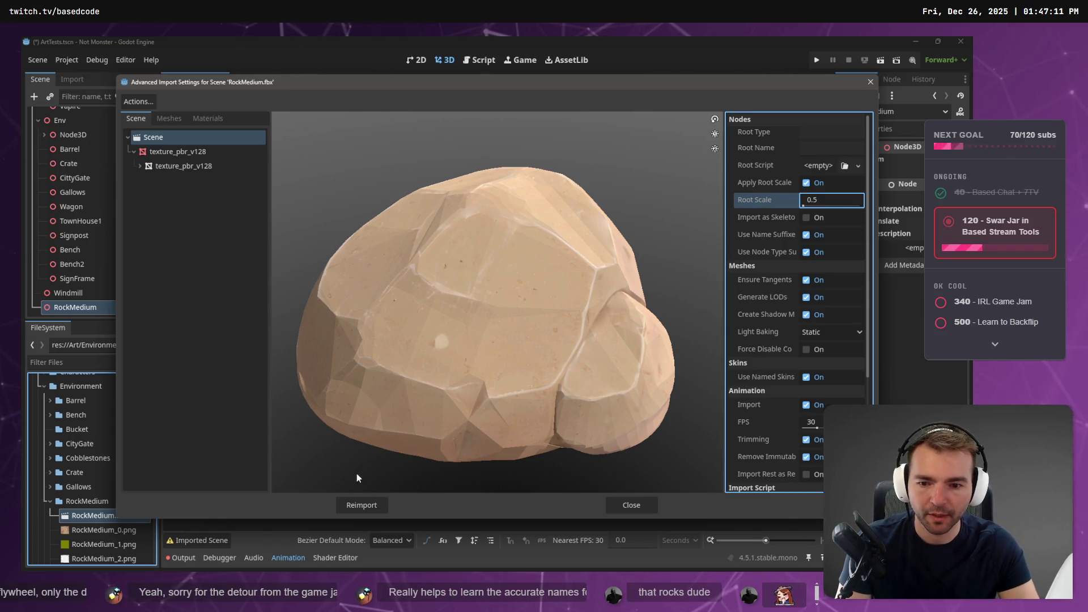
Reimport the rock at 0.5 root scale and view the scene in wireframe.
{"action": "left_click", "coordinate": [362, 505]}
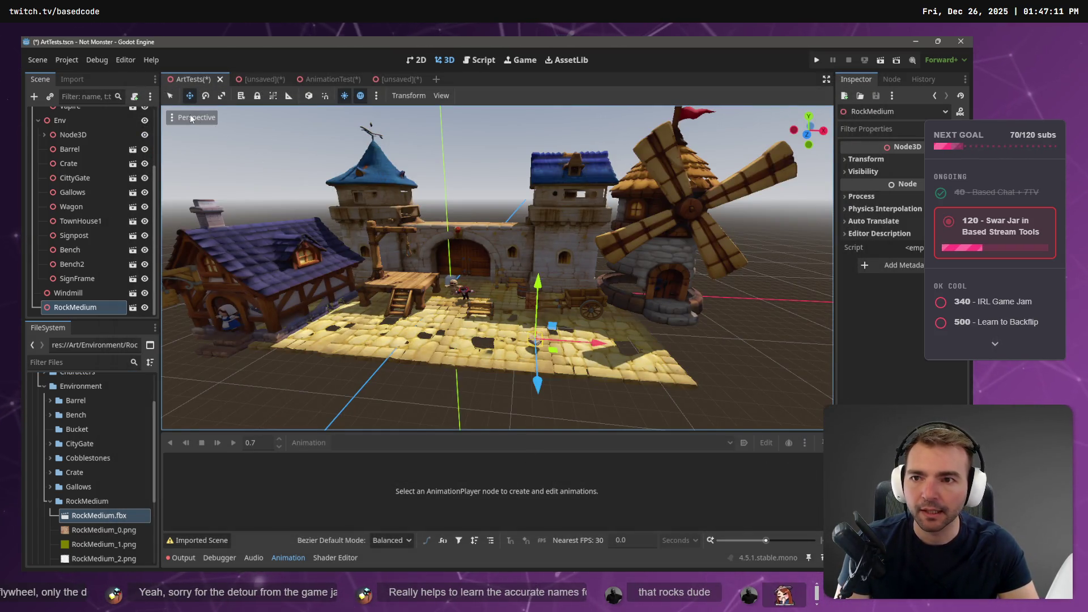
{"action": "left_click", "coordinate": [191, 118]}
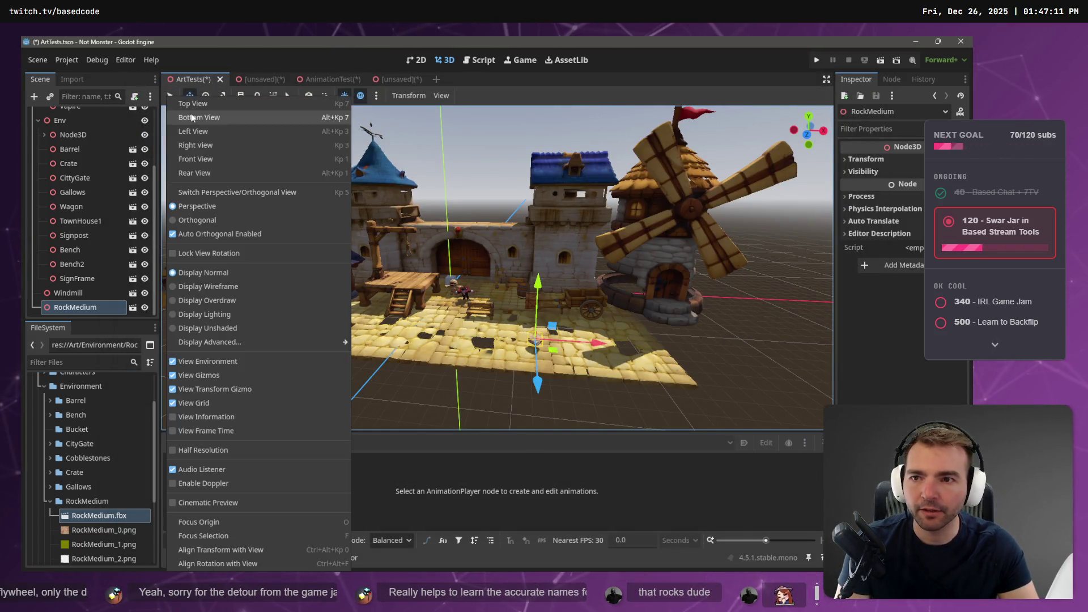
{"action": "left_click", "coordinate": [226, 287]}
{"action": "scroll", "coordinate": [562, 382], "scroll_direction": "up", "scroll_amount": 5}
{"action": "scroll", "coordinate": [610, 381], "scroll_direction": "down", "scroll_amount": 5}
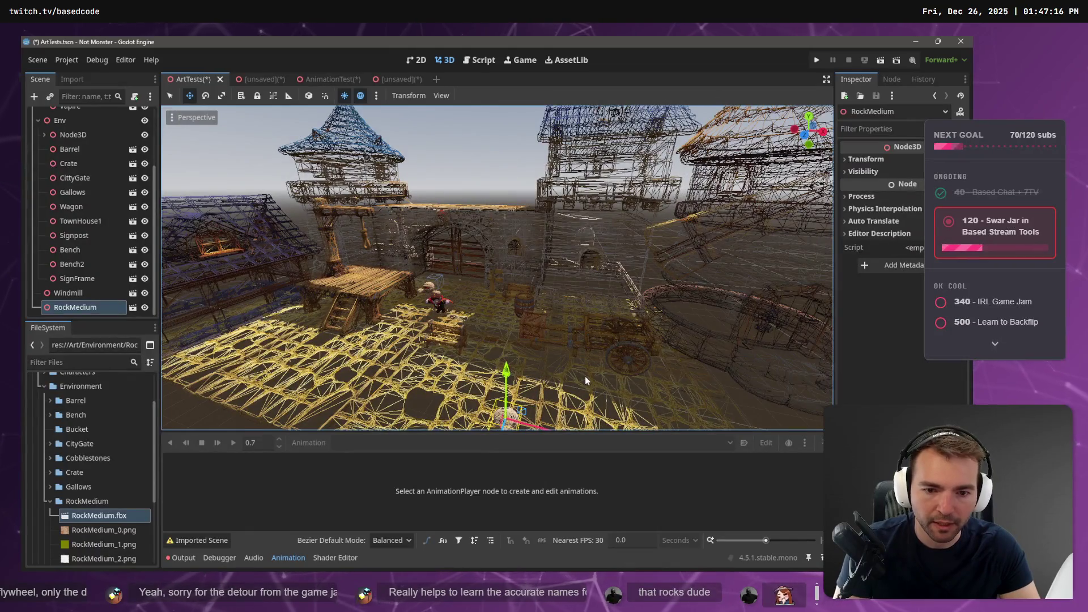
{"action": "left_click", "coordinate": [488, 335]}
{"action": "scroll", "coordinate": [487, 335], "scroll_direction": "down", "scroll_amount": 3}
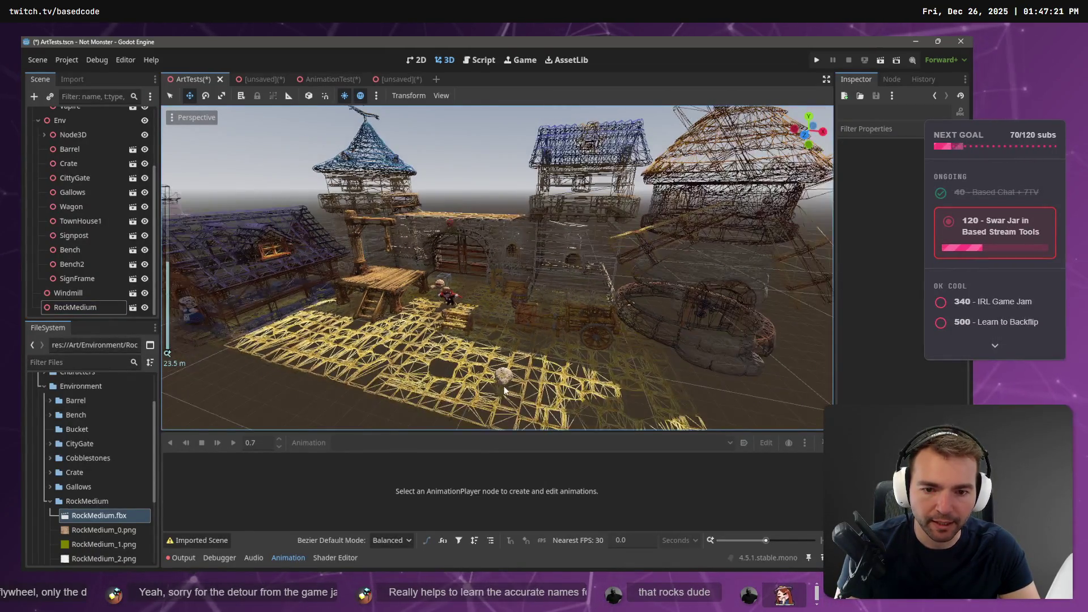
{"action": "scroll", "coordinate": [488, 335], "scroll_direction": "up", "scroll_amount": 3}
Reimport RockMedium.fbx with a root scale of 1.0.
{"action": "left_click", "coordinate": [510, 424]}
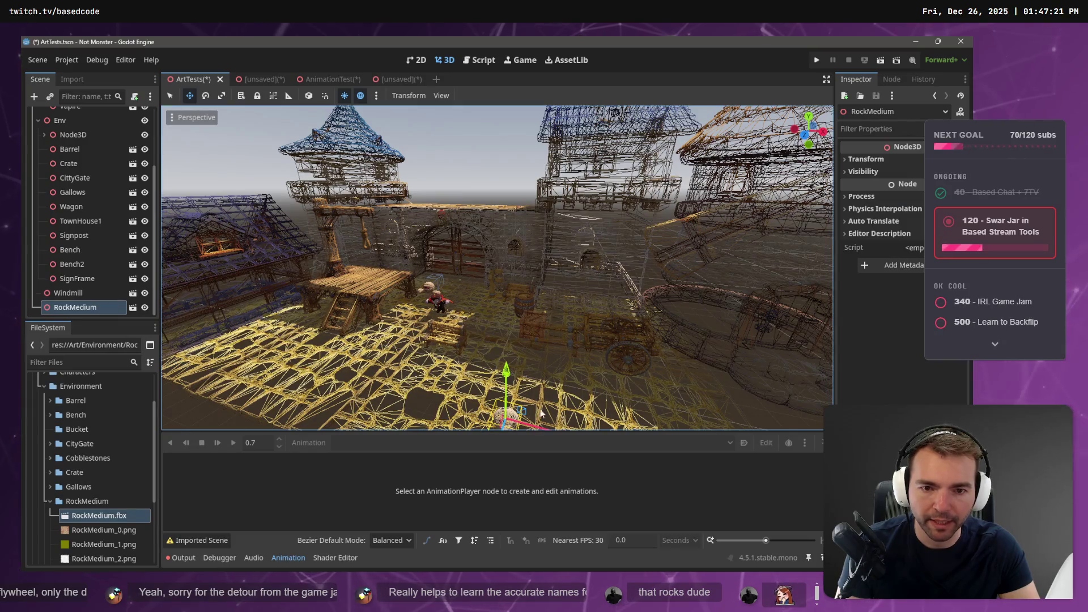
{"action": "scroll", "coordinate": [541, 414], "scroll_direction": "down", "scroll_amount": 2}
{"action": "scroll", "coordinate": [541, 413], "scroll_direction": "up", "scroll_amount": 2}
{"action": "scroll", "coordinate": [540, 371], "scroll_direction": "down", "scroll_amount": 2}
{"action": "scroll", "coordinate": [541, 371], "scroll_direction": "up", "scroll_amount": 2}
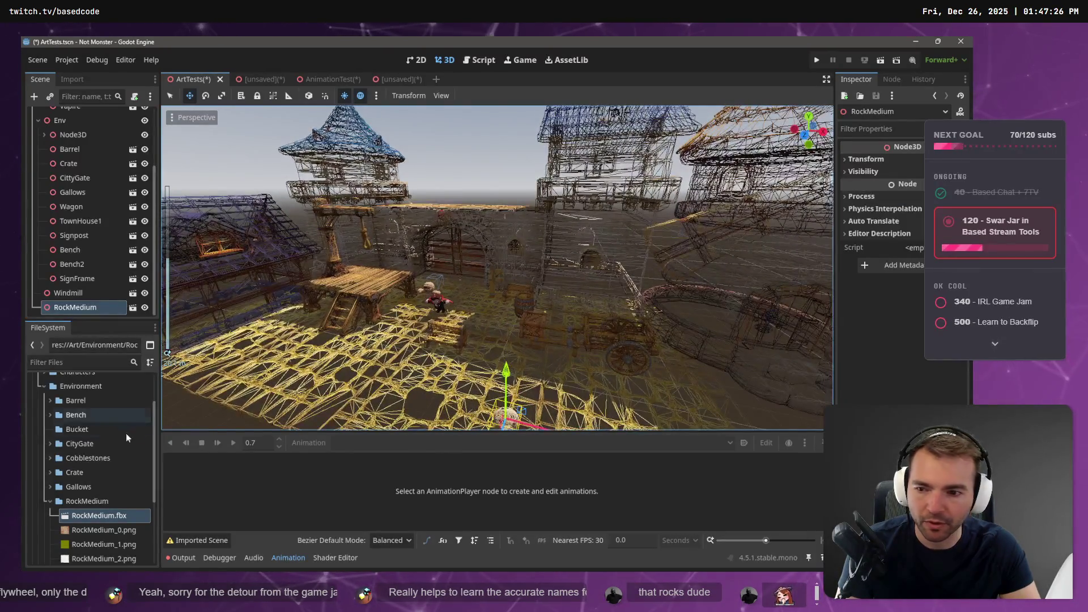
{"action": "double_click", "coordinate": [98, 515]}
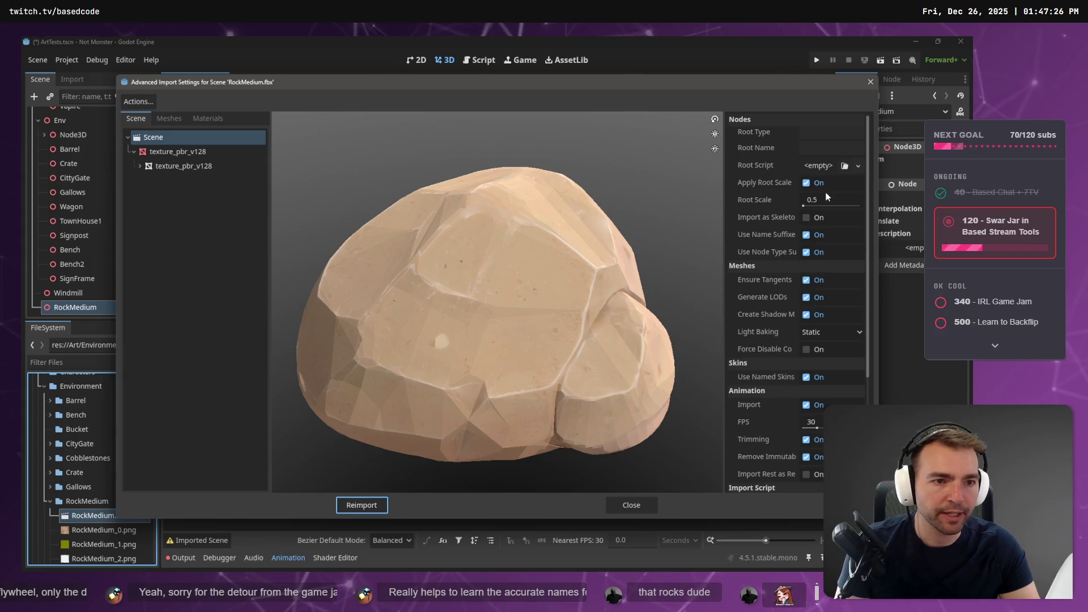
{"action": "left_click", "coordinate": [825, 196]}
{"action": "type", "text": "1.0"}
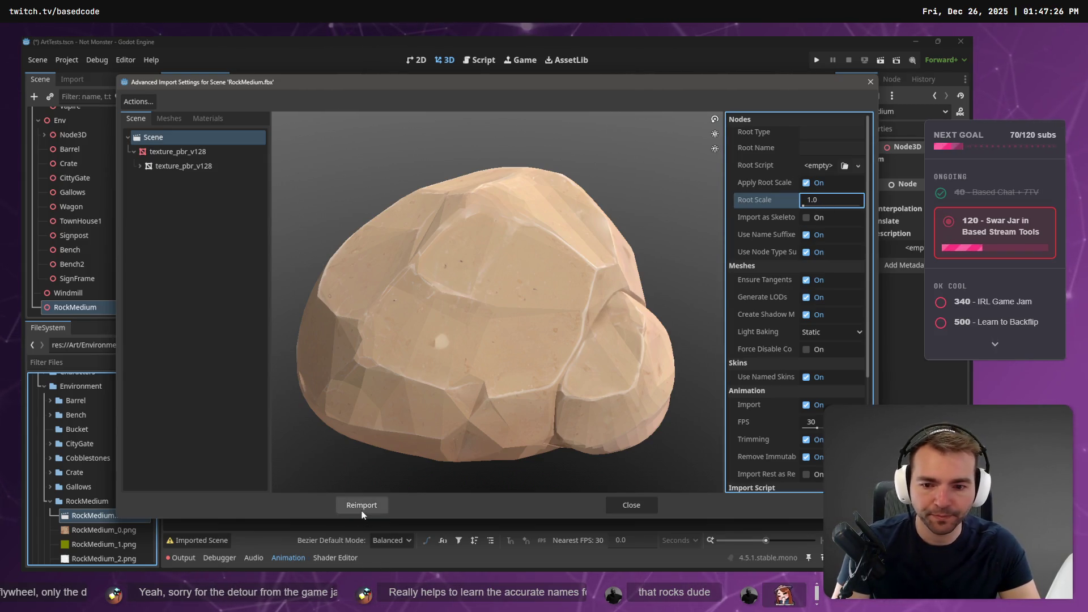
{"action": "left_click", "coordinate": [362, 511]}
{"action": "scroll", "coordinate": [502, 399], "scroll_direction": "down", "scroll_amount": 3}
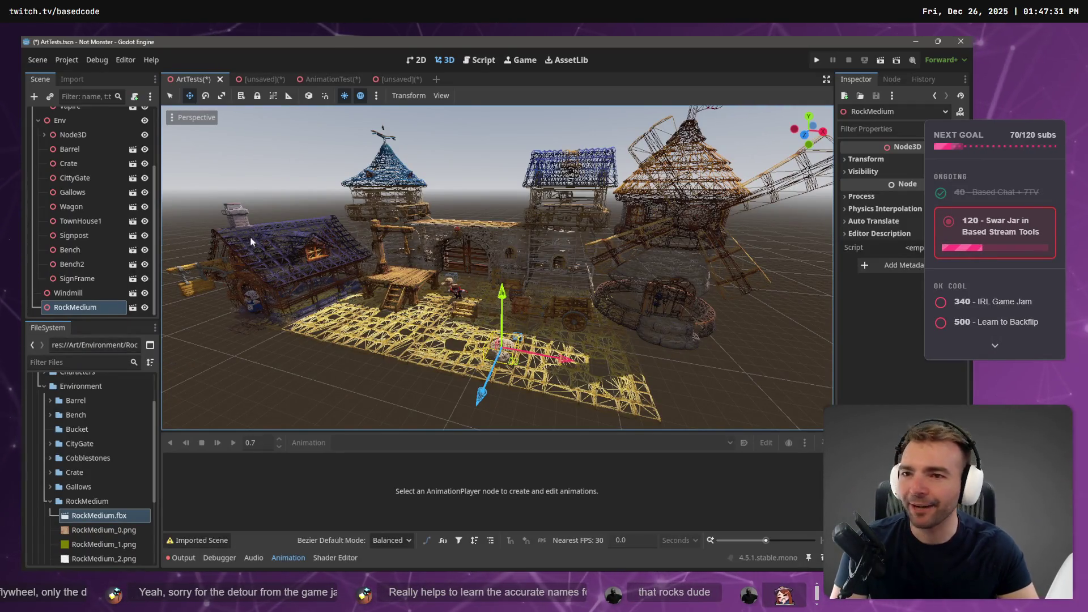
Set the viewport display back to normal shading.
{"action": "left_click", "coordinate": [210, 121]}
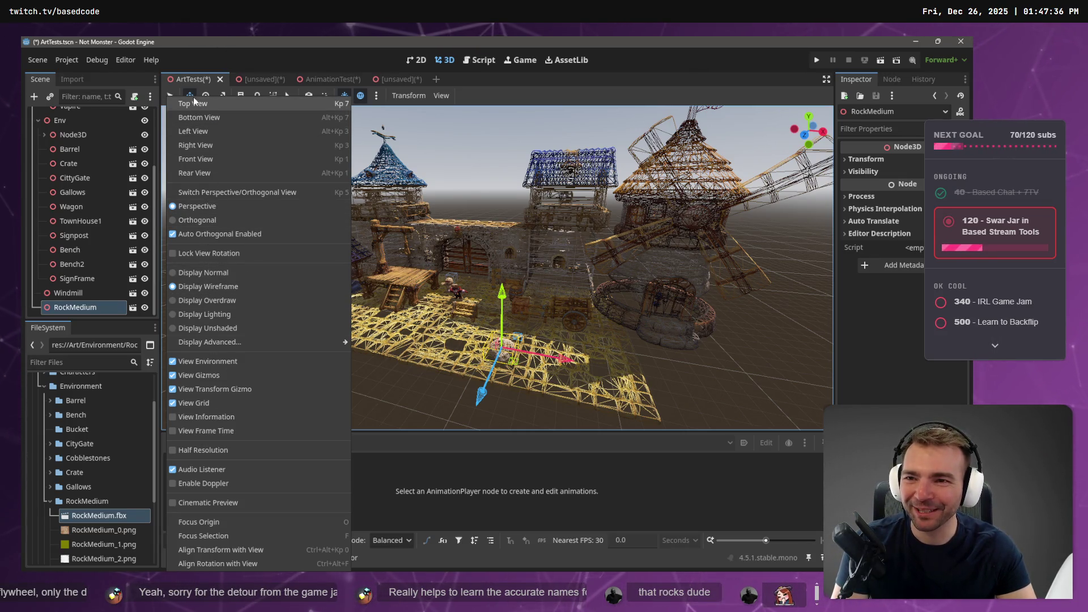
{"action": "left_click", "coordinate": [425, 107]}
{"action": "left_click", "coordinate": [193, 116]}
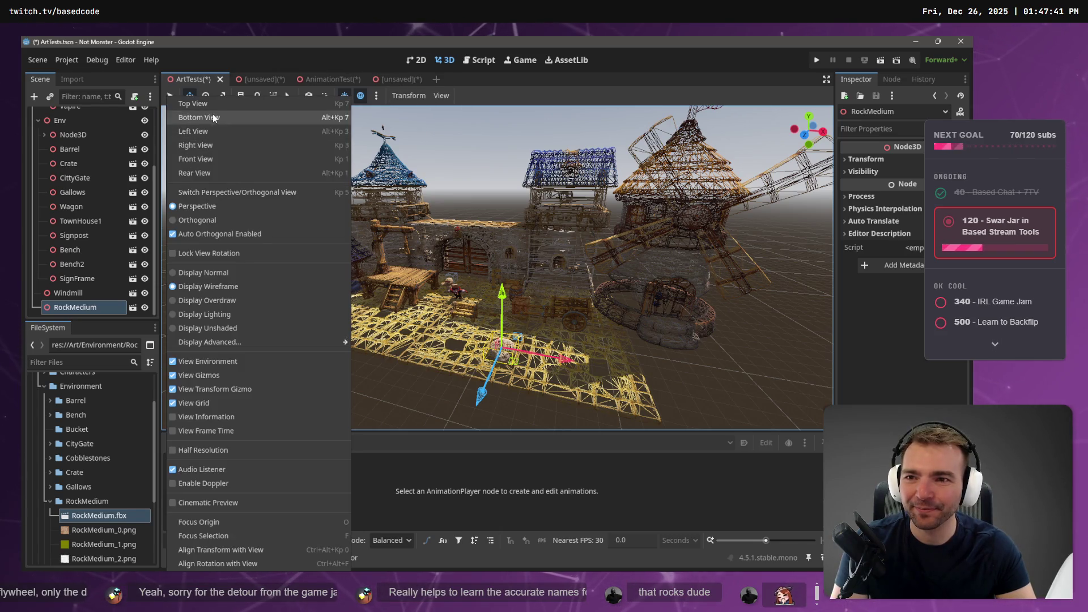
{"action": "left_click", "coordinate": [203, 273]}
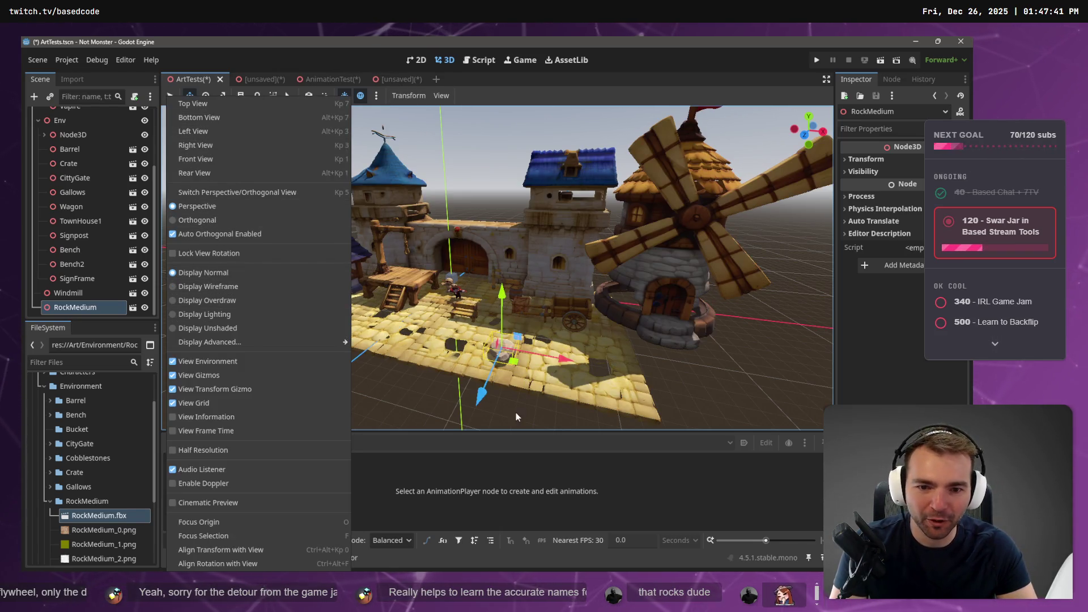
{"action": "left_click", "coordinate": [516, 412]}
Select the RockMedium folder and go to the browser's stone-pile model tab.
{"action": "left_click", "coordinate": [50, 500]}
{"action": "key", "text": "ctrl+super+Right"}
{"action": "left_click", "coordinate": [728, 46]}
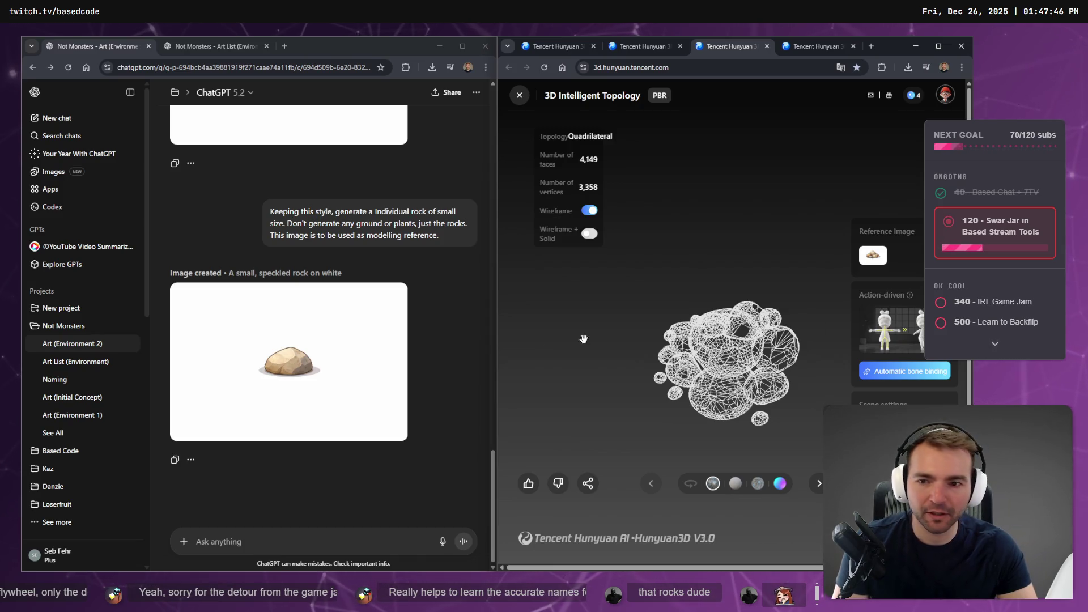
Inspect the stone-pile model and switch it from wireframe to textured view.
{"action": "scroll", "coordinate": [397, 290], "scroll_direction": "up", "scroll_amount": 3}
{"action": "scroll", "coordinate": [276, 215], "scroll_direction": "up", "scroll_amount": 4}
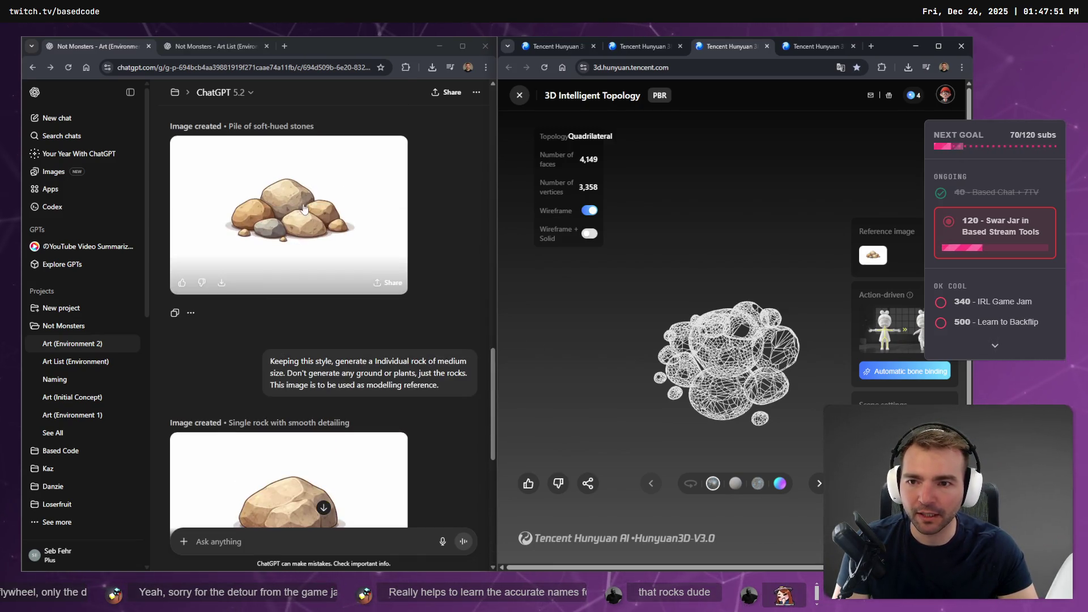
{"action": "scroll", "coordinate": [332, 368], "scroll_direction": "up", "scroll_amount": 4}
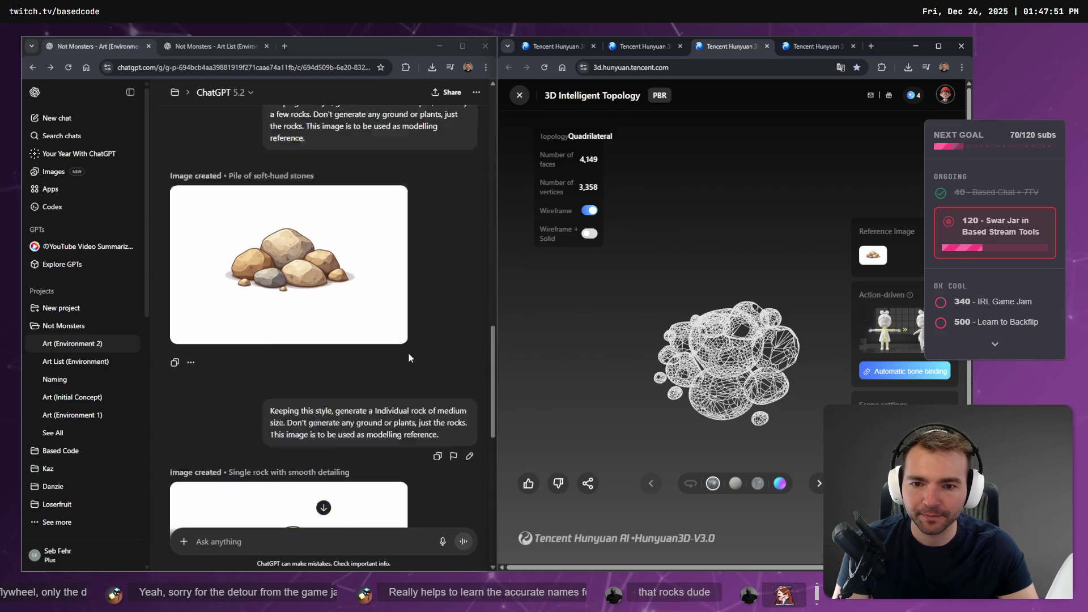
{"action": "scroll", "coordinate": [396, 306], "scroll_direction": "down", "scroll_amount": 1}
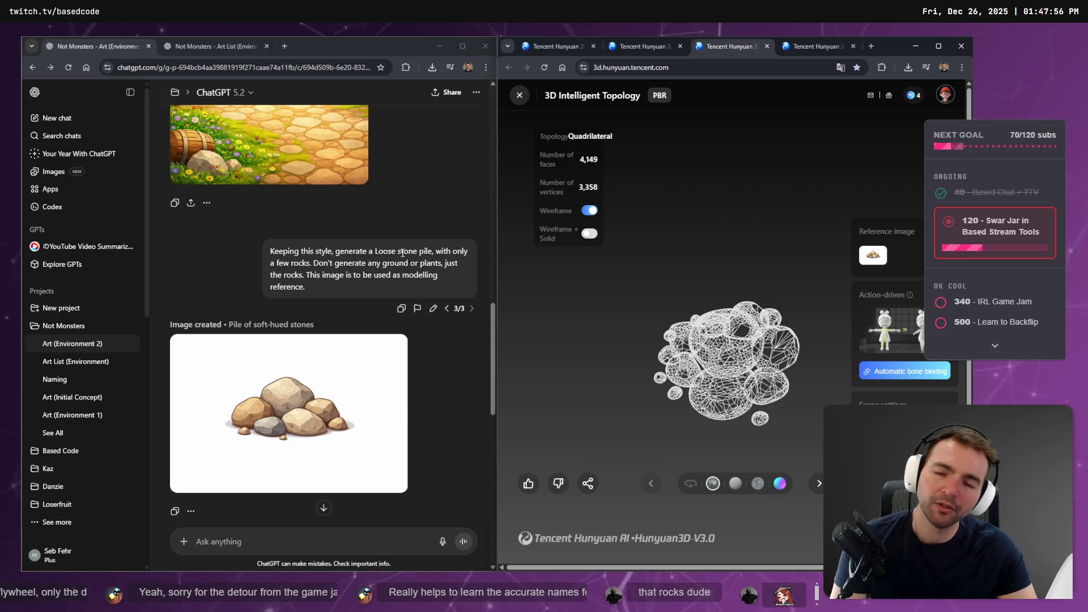
{"action": "scroll", "coordinate": [402, 253], "scroll_direction": "down", "scroll_amount": 4}
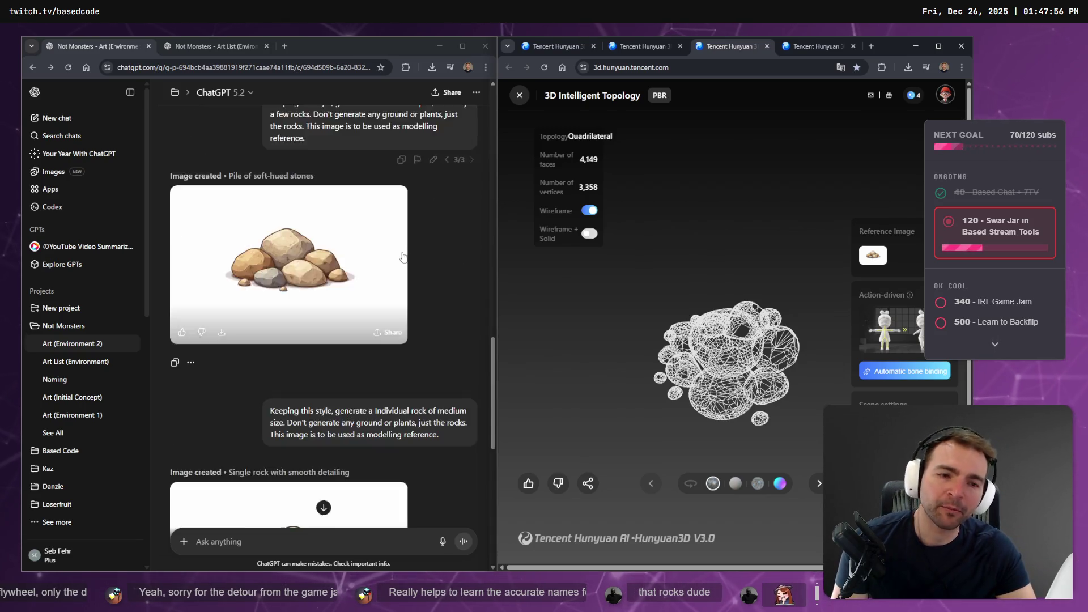
{"action": "scroll", "coordinate": [299, 308], "scroll_direction": "up", "scroll_amount": 4}
{"action": "scroll", "coordinate": [299, 309], "scroll_direction": "down", "scroll_amount": 4}
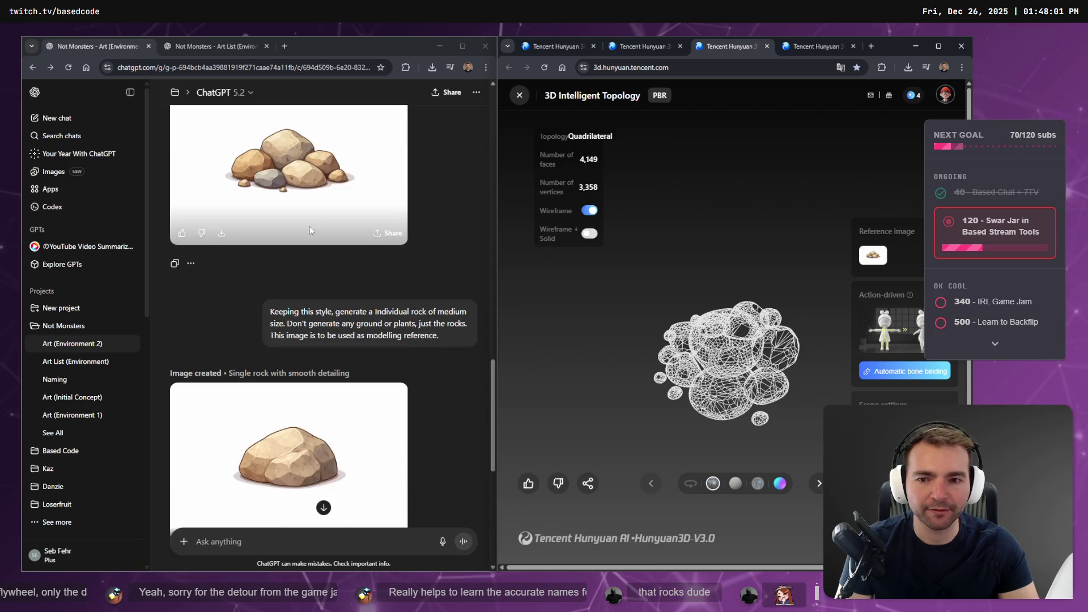
{"action": "scroll", "coordinate": [299, 309], "scroll_direction": "down", "scroll_amount": 4}
{"action": "scroll", "coordinate": [299, 308], "scroll_direction": "down", "scroll_amount": 5}
{"action": "scroll", "coordinate": [333, 377], "scroll_direction": "up", "scroll_amount": 7}
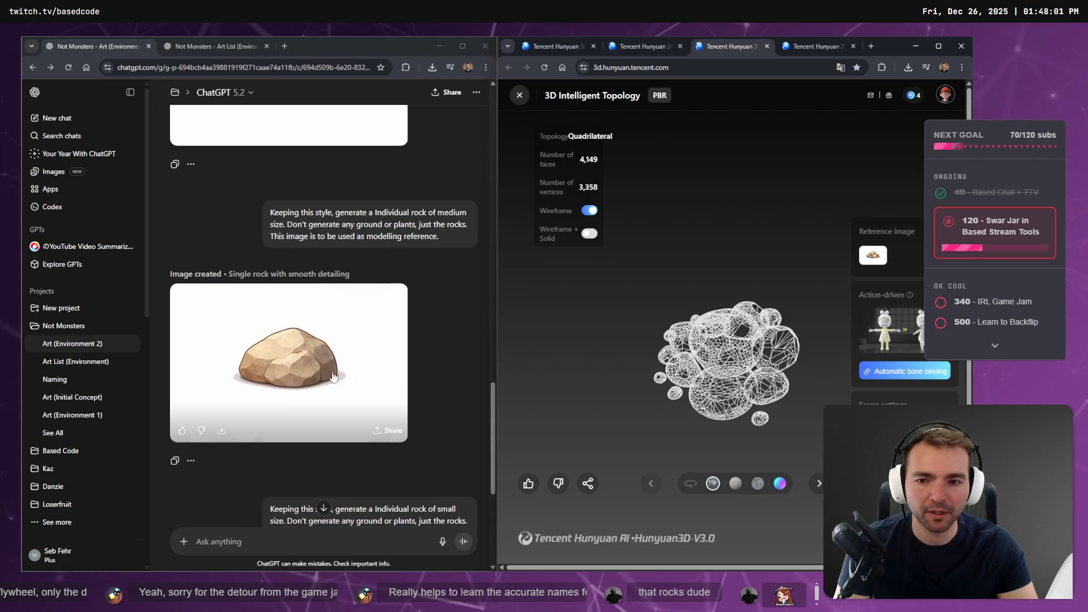
{"action": "scroll", "coordinate": [474, 389], "scroll_direction": "up", "scroll_amount": 4}
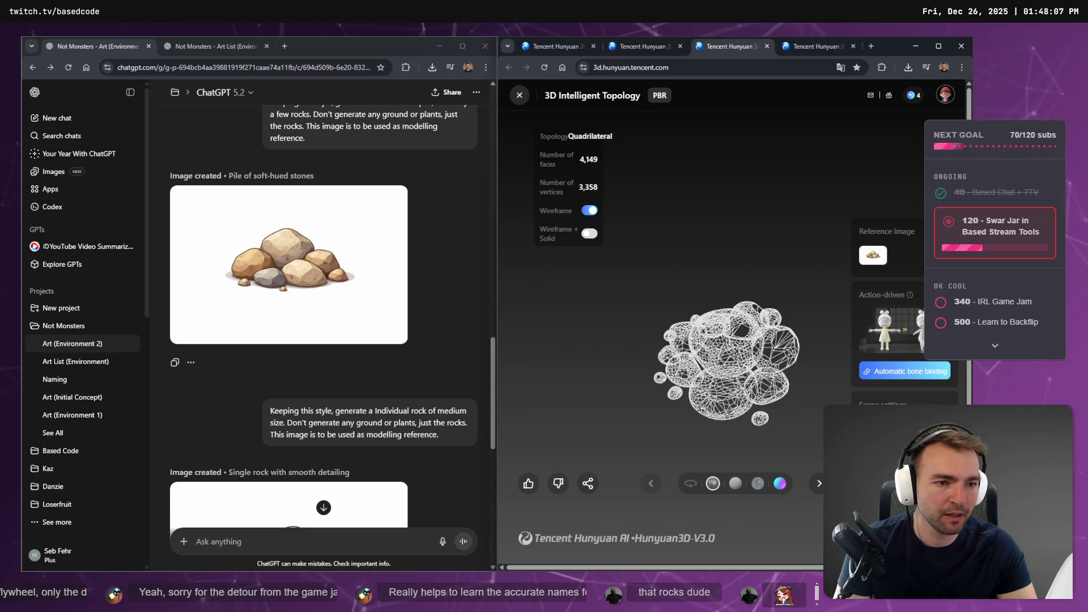
{"action": "left_click", "coordinate": [593, 211]}
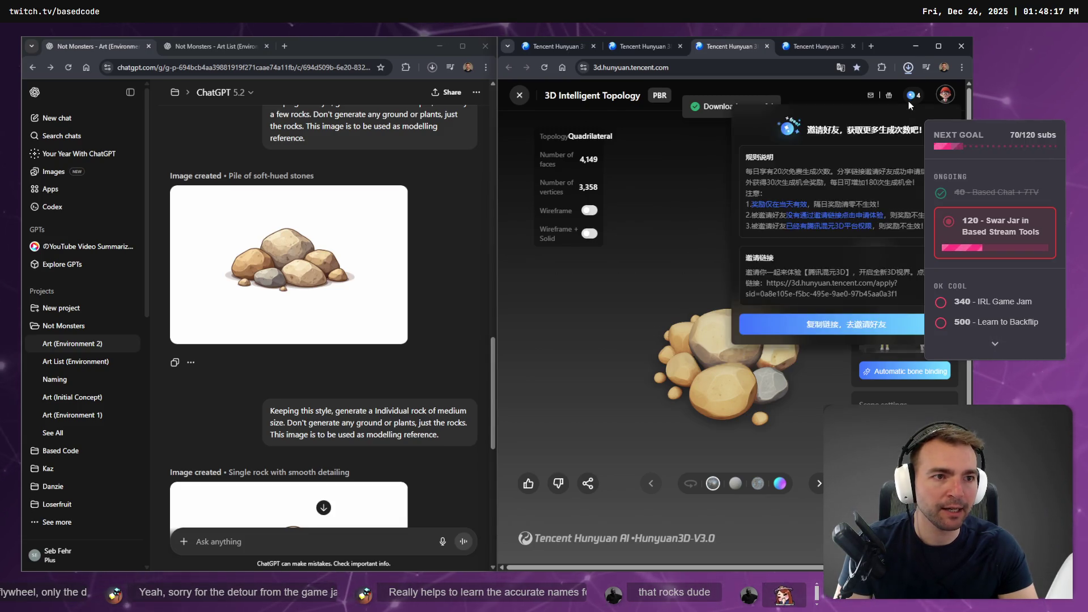
Show the downloaded stone-pile model file in its Downloads folder.
{"action": "left_click", "coordinate": [907, 67]}
{"action": "right_click", "coordinate": [848, 89]}
{"action": "left_click", "coordinate": [888, 148]}
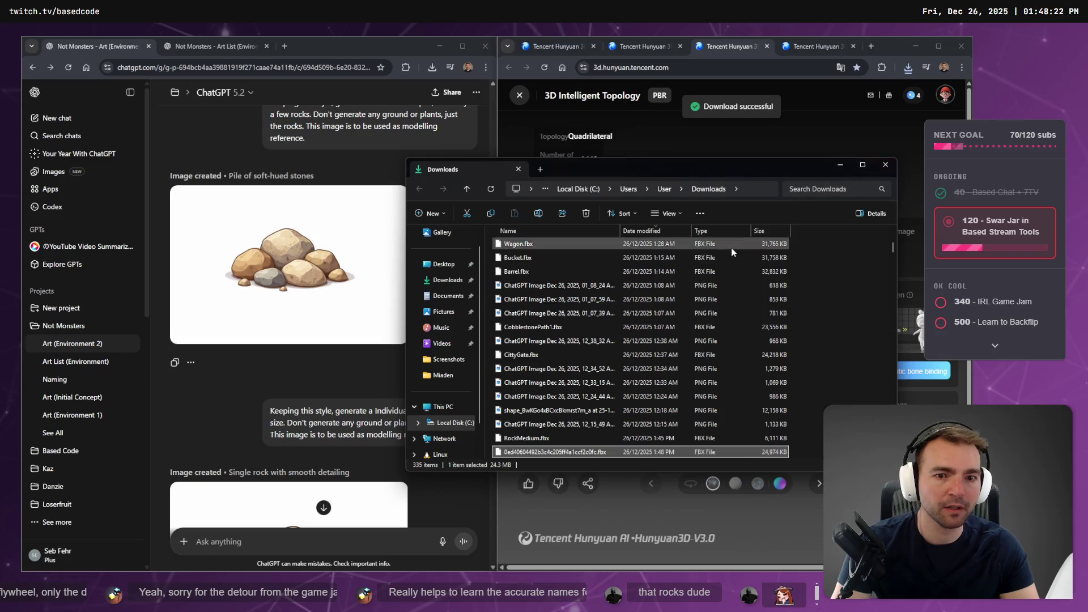
Rename the downloaded rock pile to StonePile.fbx.
{"action": "key", "text": "F2"}
{"action": "type", "text": "StonePile"}
{"action": "key", "text": "Return"}
{"action": "mouse_move", "coordinate": [537, 452]}
{"action": "left_mouse_down"}
{"action": "mouse_move", "coordinate": [73, 437]}
{"action": "mouse_move", "coordinate": [76, 385]}
{"action": "left_mouse_up"}
{"action": "key", "text": "alt+Tab"}
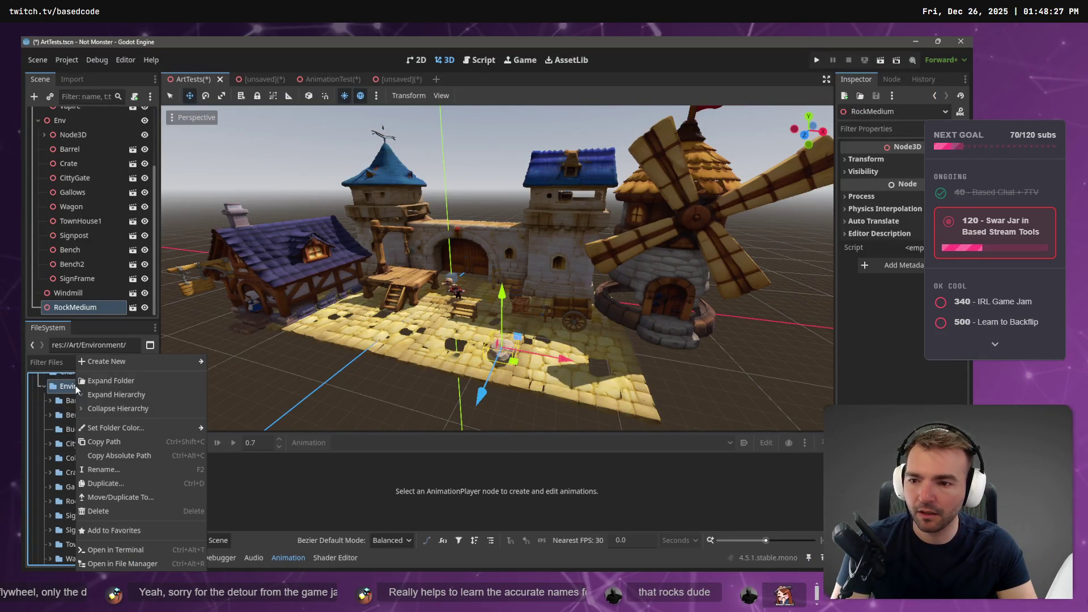
Create a RockPile folder under Environment, then reselect StonePile.fbx in Downloads.
{"action": "left_click", "coordinate": [89, 502]}
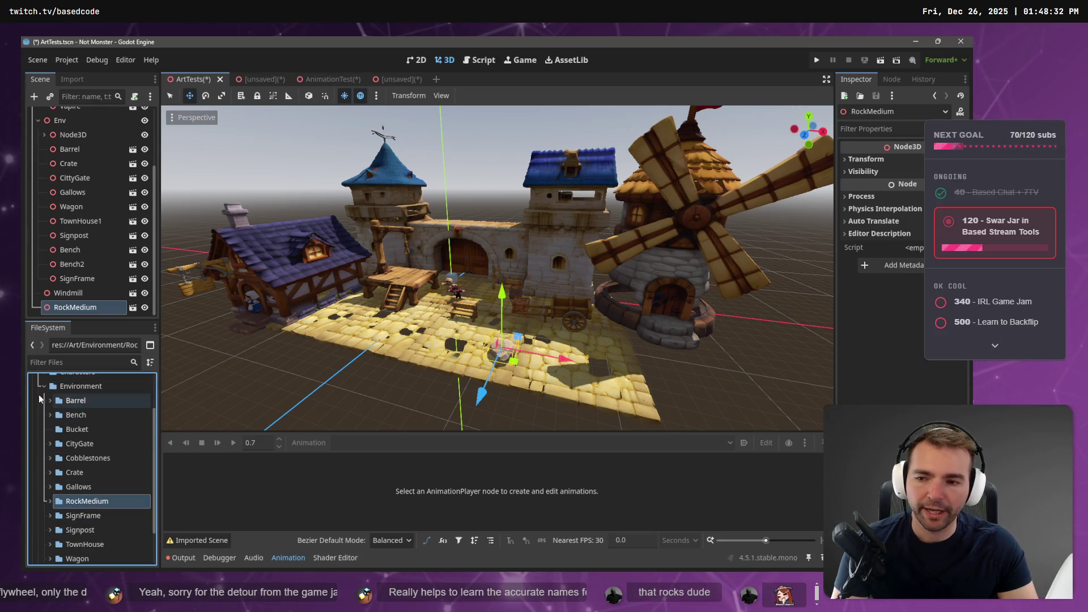
{"action": "right_click", "coordinate": [81, 386]}
{"action": "mouse_move", "coordinate": [120, 371]}
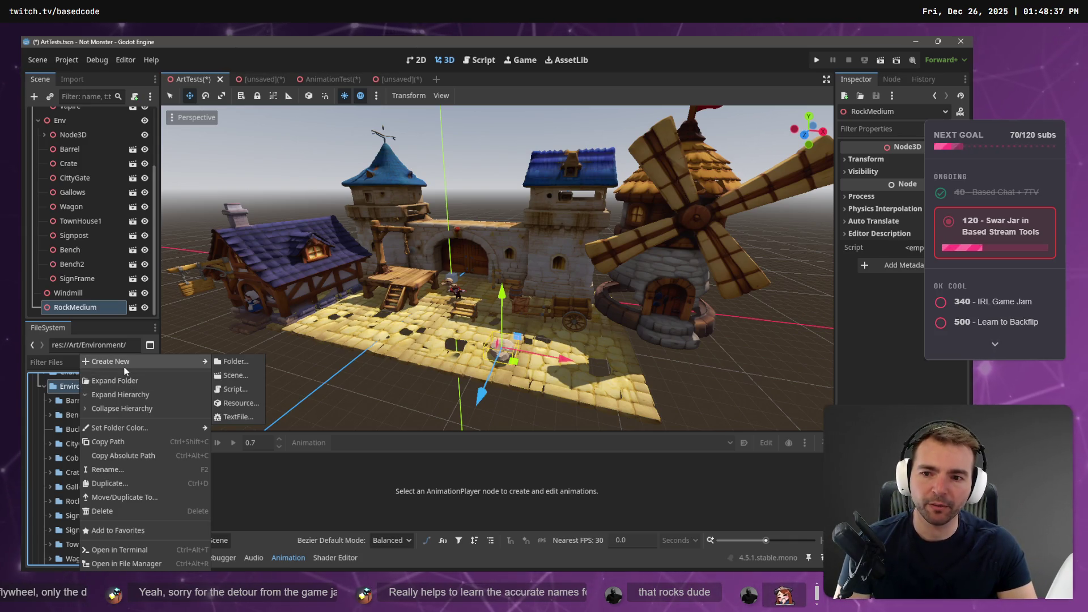
{"action": "left_click", "coordinate": [244, 367]}
{"action": "type", "text": "Rocks"}
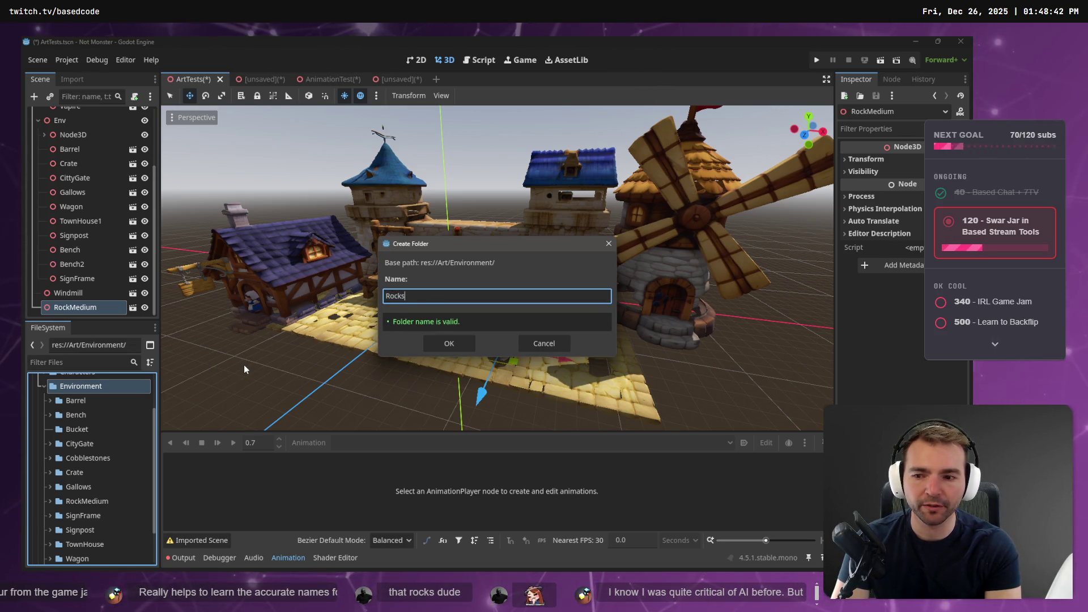
{"action": "key", "text": "BackSpace"}
{"action": "type", "text": "Pl"}
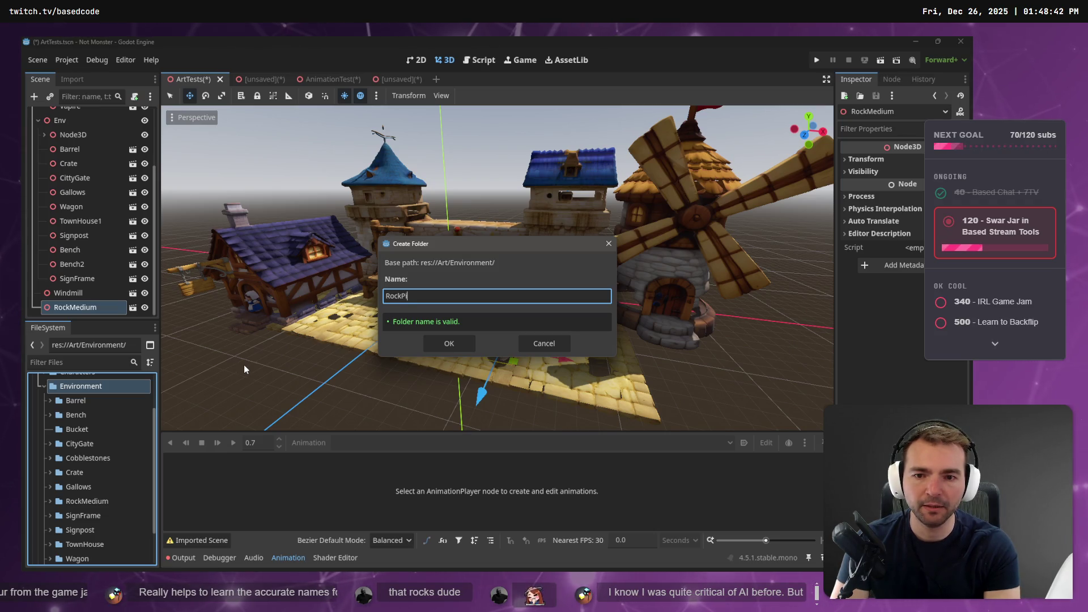
{"action": "key", "text": "Return"}
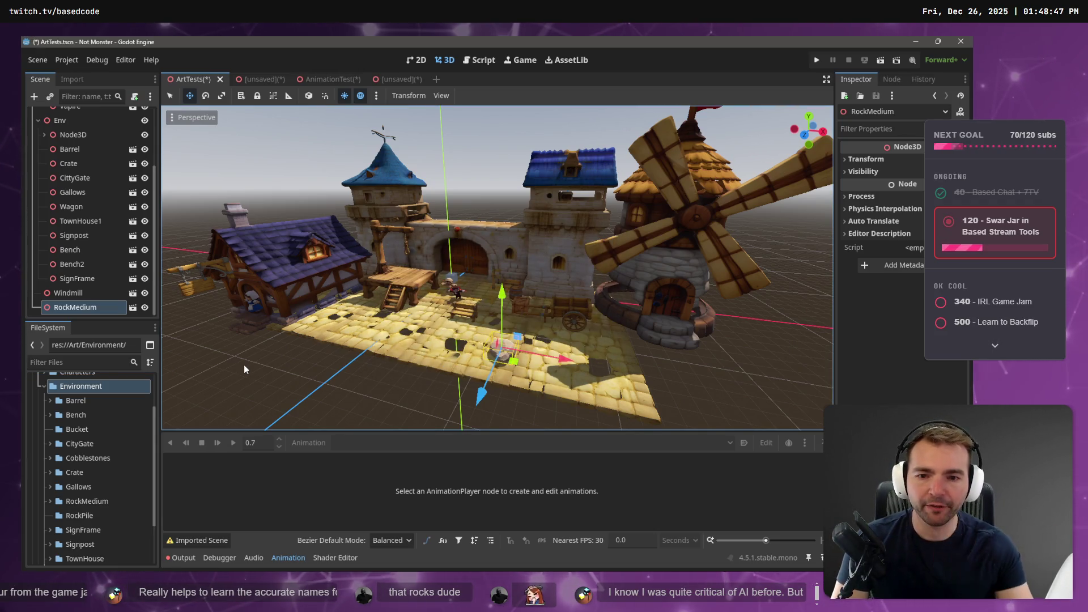
{"action": "key", "text": "alt+Tab"}
{"action": "left_click", "coordinate": [534, 328]}
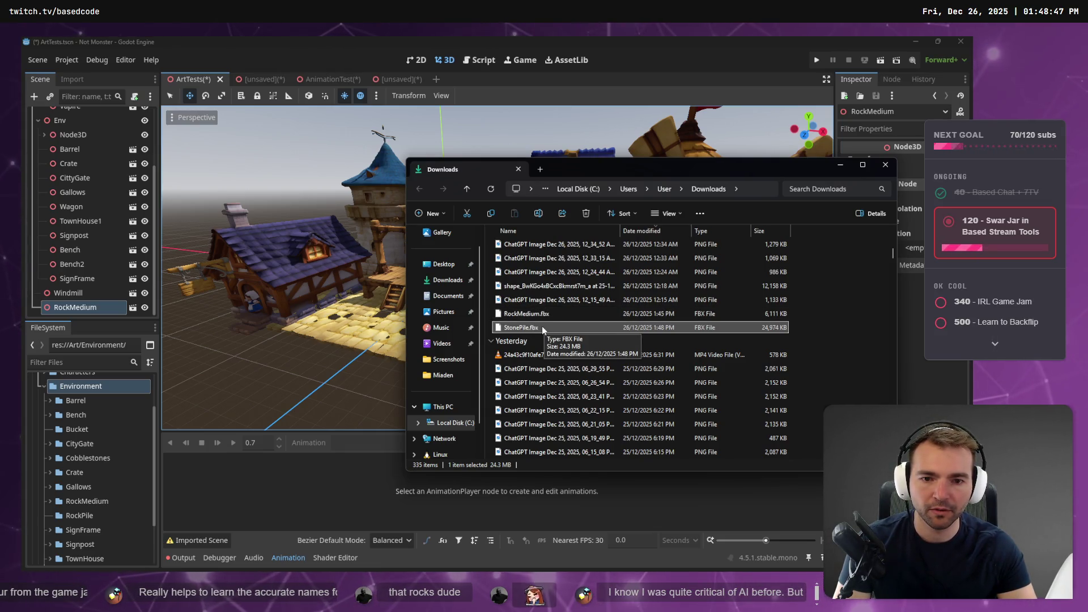
Rename StonePile.fbx to RockPile.fbx.
{"action": "key", "text": "F2"}
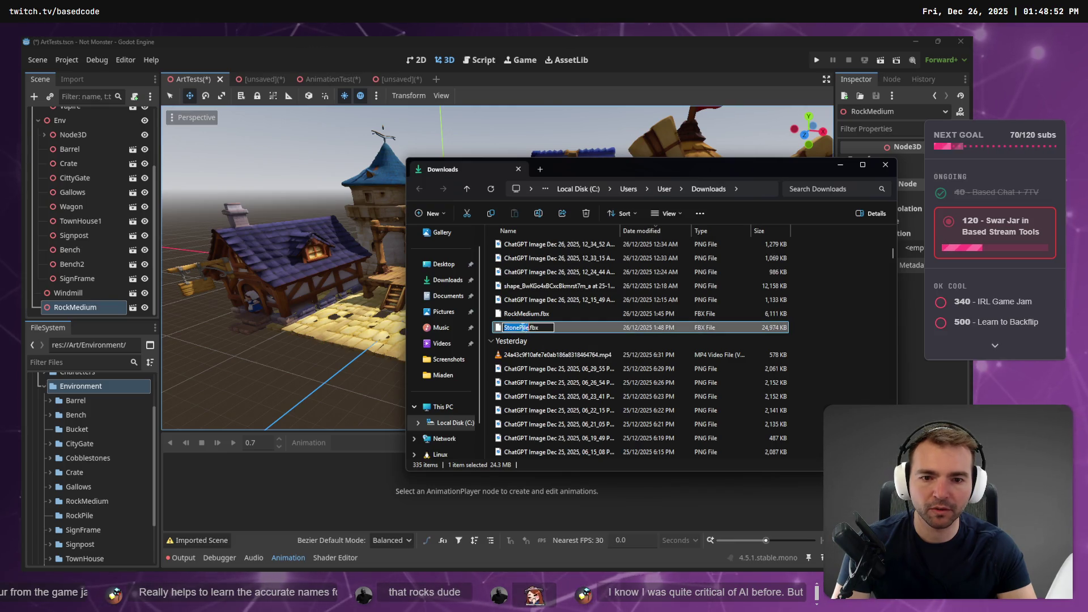
{"action": "left_click", "coordinate": [519, 327]}
{"action": "key", "text": "BackSpace"}
{"action": "key", "text": "BackSpace"}
{"action": "key", "text": "BackSpace"}
{"action": "type", "text": "Roc"}
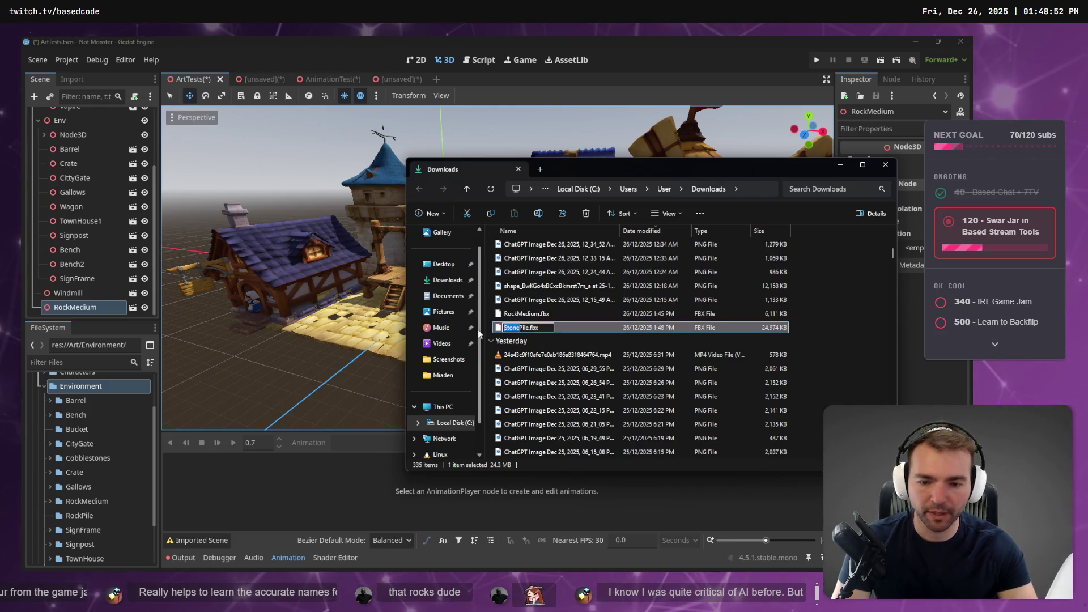
{"action": "type", "text": "k"}
{"action": "key", "text": "Return"}
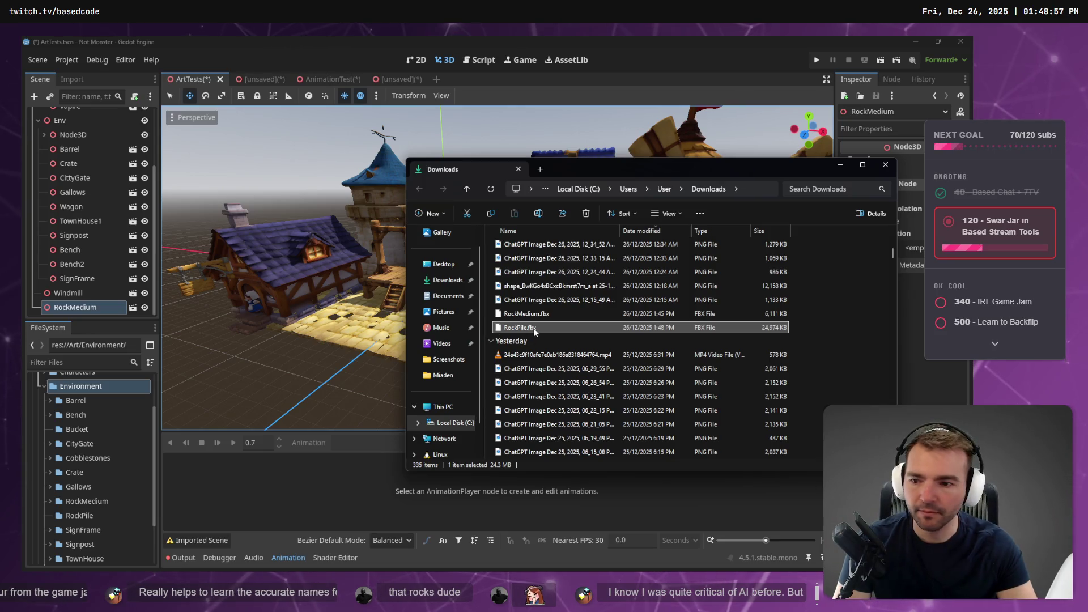
Import RockPile.fbx into Godot's RockPile folder.
{"action": "left_click_drag", "start_coordinate": [120, 499], "coordinate": [65, 515]}
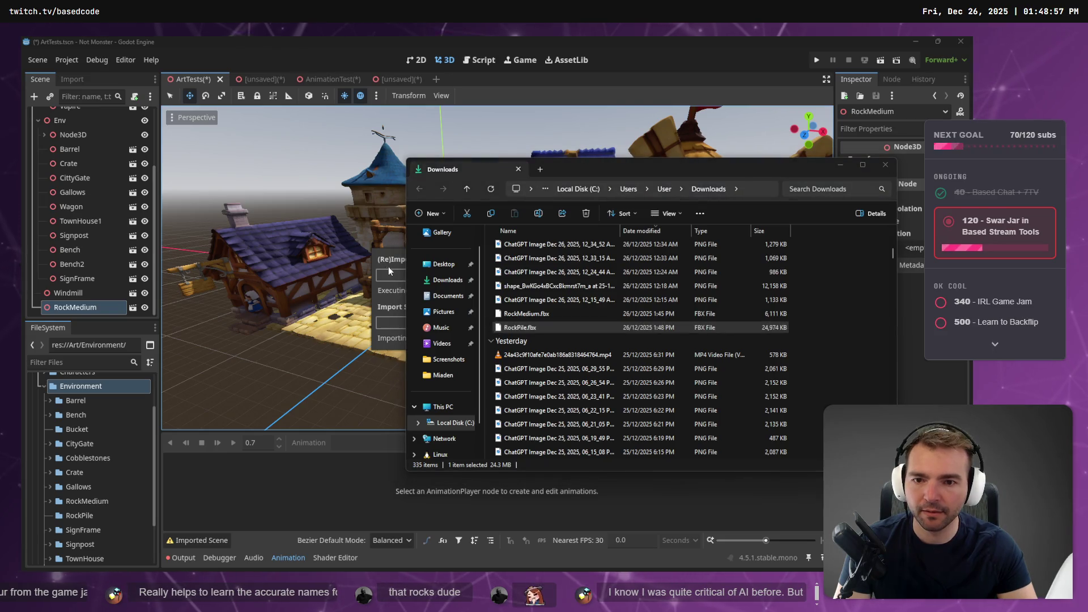
{"action": "left_click", "coordinate": [829, 315]}
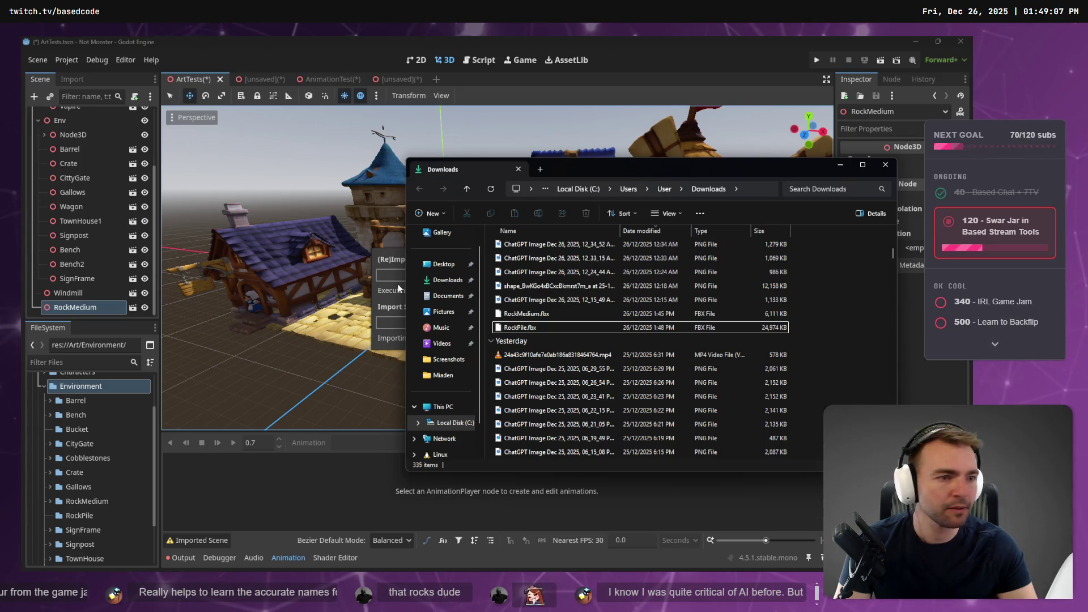
{"action": "key", "text": "ctrl+super+Right"}
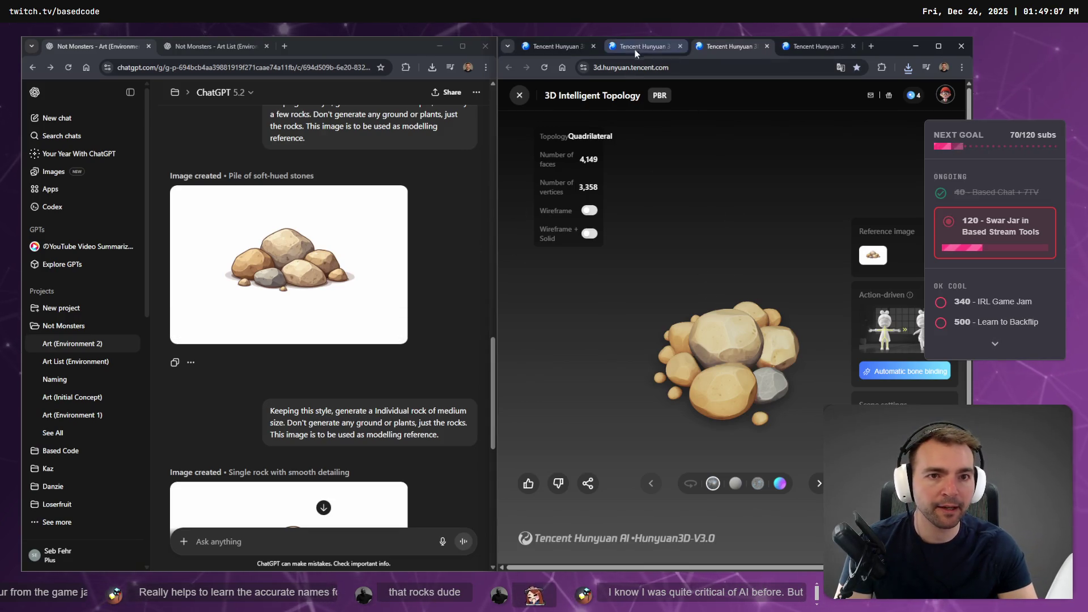
Review the model tabs and close the finished windmill tab.
{"action": "left_click", "coordinate": [725, 48]}
{"action": "left_click", "coordinate": [810, 48]}
{"action": "left_click", "coordinate": [555, 47]}
{"action": "left_click", "coordinate": [641, 46]}
{"action": "left_click", "coordinate": [808, 44]}
{"action": "left_click", "coordinate": [735, 46]}
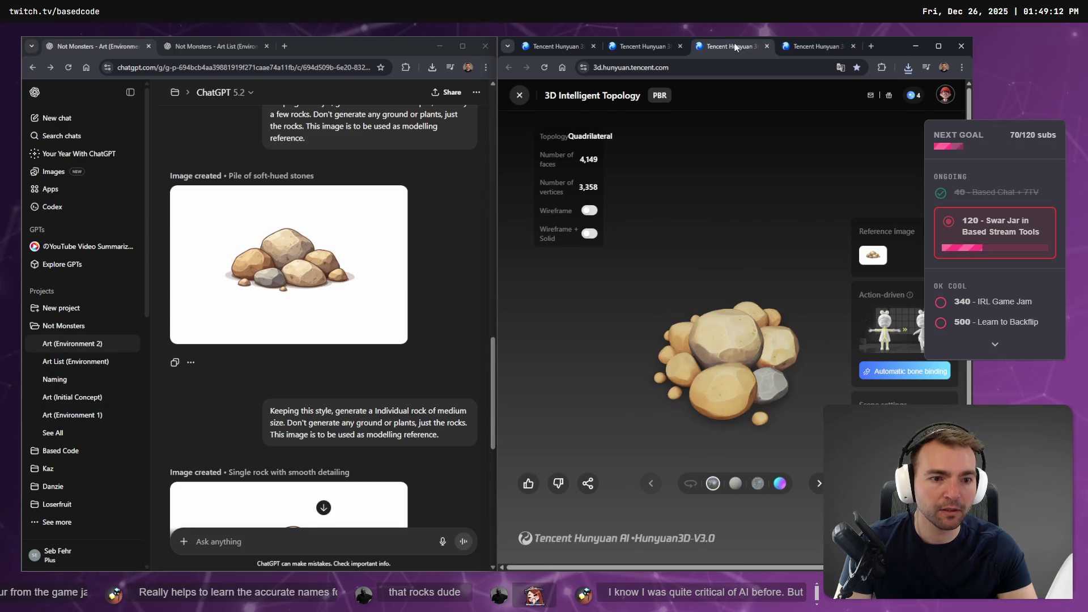
{"action": "left_click", "coordinate": [657, 46]}
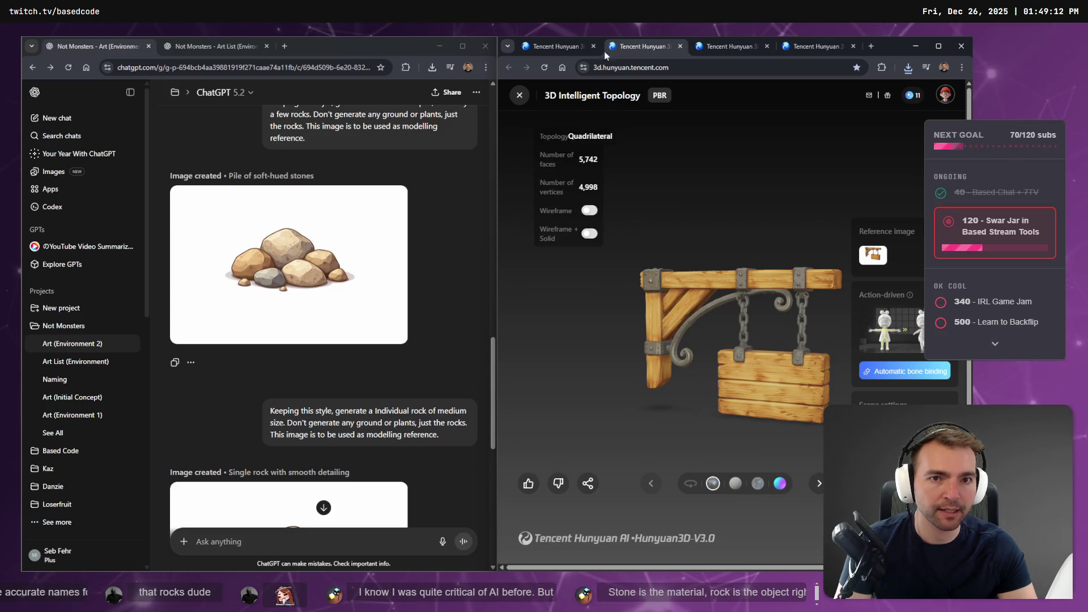
{"action": "left_click", "coordinate": [549, 48]}
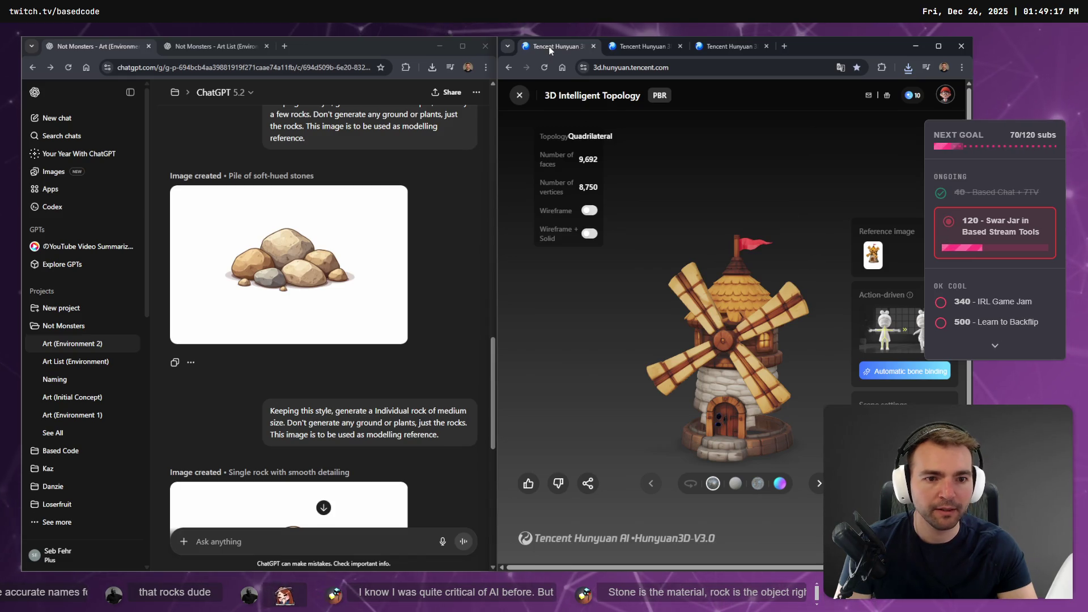
{"action": "middle_click", "coordinate": [550, 48]}
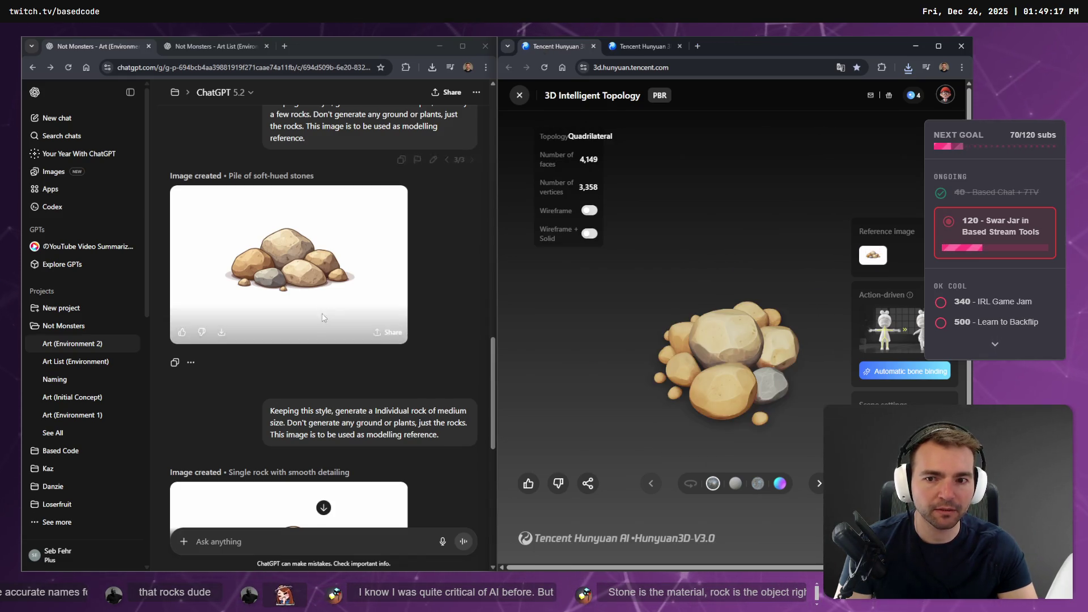
View the small rock image full size and open a fresh Hunyuan3D page in a new tab.
{"action": "scroll", "coordinate": [318, 322], "scroll_direction": "down", "scroll_amount": 4}
{"action": "scroll", "coordinate": [352, 341], "scroll_direction": "down", "scroll_amount": 5}
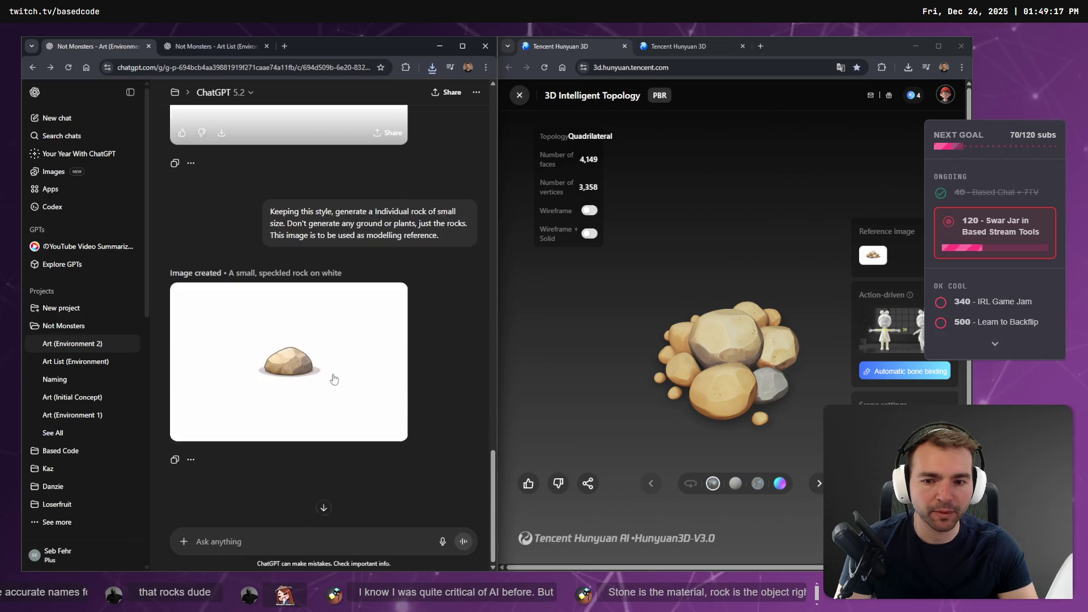
{"action": "left_click", "coordinate": [380, 367]}
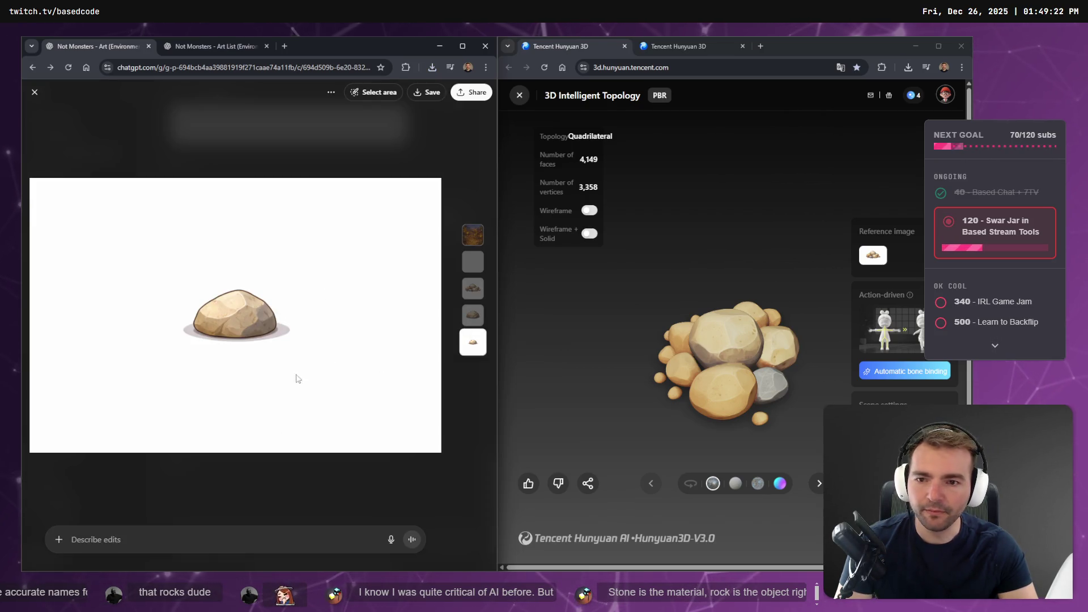
{"action": "left_click", "coordinate": [693, 43]}
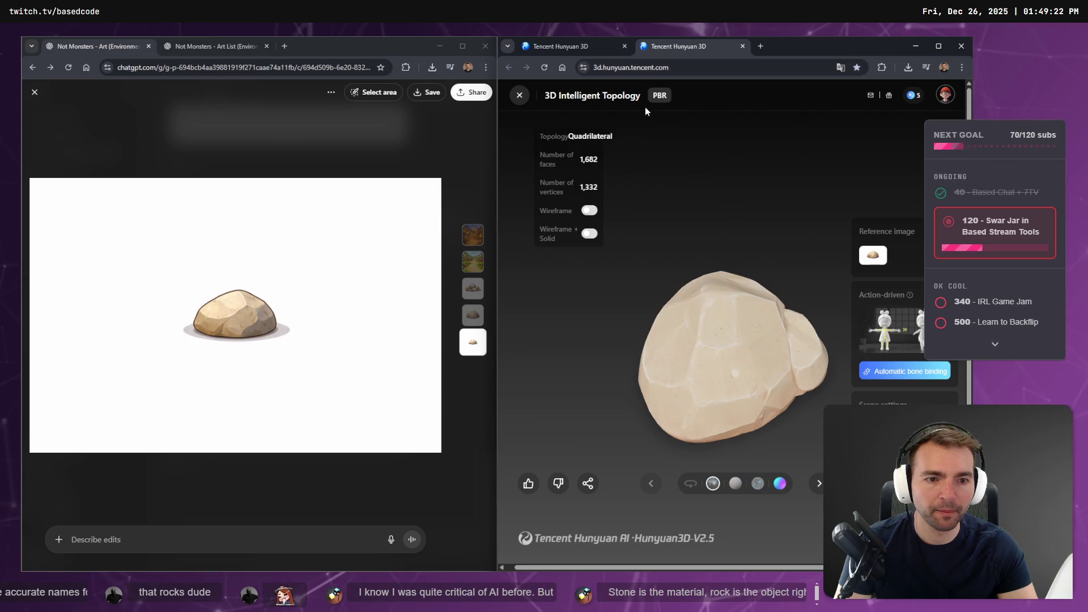
{"action": "left_click", "coordinate": [630, 67]}
{"action": "left_click_drag", "start_coordinate": [630, 68], "coordinate": [762, 46]}
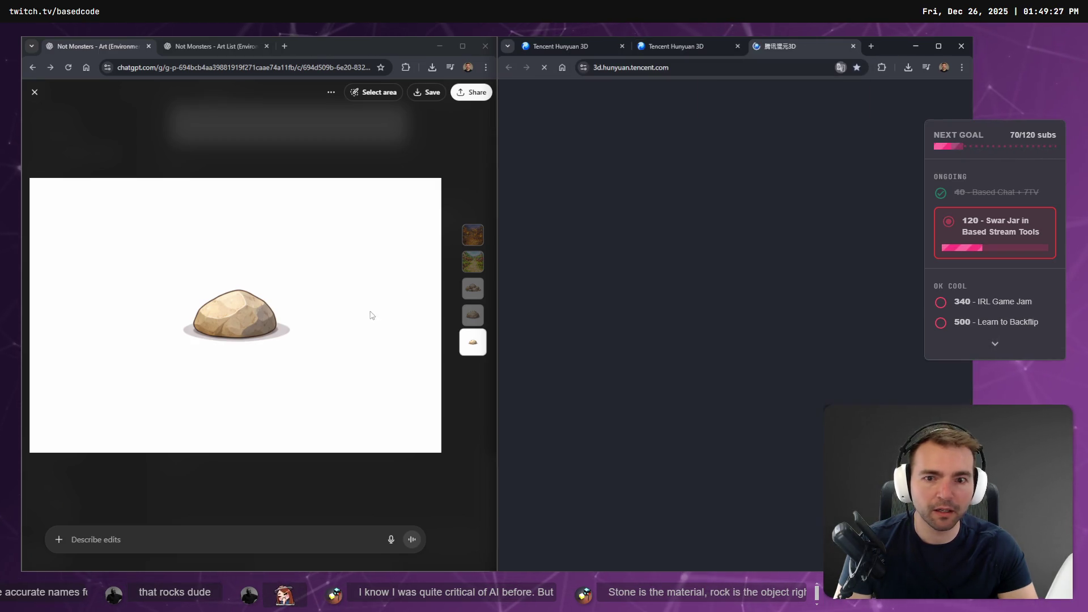
Choose model V2.5, 50k faces, phased geometry and texture, and drop in the small rock image.
{"action": "left_click", "coordinate": [609, 304]}
{"action": "left_click", "coordinate": [606, 323]}
{"action": "left_click", "coordinate": [628, 341]}
{"action": "left_click", "coordinate": [611, 380]}
{"action": "mouse_move", "coordinate": [220, 312]}
{"action": "left_mouse_down"}
{"action": "mouse_move", "coordinate": [262, 313]}
{"action": "mouse_move", "coordinate": [535, 243]}
{"action": "mouse_move", "coordinate": [683, 242]}
{"action": "mouse_move", "coordinate": [615, 241]}
{"action": "left_mouse_up"}
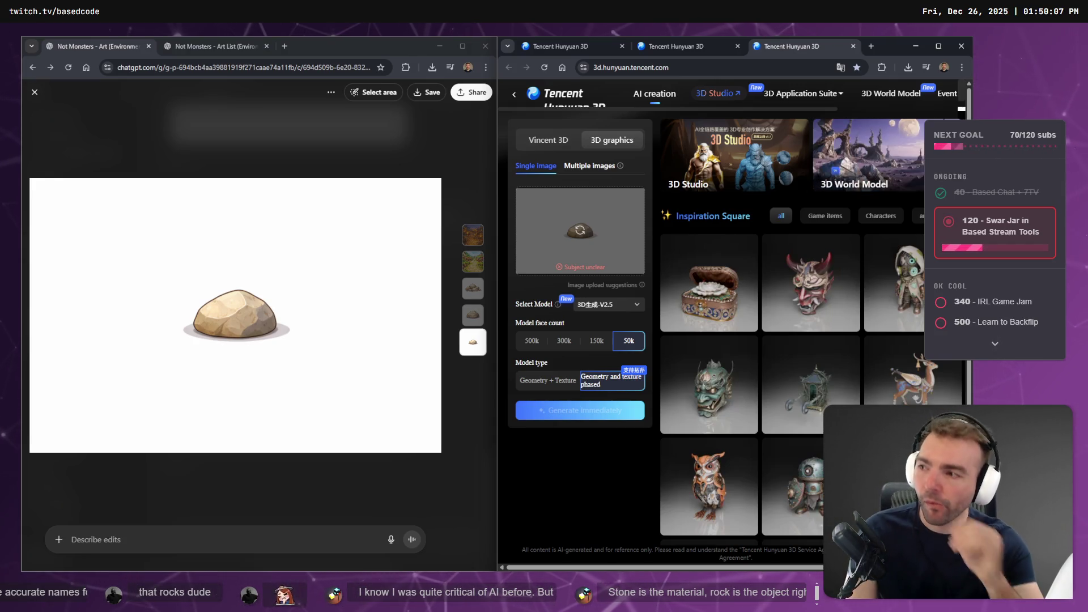
{"action": "left_click", "coordinate": [349, 141]}
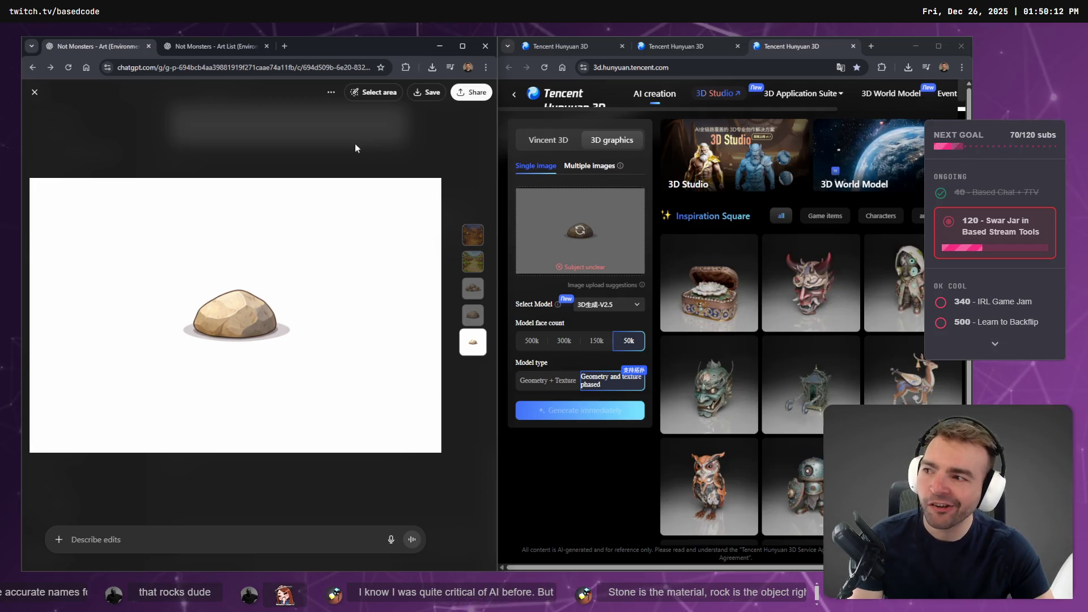
{"action": "key", "text": "Escape"}
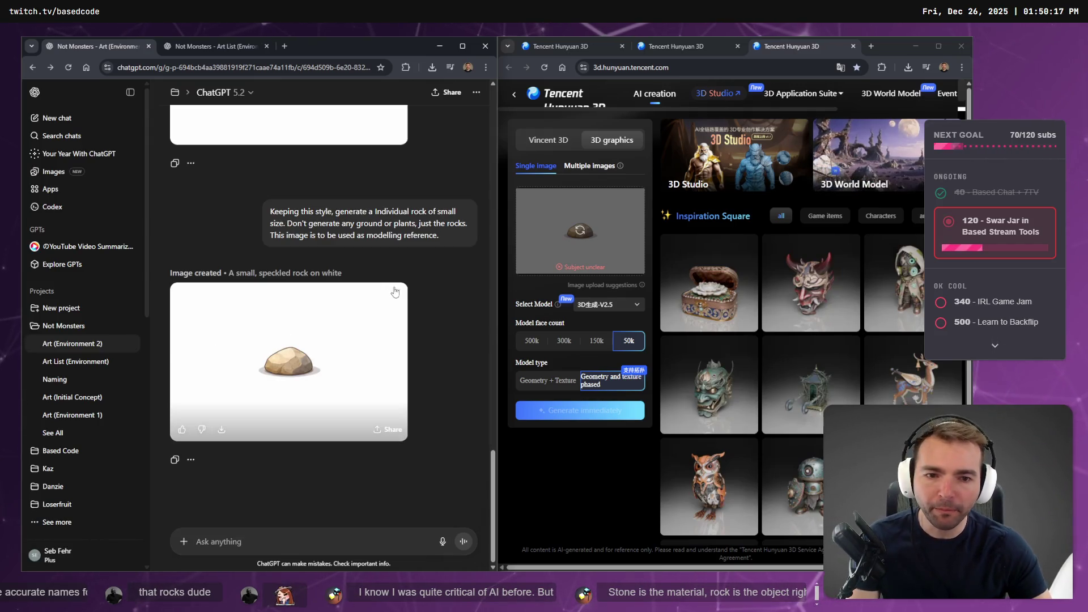
Upload the rock PNG from Downloads as the reference image, then return to Godot.
{"action": "left_click", "coordinate": [578, 240]}
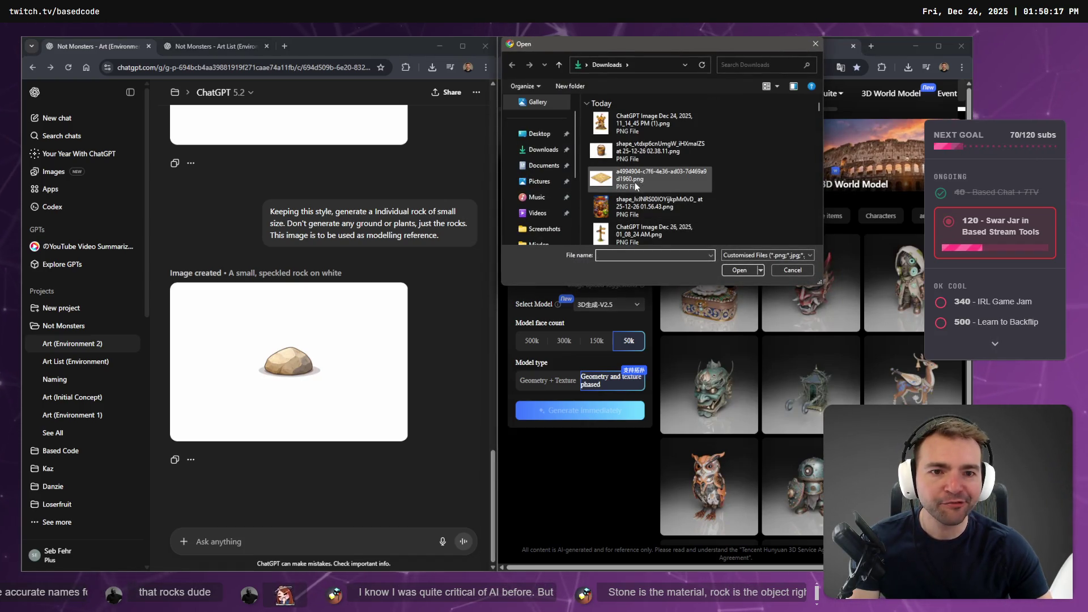
{"action": "double_click", "coordinate": [636, 179]}
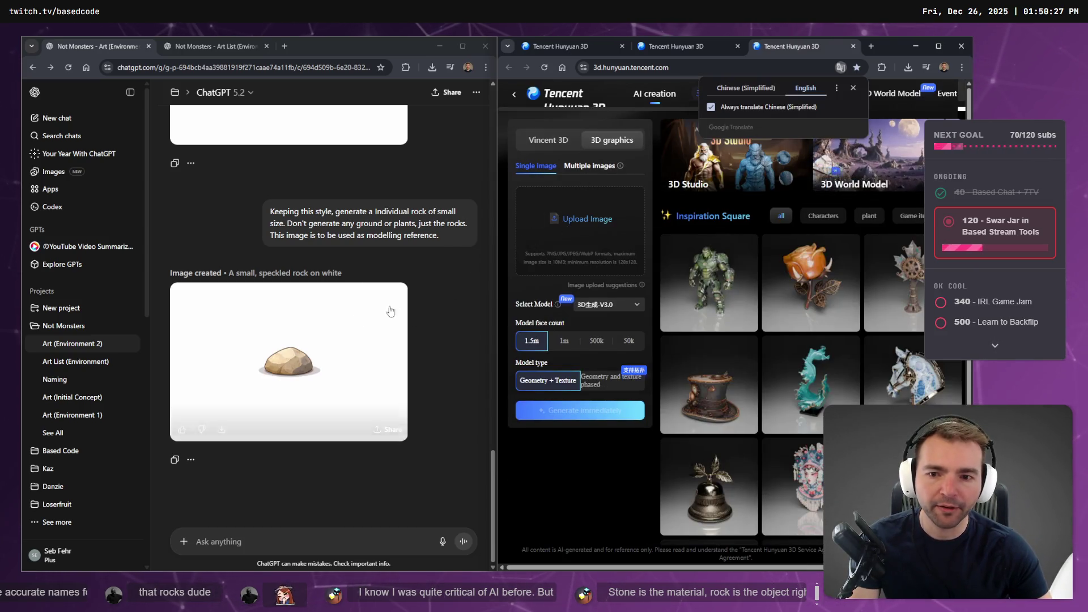
{"action": "scroll", "coordinate": [351, 264], "scroll_direction": "up", "scroll_amount": 10}
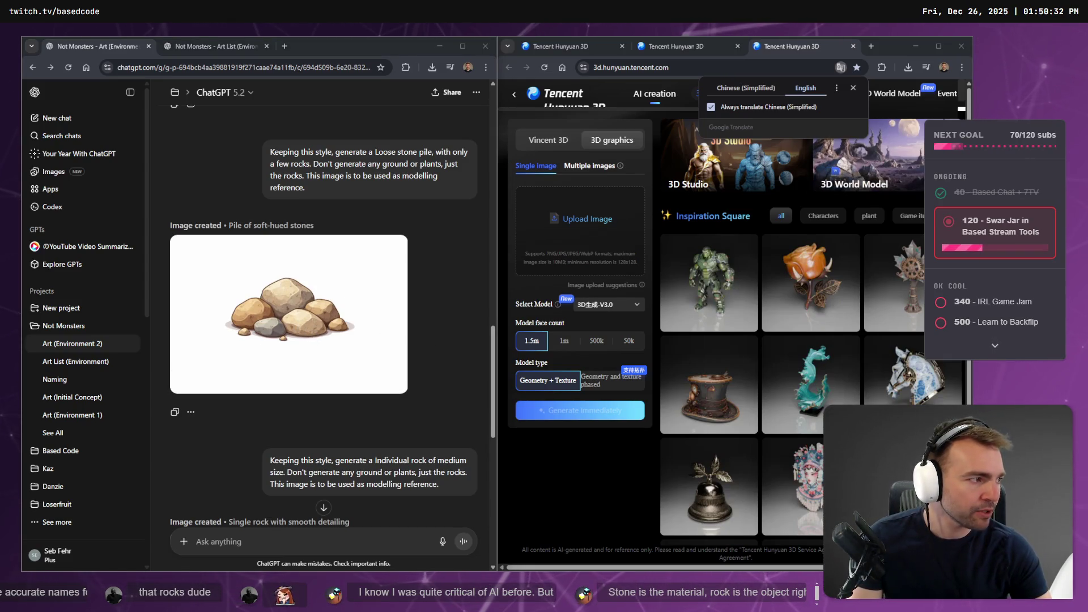
{"action": "key", "text": "alt+Tab"}
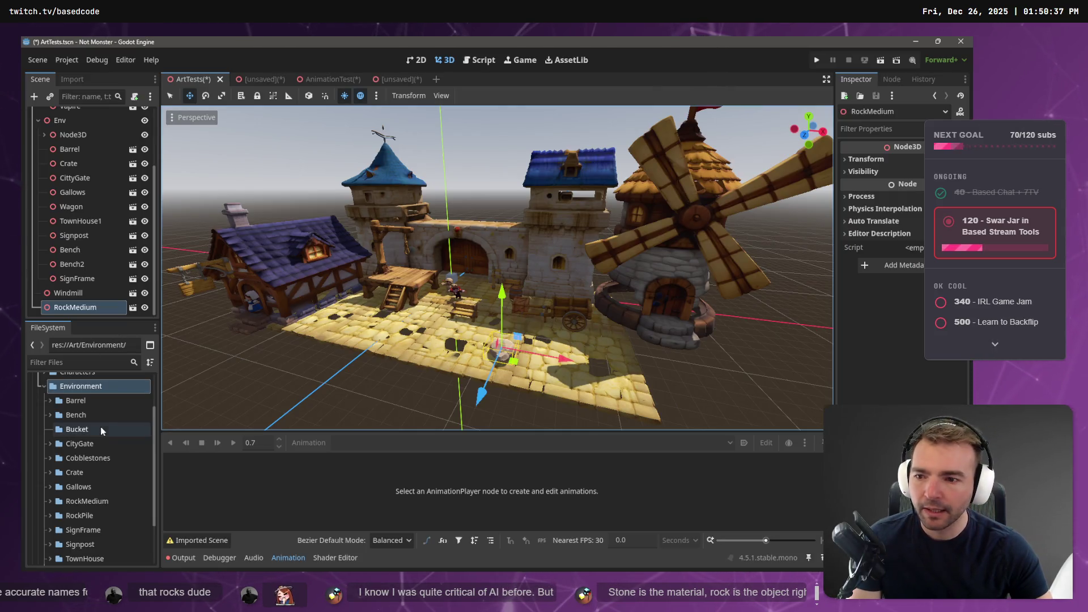
Drag RockPile.fbx into the town scene and settle it on the cobblestones beside the medium rock.
{"action": "scroll", "coordinate": [51, 473], "scroll_direction": "down", "scroll_amount": 4}
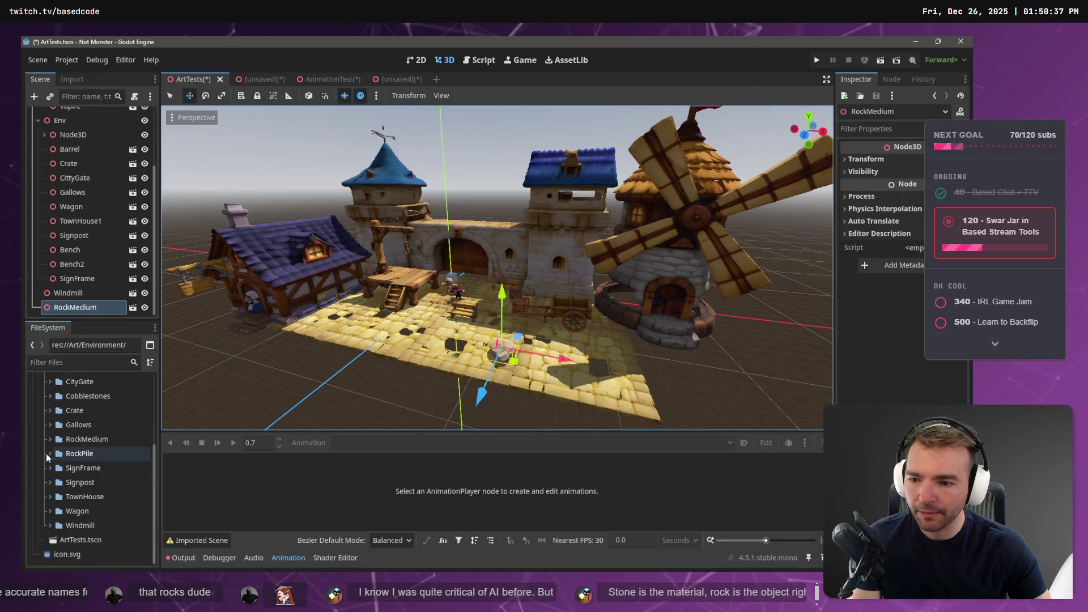
{"action": "left_click", "coordinate": [50, 453]}
{"action": "mouse_move", "coordinate": [370, 426]}
{"action": "left_mouse_down"}
{"action": "mouse_move", "coordinate": [567, 369]}
{"action": "mouse_move", "coordinate": [547, 377]}
{"action": "left_mouse_up"}
{"action": "mouse_move", "coordinate": [535, 331]}
{"action": "left_mouse_down"}
{"action": "mouse_move", "coordinate": [535, 317]}
{"action": "mouse_move", "coordinate": [637, 300]}
{"action": "left_mouse_up"}
{"action": "key", "text": "f"}
{"action": "scroll", "coordinate": [518, 304], "scroll_direction": "up", "scroll_amount": 5}
{"action": "scroll", "coordinate": [648, 295], "scroll_direction": "down", "scroll_amount": 4}
{"action": "left_click_drag", "start_coordinate": [498, 207], "coordinate": [498, 213]}
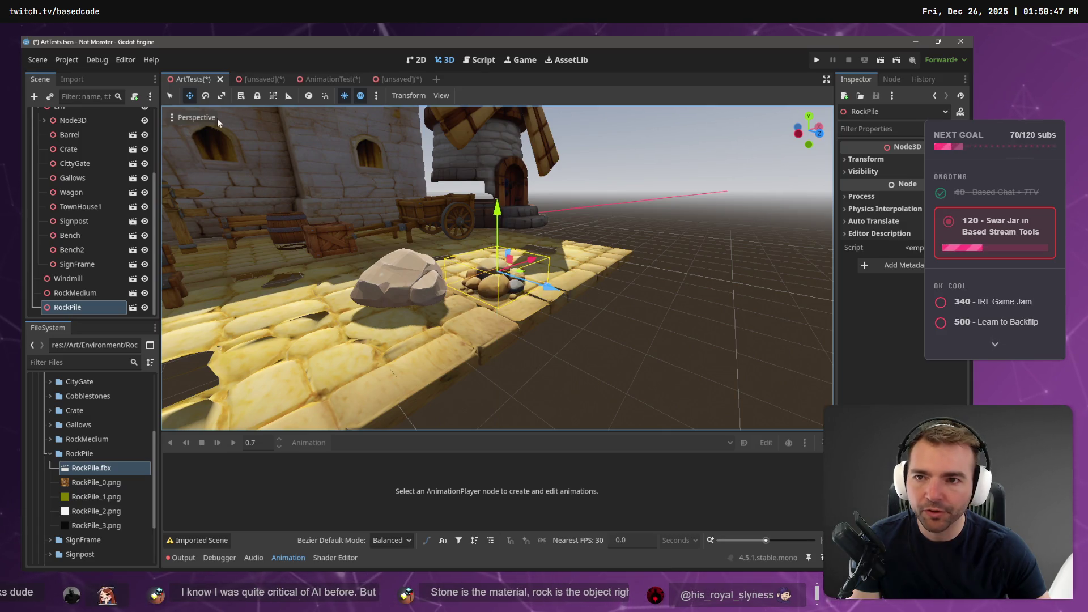
{"action": "left_click", "coordinate": [196, 118]}
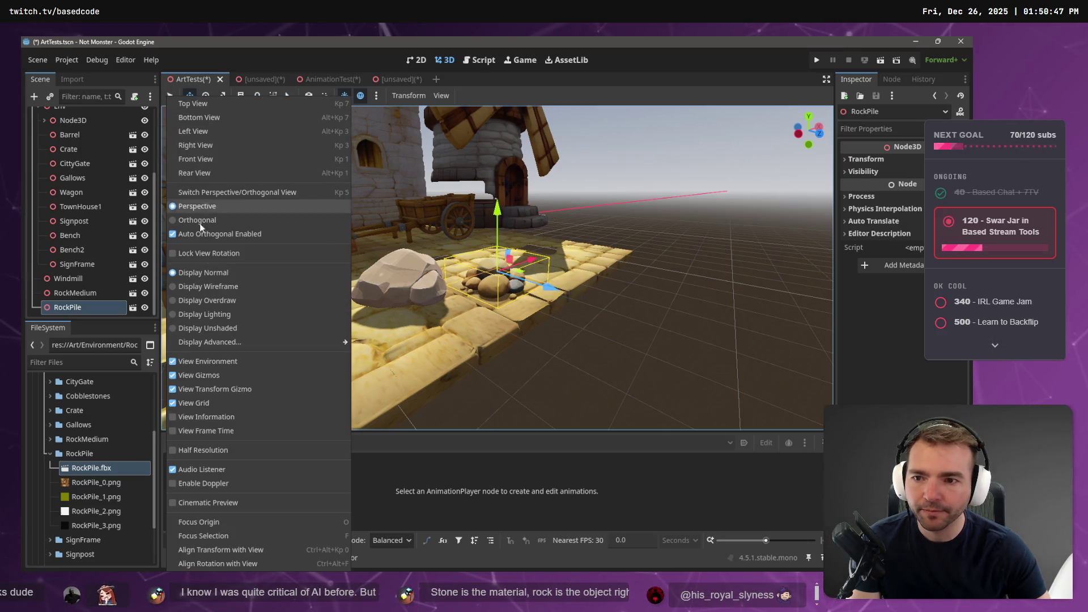
Inspect the rock pile in wireframe display, then return the viewport to normal shaded view.
{"action": "left_click", "coordinate": [209, 287]}
{"action": "mouse_move", "coordinate": [546, 329]}
{"action": "left_mouse_down"}
{"action": "mouse_move", "coordinate": [566, 372]}
{"action": "mouse_move", "coordinate": [517, 360]}
{"action": "mouse_move", "coordinate": [567, 327]}
{"action": "mouse_move", "coordinate": [430, 314]}
{"action": "mouse_move", "coordinate": [520, 326]}
{"action": "mouse_move", "coordinate": [531, 256]}
{"action": "left_mouse_up"}
{"action": "scroll", "coordinate": [517, 361], "scroll_direction": "up", "scroll_amount": 8}
{"action": "scroll", "coordinate": [521, 326], "scroll_direction": "down", "scroll_amount": 5}
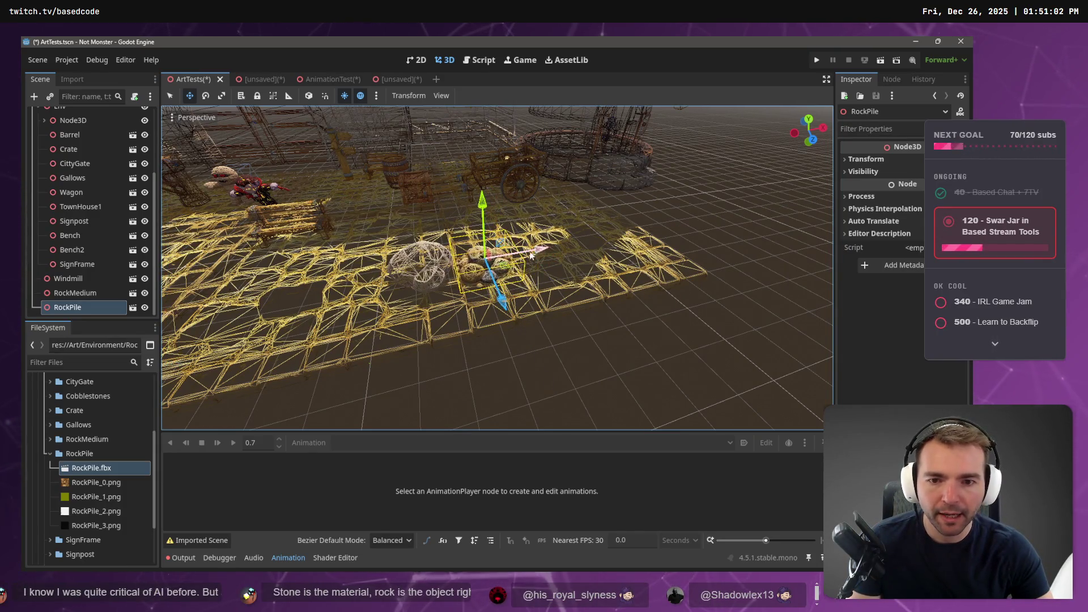
{"action": "left_click", "coordinate": [536, 383]}
{"action": "left_click", "coordinate": [180, 118]}
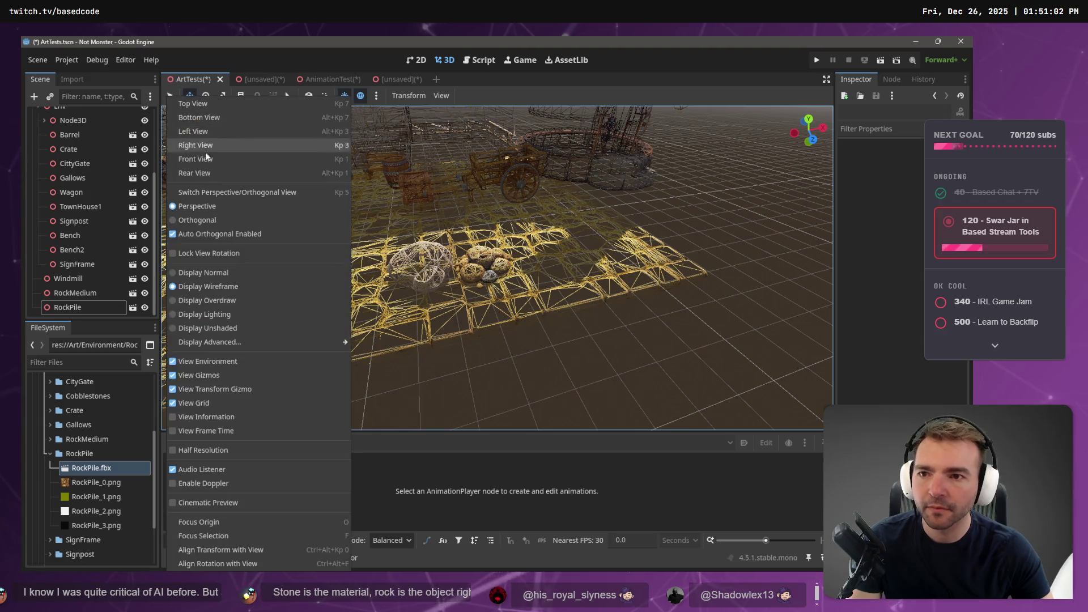
{"action": "left_click", "coordinate": [212, 273]}
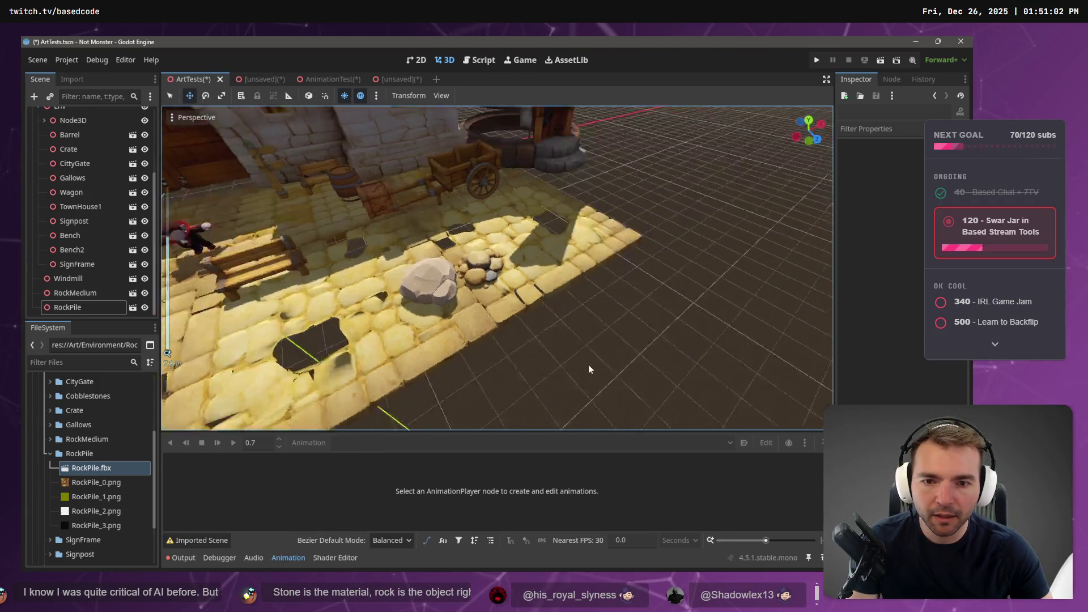
Duplicate the RockMedium node and reparent it under the Env node.
{"action": "left_click", "coordinate": [486, 262]}
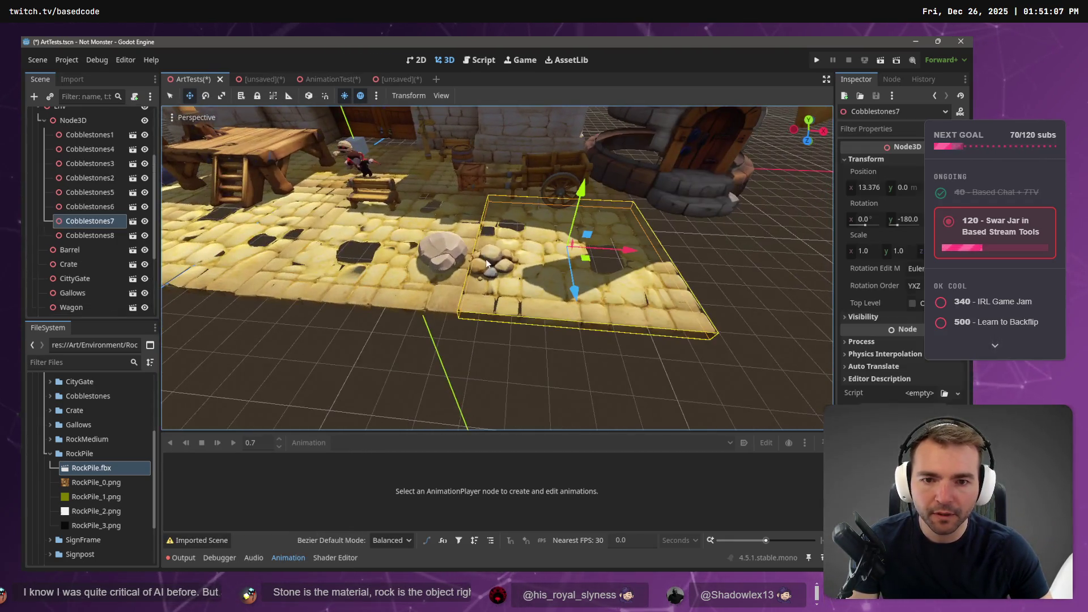
{"action": "left_click", "coordinate": [440, 248]}
{"action": "left_click", "coordinate": [487, 270]}
{"action": "left_click", "coordinate": [548, 389]}
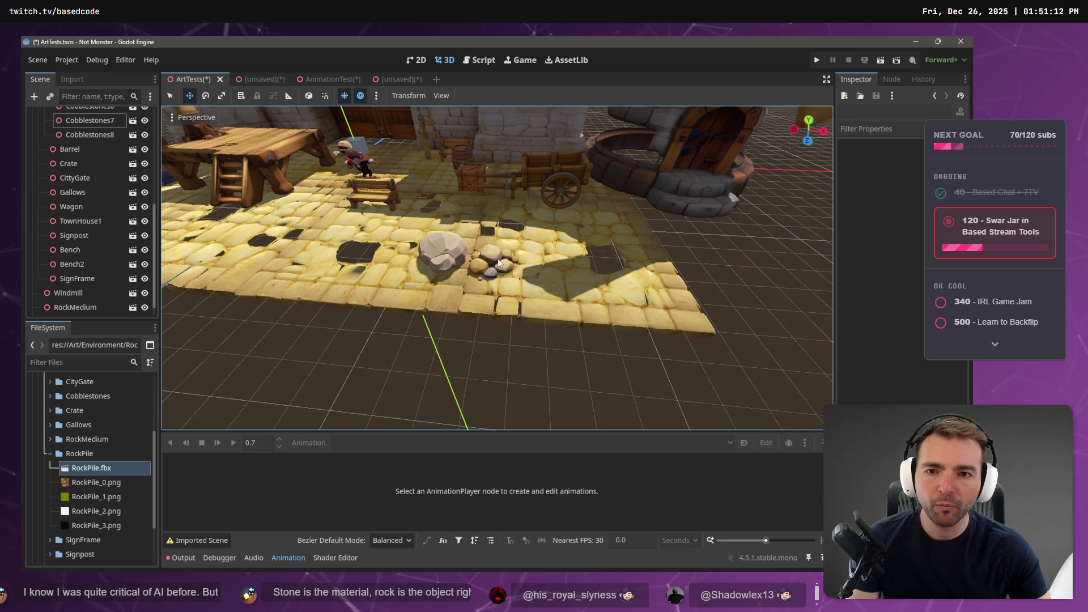
{"action": "left_click", "coordinate": [459, 254]}
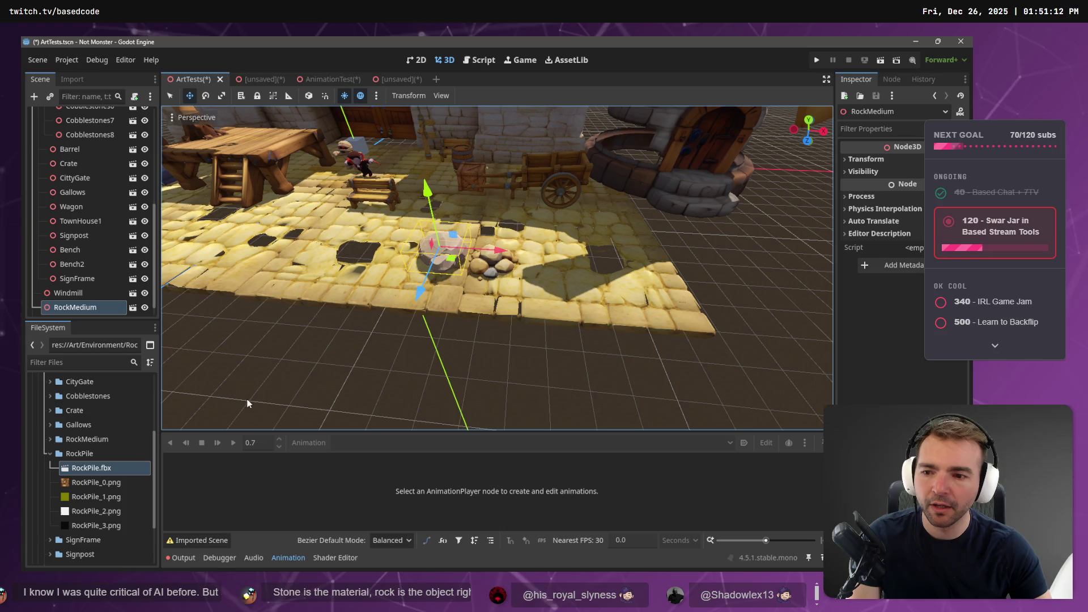
{"action": "left_click", "coordinate": [101, 306]}
{"action": "key", "text": "ctrl+v"}
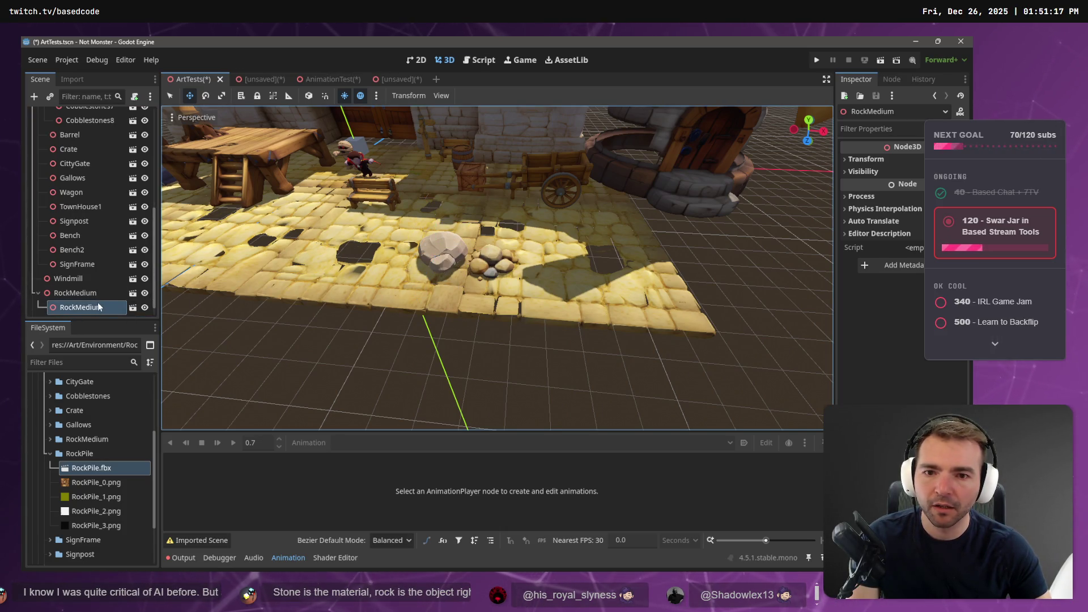
{"action": "left_click_drag", "start_coordinate": [97, 308], "coordinate": [64, 301]}
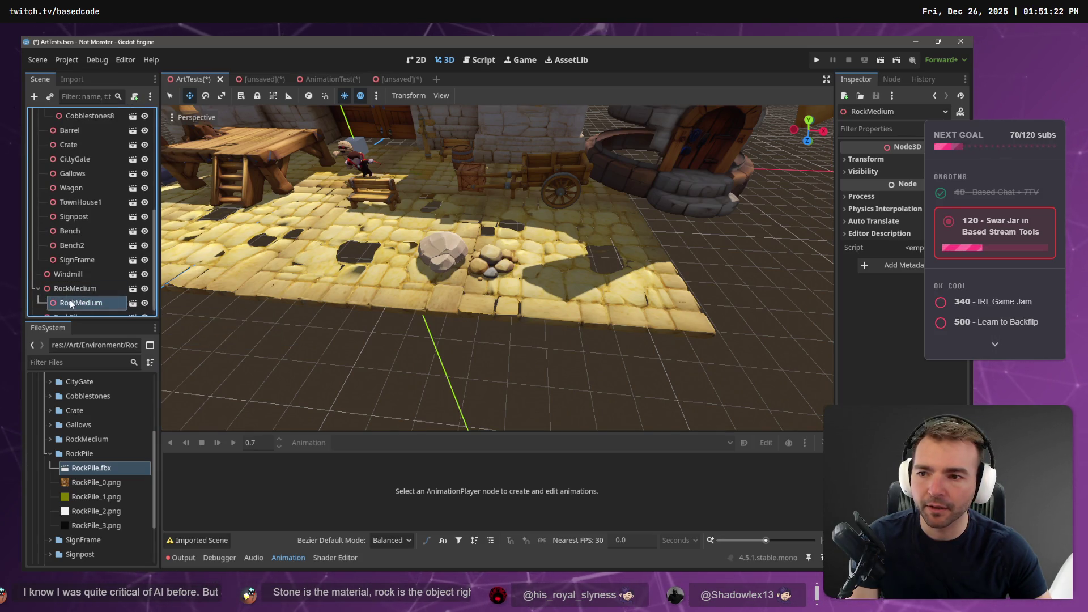
{"action": "mouse_move", "coordinate": [71, 303]}
{"action": "left_mouse_down"}
{"action": "mouse_move", "coordinate": [70, 145]}
{"action": "mouse_move", "coordinate": [72, 209]}
{"action": "left_mouse_up"}
Scale RockMedium up to about 2.56.
{"action": "scroll", "coordinate": [498, 342], "scroll_direction": "down", "scroll_amount": 5}
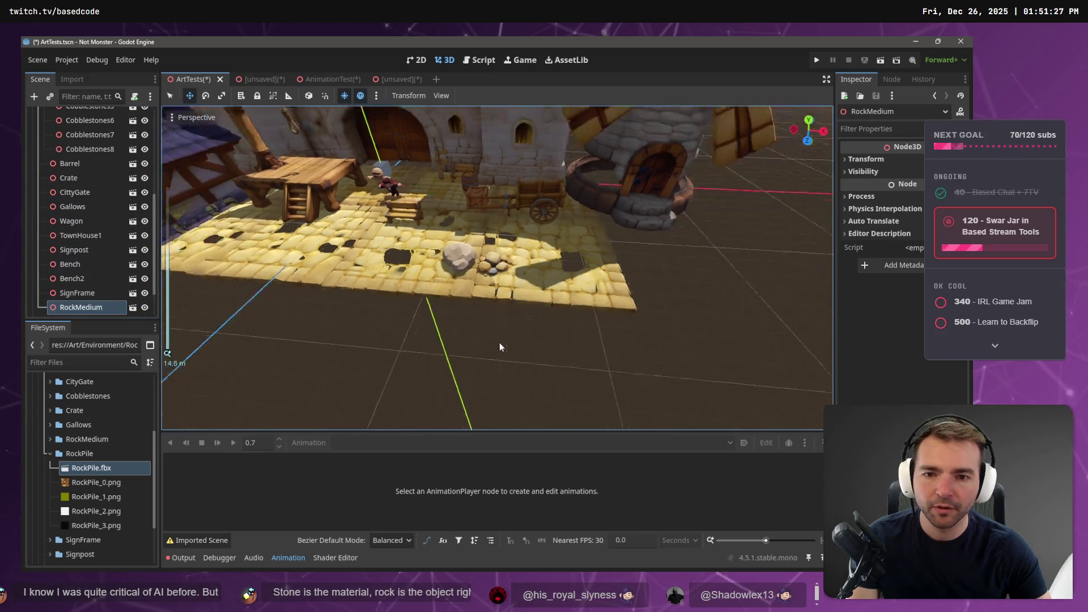
{"action": "scroll", "coordinate": [590, 383], "scroll_direction": "down", "scroll_amount": 5}
{"action": "scroll", "coordinate": [589, 383], "scroll_direction": "up", "scroll_amount": 5}
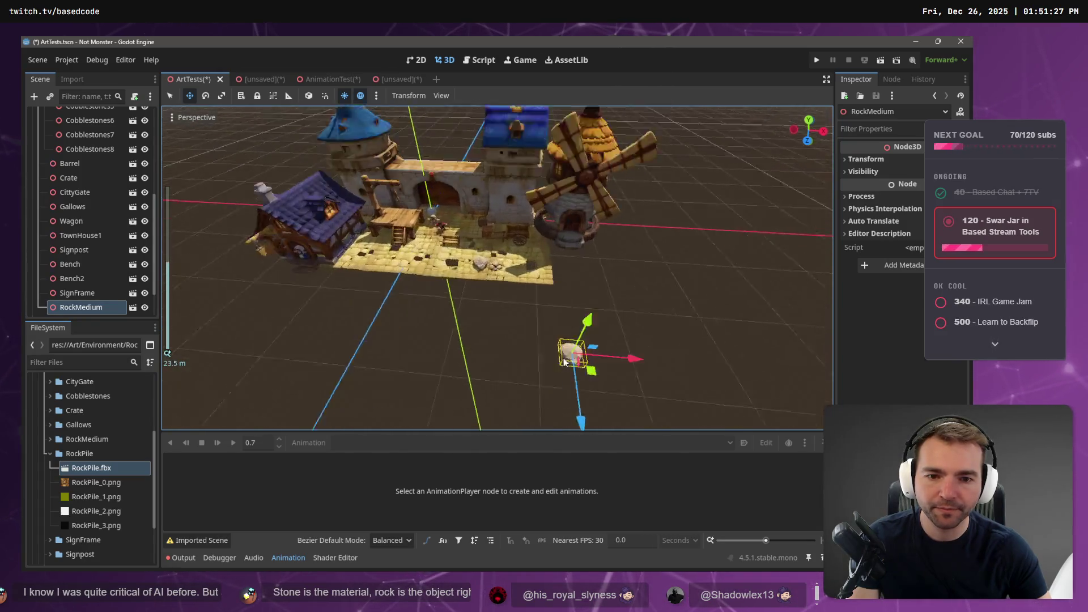
{"action": "scroll", "coordinate": [564, 348], "scroll_direction": "down", "scroll_amount": 2}
{"action": "key", "text": "r"}
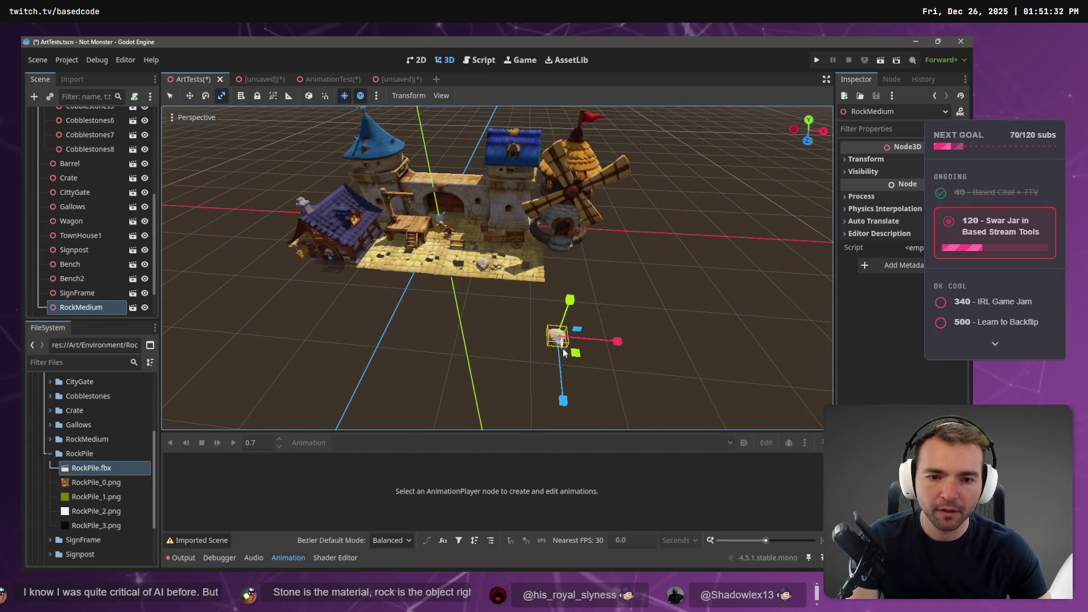
{"action": "mouse_move", "coordinate": [560, 339]}
{"action": "left_mouse_down"}
{"action": "mouse_move", "coordinate": [573, 353]}
{"action": "mouse_move", "coordinate": [561, 341]}
{"action": "mouse_move", "coordinate": [554, 263]}
{"action": "mouse_move", "coordinate": [585, 261]}
{"action": "left_mouse_up"}
Shift RockMedium about 0.505 along the X axis toward the windmill.
{"action": "key", "text": "w"}
{"action": "key", "text": "f"}
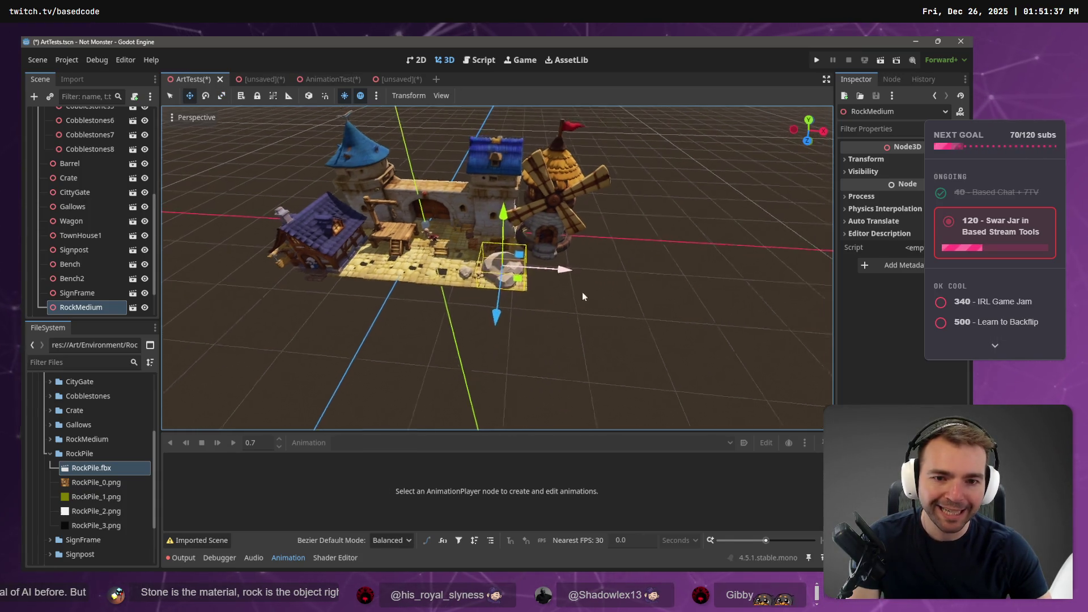
{"action": "scroll", "coordinate": [552, 301], "scroll_direction": "up", "scroll_amount": 5}
{"action": "scroll", "coordinate": [521, 324], "scroll_direction": "down", "scroll_amount": 3}
{"action": "mouse_move", "coordinate": [521, 324]}
{"action": "left_mouse_down"}
{"action": "mouse_move", "coordinate": [672, 270]}
{"action": "mouse_move", "coordinate": [623, 275]}
{"action": "mouse_move", "coordinate": [491, 238]}
{"action": "left_mouse_up"}
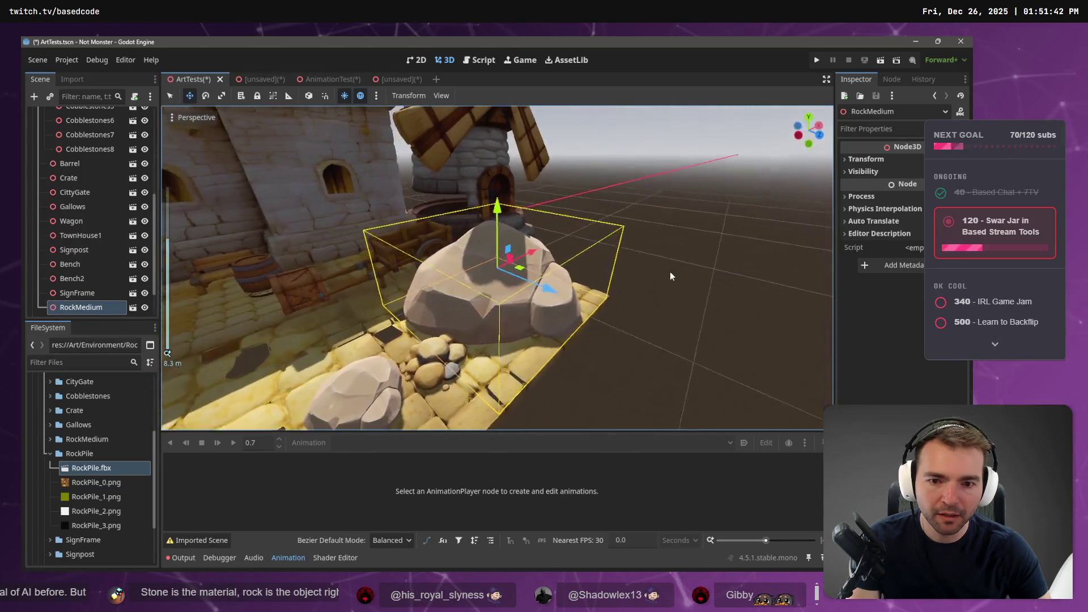
{"action": "left_click_drag", "start_coordinate": [550, 263], "coordinate": [563, 256]}
{"action": "mouse_move", "coordinate": [566, 351]}
{"action": "left_mouse_down"}
{"action": "mouse_move", "coordinate": [702, 350]}
{"action": "mouse_move", "coordinate": [770, 380]}
{"action": "mouse_move", "coordinate": [582, 361]}
{"action": "mouse_move", "coordinate": [506, 371]}
{"action": "mouse_move", "coordinate": [585, 406]}
{"action": "left_mouse_up"}
{"action": "scroll", "coordinate": [581, 376], "scroll_direction": "down", "scroll_amount": 3}
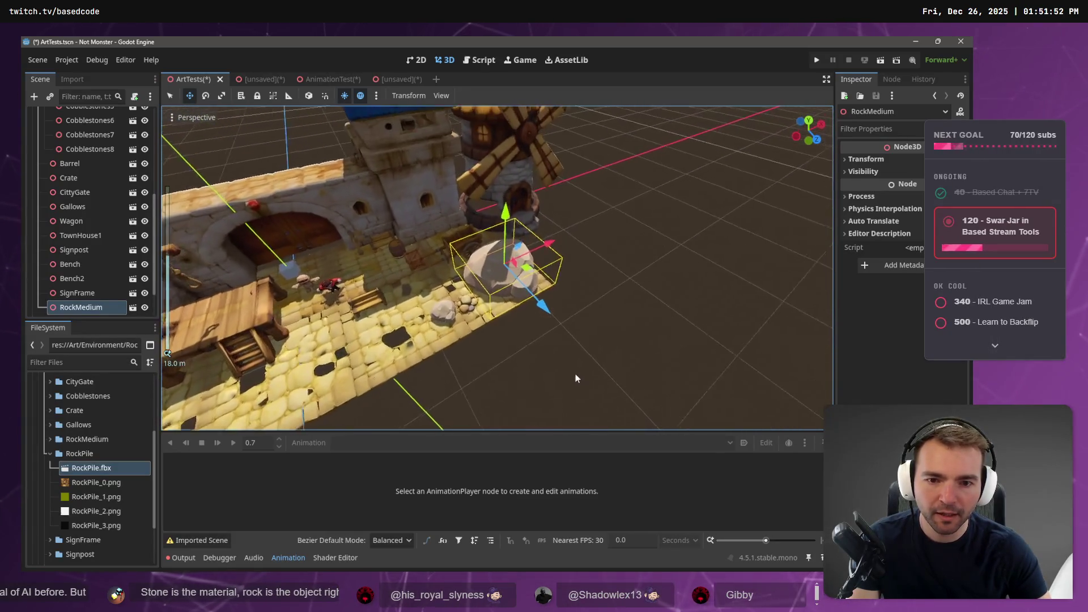
Rotate the small rock about 100 degrees.
{"action": "left_click", "coordinate": [444, 317]}
{"action": "key", "text": "e"}
{"action": "mouse_move", "coordinate": [411, 283]}
{"action": "left_mouse_down"}
{"action": "mouse_move", "coordinate": [396, 345]}
{"action": "mouse_move", "coordinate": [376, 359]}
{"action": "left_mouse_up"}
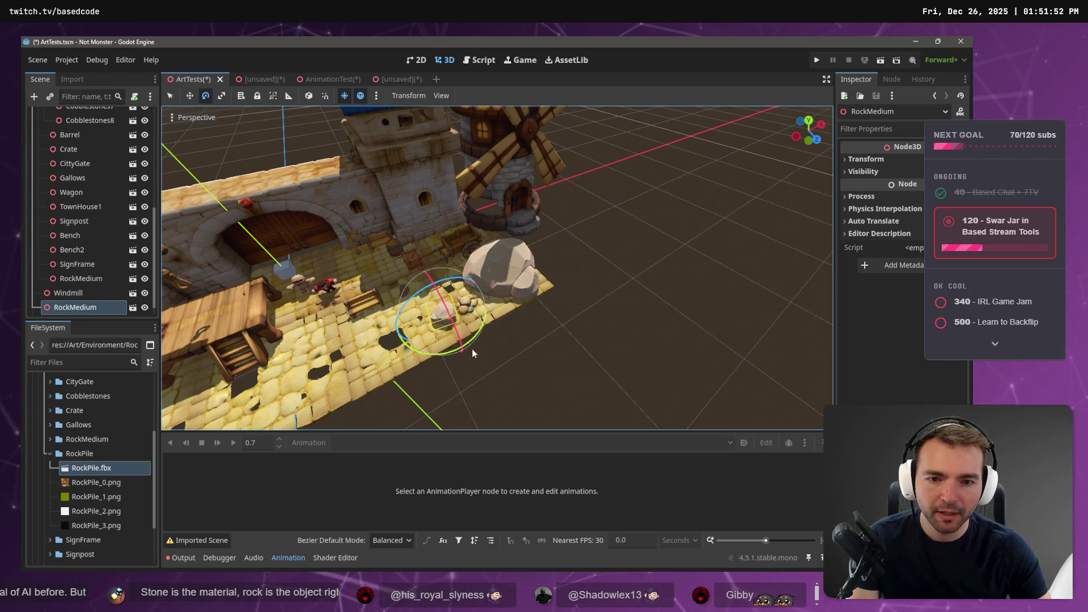
{"action": "left_click", "coordinate": [513, 335]}
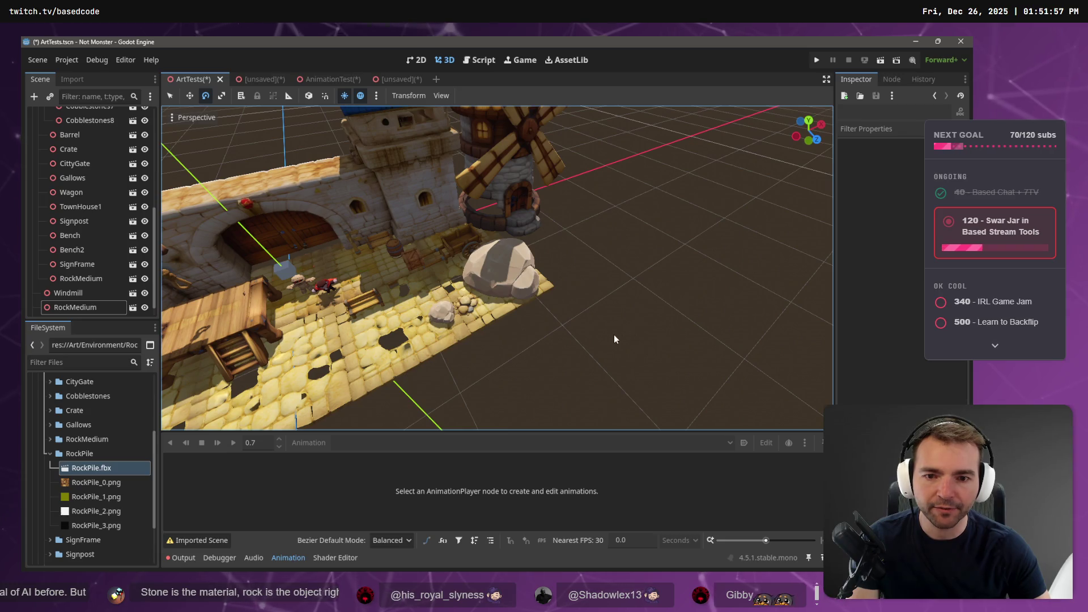
Delete the oversized RockMedium rock and frame the remaining one.
{"action": "left_click", "coordinate": [520, 279]}
{"action": "key", "text": "Delete"}
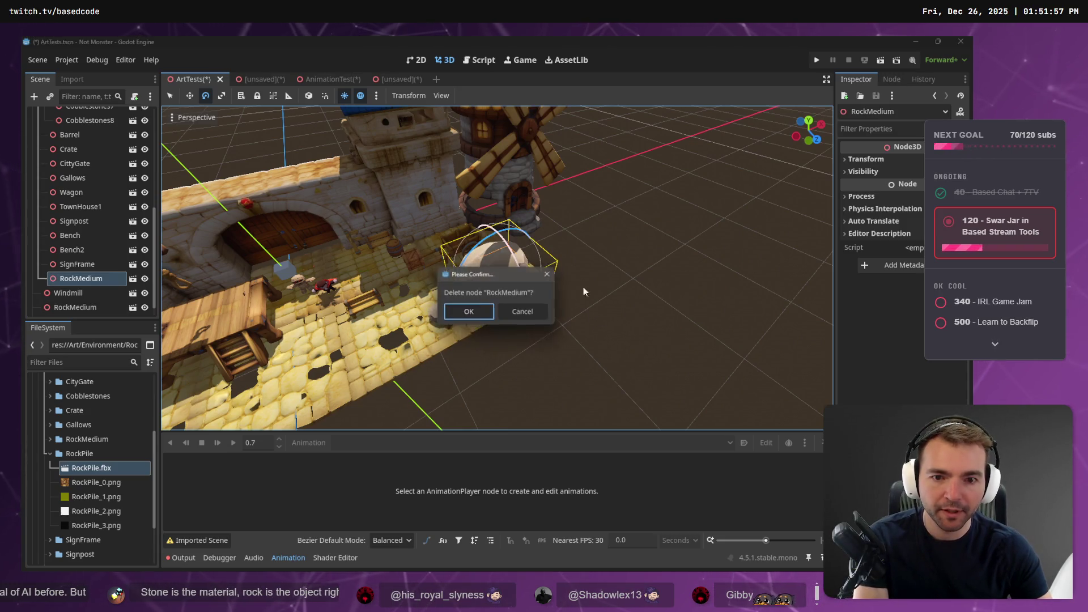
{"action": "key", "text": "Return"}
{"action": "left_click", "coordinate": [490, 314]}
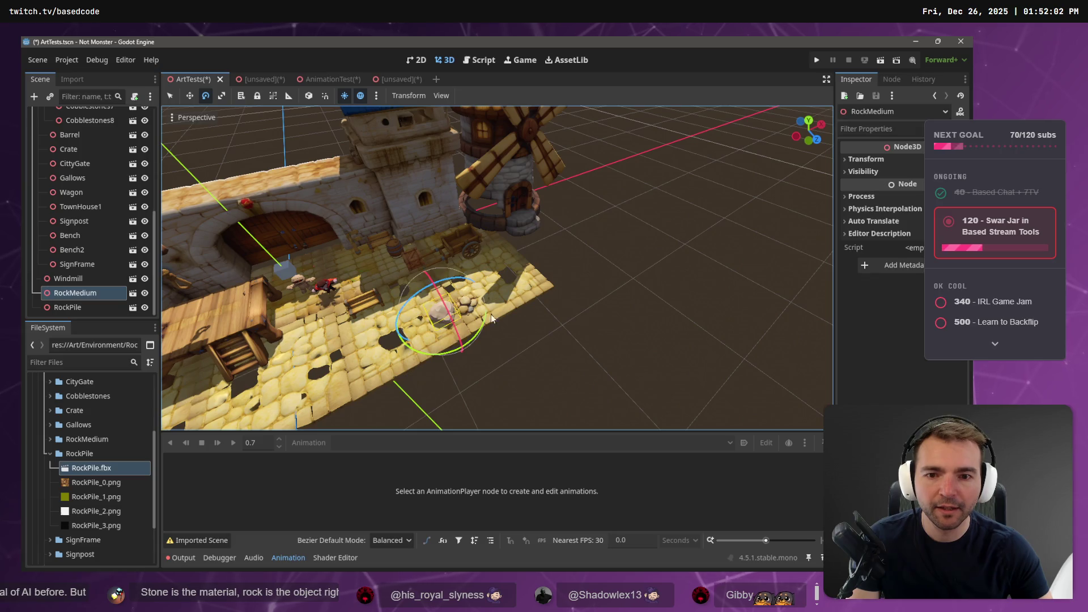
{"action": "key", "text": "f"}
Orbit around the town square to check the rocks, gate and gallows.
{"action": "scroll", "coordinate": [491, 335], "scroll_direction": "down", "scroll_amount": 5}
{"action": "mouse_move", "coordinate": [491, 335]}
{"action": "left_mouse_down"}
{"action": "mouse_move", "coordinate": [526, 315]}
{"action": "mouse_move", "coordinate": [553, 318]}
{"action": "mouse_move", "coordinate": [525, 280]}
{"action": "mouse_move", "coordinate": [621, 268]}
{"action": "mouse_move", "coordinate": [590, 314]}
{"action": "left_mouse_up"}
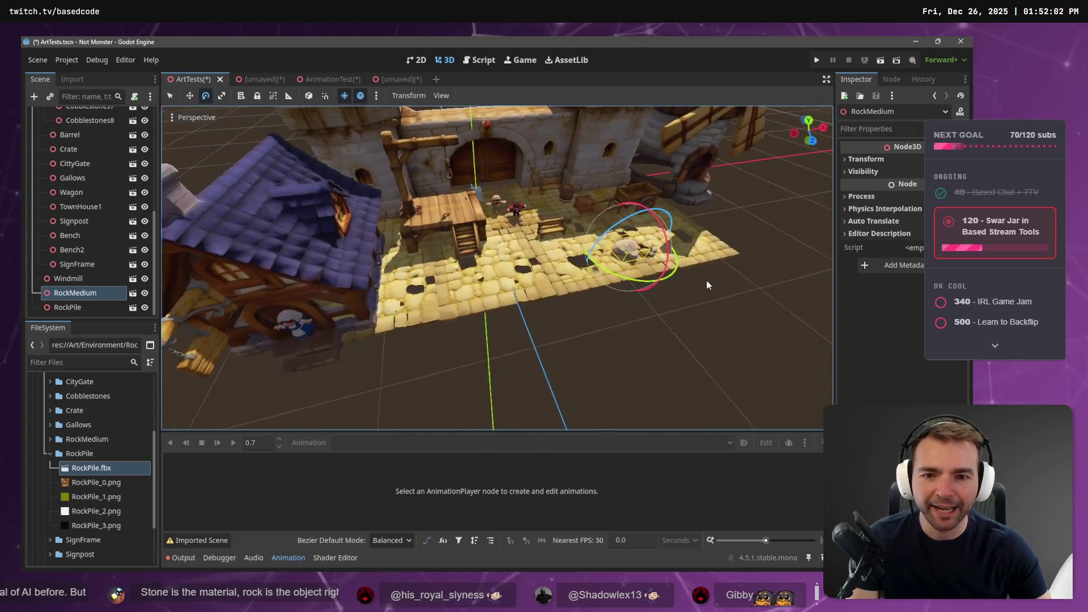
{"action": "key", "text": "w"}
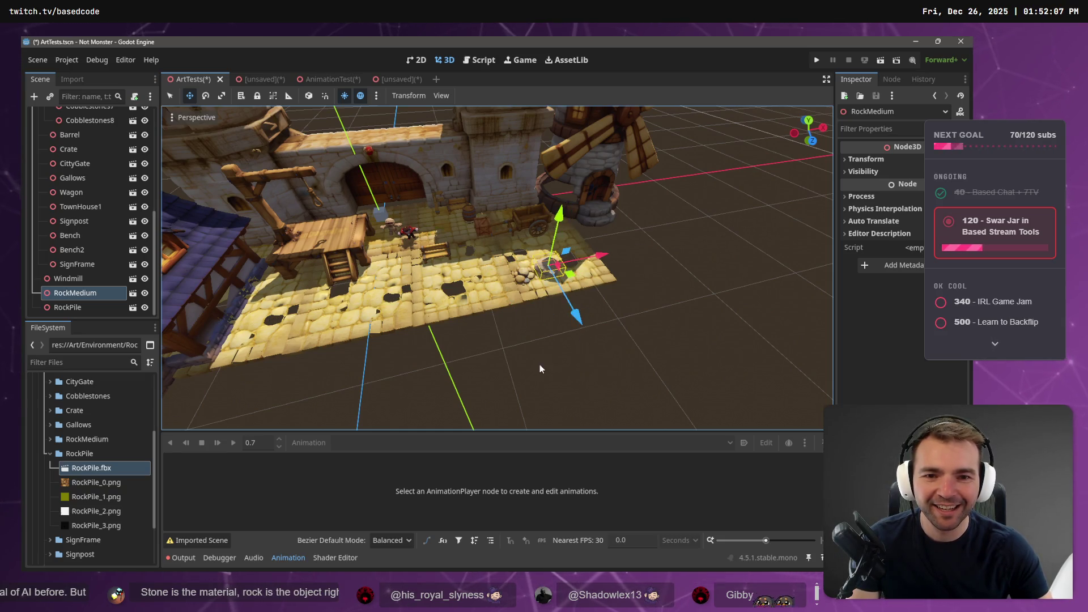
{"action": "left_click", "coordinate": [539, 365]}
{"action": "left_click_drag", "start_coordinate": [539, 365], "coordinate": [583, 323]}
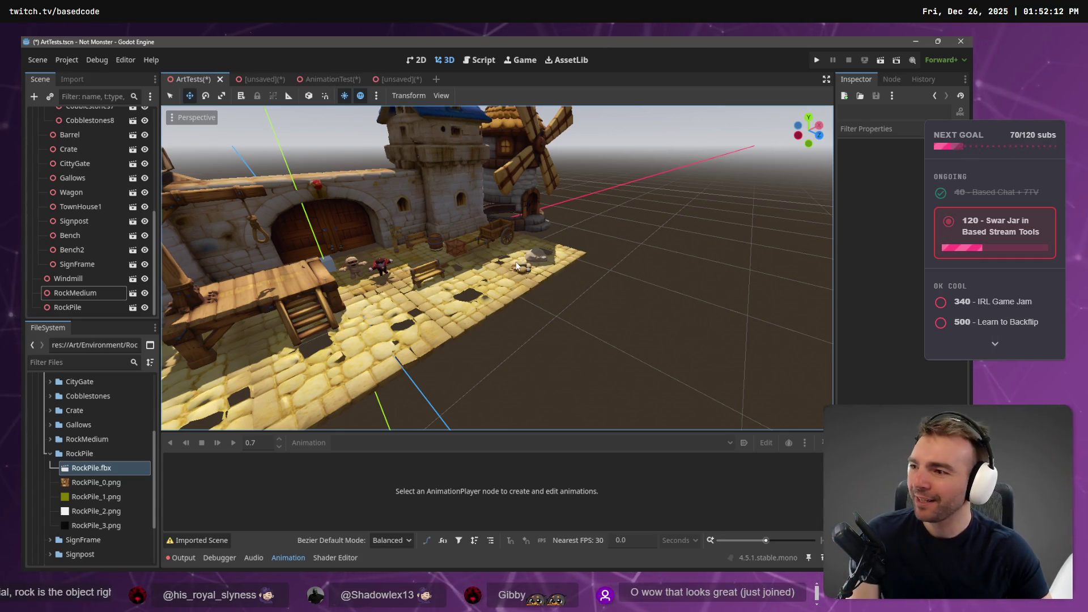
{"action": "mouse_move", "coordinate": [436, 246]}
{"action": "left_mouse_down"}
{"action": "mouse_move", "coordinate": [469, 253]}
{"action": "mouse_move", "coordinate": [608, 228]}
{"action": "mouse_move", "coordinate": [586, 238]}
{"action": "mouse_move", "coordinate": [479, 218]}
{"action": "mouse_move", "coordinate": [526, 245]}
{"action": "mouse_move", "coordinate": [447, 240]}
{"action": "left_mouse_up"}
{"action": "scroll", "coordinate": [447, 240], "scroll_direction": "down", "scroll_amount": 10}
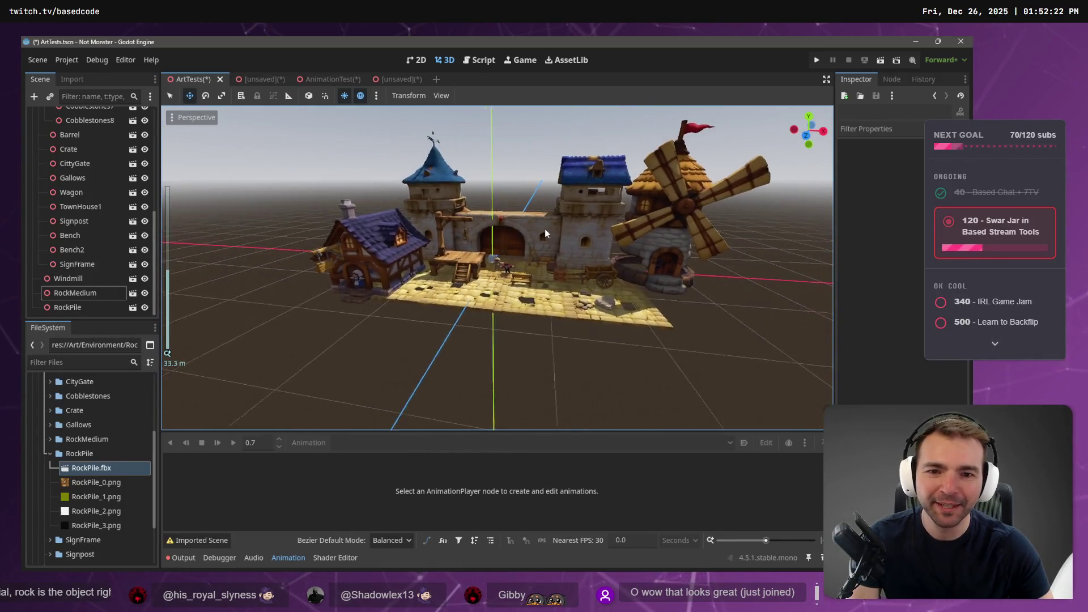
{"action": "key", "text": "ctrl+super+Right"}
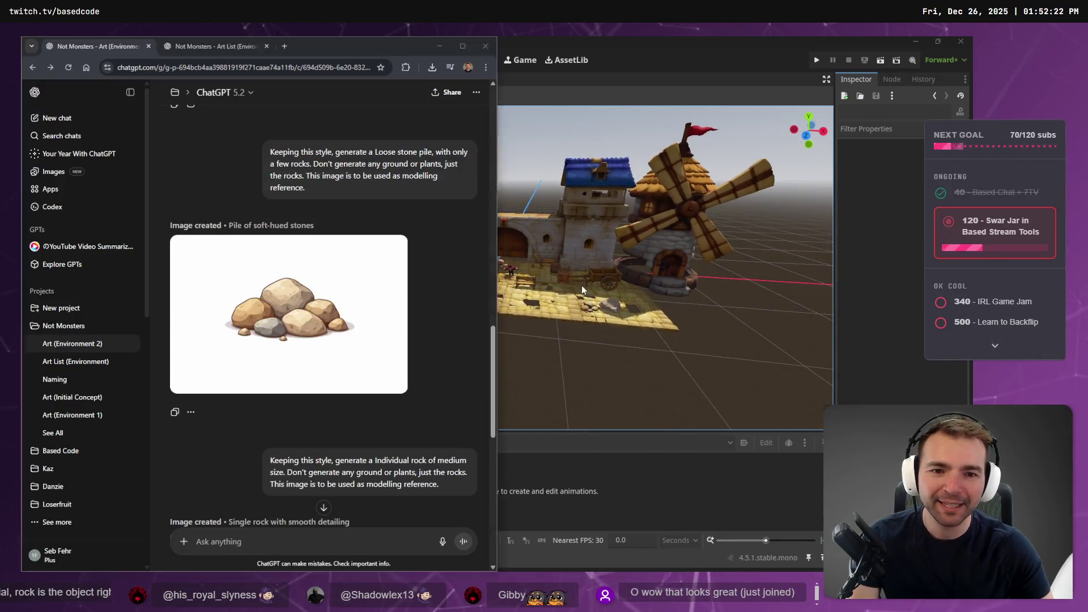
Review the rock-pile model's topology view in Hunyuan3D.
{"action": "left_click", "coordinate": [708, 43]}
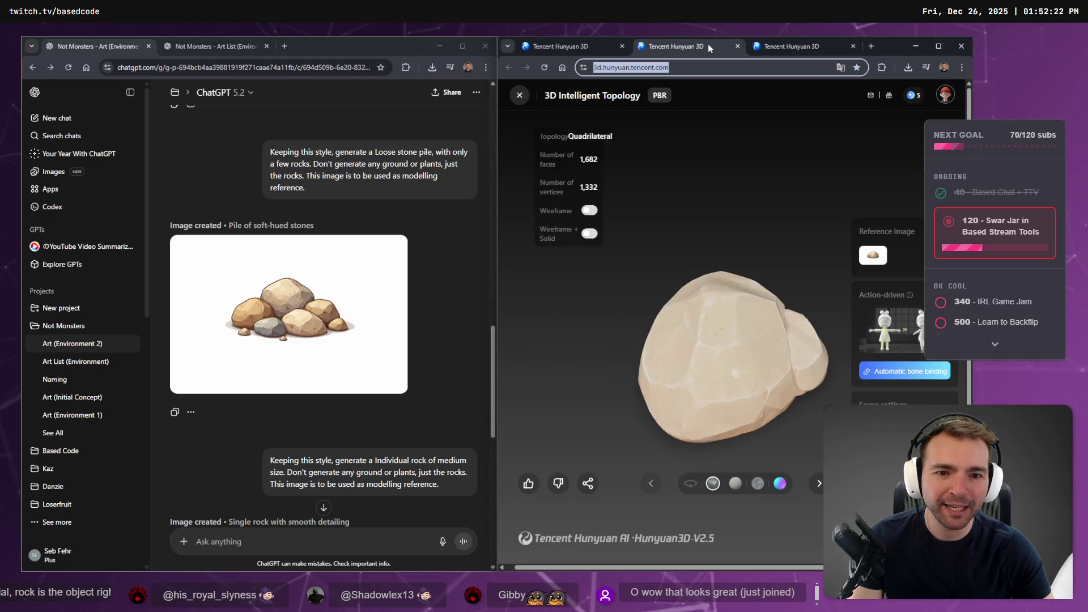
{"action": "scroll", "coordinate": [385, 340], "scroll_direction": "down", "scroll_amount": 5}
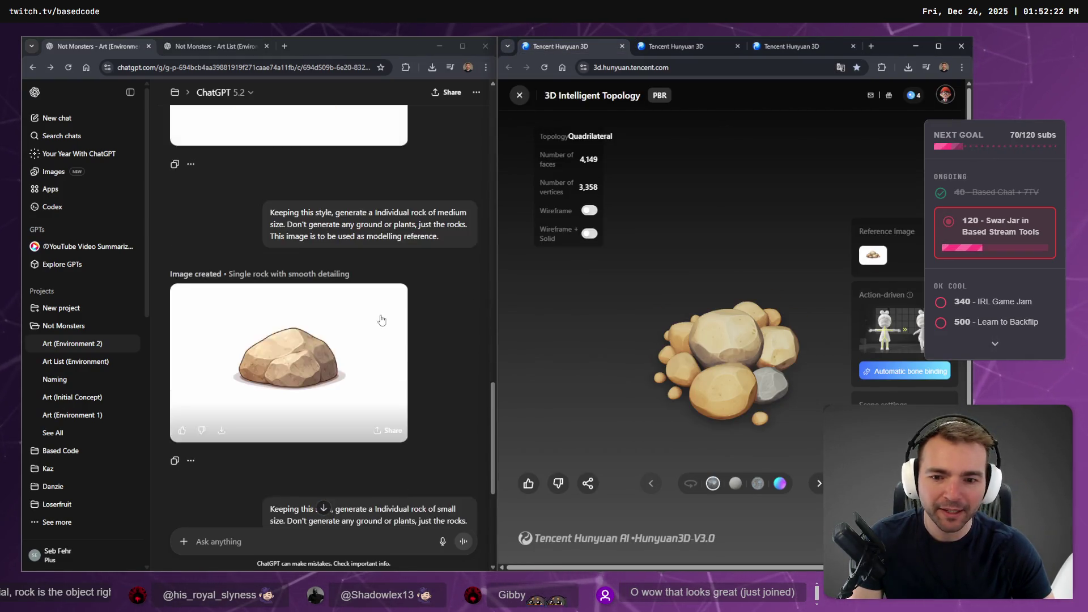
{"action": "scroll", "coordinate": [385, 340], "scroll_direction": "up", "scroll_amount": 10}
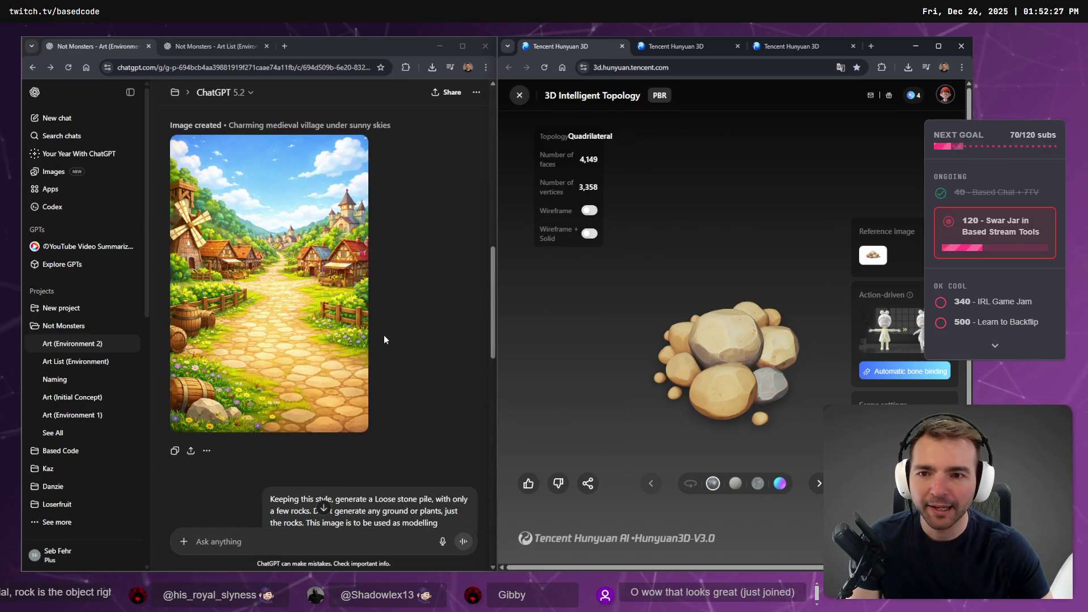
{"action": "scroll", "coordinate": [351, 432], "scroll_direction": "down", "scroll_amount": 4}
{"action": "scroll", "coordinate": [351, 431], "scroll_direction": "down", "scroll_amount": 5}
{"action": "scroll", "coordinate": [363, 425], "scroll_direction": "up", "scroll_amount": 3}
{"action": "scroll", "coordinate": [374, 421], "scroll_direction": "up", "scroll_amount": 5}
{"action": "scroll", "coordinate": [384, 405], "scroll_direction": "up", "scroll_amount": 3}
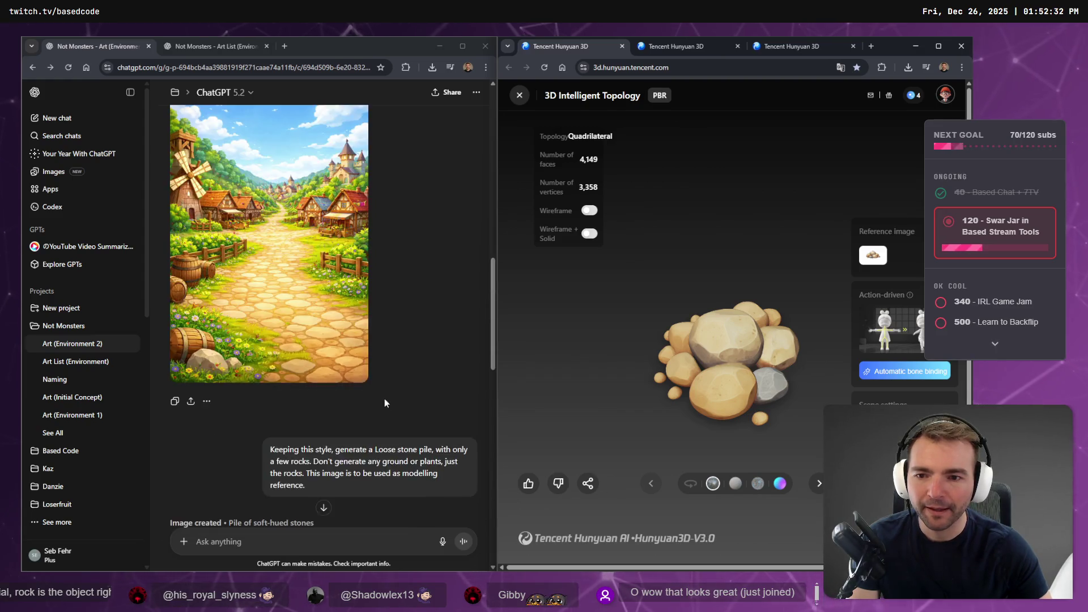
{"action": "scroll", "coordinate": [376, 426], "scroll_direction": "down", "scroll_amount": 3}
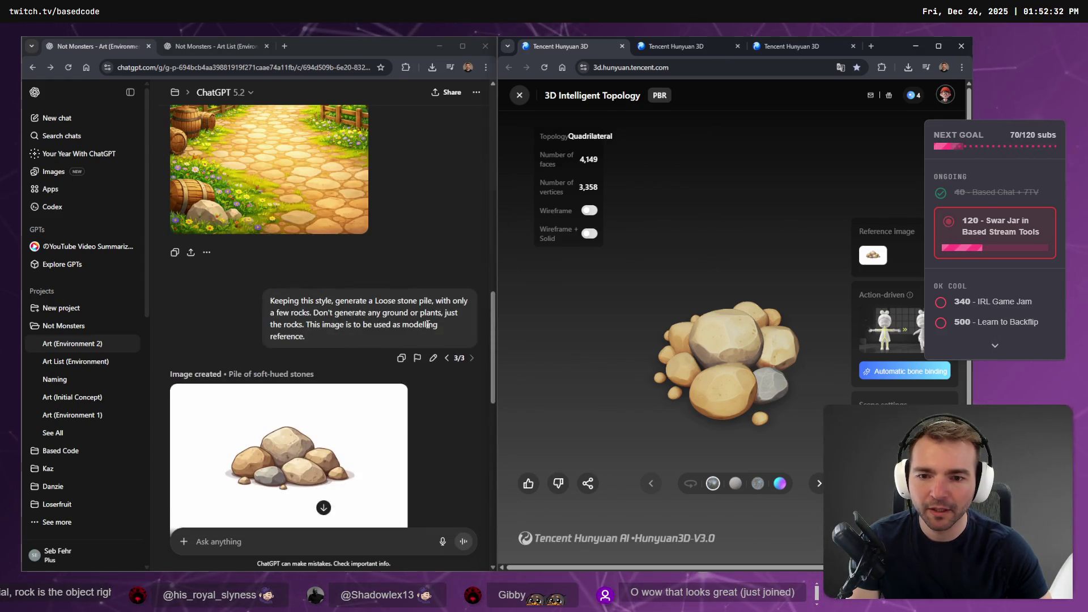
Select 'Stone slab' in the Art List (Environment) chat, then go back to Art (Environment 2).
{"action": "key", "text": "ctrl+Tab"}
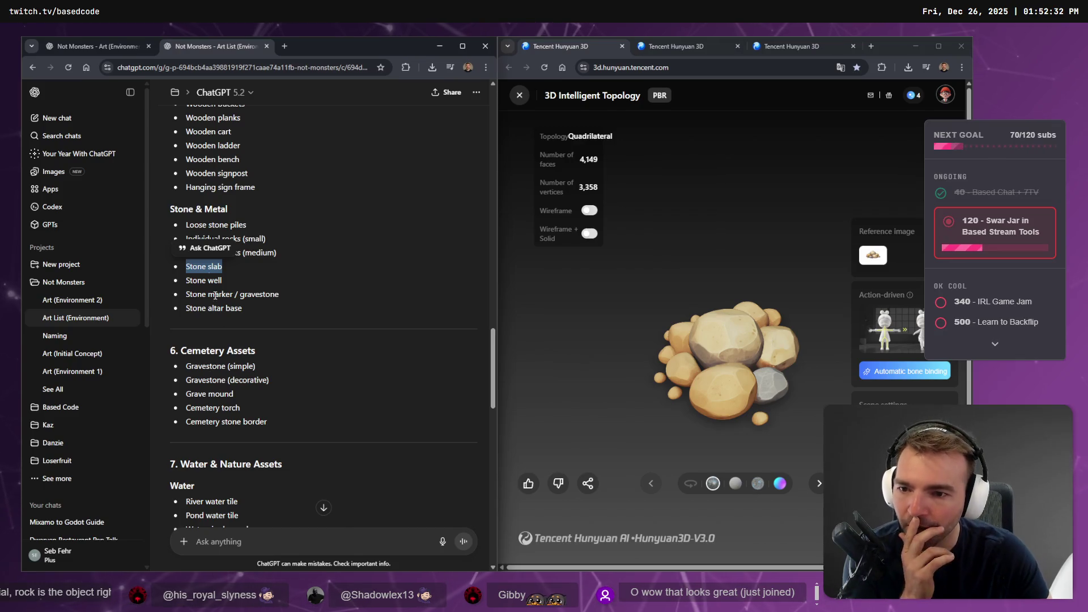
{"action": "left_click", "coordinate": [225, 282]}
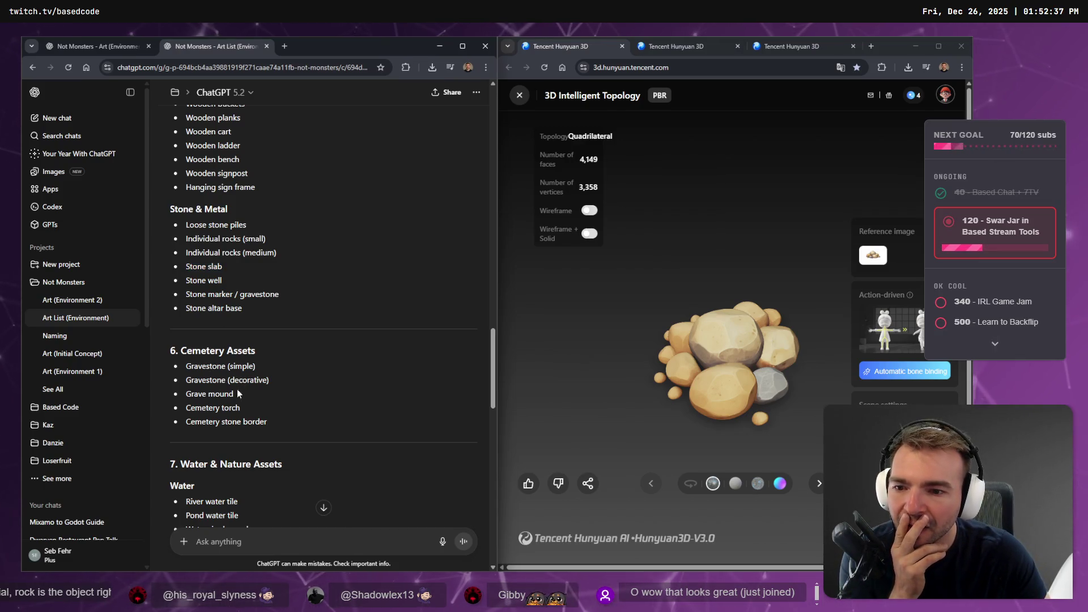
{"action": "left_click_drag", "start_coordinate": [228, 273], "coordinate": [194, 267]}
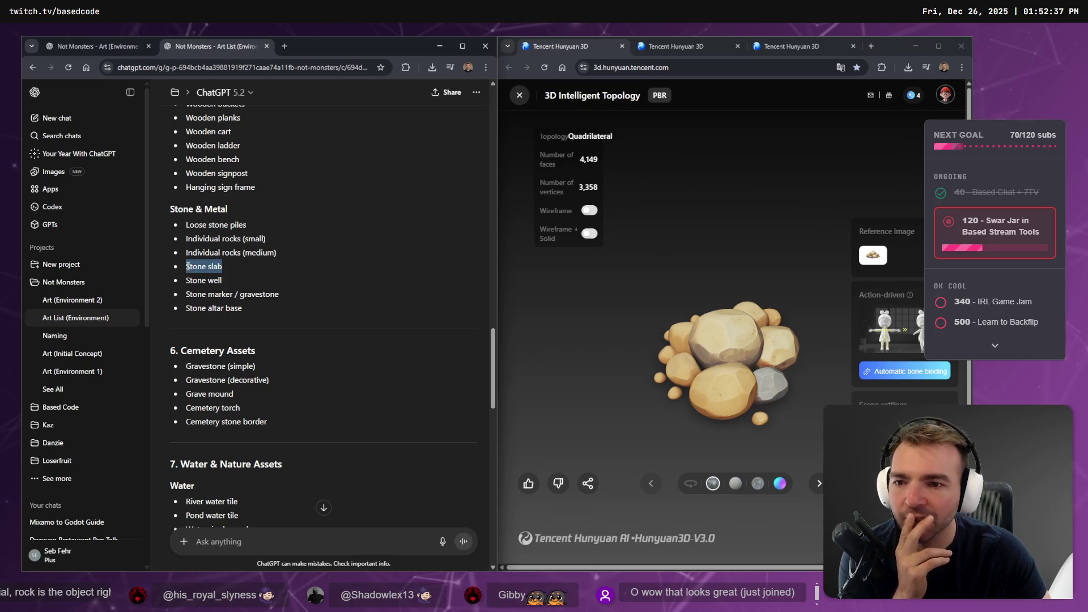
{"action": "left_click", "coordinate": [93, 46]}
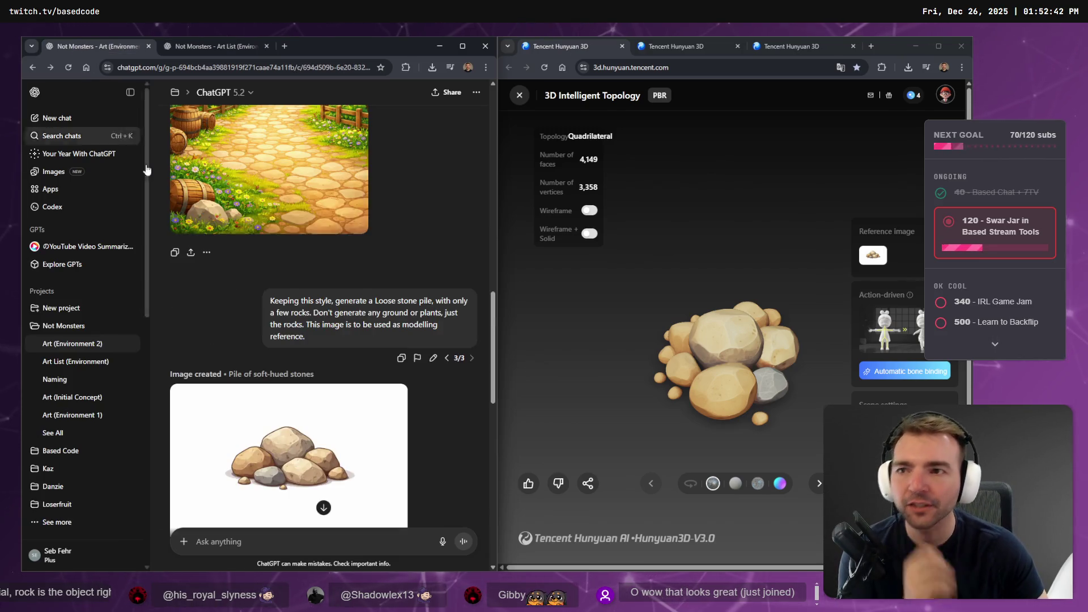
Rewrite the loose stone pile prompt to request a 'Stone slab' without 'only a few rocks', and send it.
{"action": "left_click", "coordinate": [435, 367]}
{"action": "key", "text": "ctrl+a"}
{"action": "type", "text": "Stone slab"}
{"action": "key", "text": "ctrl+z"}
{"action": "left_click", "coordinate": [308, 317]}
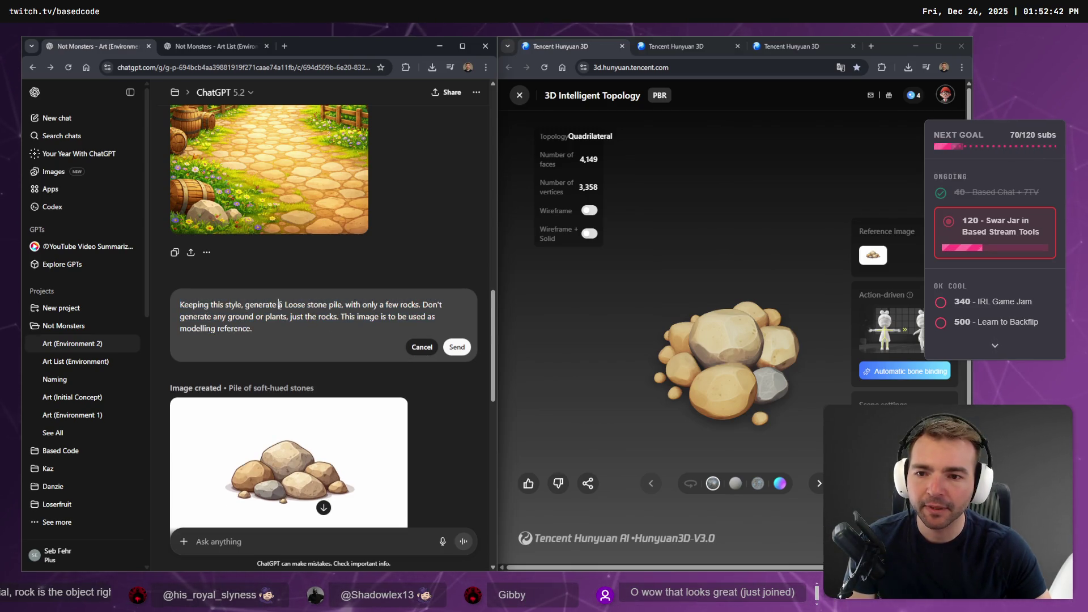
{"action": "type", "text": "Stone slab"}
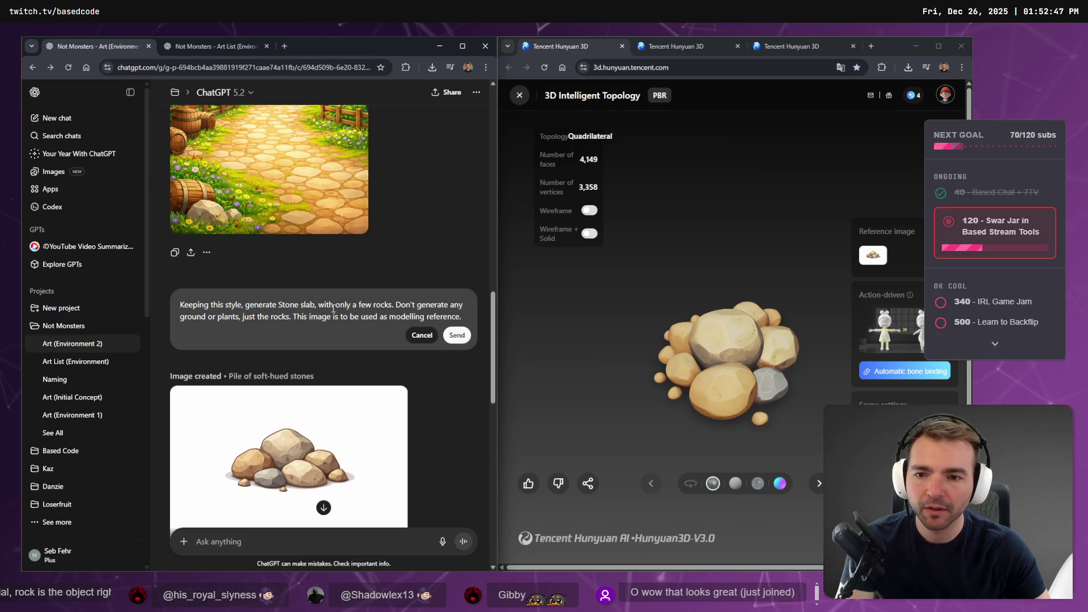
{"action": "key", "text": "BackSpace"}
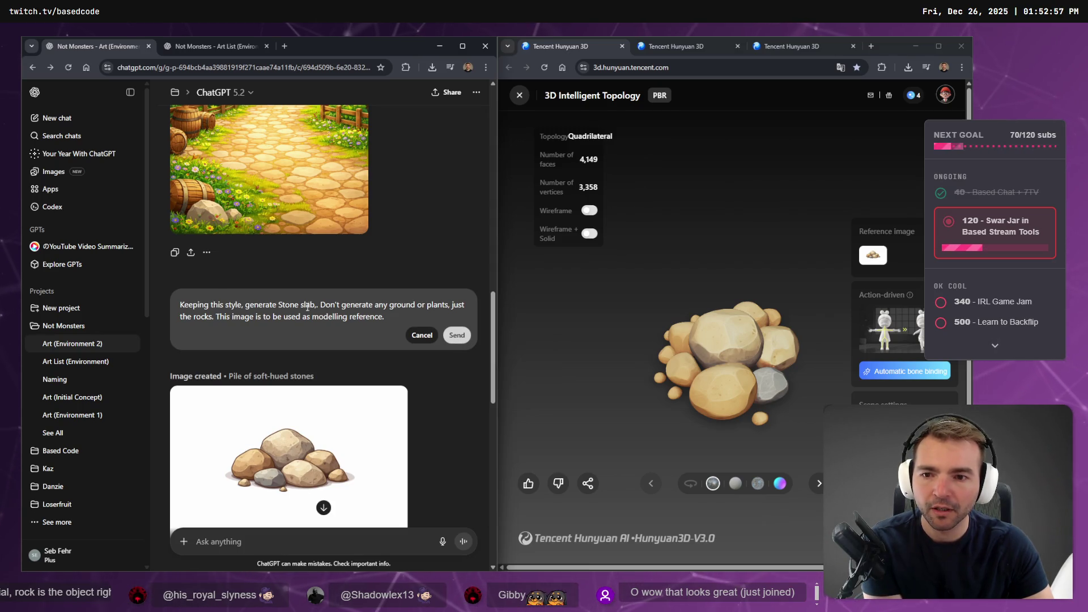
{"action": "left_click", "coordinate": [448, 340]}
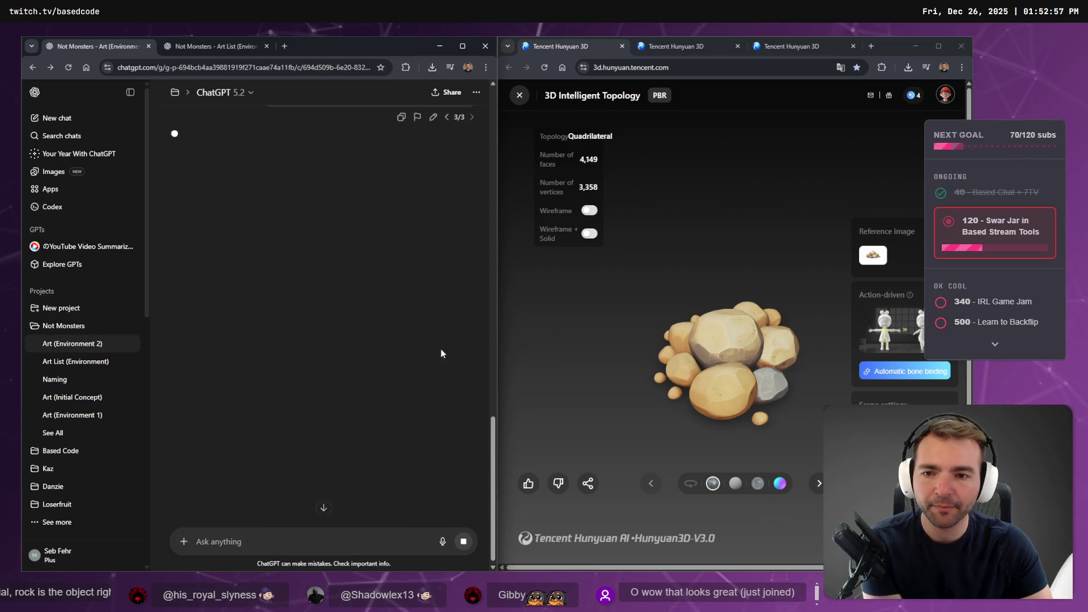
Review the Hunyuan3D tabs, then select the status box beside the rock pile on the tldraw board.
{"action": "left_click", "coordinate": [793, 46]}
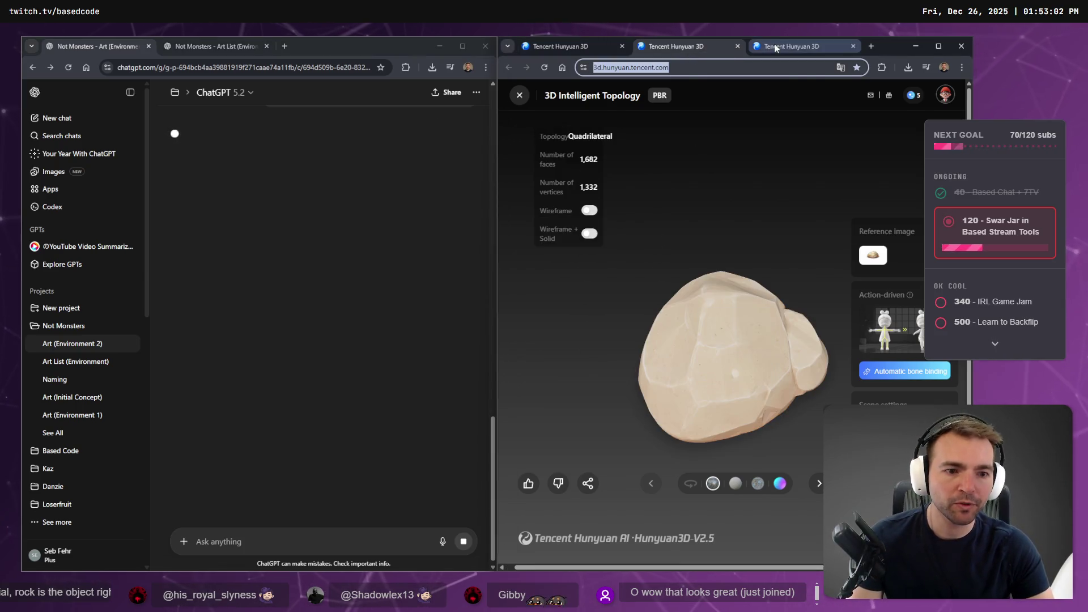
{"action": "left_click", "coordinate": [559, 43]}
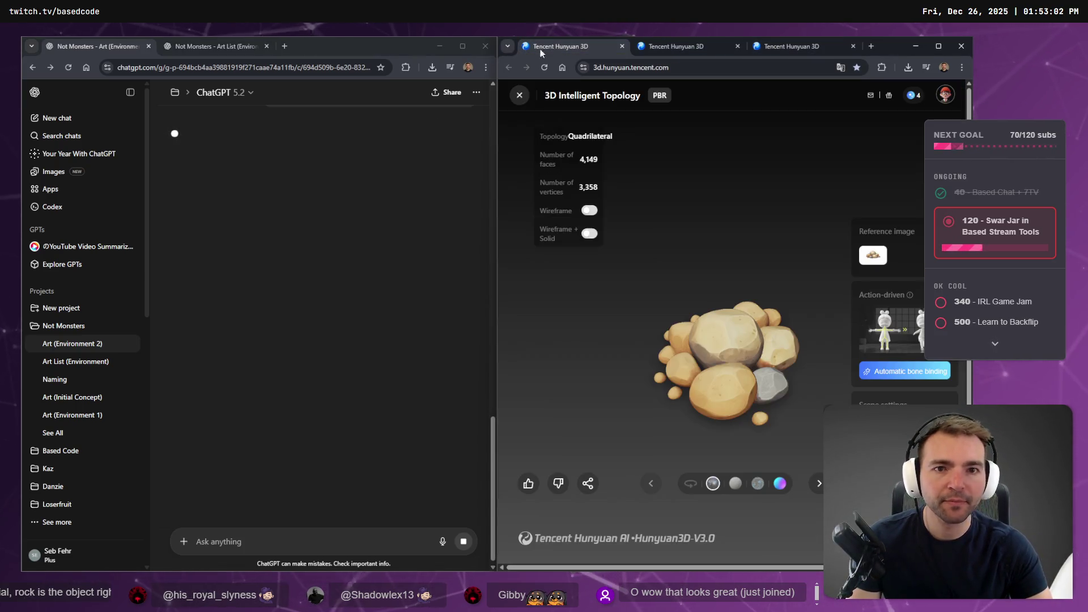
{"action": "left_click", "coordinate": [339, 175]}
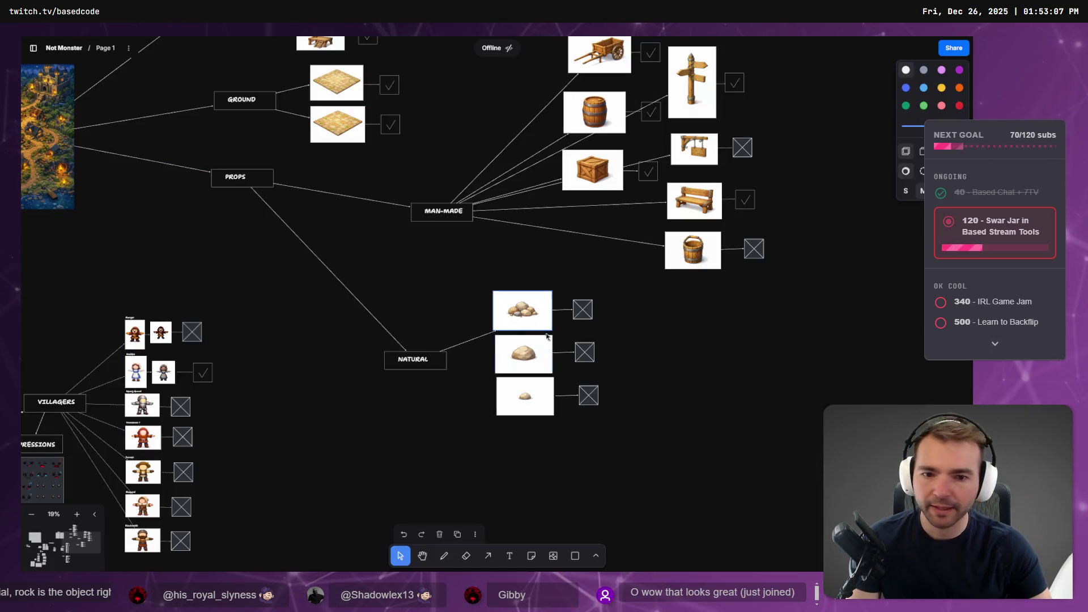
{"action": "left_click", "coordinate": [583, 309]}
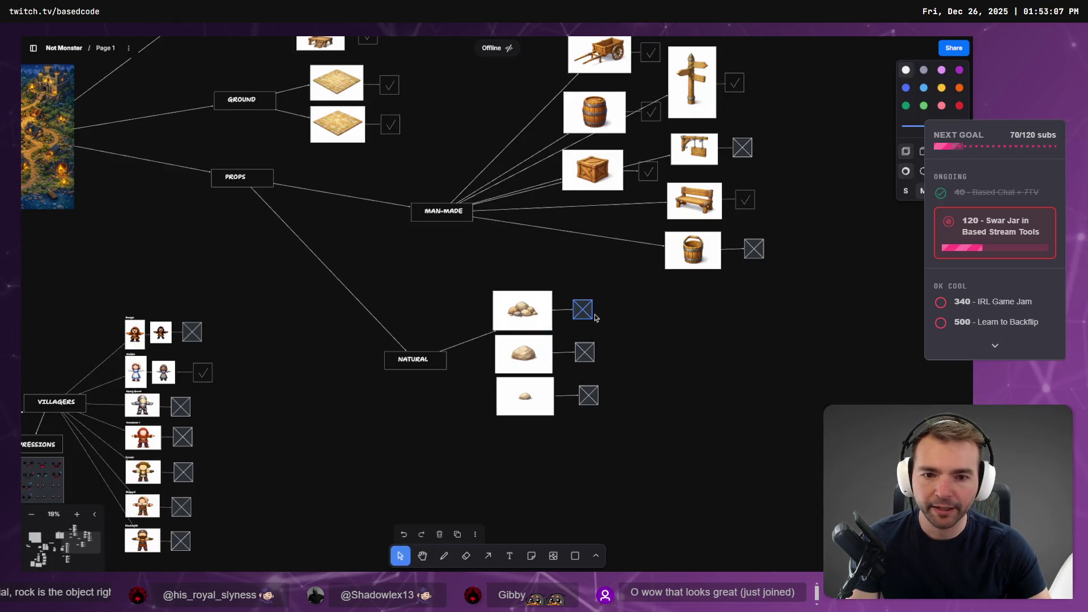
Check off the rock pile, second rock and hanging sign, nudging the bottom rock left.
{"action": "key", "text": "c"}
{"action": "left_click", "coordinate": [588, 355]}
{"action": "key", "text": "c"}
{"action": "left_click", "coordinate": [546, 412]}
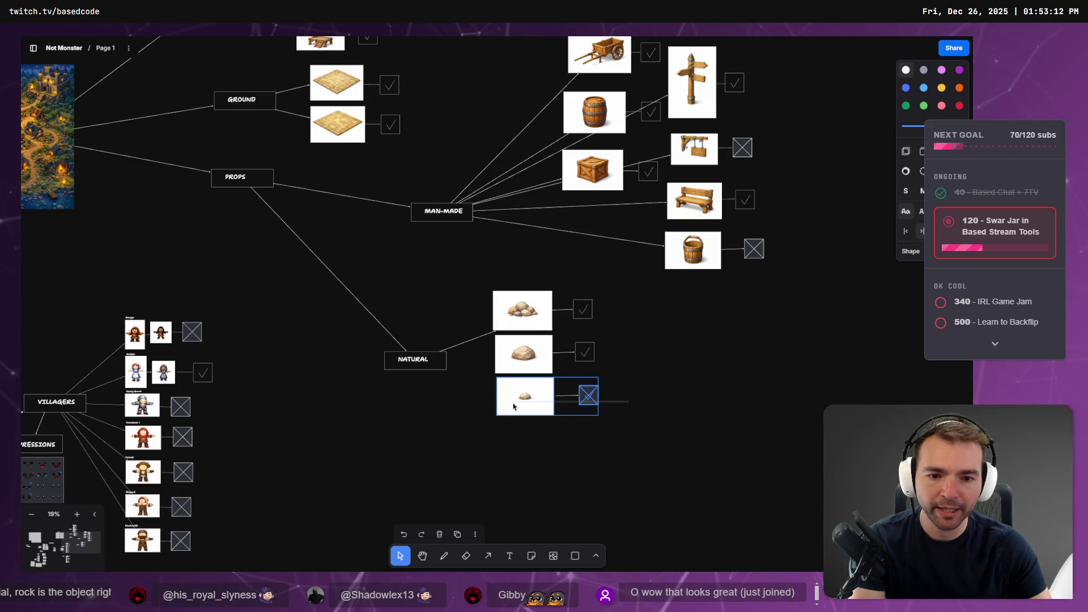
{"action": "left_click", "coordinate": [622, 417]}
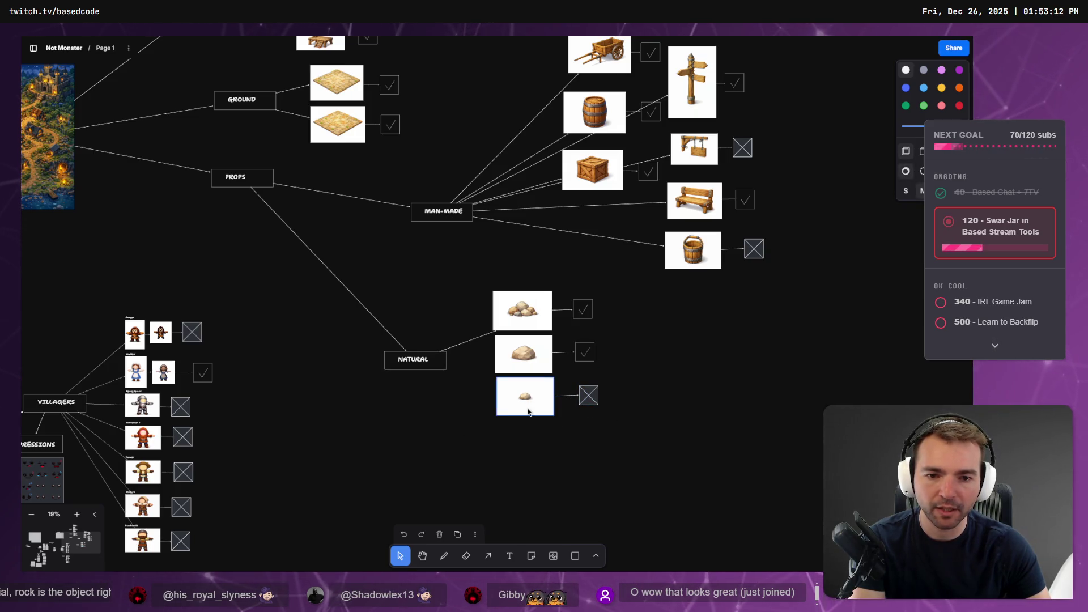
{"action": "mouse_move", "coordinate": [597, 450]}
{"action": "left_mouse_down"}
{"action": "mouse_move", "coordinate": [494, 375]}
{"action": "mouse_move", "coordinate": [537, 389]}
{"action": "left_mouse_up"}
{"action": "left_click", "coordinate": [663, 345]}
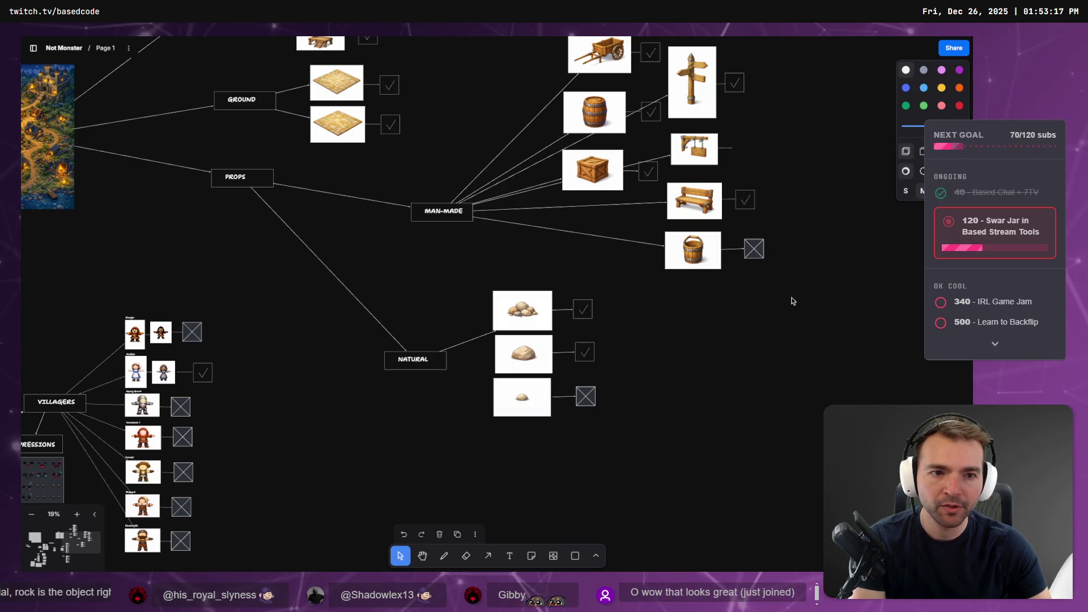
{"action": "left_click_drag", "start_coordinate": [742, 204], "coordinate": [741, 154]}
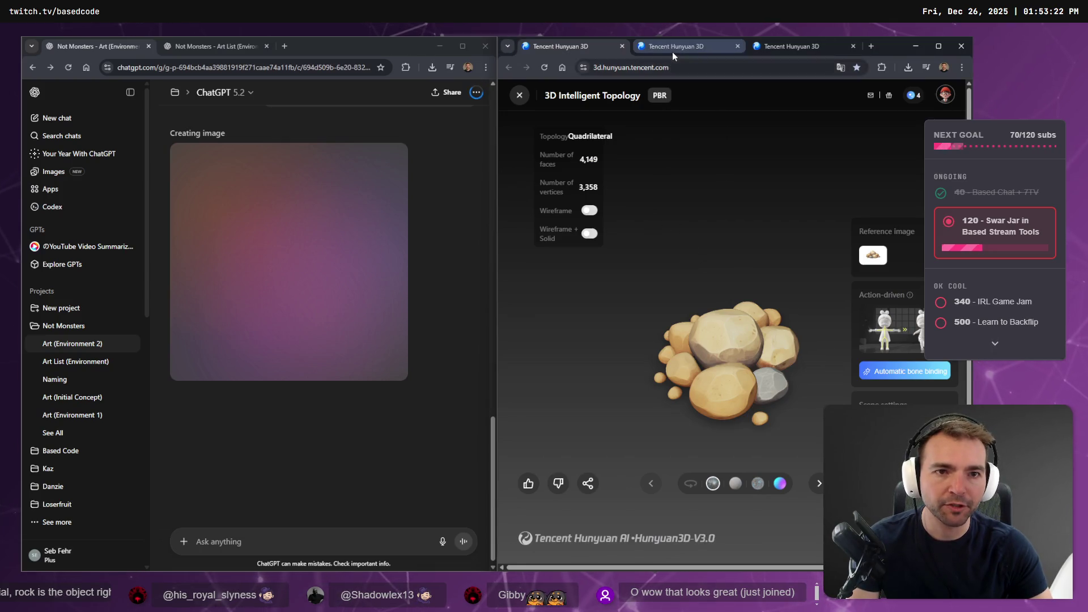
Close the extra Hunyuan3D tab and bring up Export as for the bucket image.
{"action": "left_click", "coordinate": [672, 52]}
{"action": "left_click", "coordinate": [737, 46]}
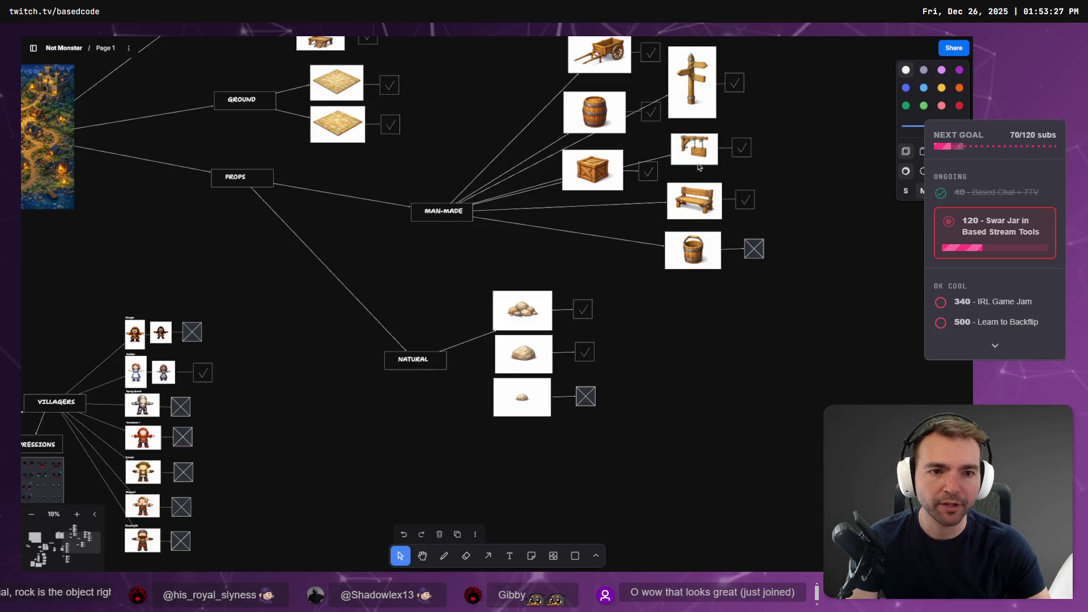
{"action": "left_click", "coordinate": [692, 250]}
{"action": "right_click", "coordinate": [695, 251]}
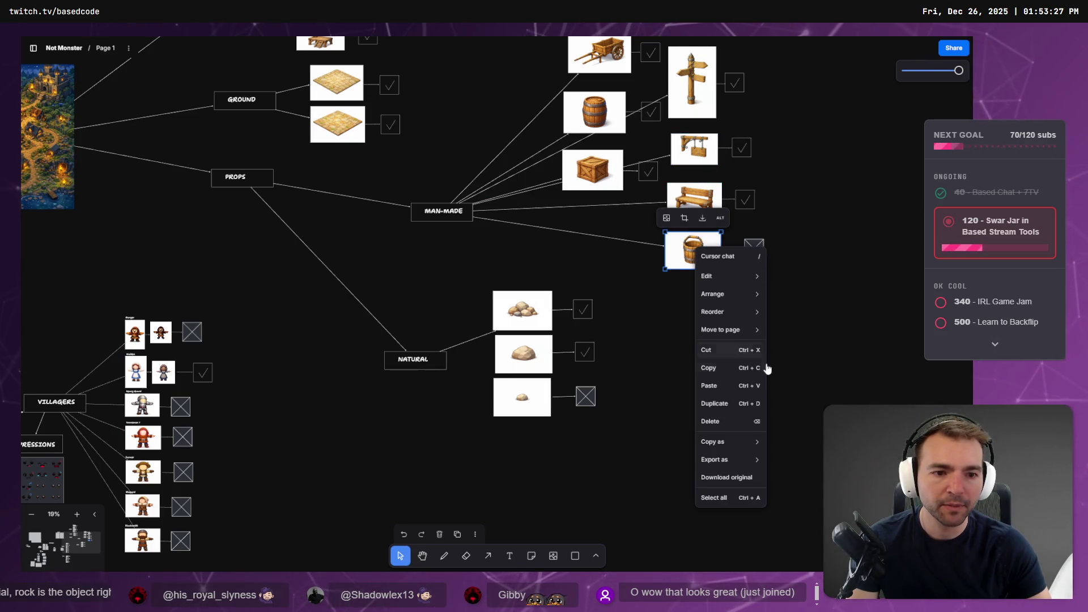
{"action": "mouse_move", "coordinate": [744, 446]}
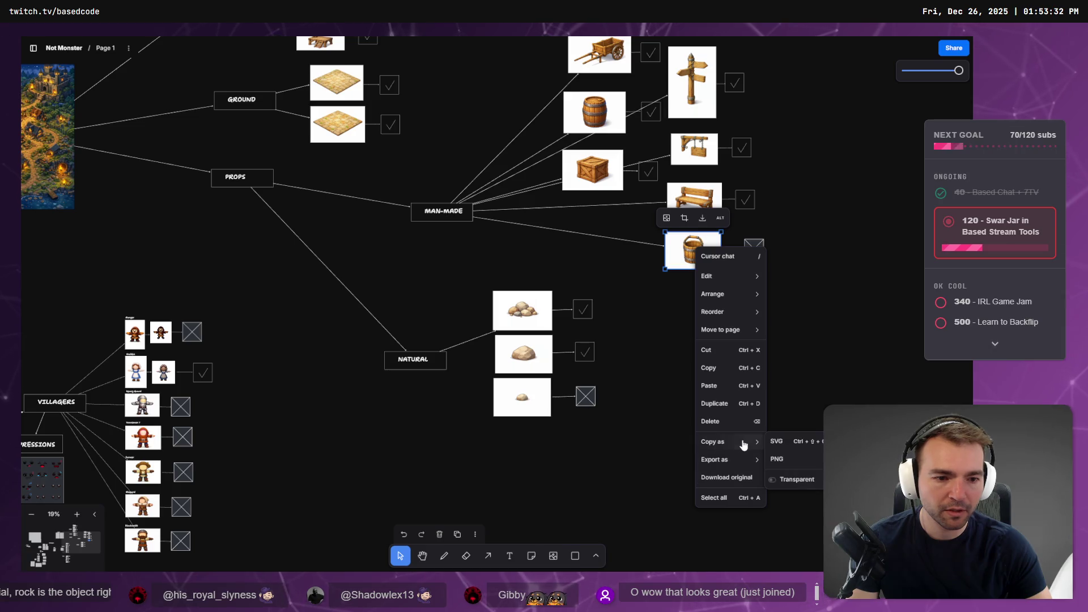
{"action": "mouse_move", "coordinate": [708, 460]}
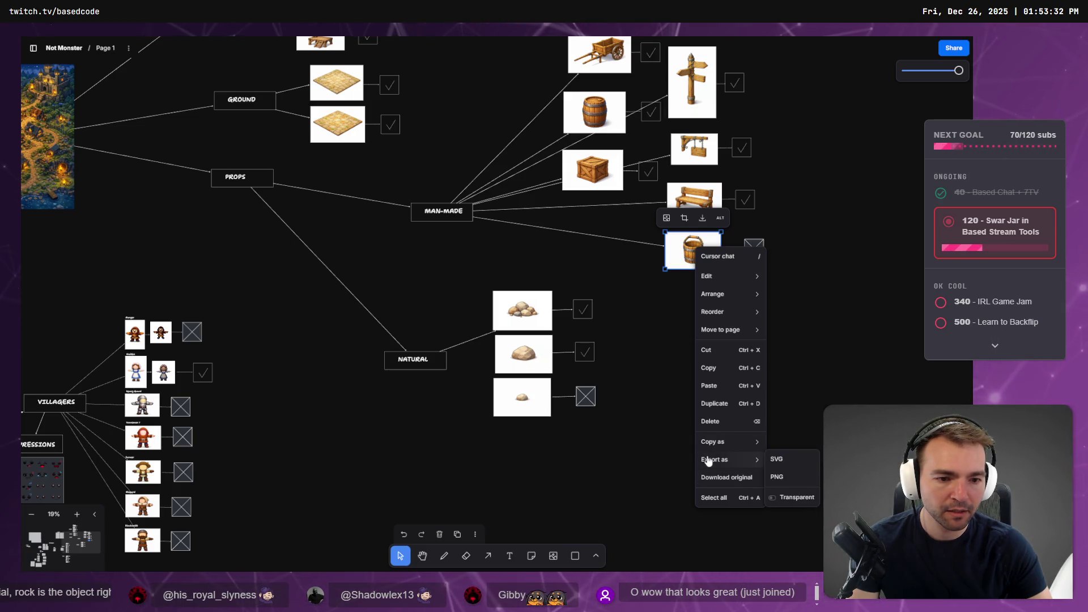
Export the bucket as PNG and upload it to Hunyuan3D with V2.5 and phased geometry and texture.
{"action": "left_click", "coordinate": [746, 479]}
{"action": "key", "text": "alt+Tab"}
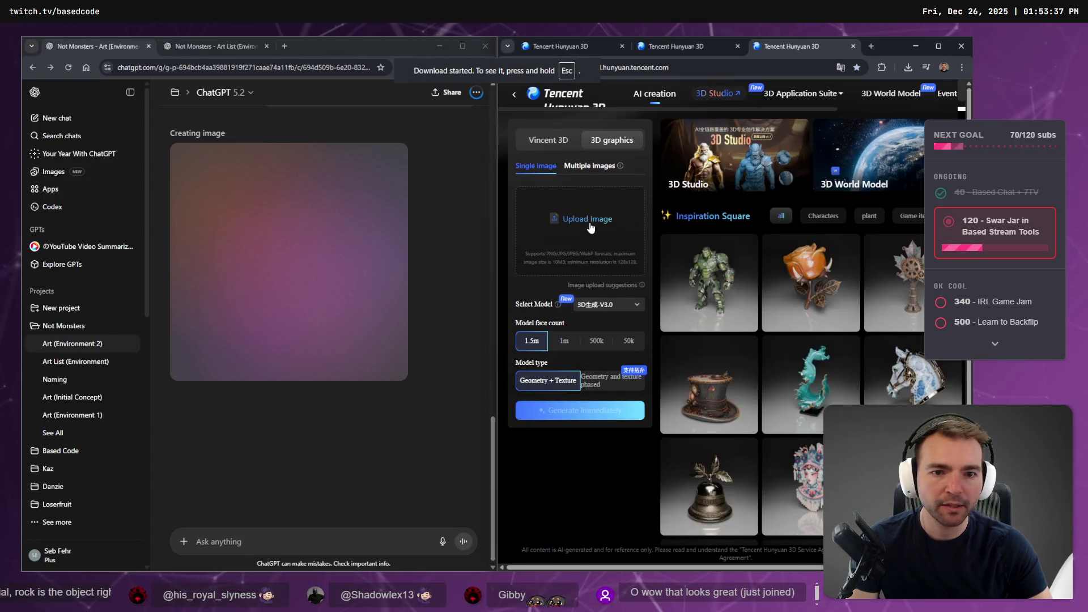
{"action": "left_click", "coordinate": [590, 227]}
{"action": "double_click", "coordinate": [646, 122]}
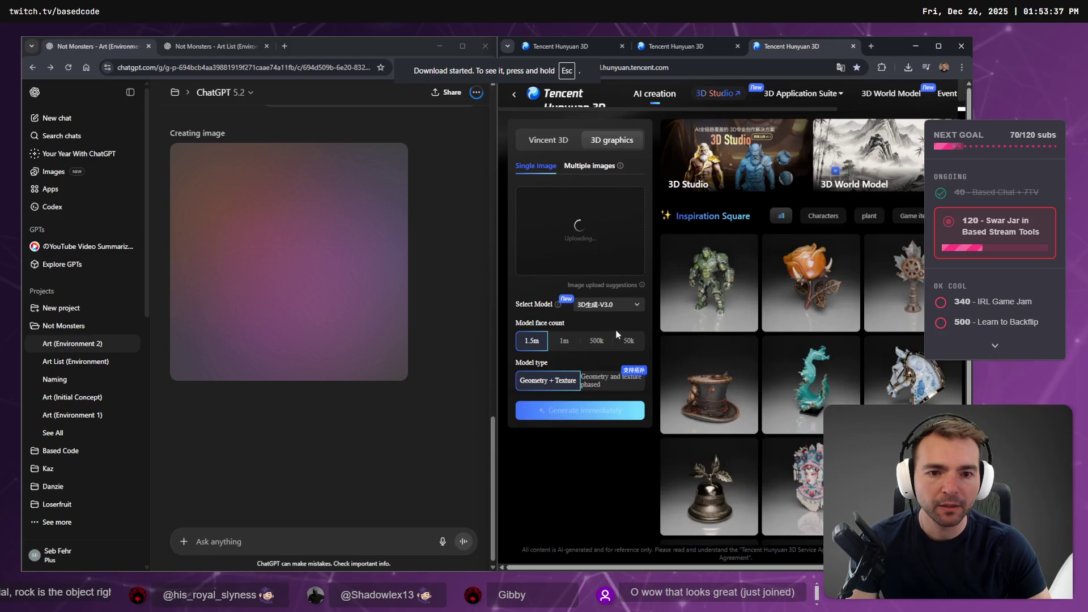
{"action": "left_click", "coordinate": [623, 306]}
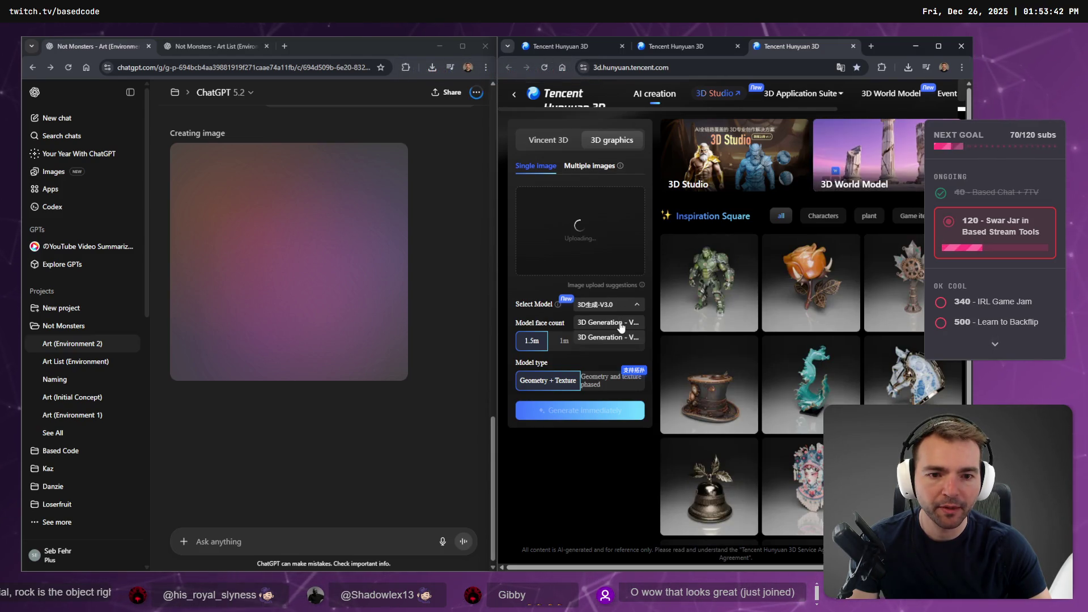
{"action": "left_click", "coordinate": [629, 341]}
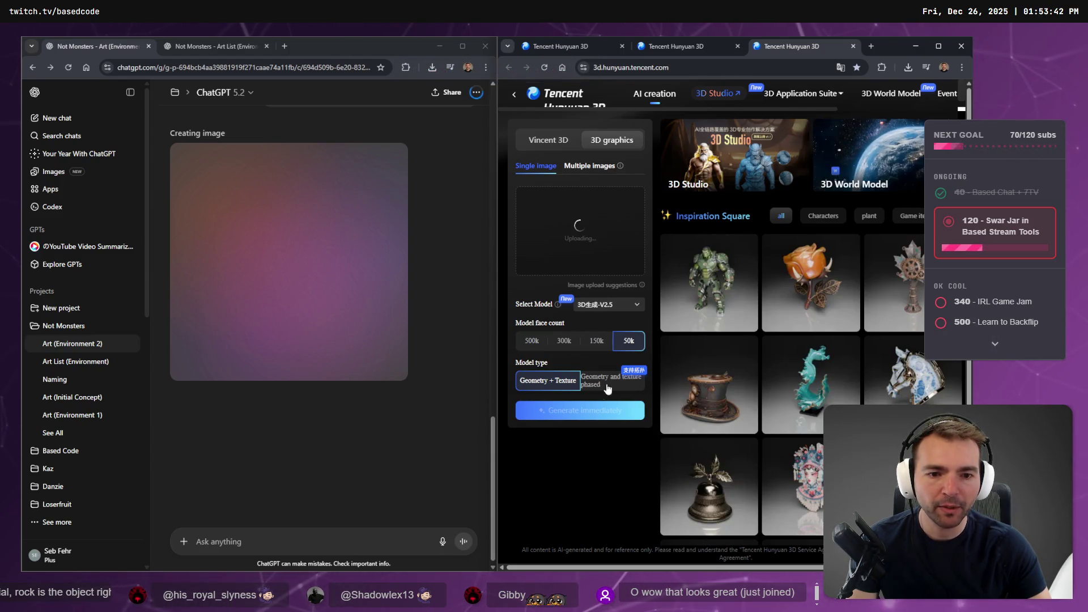
{"action": "left_click", "coordinate": [602, 386]}
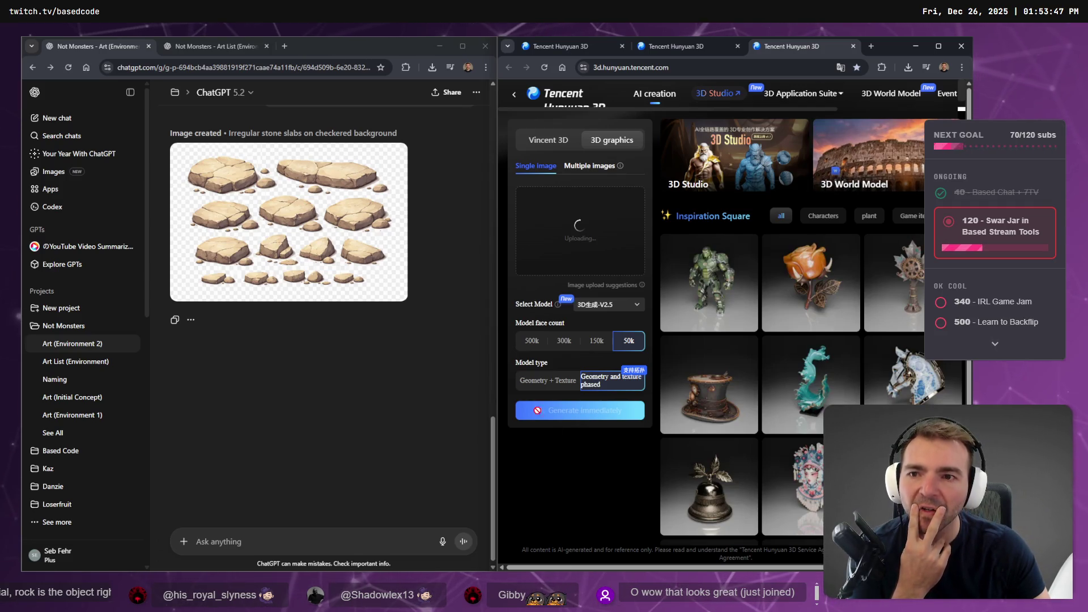
Review the generation settings, then begin editing the stone-slab prompt in ChatGPT.
{"action": "scroll", "coordinate": [335, 238], "scroll_direction": "up", "scroll_amount": 4}
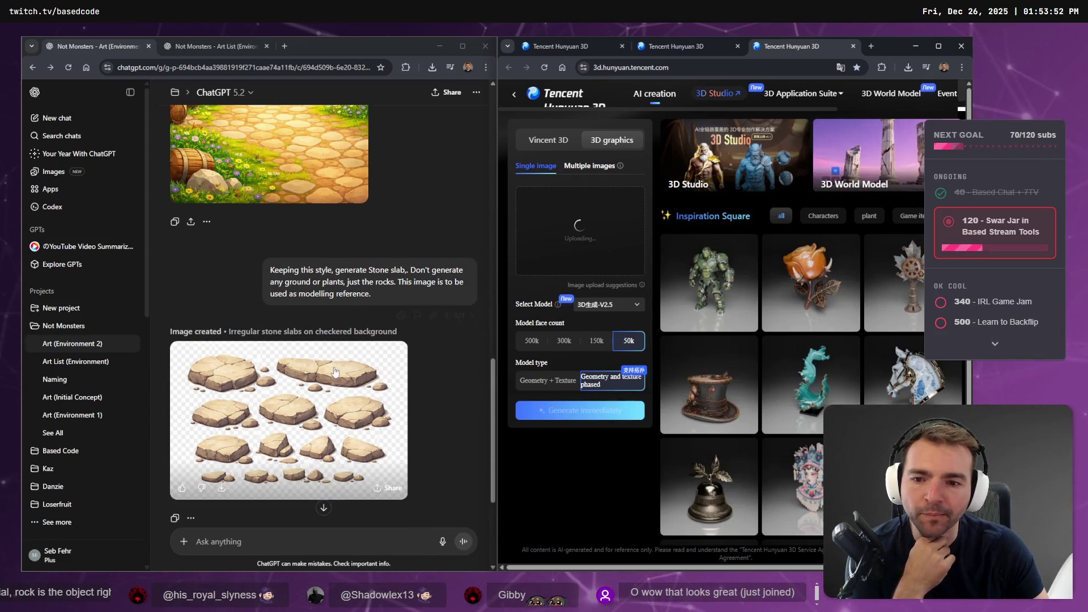
{"action": "scroll", "coordinate": [339, 372], "scroll_direction": "down", "scroll_amount": 1}
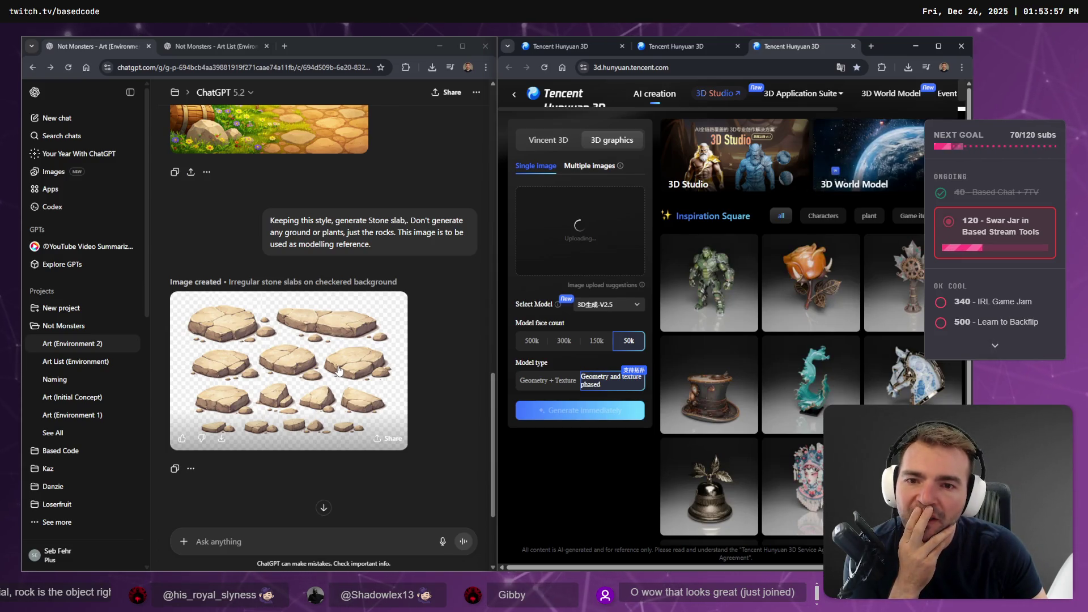
{"action": "left_click", "coordinate": [411, 262]}
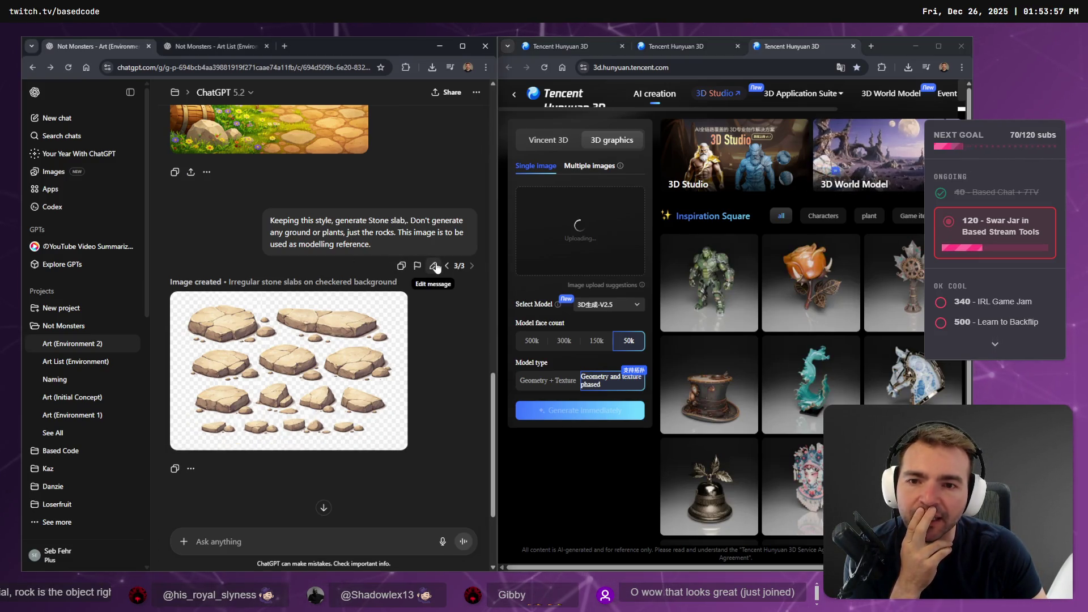
{"action": "left_click", "coordinate": [434, 265]}
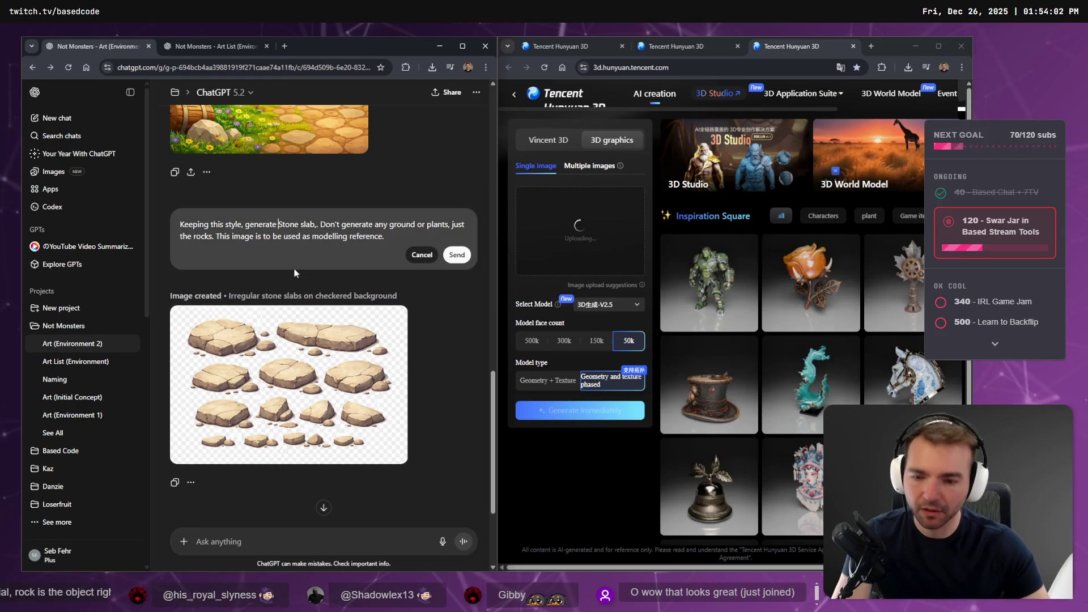
Add 'a single' to the stone-slab prompt and view the previous slab image full size.
{"action": "type", "text": "a single"}
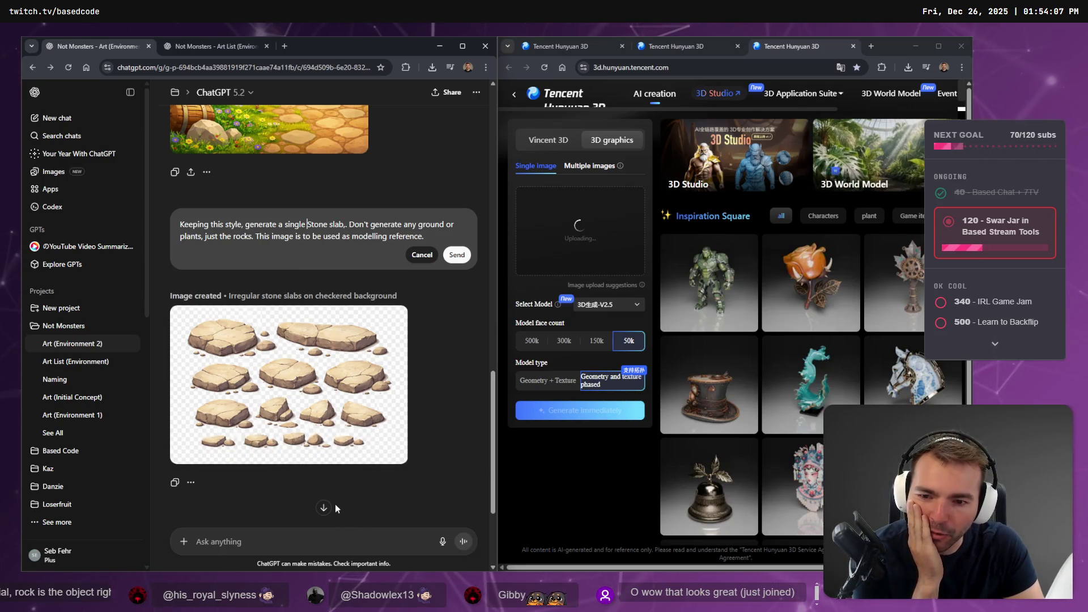
{"action": "scroll", "coordinate": [421, 484], "scroll_direction": "down", "scroll_amount": 1}
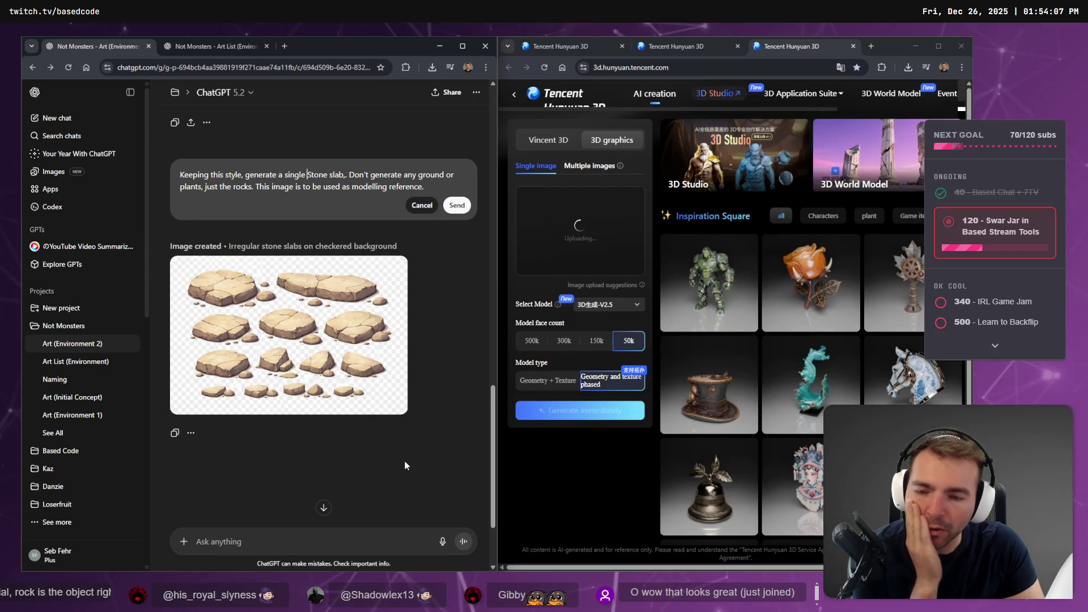
{"action": "left_click", "coordinate": [348, 378]}
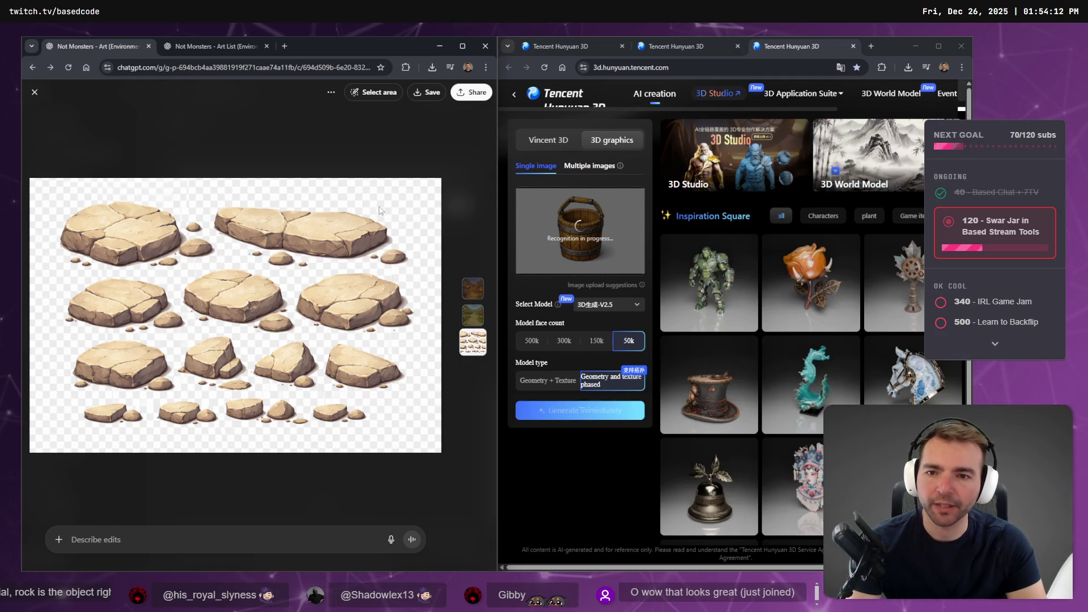
{"action": "key", "text": "Escape"}
{"action": "scroll", "coordinate": [372, 341], "scroll_direction": "up", "scroll_amount": 5}
{"action": "scroll", "coordinate": [372, 341], "scroll_direction": "down", "scroll_amount": 5}
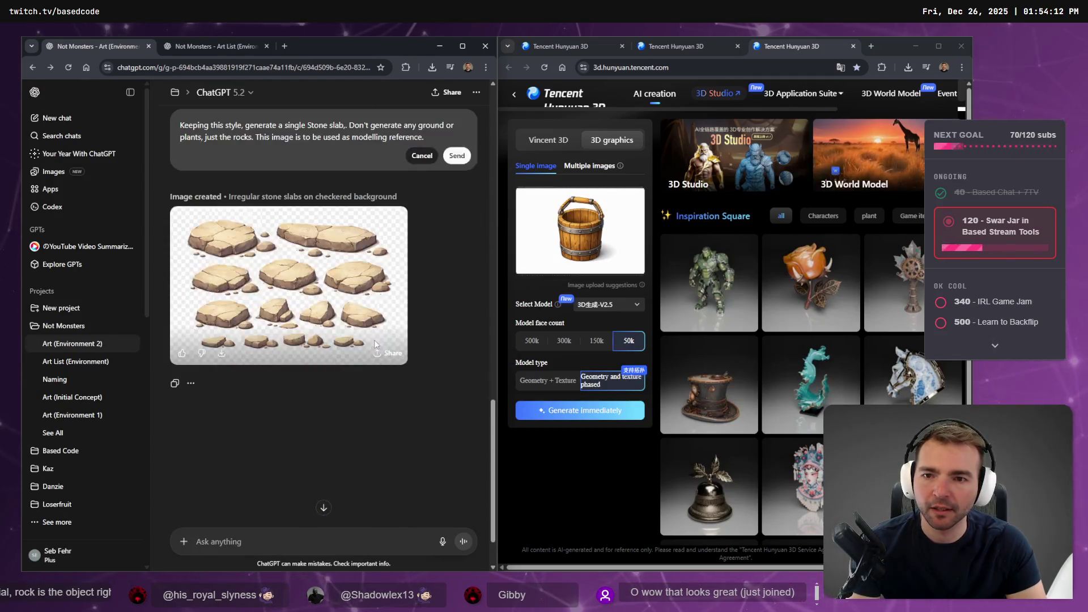
{"action": "scroll", "coordinate": [246, 232], "scroll_direction": "up", "scroll_amount": 1}
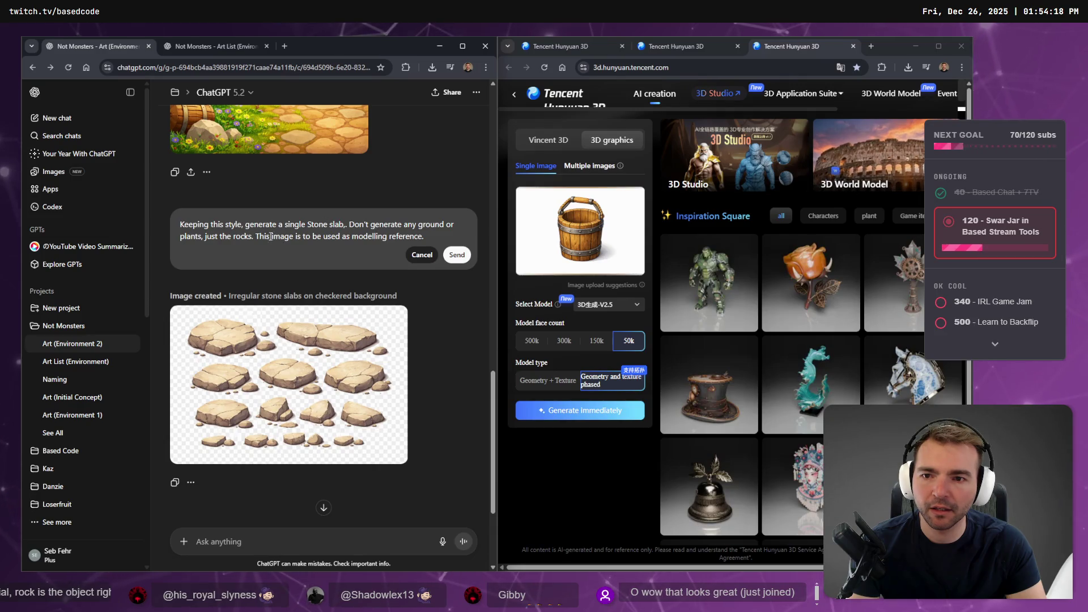
Append 'White Background.' to the prompt and send it.
{"action": "type", "text": "White Backgruo"}
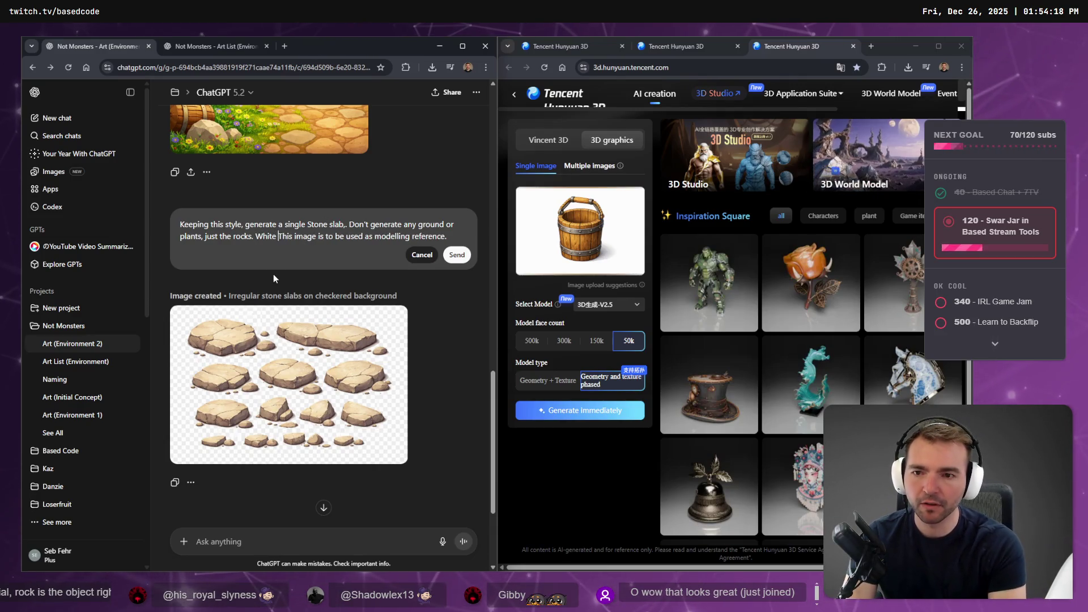
{"action": "key", "text": "BackSpace"}
{"action": "key", "text": "BackSpace"}
{"action": "key", "text": "BackSpace"}
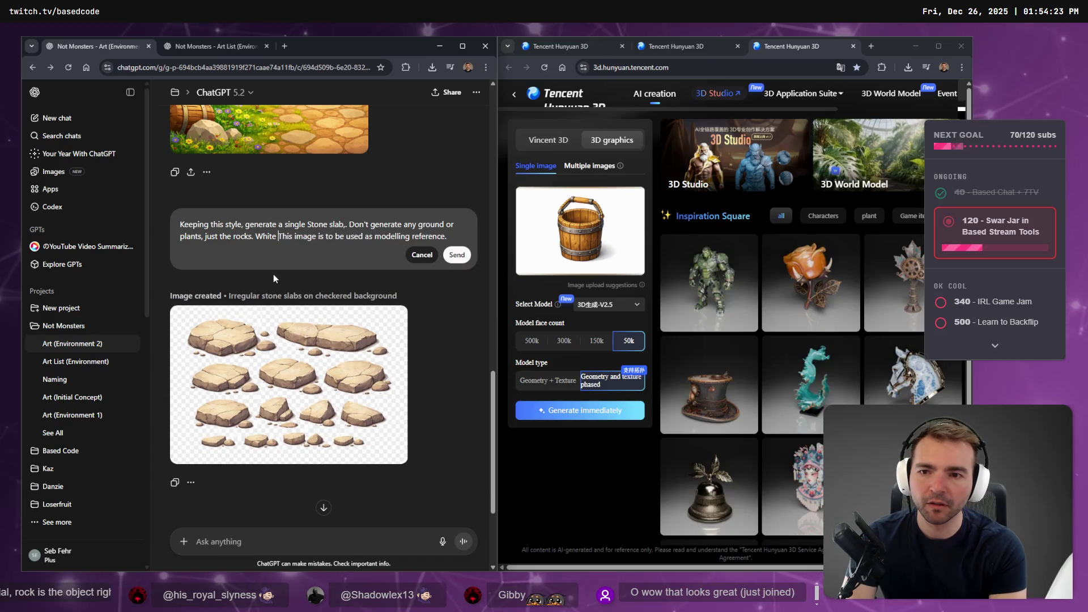
{"action": "type", "text": "b"}
{"action": "key", "text": "BackSpace"}
{"action": "type", "text": "Background,"}
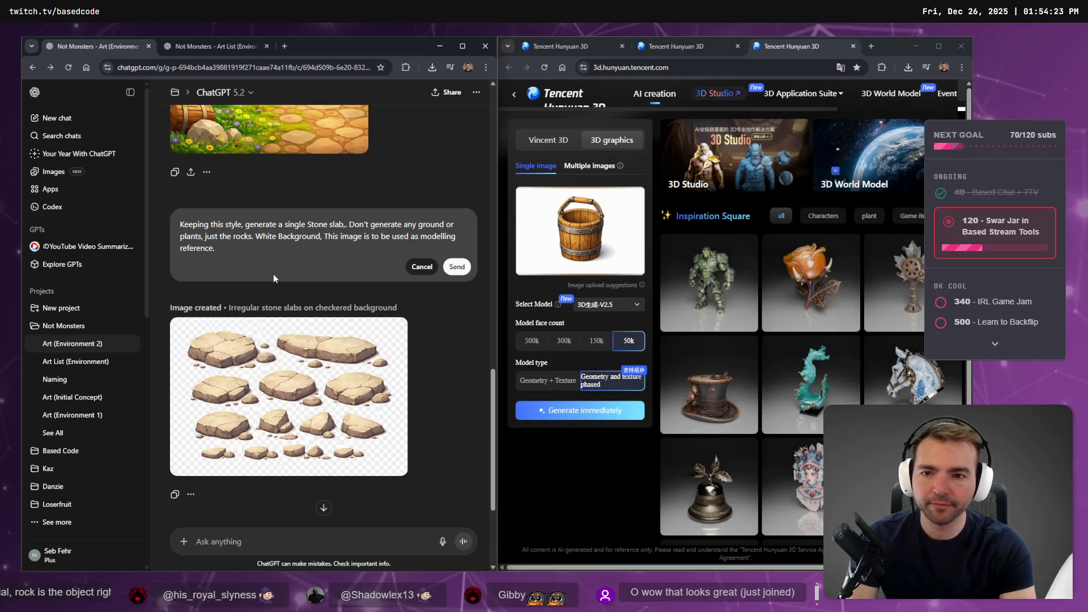
{"action": "key", "text": "F12"}
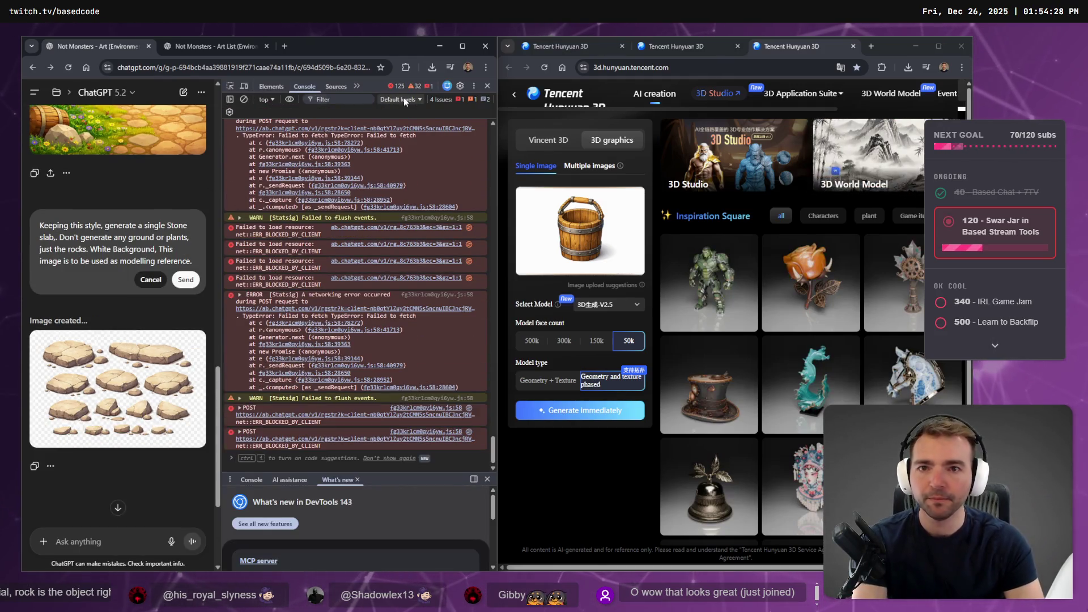
{"action": "key", "text": "F12"}
{"action": "key", "text": "BackSpace"}
{"action": "key", "text": "BackSpace"}
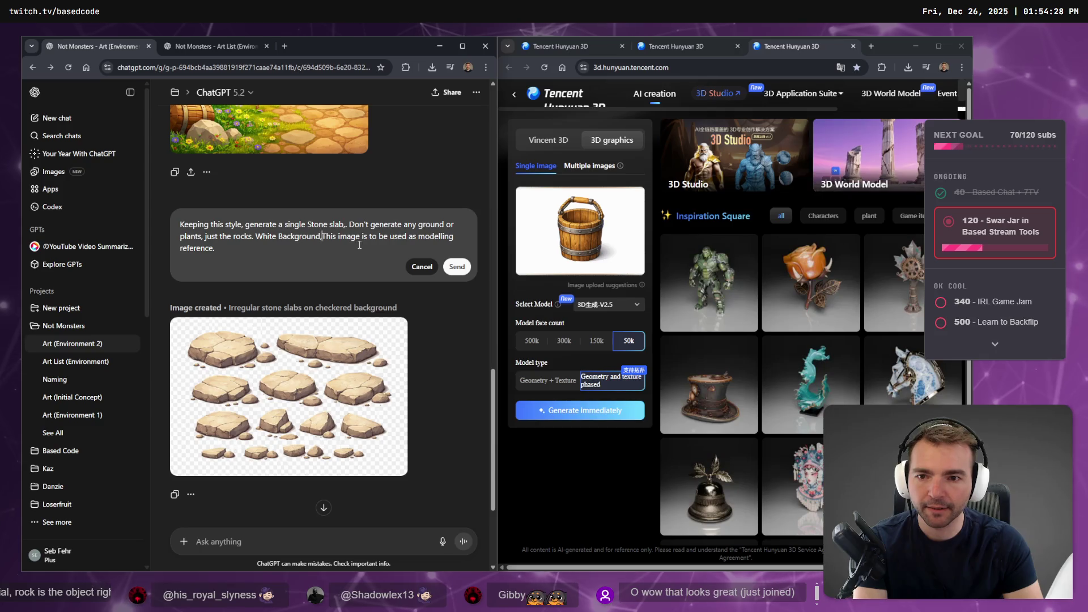
{"action": "type", "text": "."}
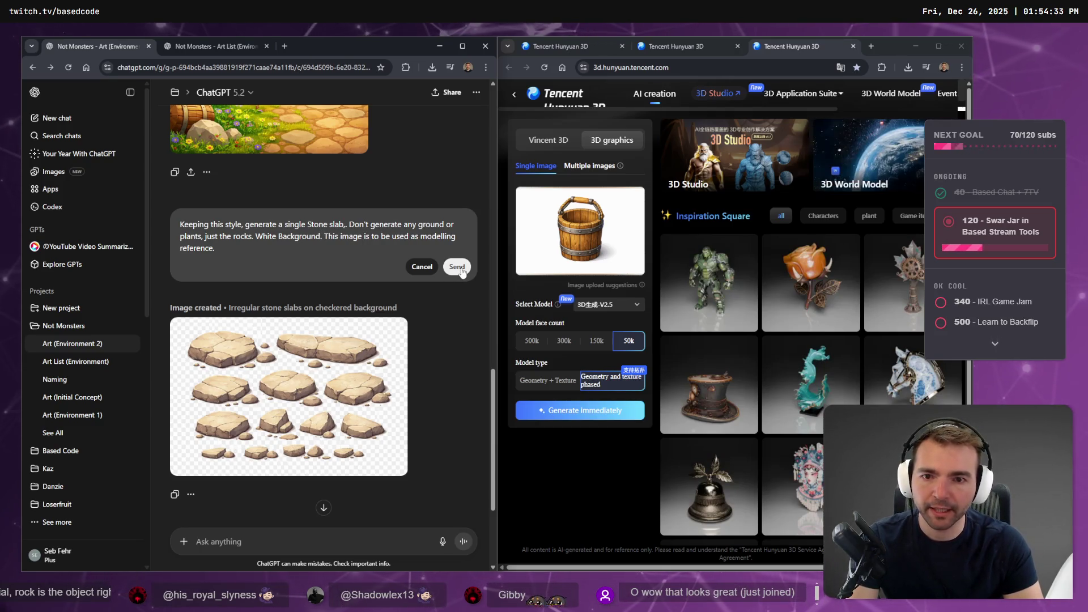
{"action": "left_click", "coordinate": [456, 267]}
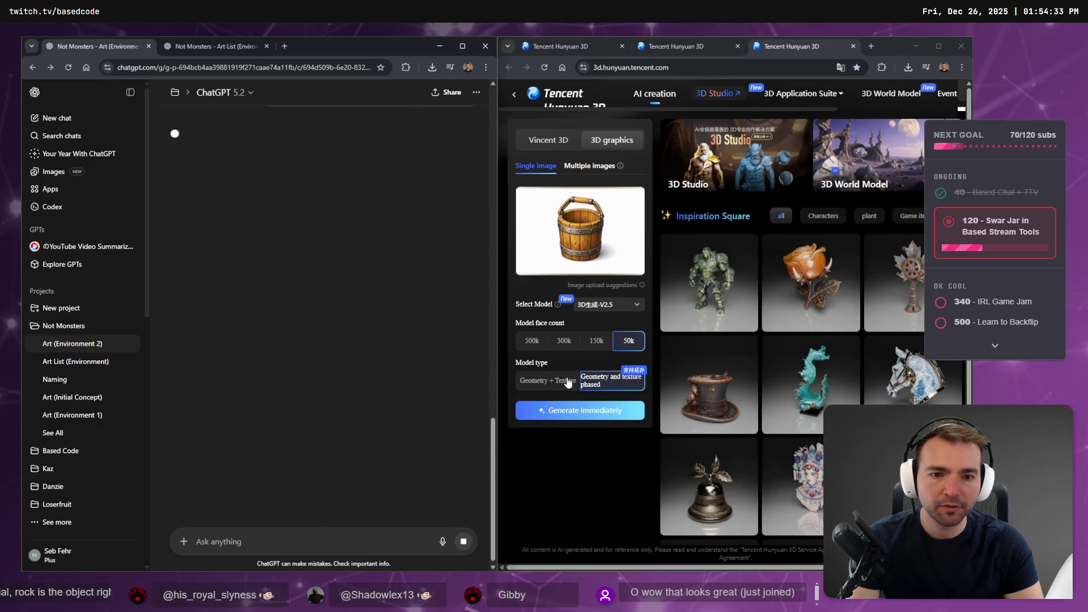
Close the single-rock and rock-pile Hunyuan3D pages, keeping the generating bucket tab.
{"action": "left_click", "coordinate": [689, 47]}
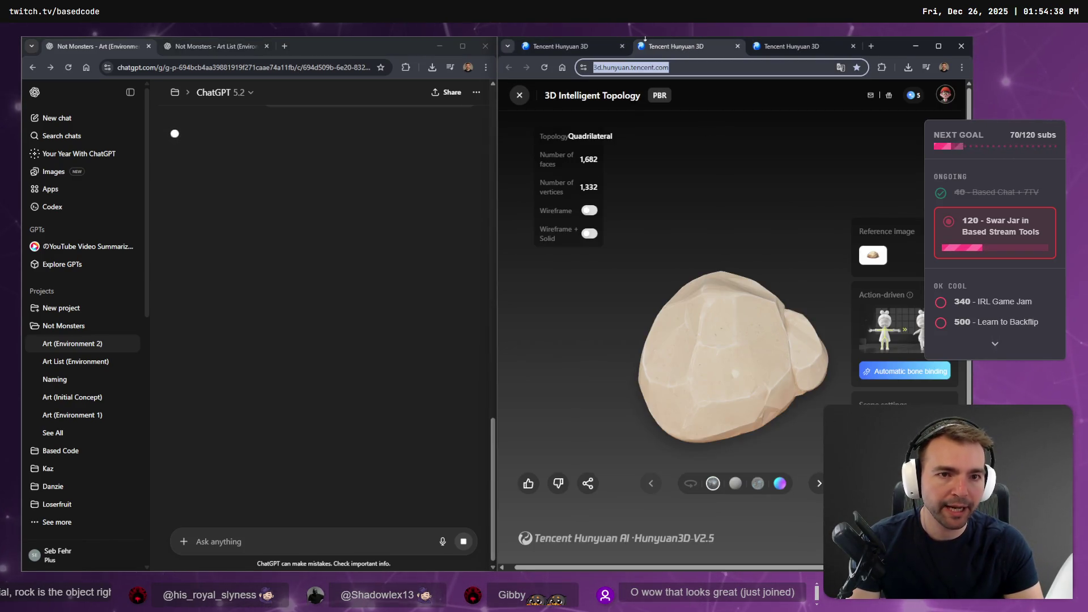
{"action": "key", "text": "ctrl+w"}
{"action": "left_click", "coordinate": [590, 47]}
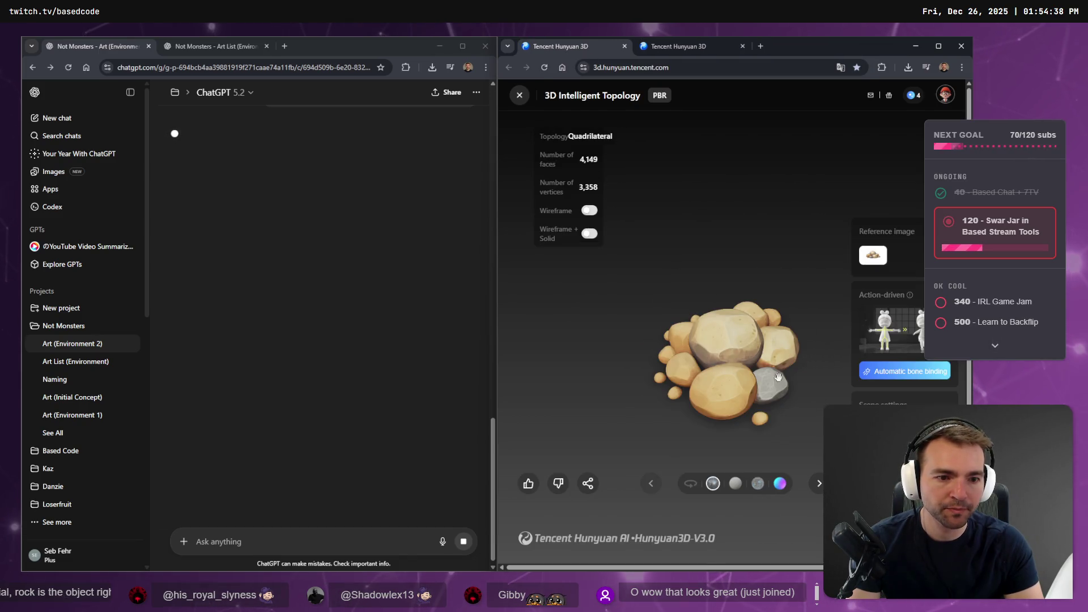
{"action": "key", "text": "ctrl+w"}
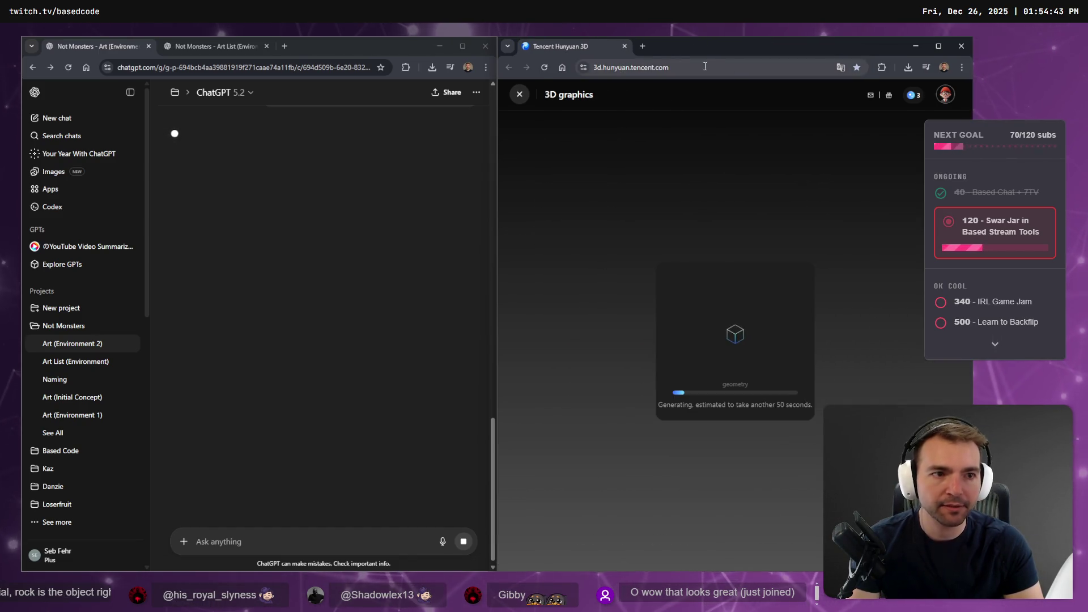
{"action": "left_click", "coordinate": [177, 46]}
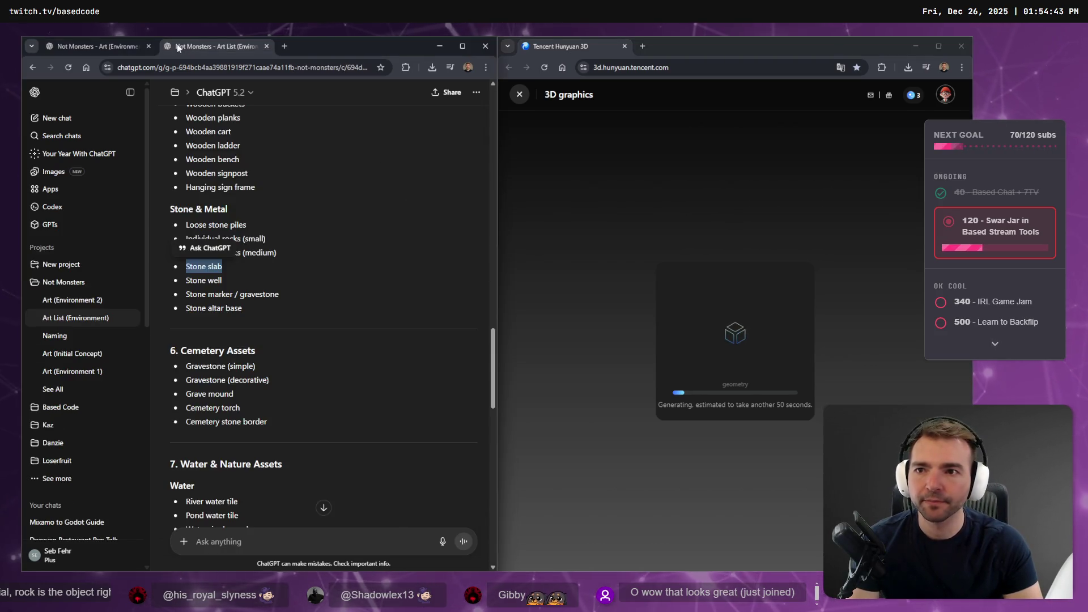
Go back to the Art (Environment 2) chat to request the Stone slab image.
{"action": "left_click", "coordinate": [93, 46]}
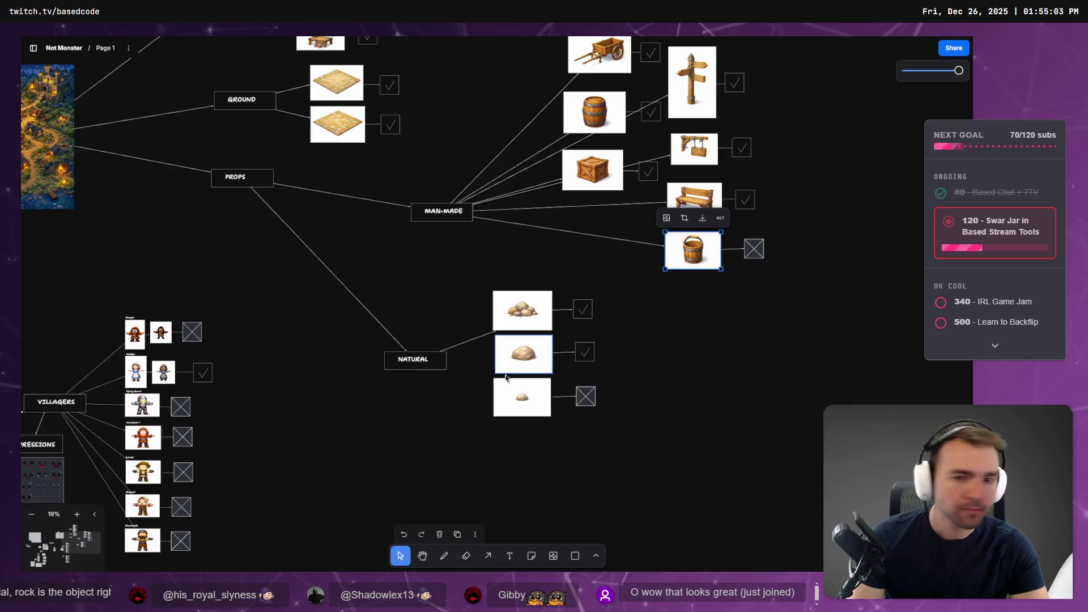
Pan across the Not Monster board's prop and character branches, then return to the ChatGPT window.
{"action": "scroll", "coordinate": [657, 297], "scroll_direction": "right", "scroll_amount": 2}
{"action": "key", "text": "a"}
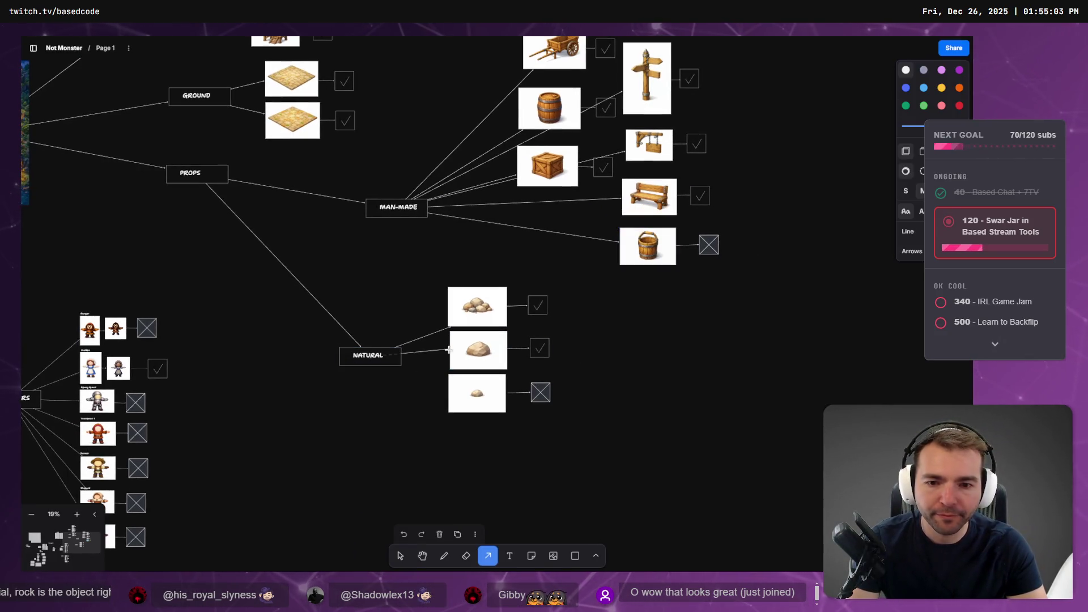
{"action": "key", "text": "Escape"}
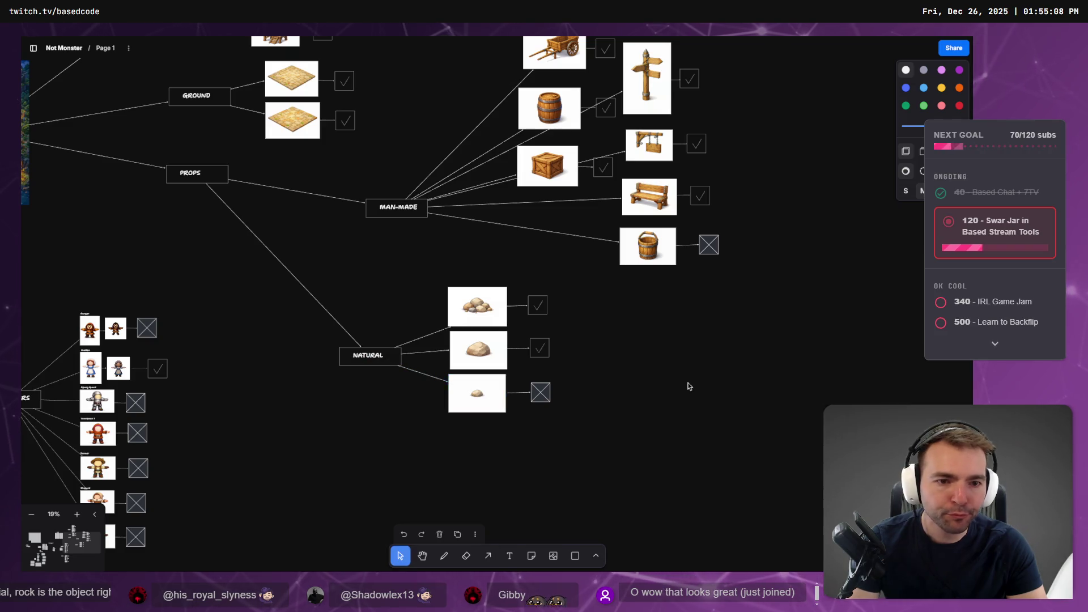
{"action": "scroll", "coordinate": [687, 382], "scroll_direction": "up", "scroll_amount": 5}
{"action": "scroll", "coordinate": [714, 497], "scroll_direction": "left", "scroll_amount": 2}
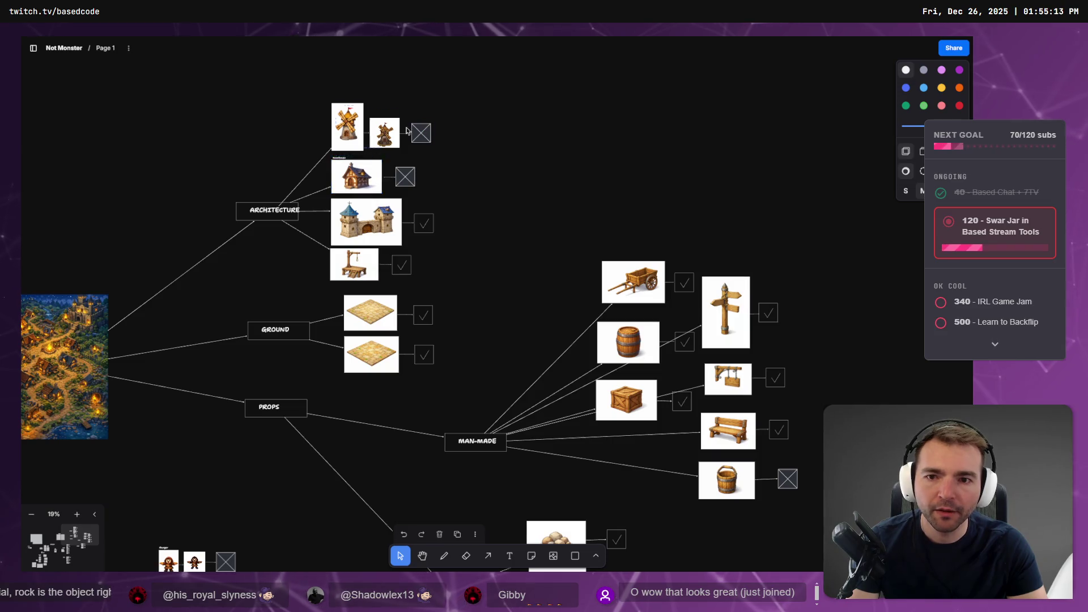
{"action": "scroll", "coordinate": [717, 410], "scroll_direction": "down", "scroll_amount": 5}
{"action": "scroll", "coordinate": [717, 410], "scroll_direction": "left", "scroll_amount": 5}
{"action": "scroll", "coordinate": [716, 410], "scroll_direction": "down", "scroll_amount": 6}
{"action": "scroll", "coordinate": [716, 409], "scroll_direction": "right", "scroll_amount": 1}
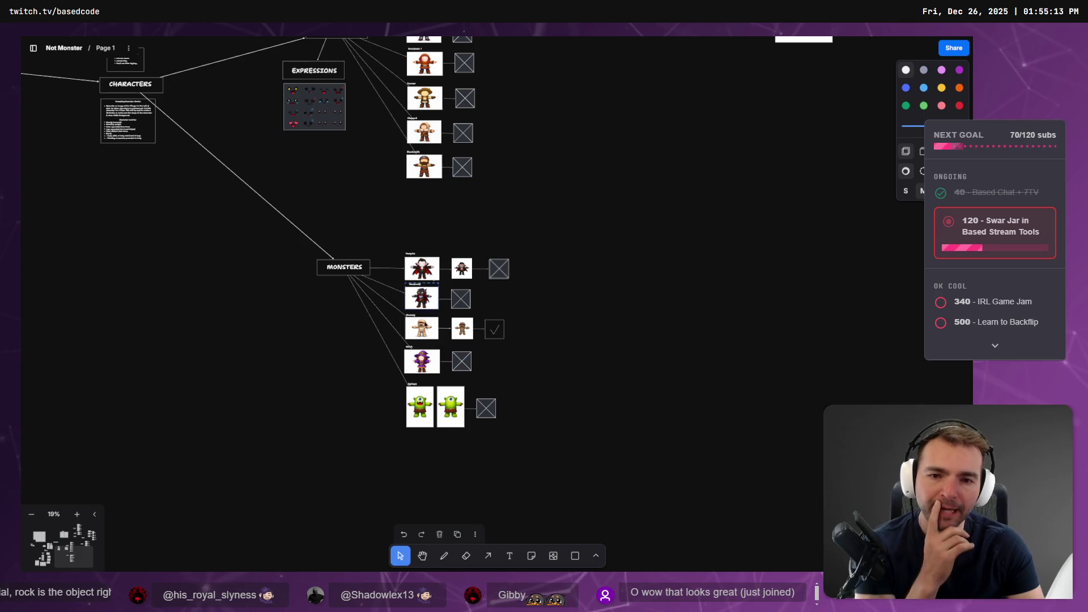
{"action": "scroll", "coordinate": [463, 77], "scroll_direction": "up", "scroll_amount": 5}
{"action": "scroll", "coordinate": [463, 78], "scroll_direction": "right", "scroll_amount": 1}
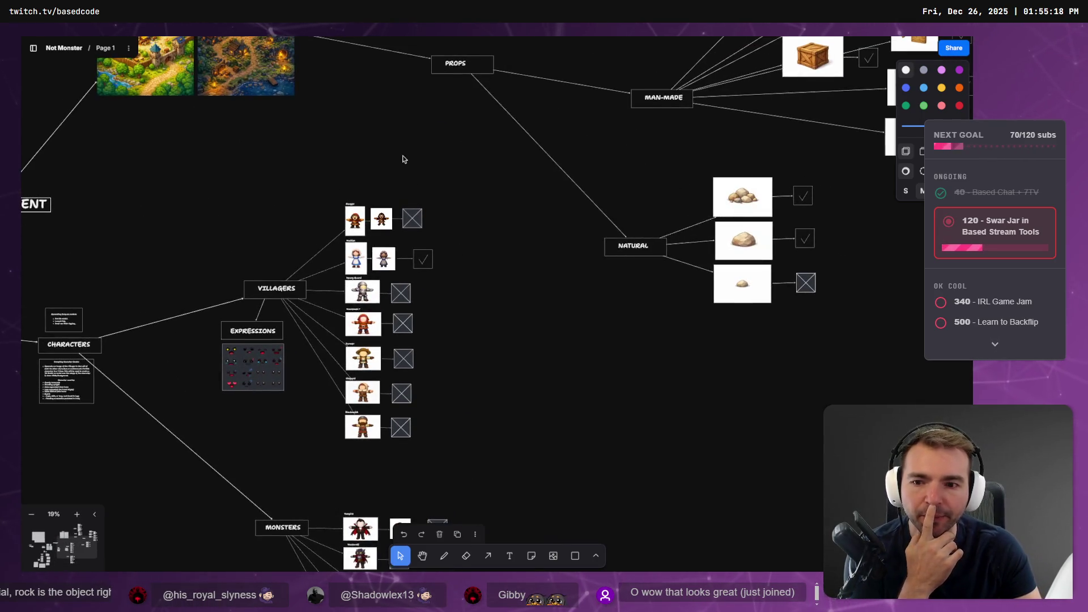
{"action": "scroll", "coordinate": [553, 419], "scroll_direction": "up", "scroll_amount": 3}
{"action": "scroll", "coordinate": [623, 369], "scroll_direction": "down", "scroll_amount": 4}
{"action": "scroll", "coordinate": [623, 369], "scroll_direction": "left", "scroll_amount": 2}
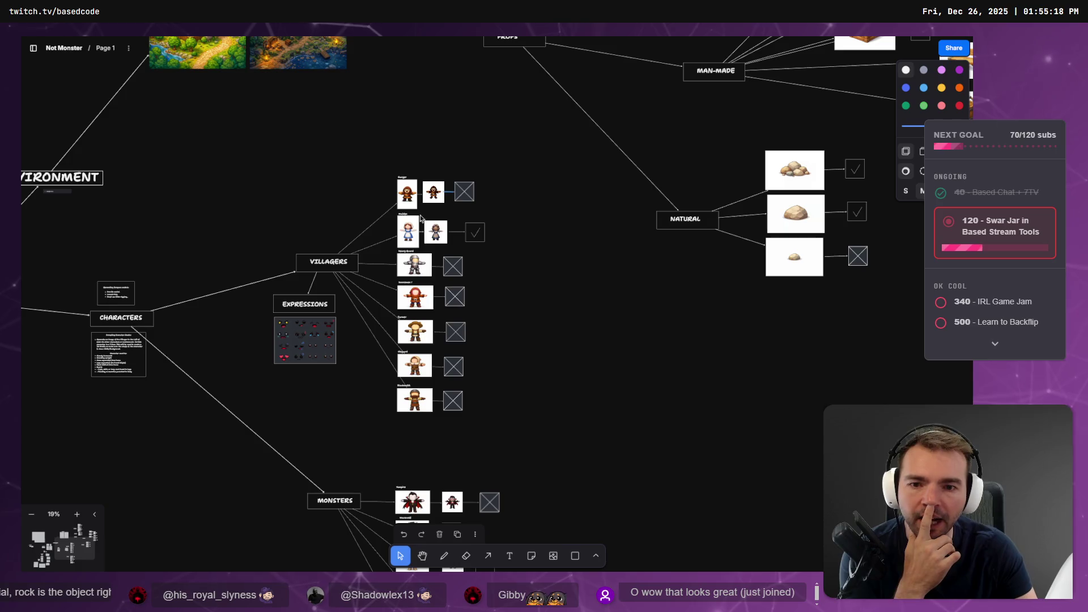
{"action": "scroll", "coordinate": [577, 388], "scroll_direction": "up", "scroll_amount": 4}
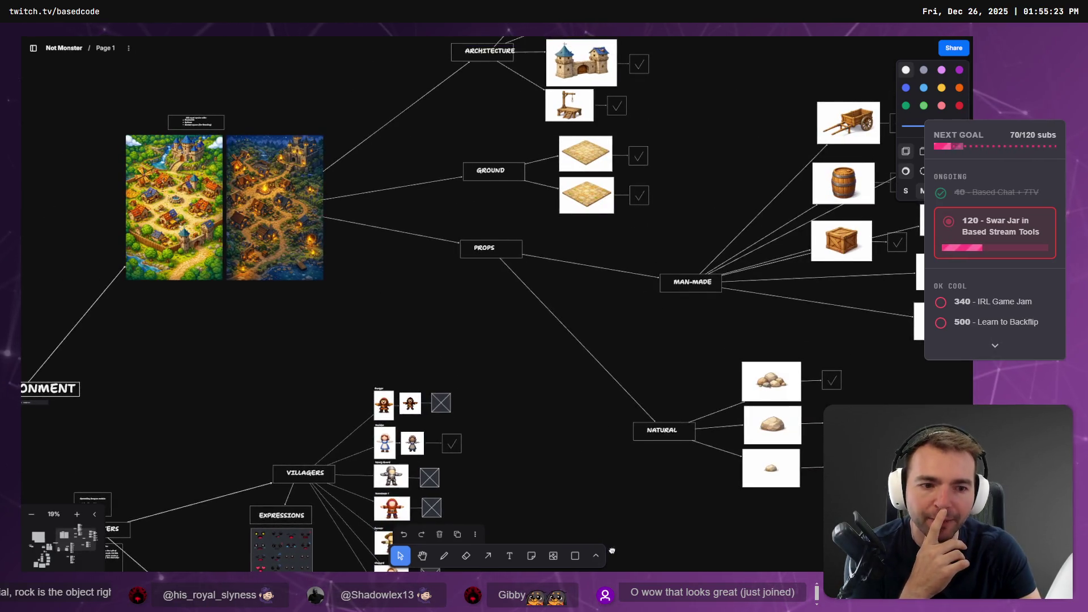
{"action": "scroll", "coordinate": [404, 439], "scroll_direction": "down", "scroll_amount": 3}
{"action": "scroll", "coordinate": [404, 439], "scroll_direction": "right", "scroll_amount": 3}
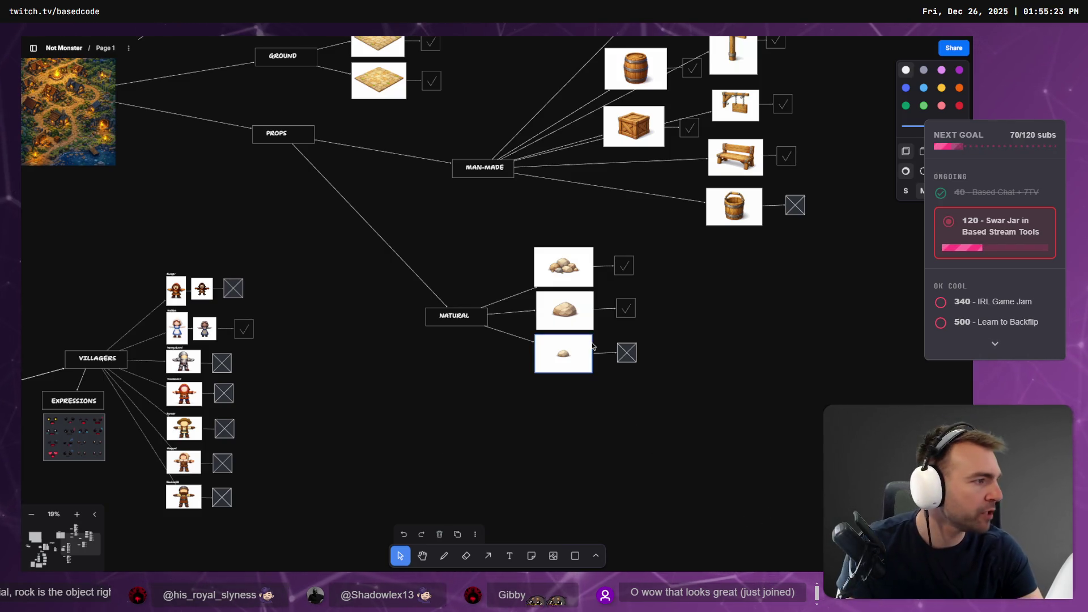
{"action": "key", "text": "alt+Tab"}
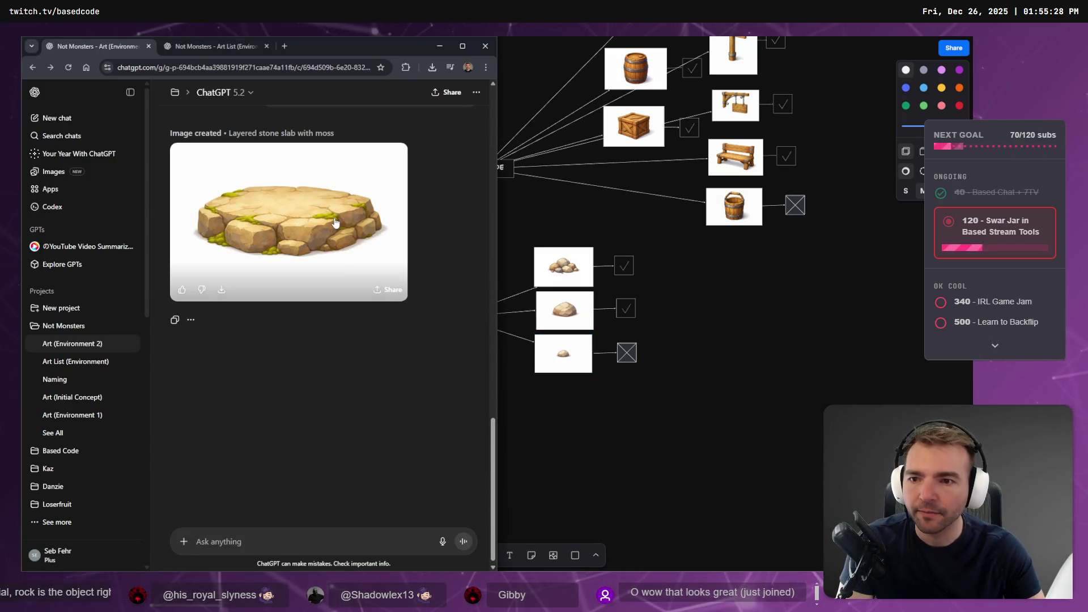
Copy the mossy stone slab image from the ChatGPT conversation.
{"action": "scroll", "coordinate": [352, 283], "scroll_direction": "up", "scroll_amount": 2}
{"action": "left_click", "coordinate": [305, 308]}
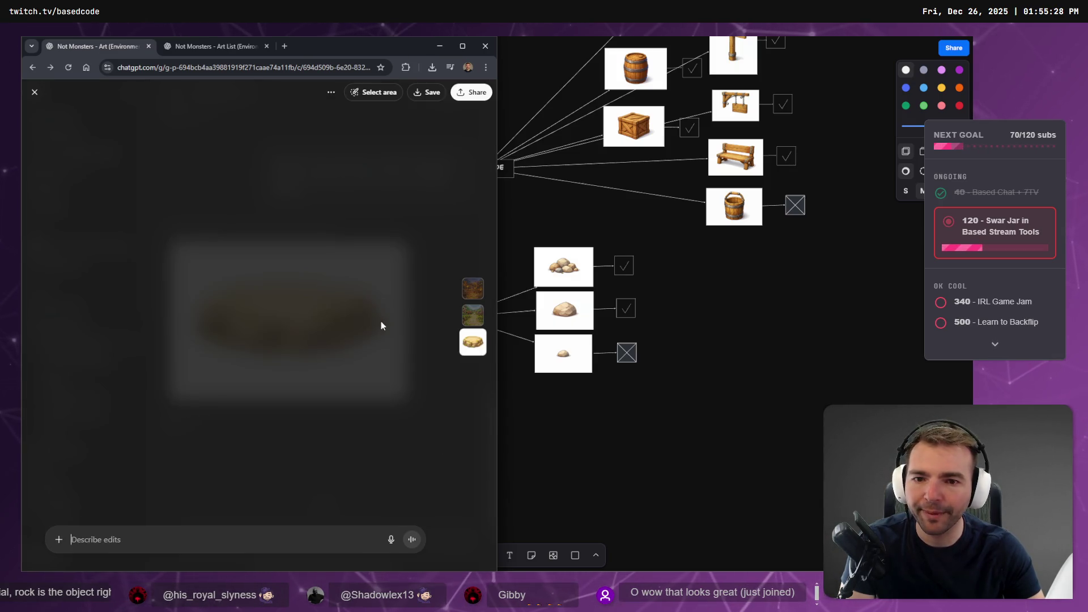
{"action": "right_click", "coordinate": [300, 310]}
{"action": "left_click", "coordinate": [365, 354]}
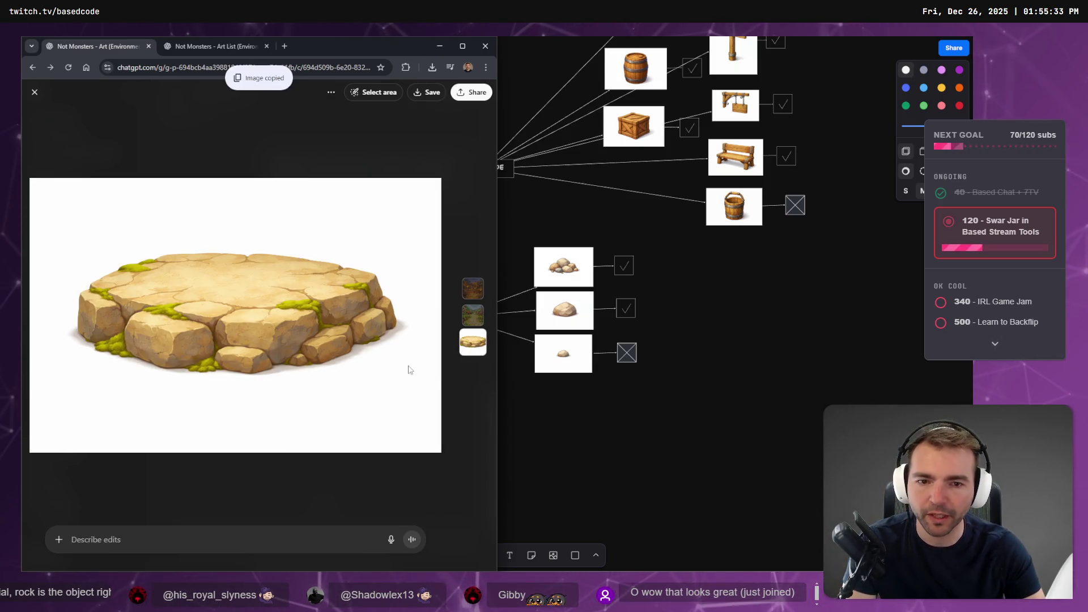
Paste the stone slab onto the board below the NATURAL rocks, shrunk to match them.
{"action": "left_click", "coordinate": [819, 408]}
{"action": "key", "text": "ctrl+v"}
{"action": "left_click_drag", "start_coordinate": [513, 317], "coordinate": [627, 441]}
{"action": "left_click_drag", "start_coordinate": [684, 476], "coordinate": [601, 417]}
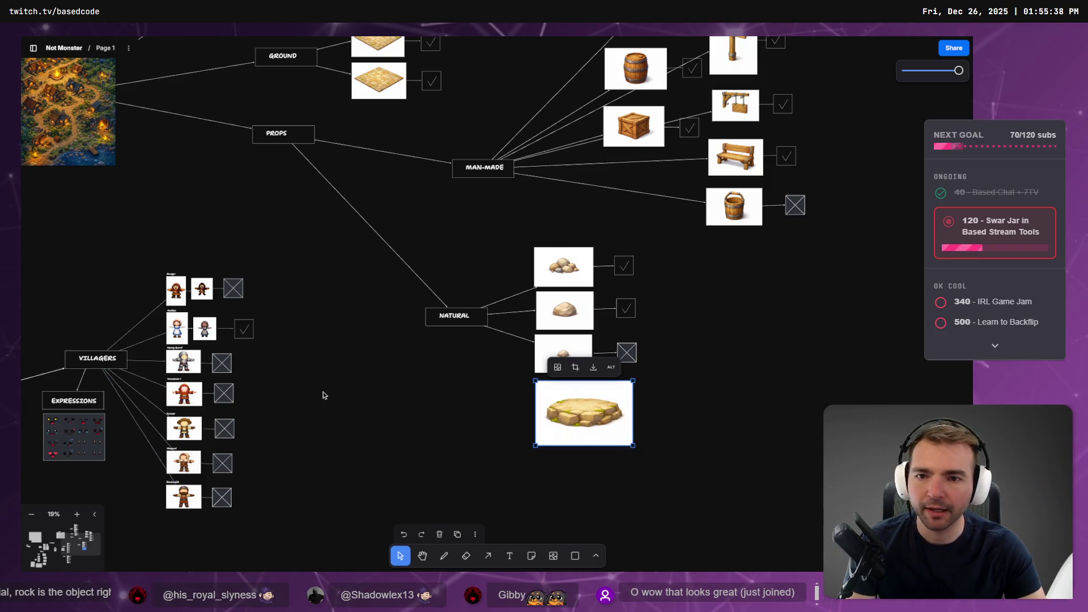
{"action": "mouse_move", "coordinate": [242, 241]}
{"action": "left_mouse_down"}
{"action": "mouse_move", "coordinate": [428, 221]}
{"action": "mouse_move", "coordinate": [392, 273]}
{"action": "left_mouse_up"}
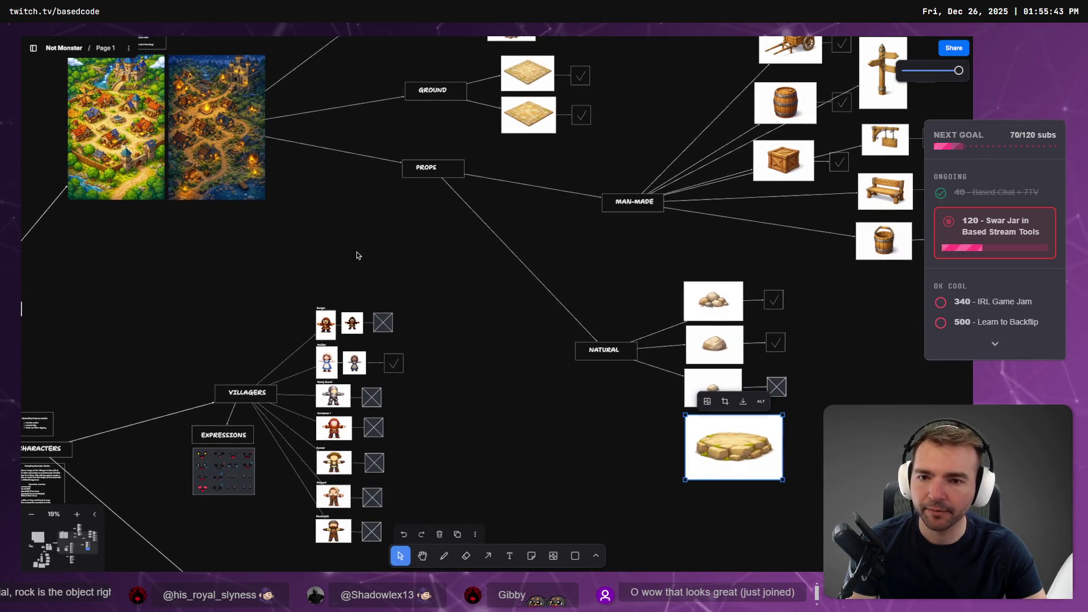
Zoom the board to frame the Not Monsters logo and game pitch bullet list.
{"action": "scroll", "coordinate": [357, 252], "scroll_direction": "down", "scroll_amount": 5}
{"action": "scroll", "coordinate": [358, 252], "scroll_direction": "up", "scroll_amount": 3}
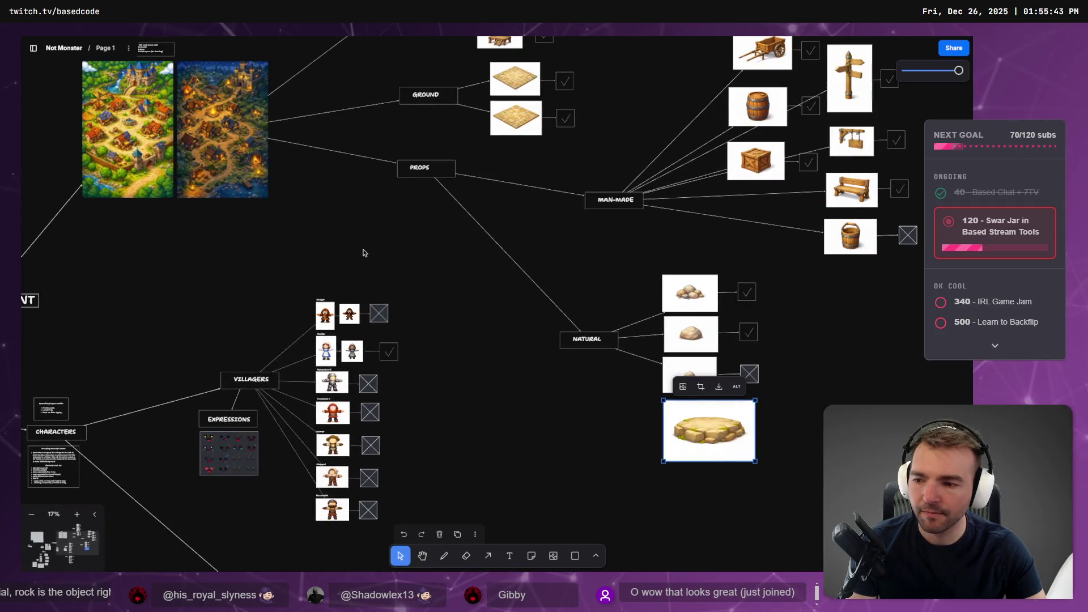
{"action": "scroll", "coordinate": [364, 253], "scroll_direction": "down", "scroll_amount": 3}
{"action": "scroll", "coordinate": [671, 323], "scroll_direction": "up", "scroll_amount": 6}
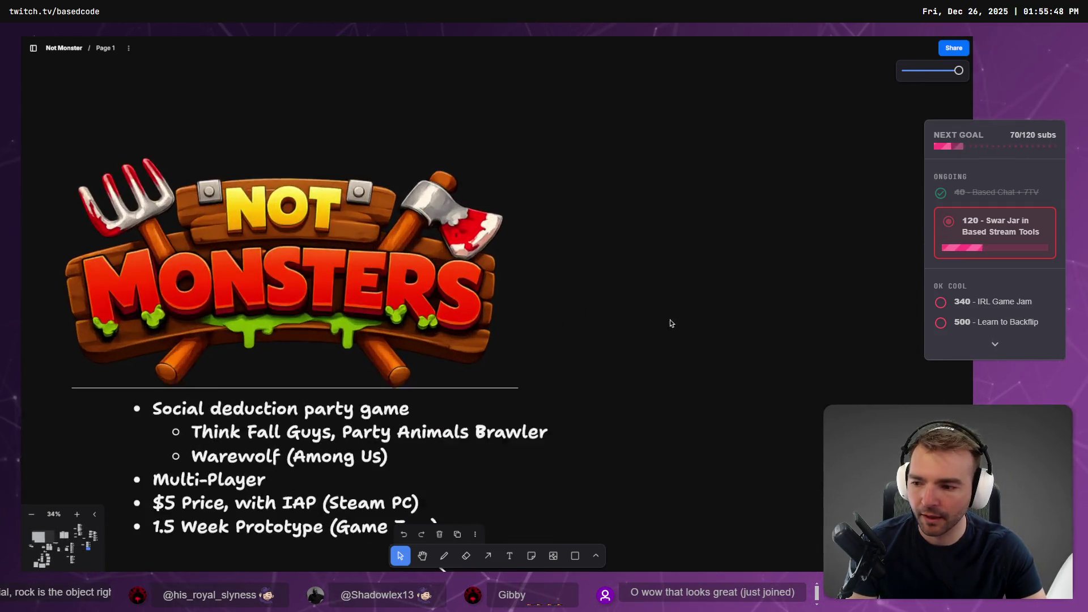
{"action": "scroll", "coordinate": [670, 319], "scroll_direction": "up", "scroll_amount": 2}
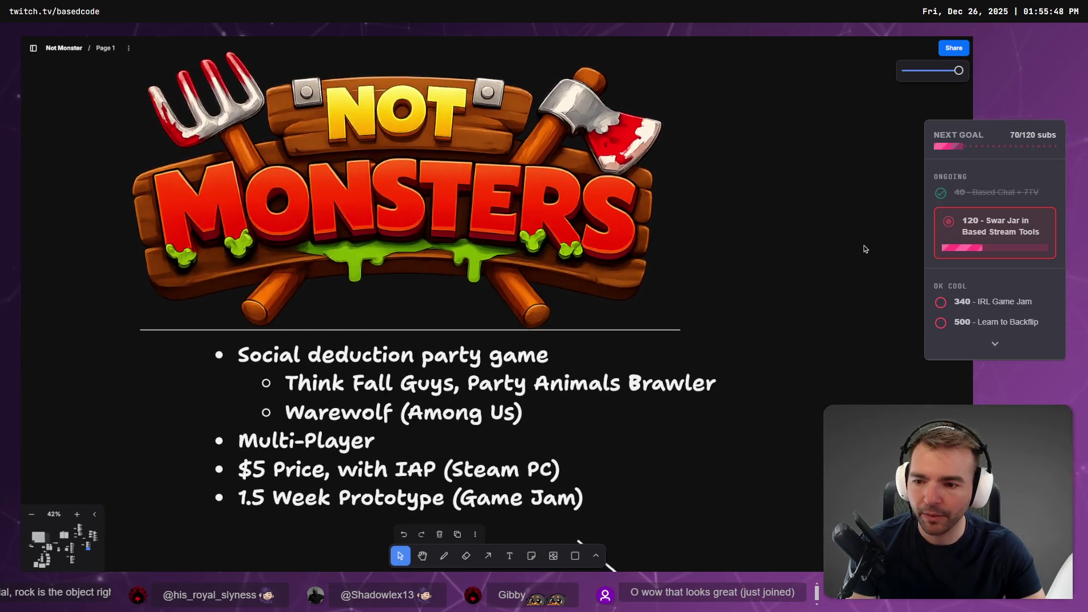
{"action": "scroll", "coordinate": [864, 245], "scroll_direction": "down", "scroll_amount": 1}
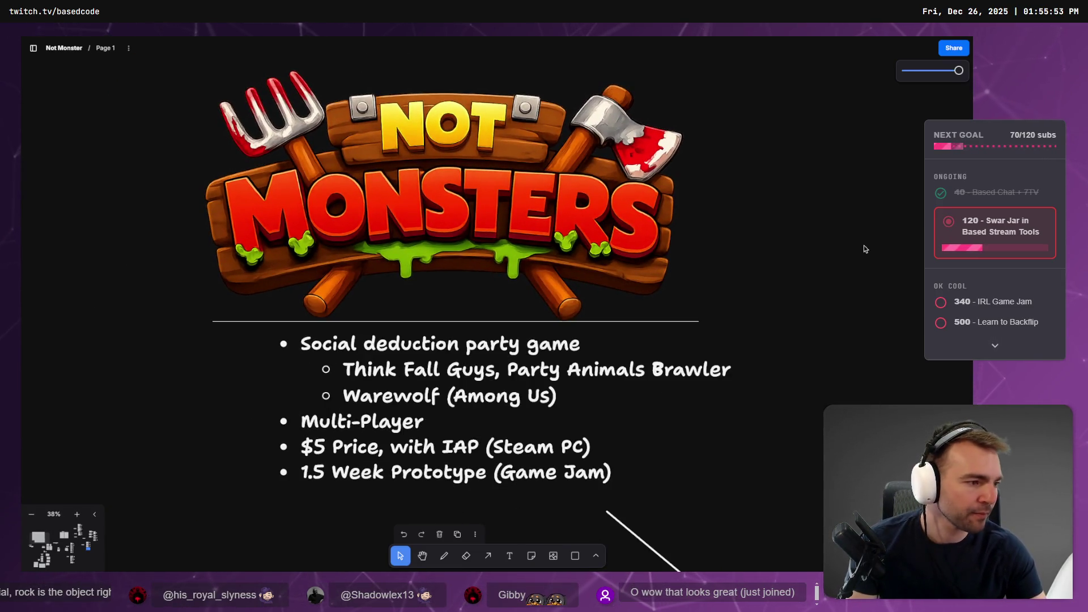
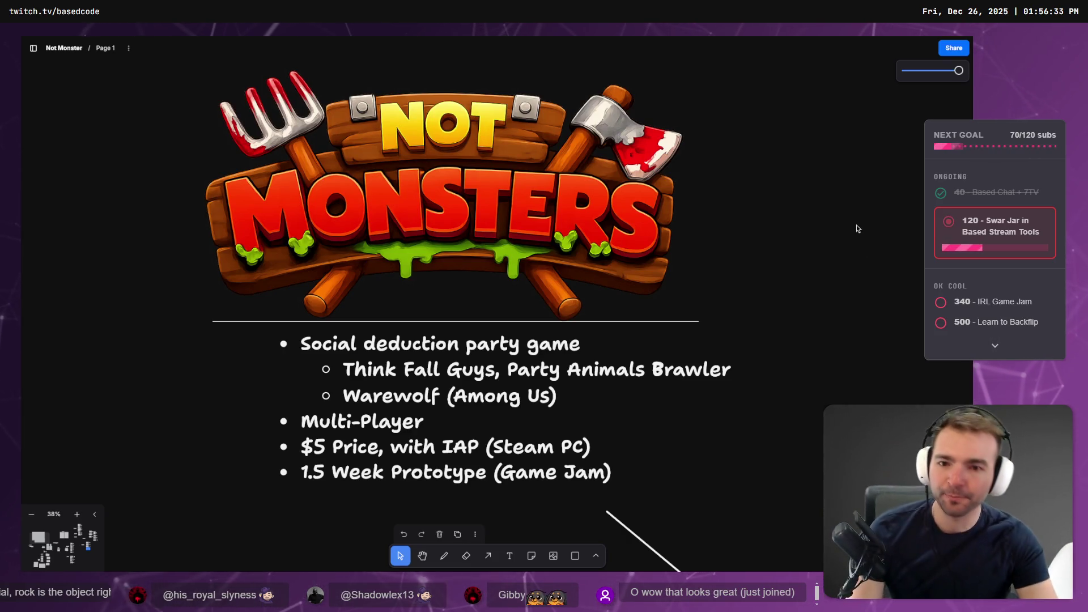
Copy an existing arrow and empty X box beside the stone slab image under NATURAL.
{"action": "scroll", "coordinate": [566, 303], "scroll_direction": "down", "scroll_amount": 3}
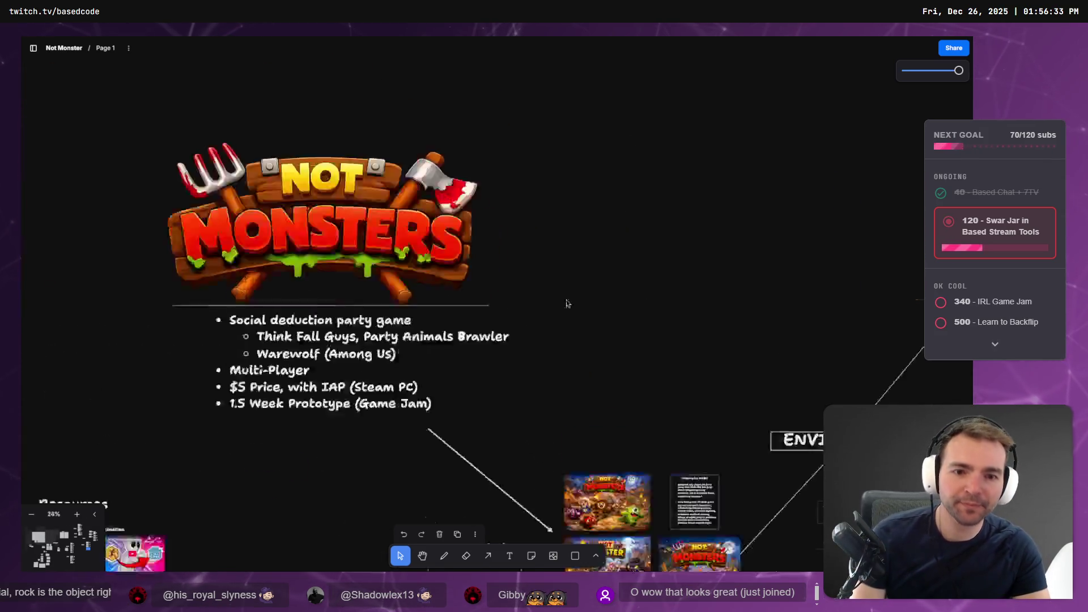
{"action": "scroll", "coordinate": [566, 303], "scroll_direction": "down", "scroll_amount": 3}
{"action": "scroll", "coordinate": [524, 419], "scroll_direction": "up", "scroll_amount": 5}
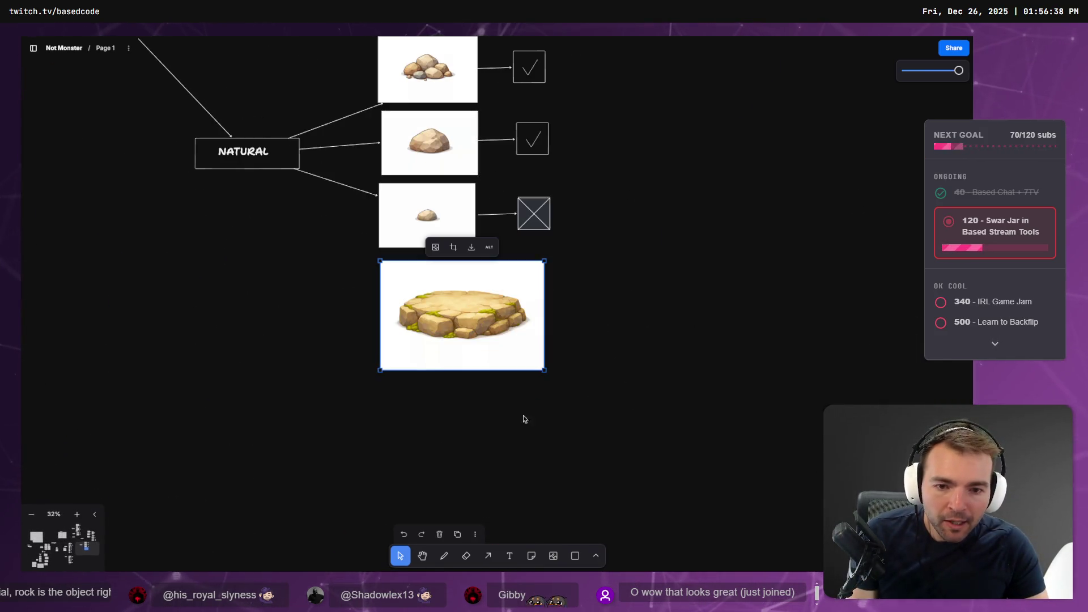
{"action": "left_click_drag", "start_coordinate": [637, 285], "coordinate": [567, 351]}
{"action": "left_click_drag", "start_coordinate": [499, 109], "coordinate": [405, 152]}
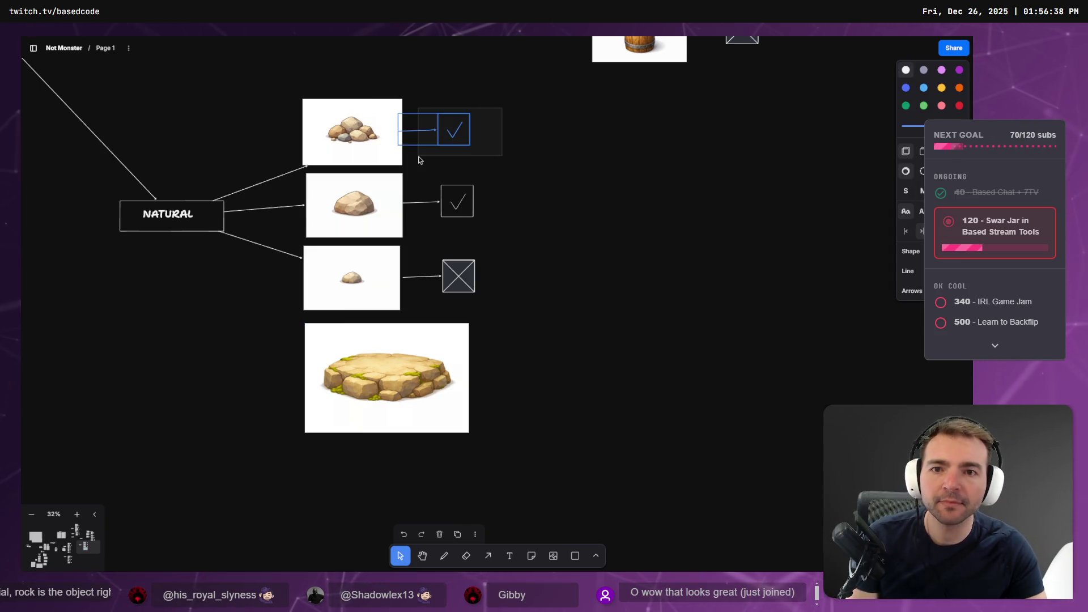
{"action": "mouse_move", "coordinate": [536, 249]}
{"action": "left_mouse_down"}
{"action": "mouse_move", "coordinate": [437, 290]}
{"action": "mouse_move", "coordinate": [531, 376]}
{"action": "left_mouse_up"}
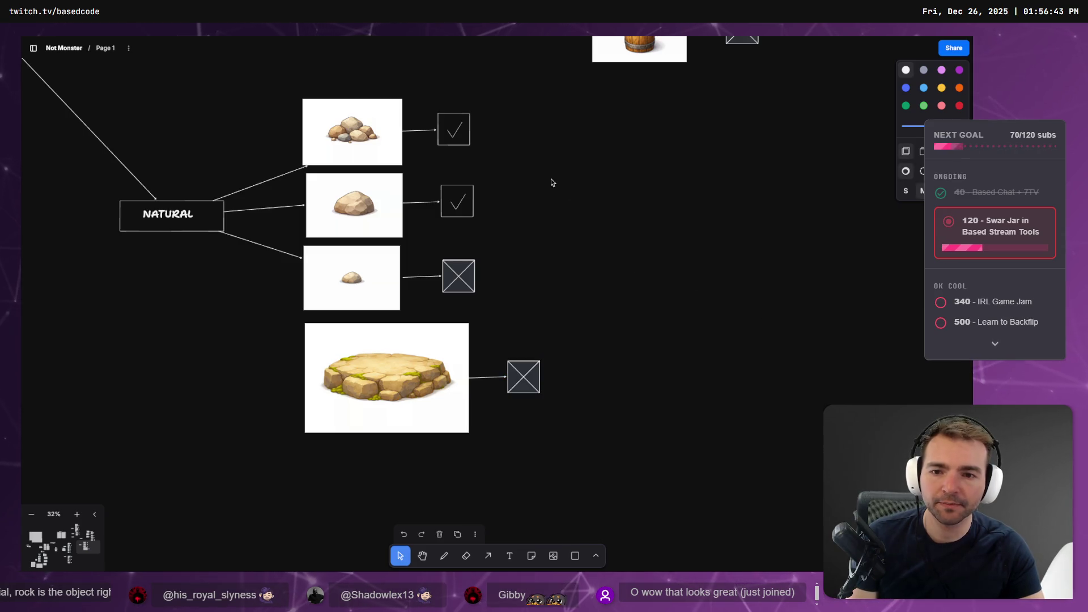
{"action": "scroll", "coordinate": [636, 262], "scroll_direction": "down", "scroll_amount": 5}
{"action": "mouse_move", "coordinate": [680, 365]}
{"action": "left_mouse_down"}
{"action": "mouse_move", "coordinate": [722, 430]}
{"action": "mouse_move", "coordinate": [673, 395]}
{"action": "left_mouse_up"}
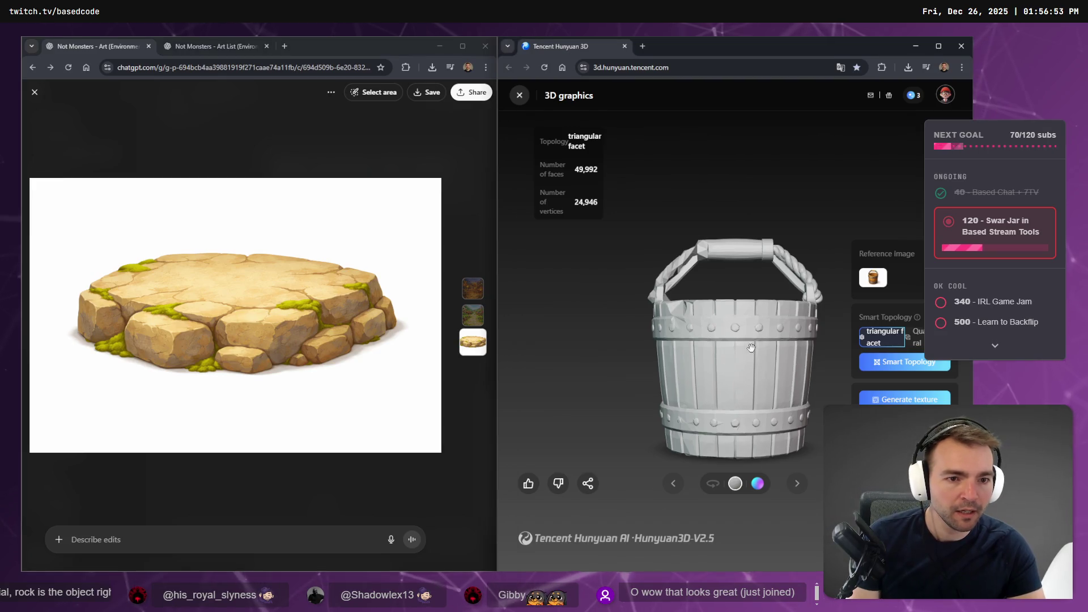
Inspect the bucket from above and at eye level, then pick Quadrilateral topology.
{"action": "mouse_move", "coordinate": [751, 348]}
{"action": "left_mouse_down"}
{"action": "mouse_move", "coordinate": [892, 375]}
{"action": "mouse_move", "coordinate": [884, 353]}
{"action": "mouse_move", "coordinate": [850, 345]}
{"action": "mouse_move", "coordinate": [609, 347]}
{"action": "mouse_move", "coordinate": [919, 360]}
{"action": "mouse_move", "coordinate": [821, 349]}
{"action": "left_mouse_up"}
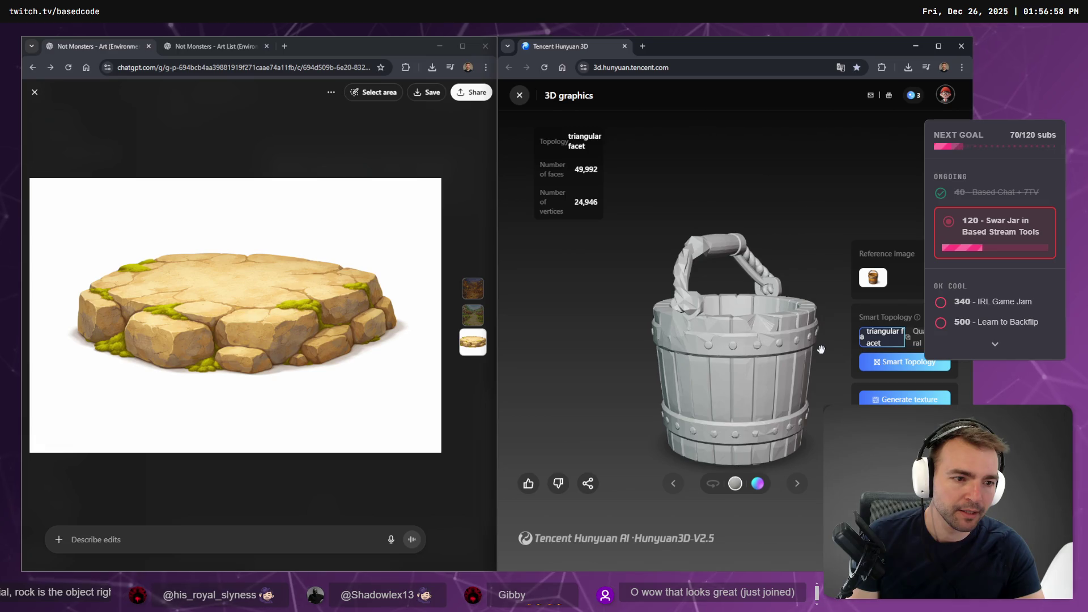
{"action": "mouse_move", "coordinate": [757, 303]}
{"action": "left_mouse_down"}
{"action": "mouse_move", "coordinate": [814, 313]}
{"action": "mouse_move", "coordinate": [794, 301]}
{"action": "left_mouse_up"}
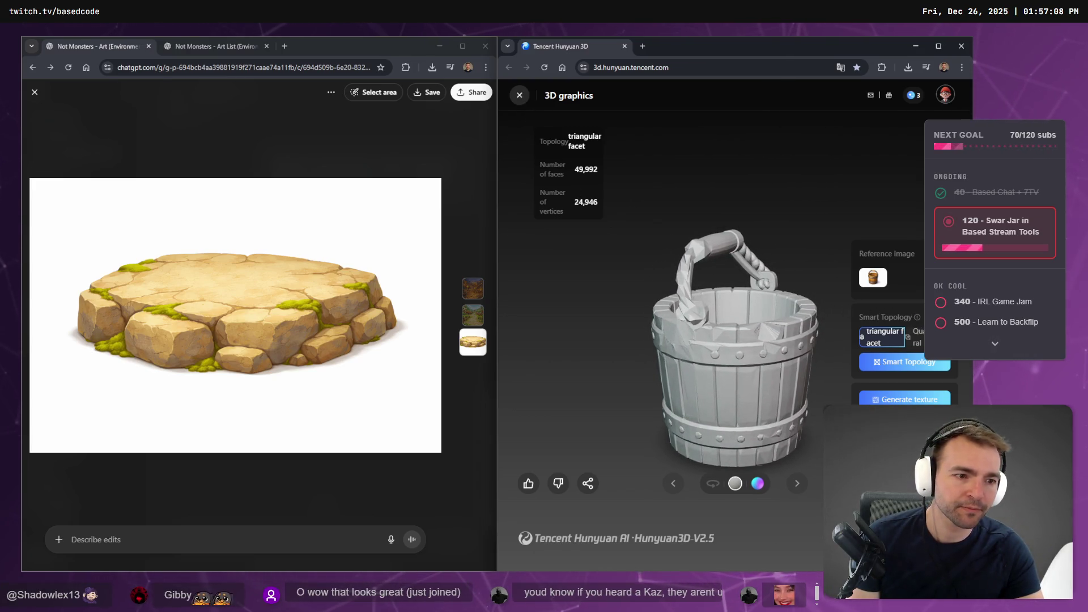
{"action": "left_click_drag", "start_coordinate": [838, 317], "coordinate": [743, 306]}
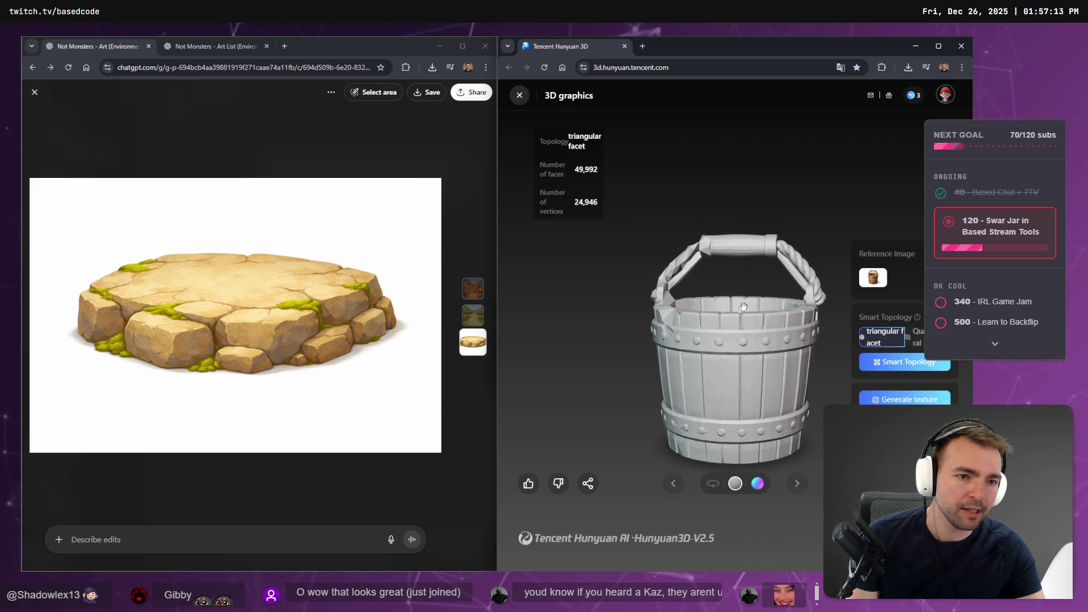
{"action": "left_click", "coordinate": [915, 336]}
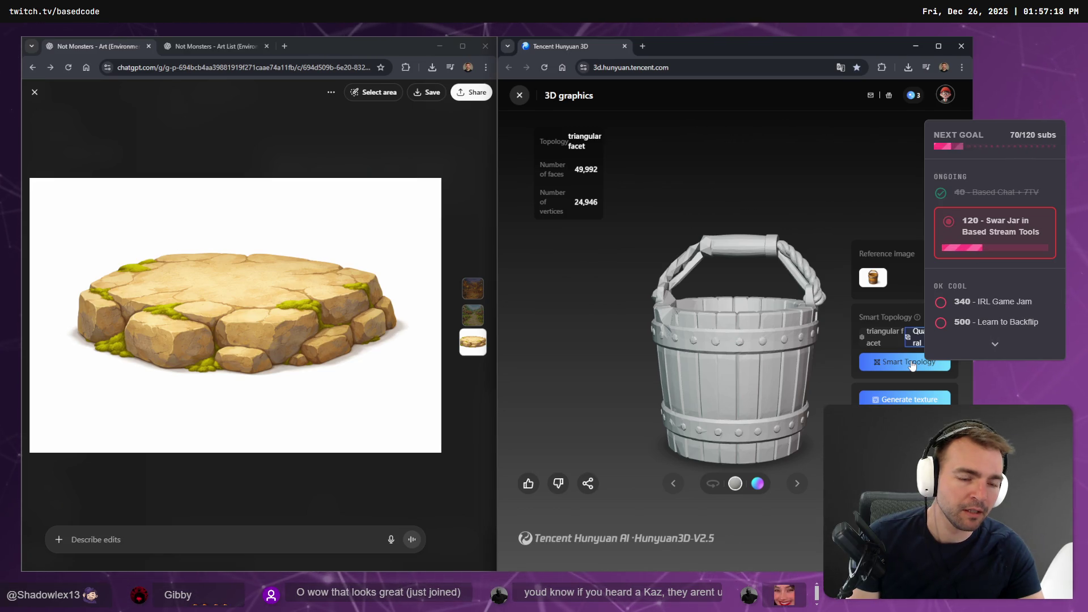
Orbit the bucket to check inside its rim, then bring ChatGPT forward.
{"action": "left_click_drag", "start_coordinate": [833, 357], "coordinate": [868, 352]}
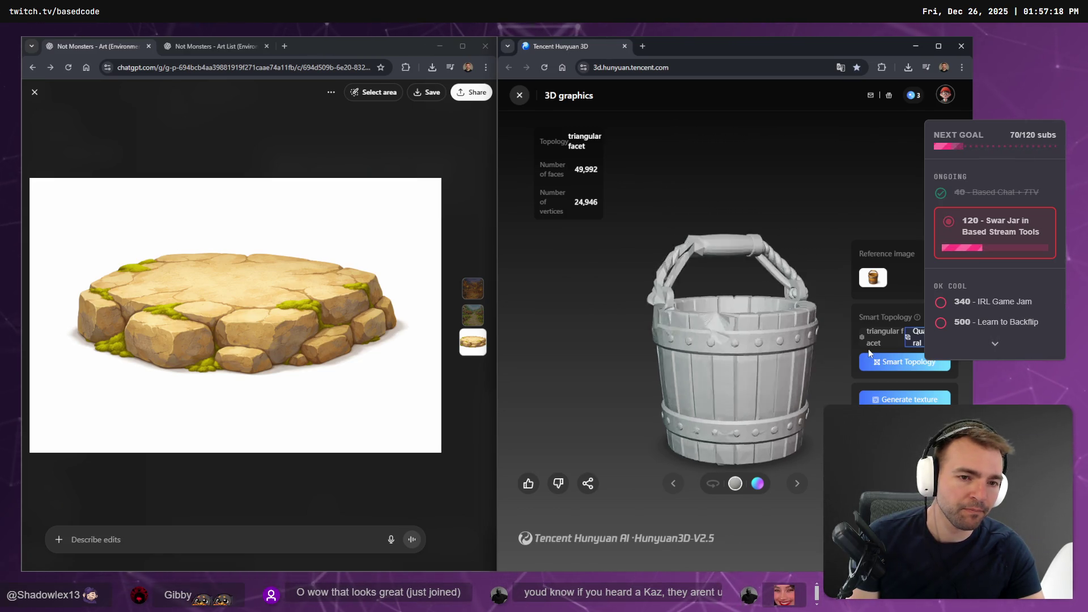
{"action": "left_click_drag", "start_coordinate": [753, 340], "coordinate": [724, 315]}
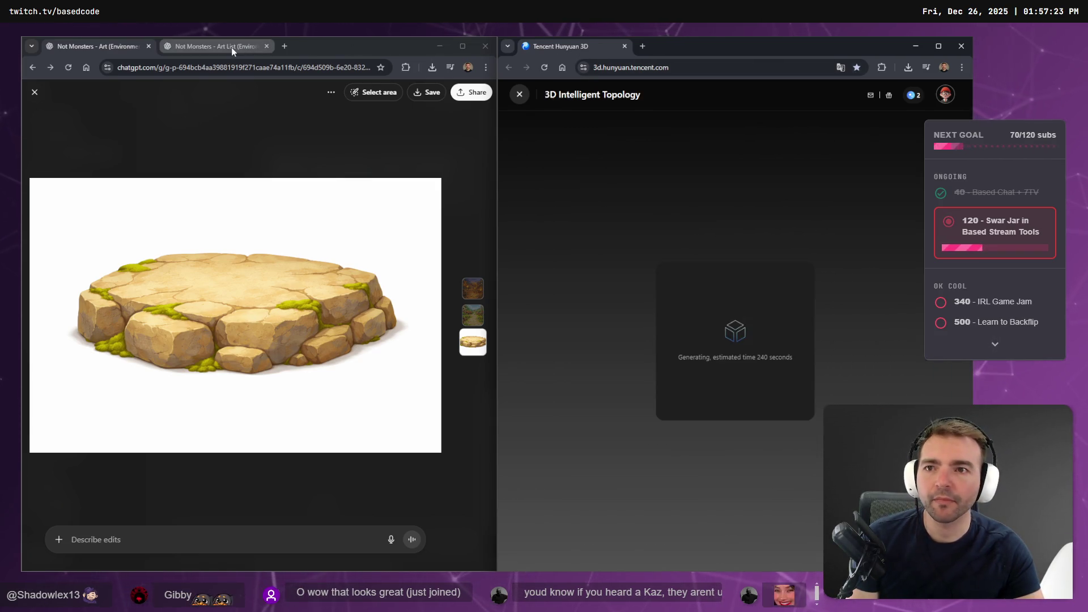
{"action": "left_click", "coordinate": [170, 88]}
Close the enlarged stone slab image and review the Stone well entry in Art List.
{"action": "left_click", "coordinate": [34, 92]}
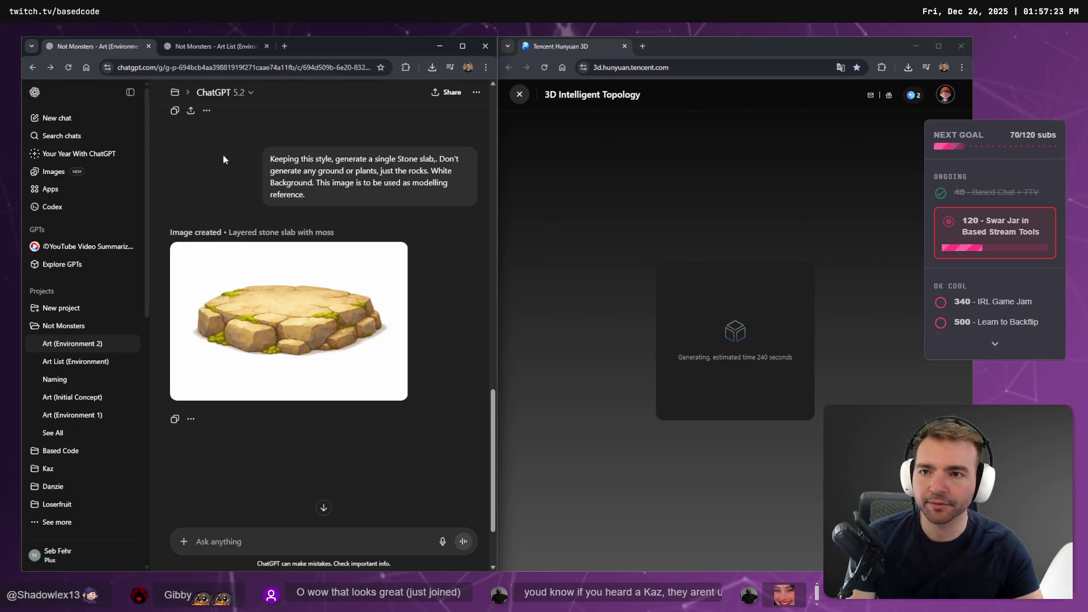
{"action": "left_click", "coordinate": [210, 44]}
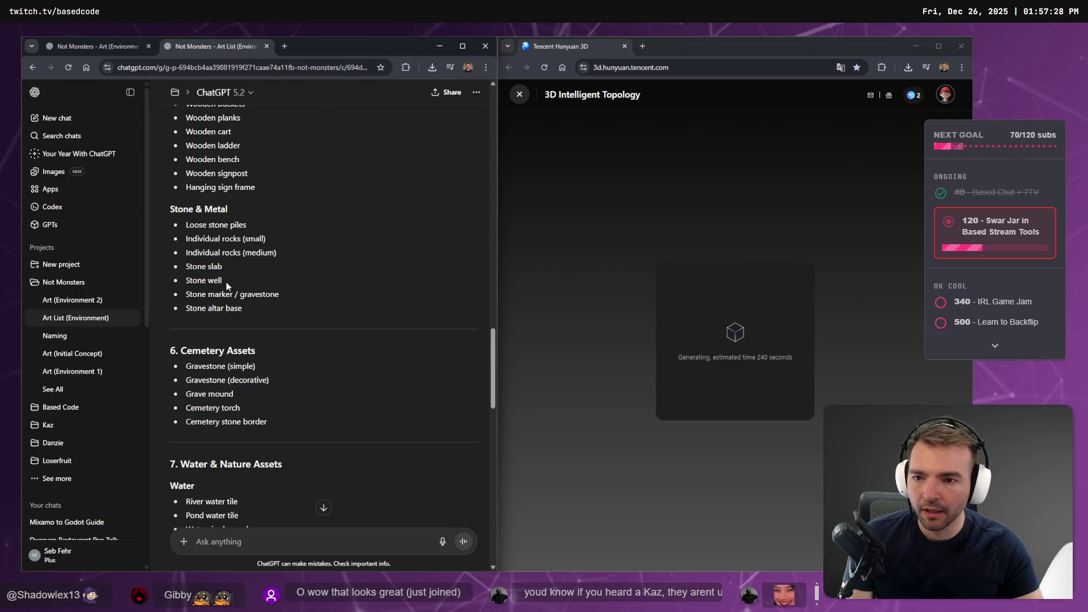
{"action": "left_click_drag", "start_coordinate": [203, 282], "coordinate": [185, 282]}
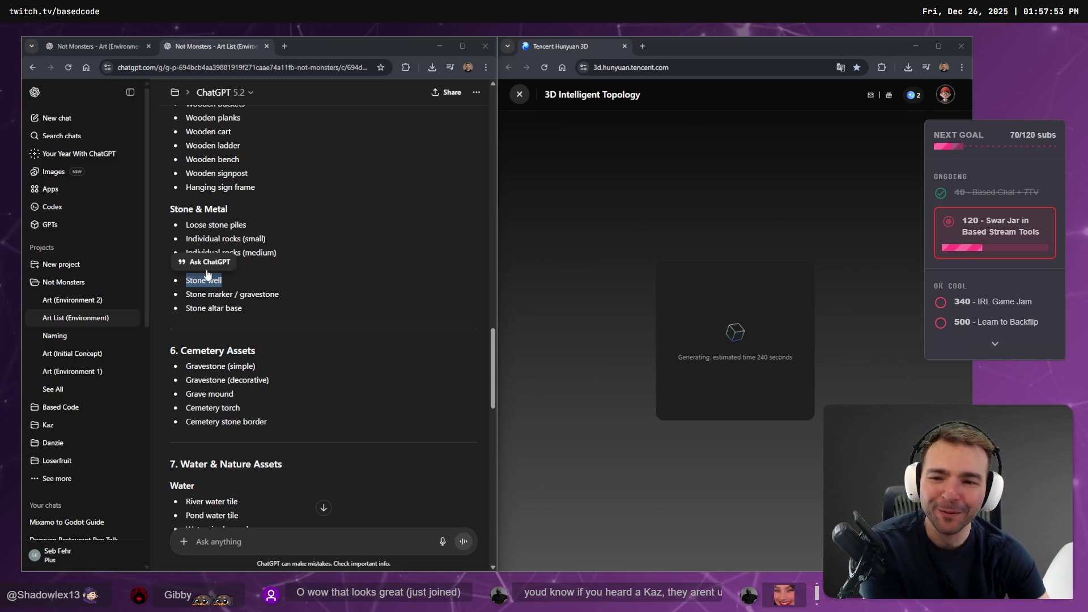
Switch between the chats, ending on Art (Environment 2) with the stone slab image.
{"action": "left_click", "coordinate": [98, 46]}
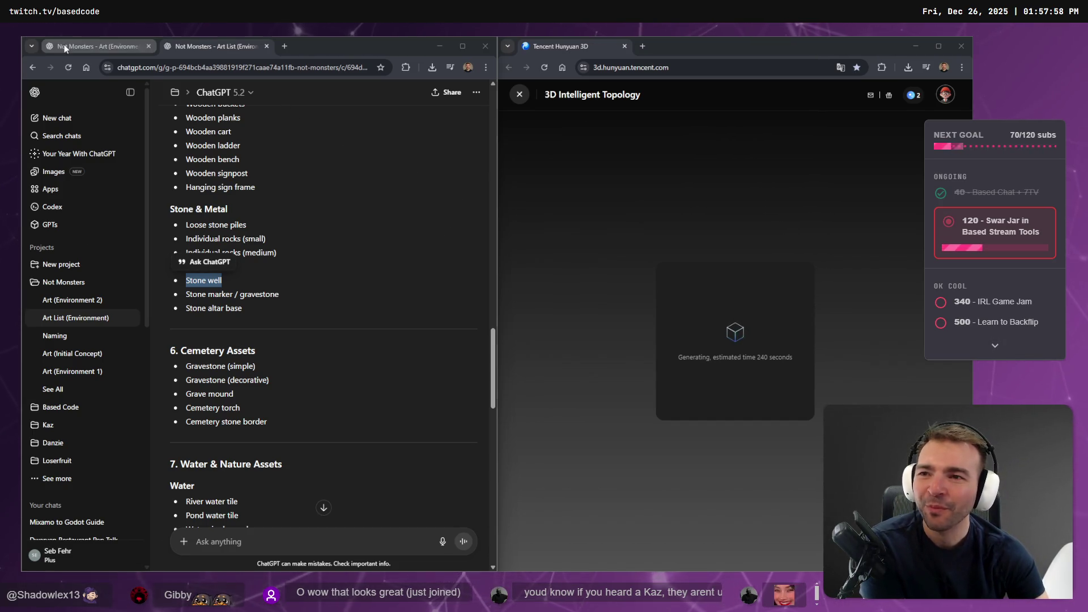
{"action": "left_click", "coordinate": [189, 48]}
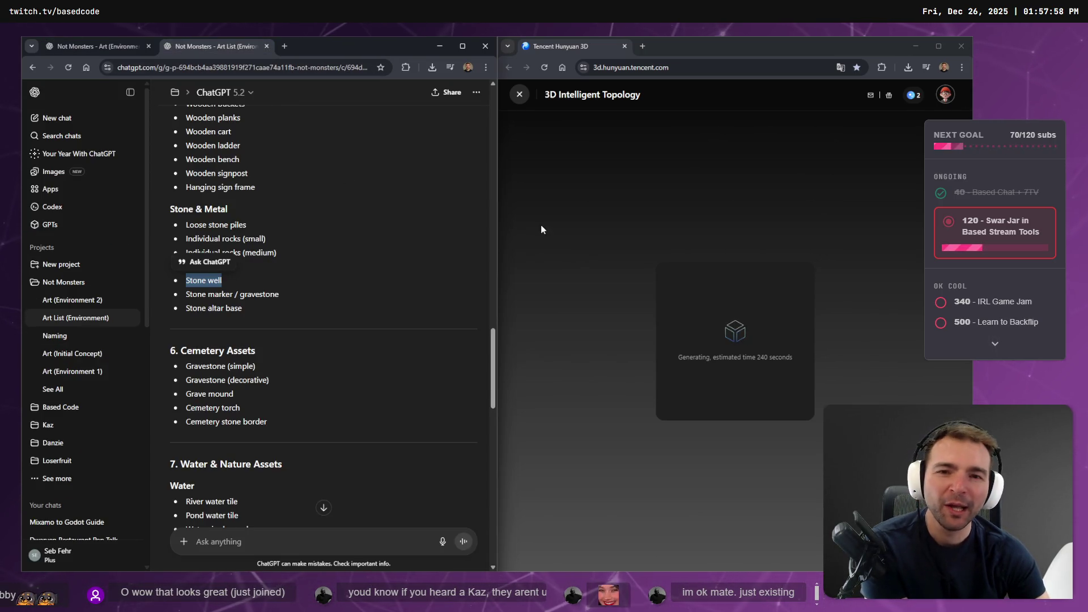
{"action": "left_click", "coordinate": [114, 50]}
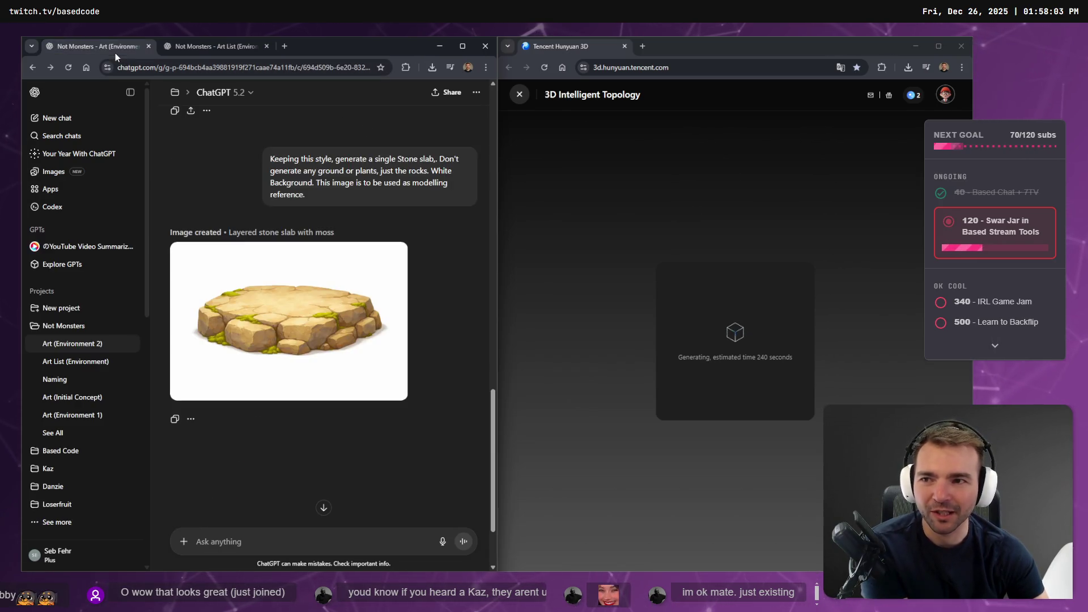